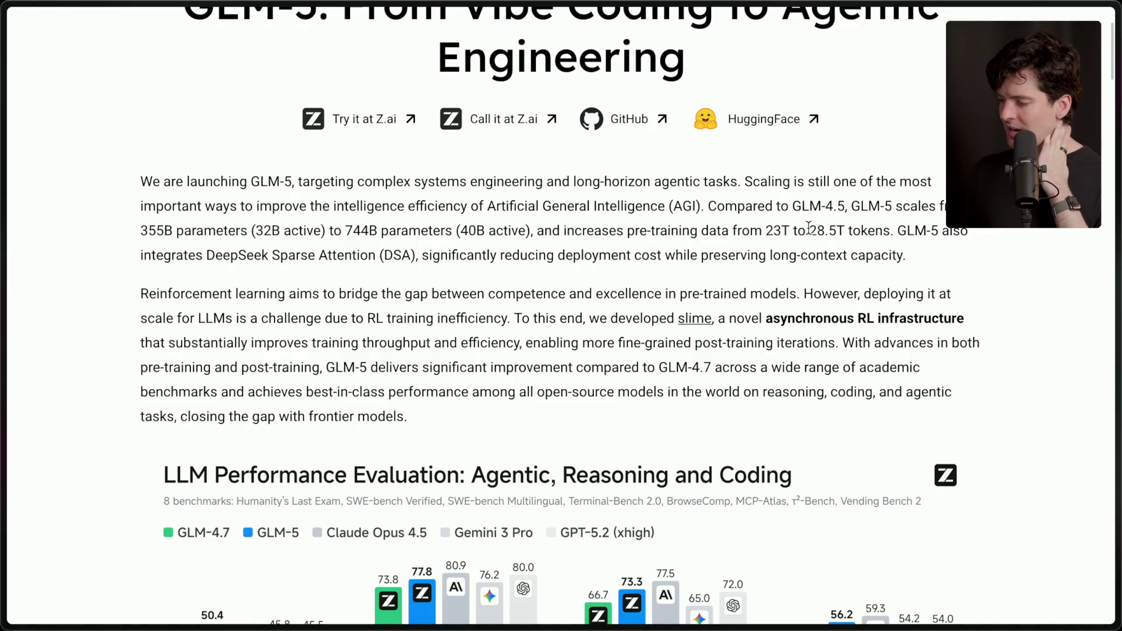
Step: Highlight and clear the intro's 28.5T tokens and DeepSeek Sparse Attention (DSA) phrases, then show Arc's tab sidebar
left_click(888, 236)
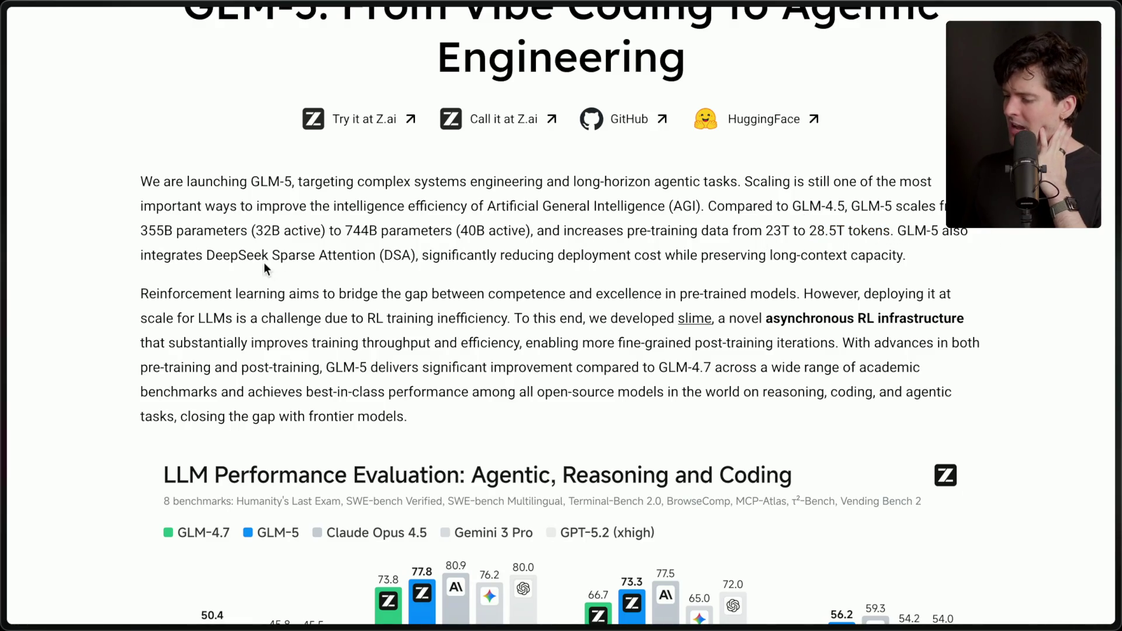
left_click_drag(207, 255, 409, 255)
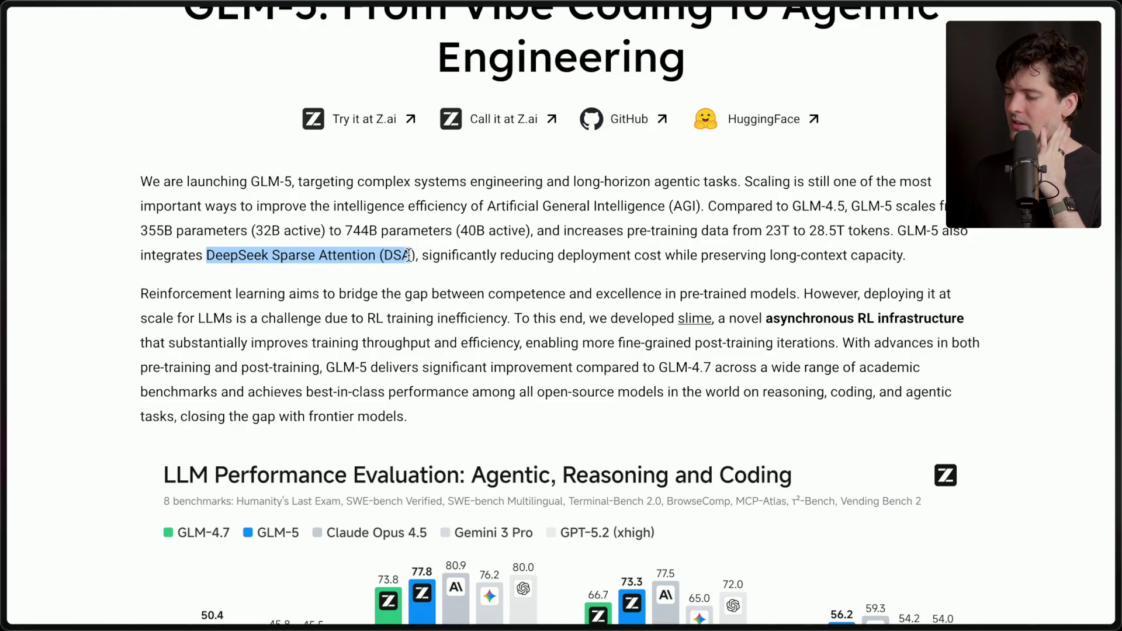
left_click(435, 256)
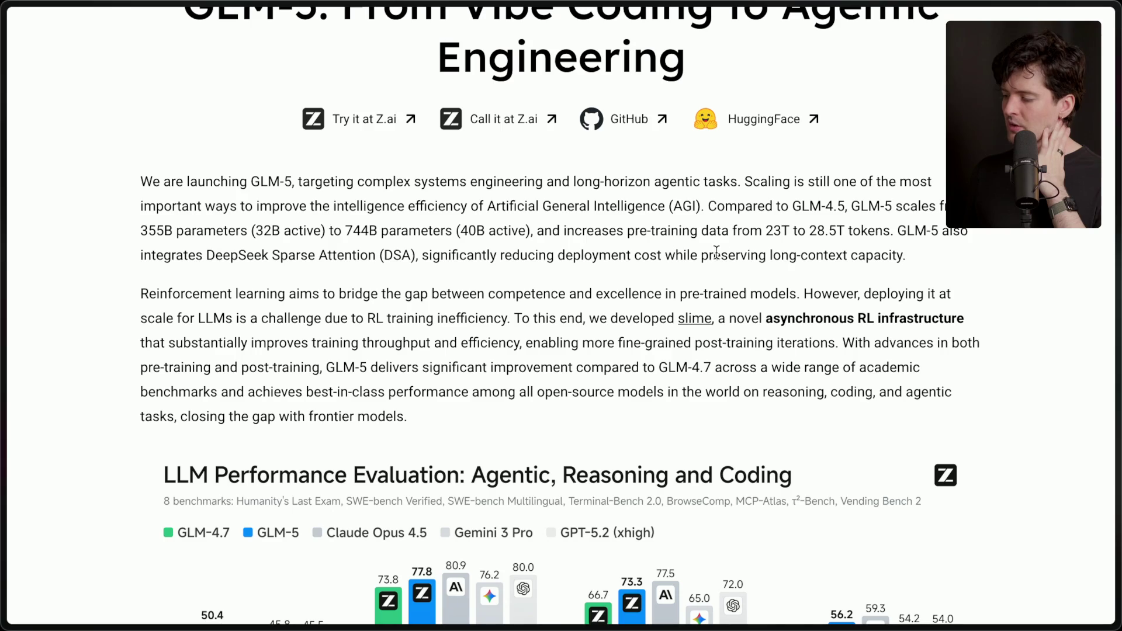
left_click_drag(207, 255, 418, 257)
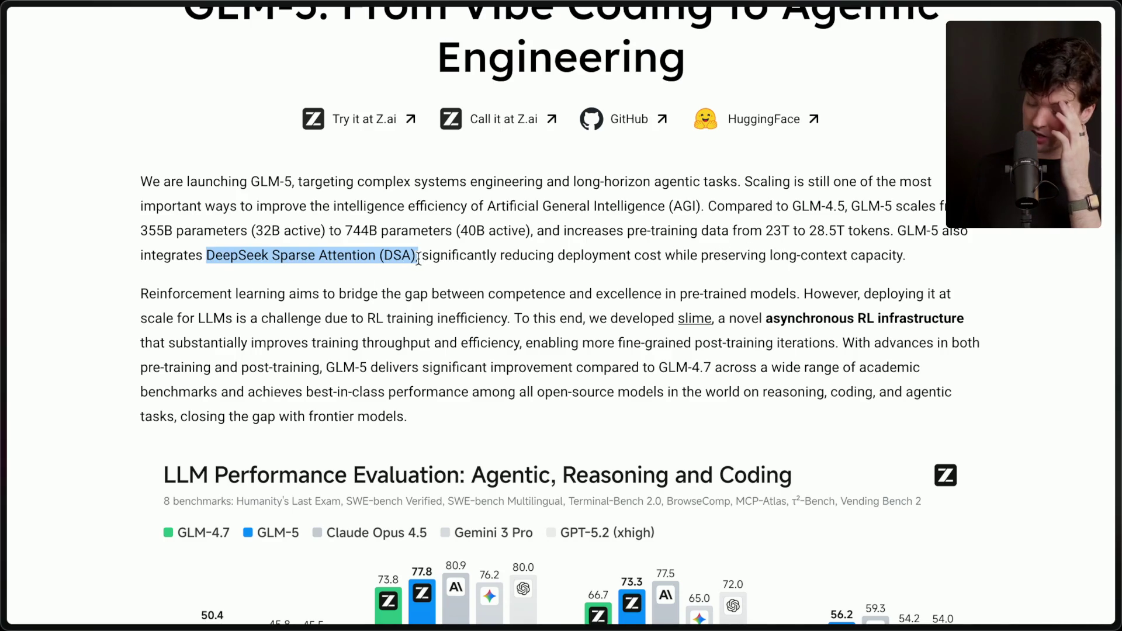
left_click(411, 271)
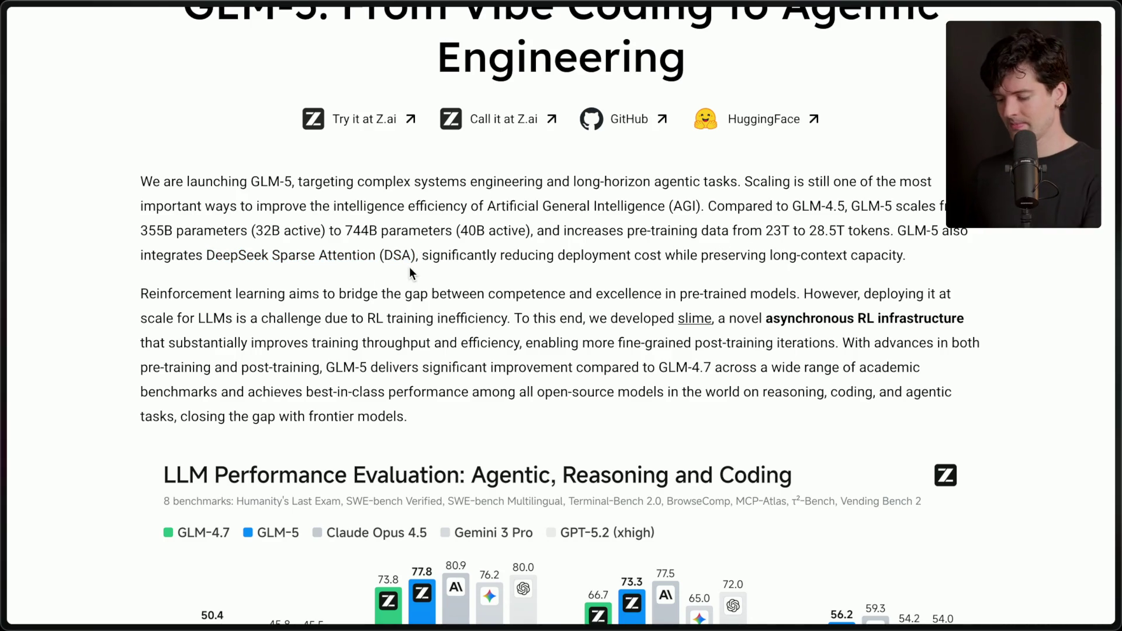
key("super+s")
scroll(330, 453, "down", 2)
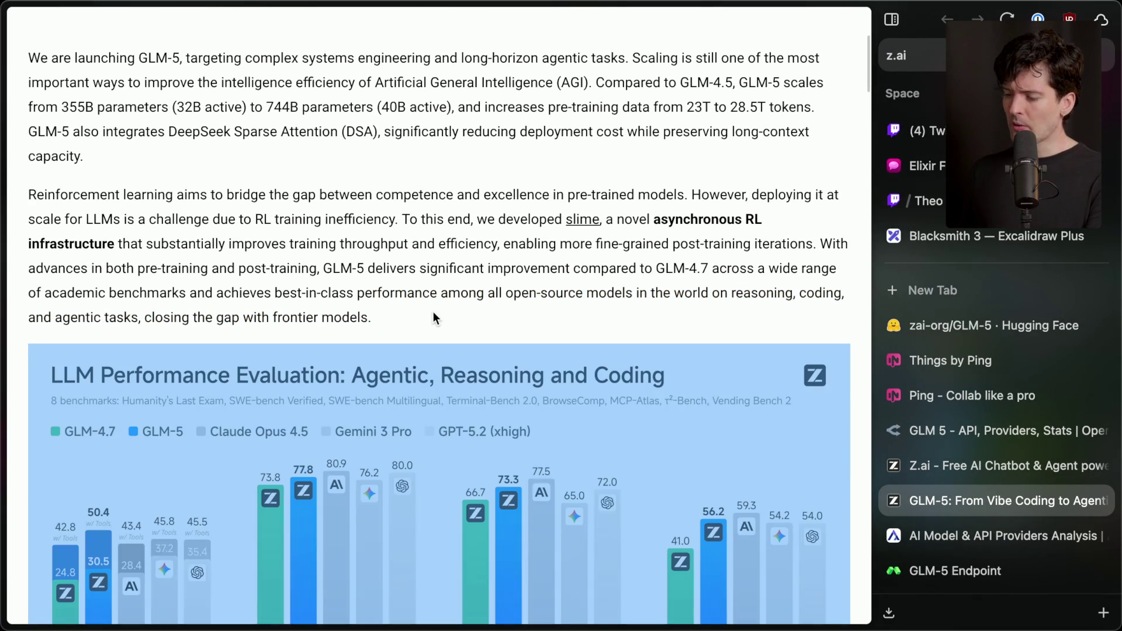
double_click(432, 315)
triple_click(433, 309)
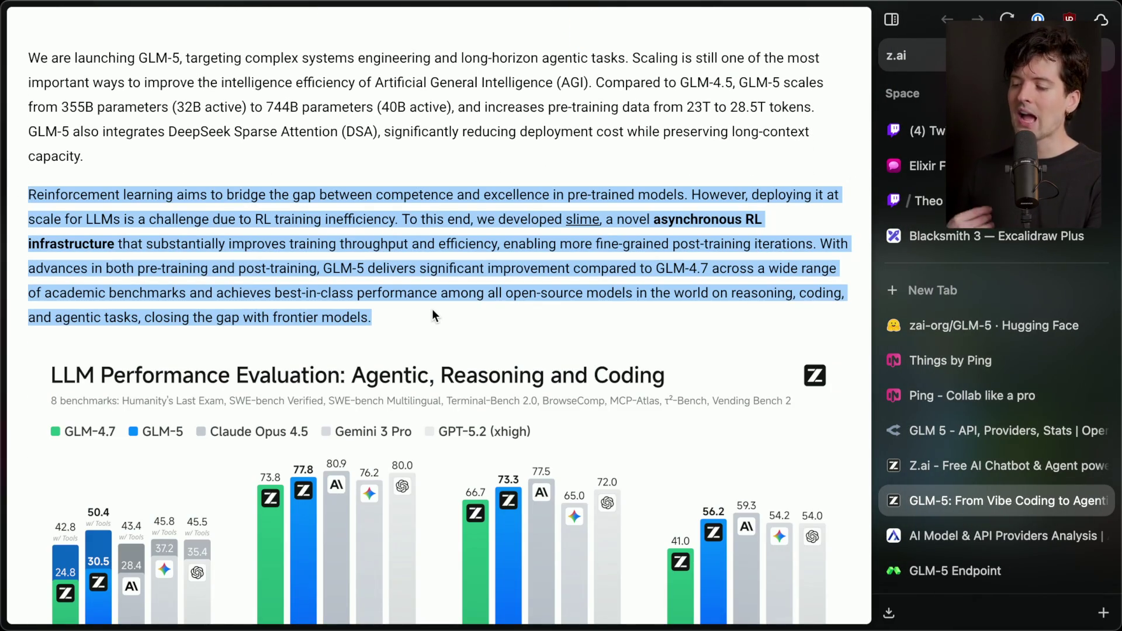
left_click(433, 308)
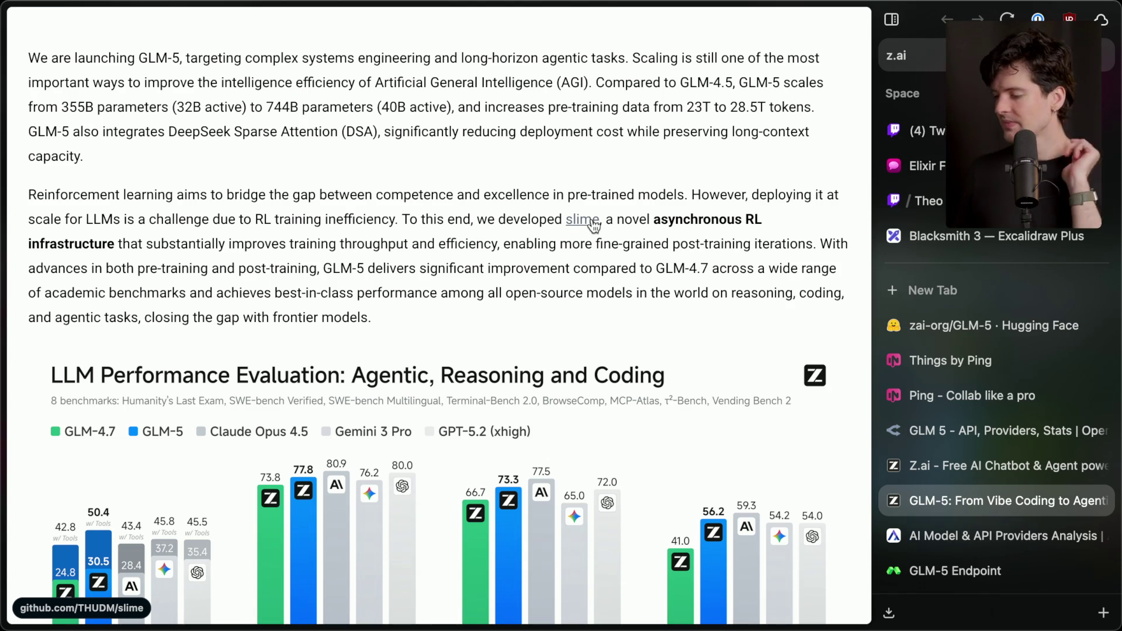
scroll(593, 225, "down", 4)
Step: Scroll down to the LLM Performance Evaluation section and pan across its eight benchmark charts
scroll(593, 225, "down", 2)
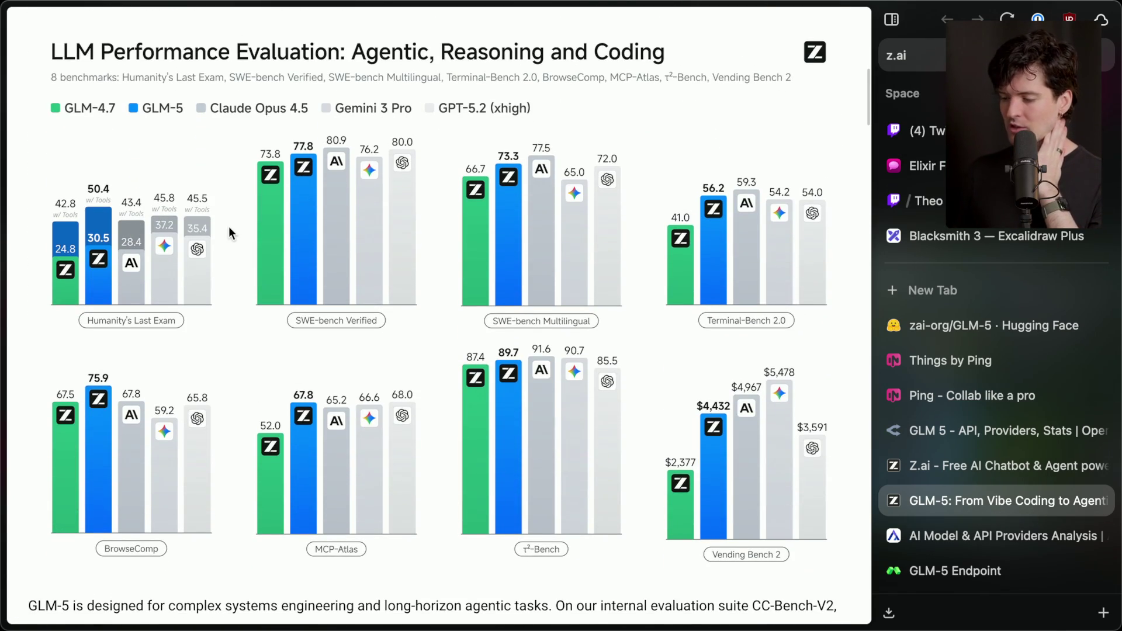
scroll(229, 226, "up", 5, "ctrl")
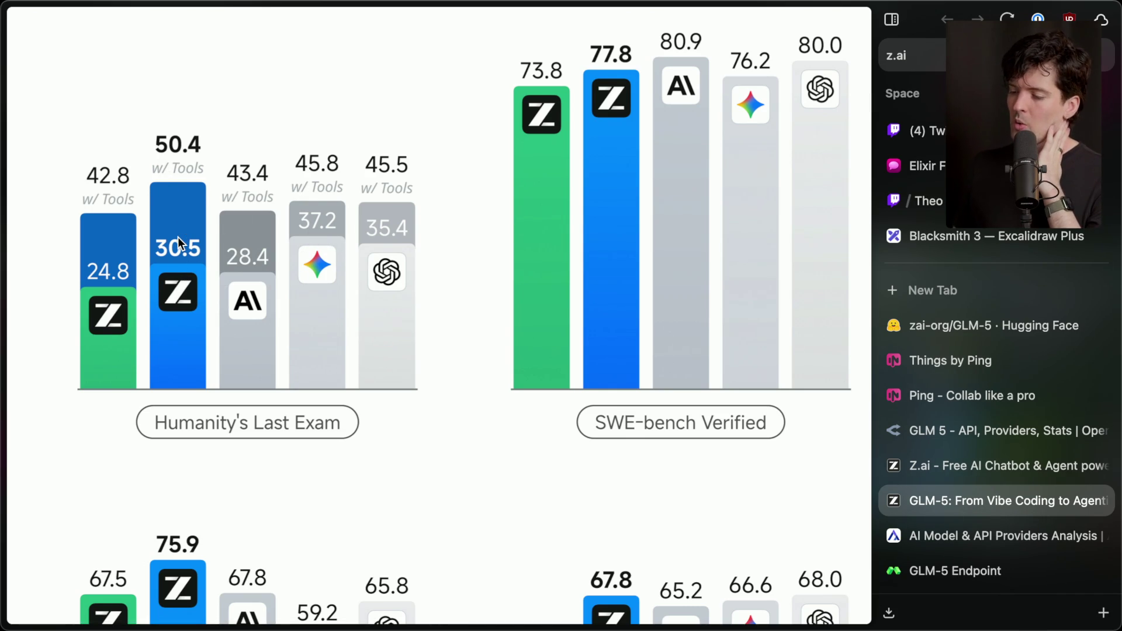
scroll(178, 236, "up", 5)
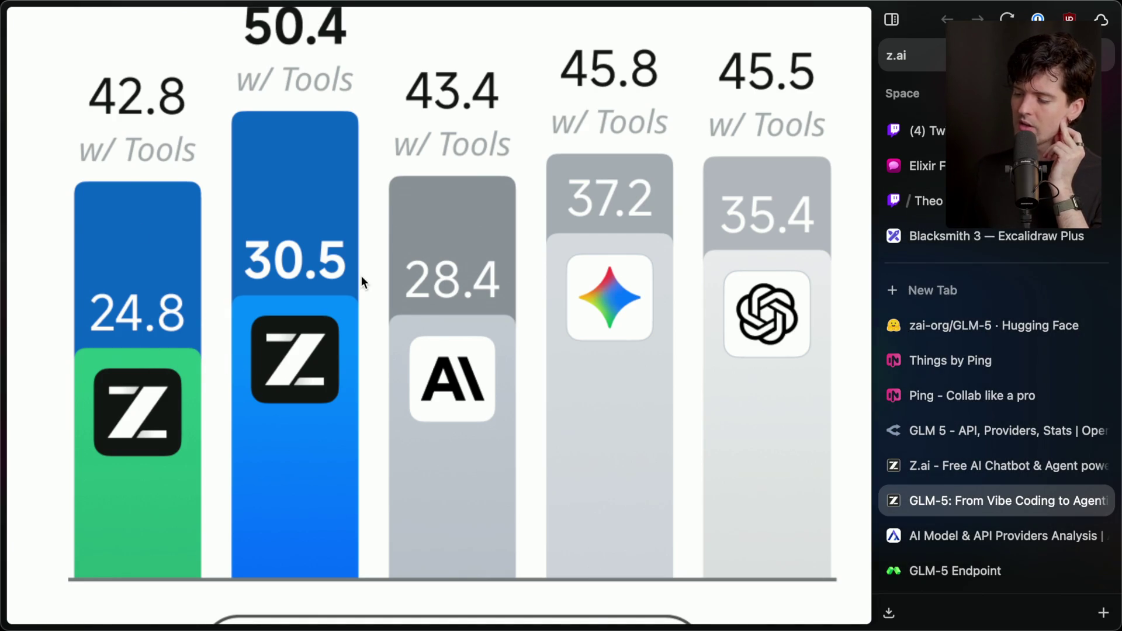
scroll(361, 275, "right", 3)
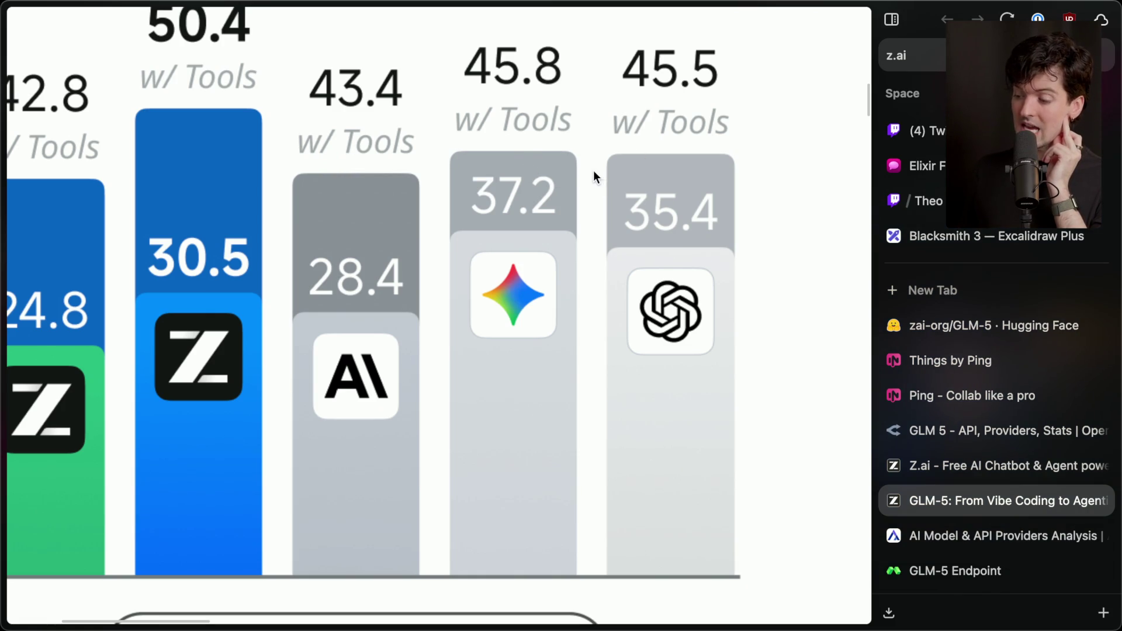
scroll(512, 182, "down", 5)
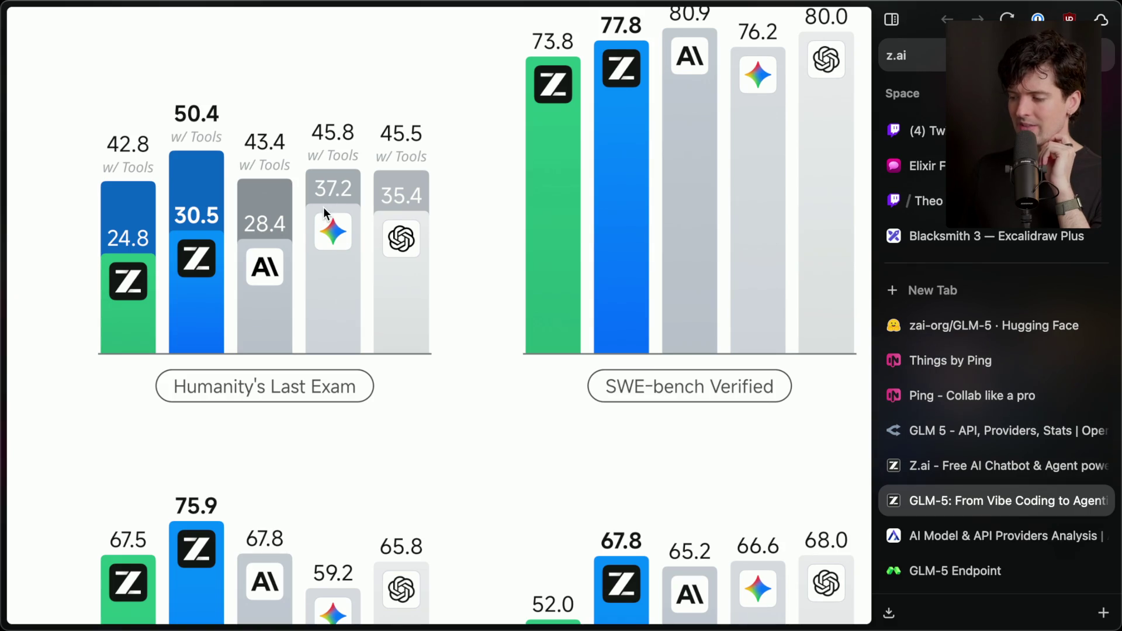
scroll(324, 209, "down", 3)
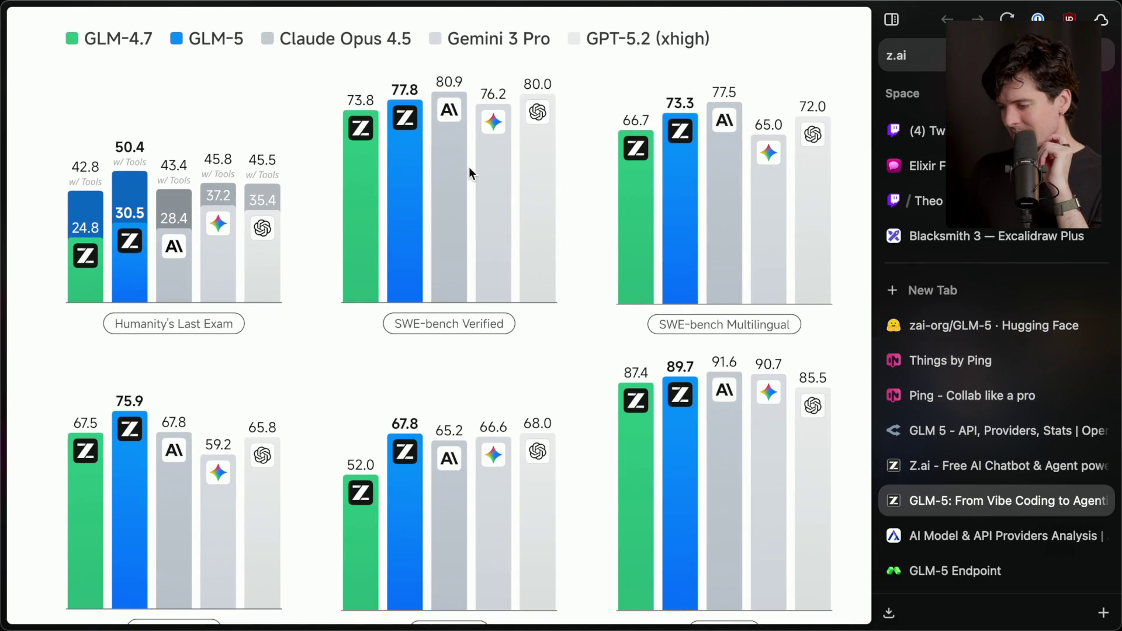
scroll(469, 166, "up", 3)
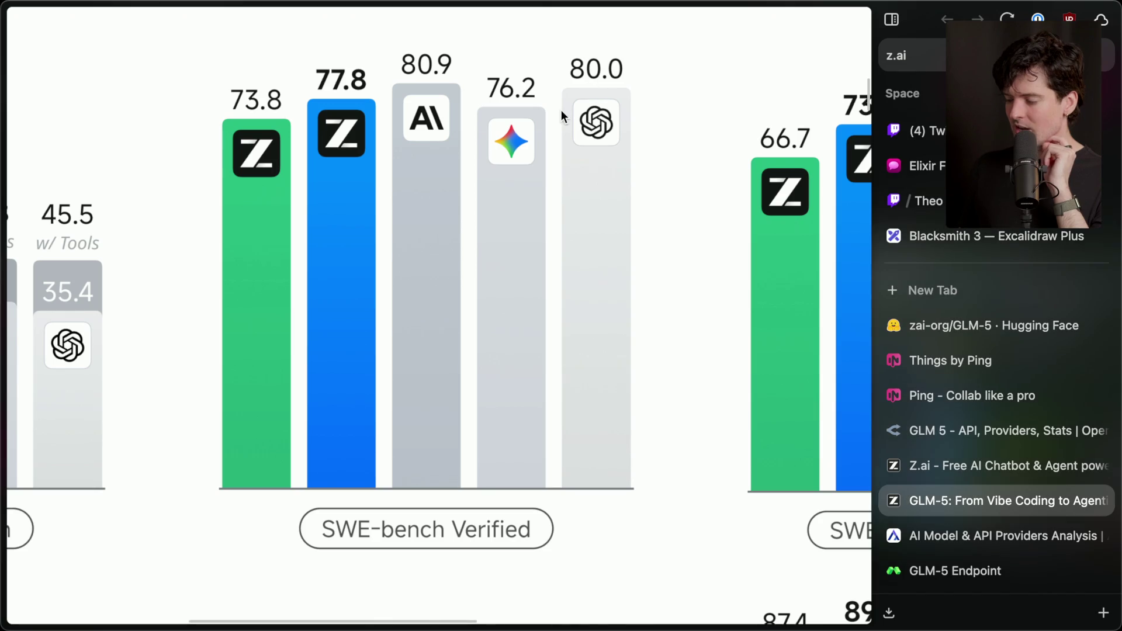
scroll(630, 129, "down", 3)
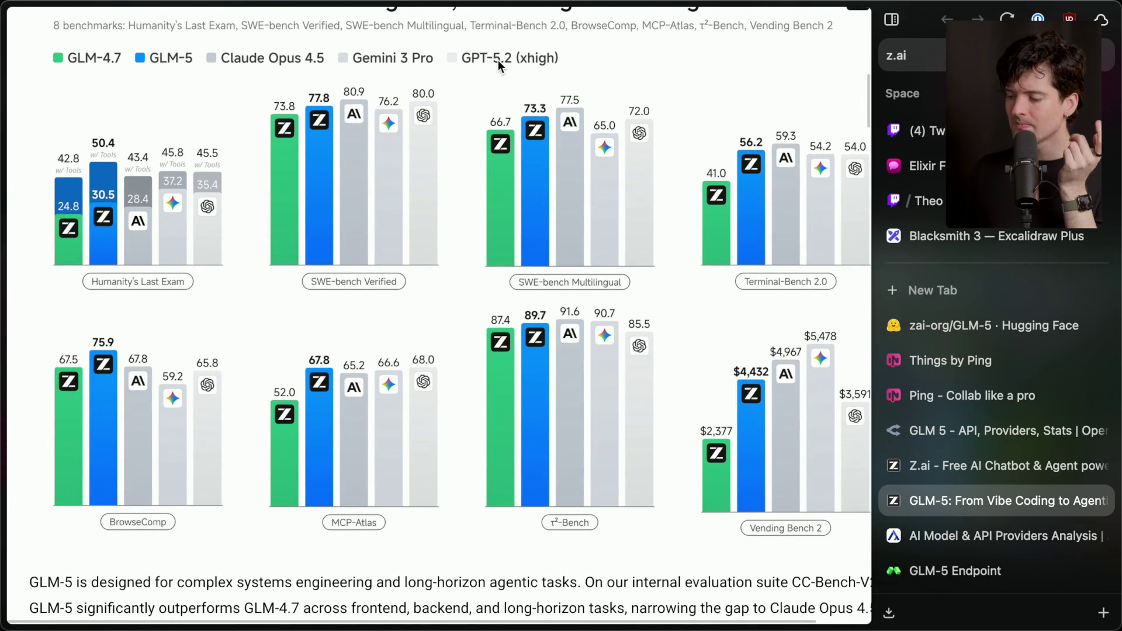
scroll(405, 123, "right", 2)
scroll(405, 123, "up", 1)
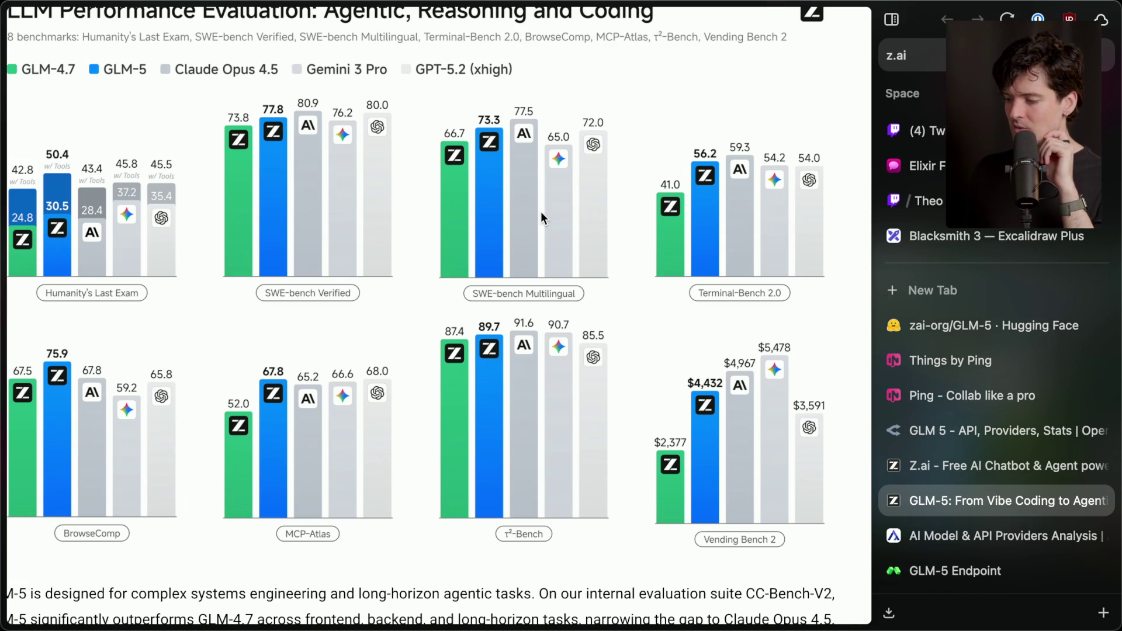
Step: Pan across each zoomed-in benchmark chart, then reset the page zoom to normal with Cmd+0
scroll(541, 211, "up", 5)
scroll(541, 212, "left", 2)
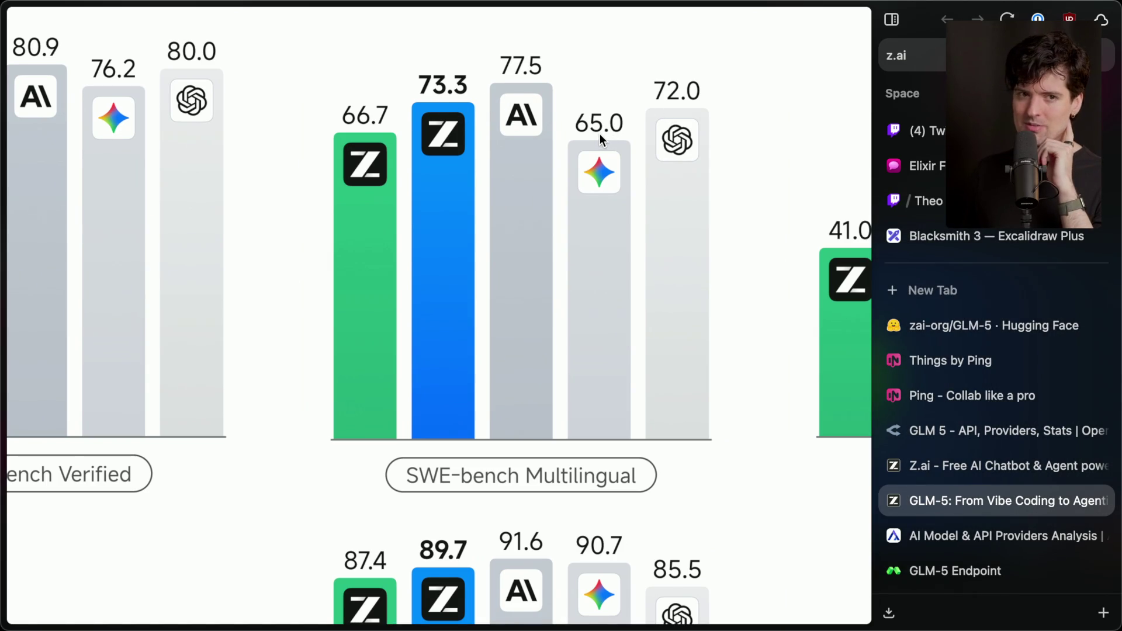
scroll(600, 134, "right", 5)
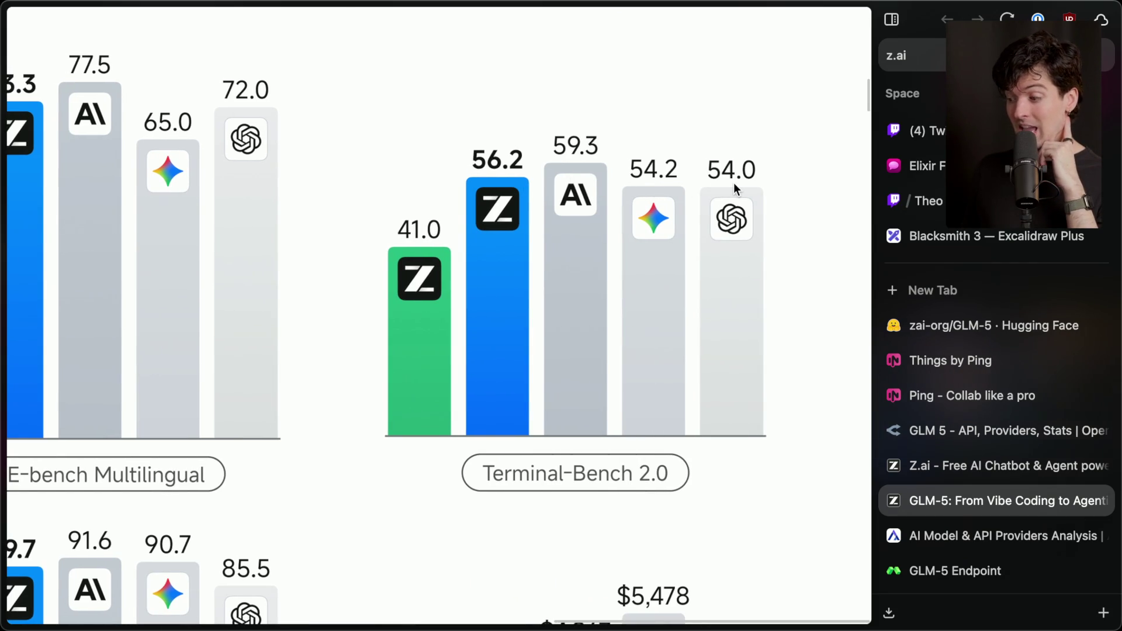
scroll(475, 328, "down", 8)
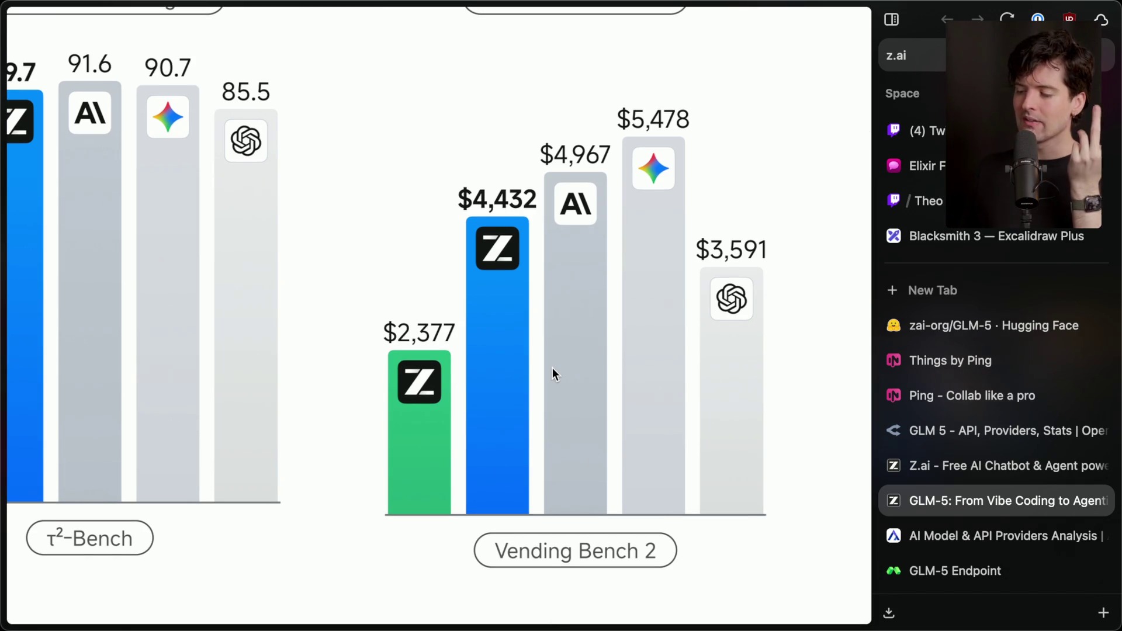
scroll(552, 369, "left", 6)
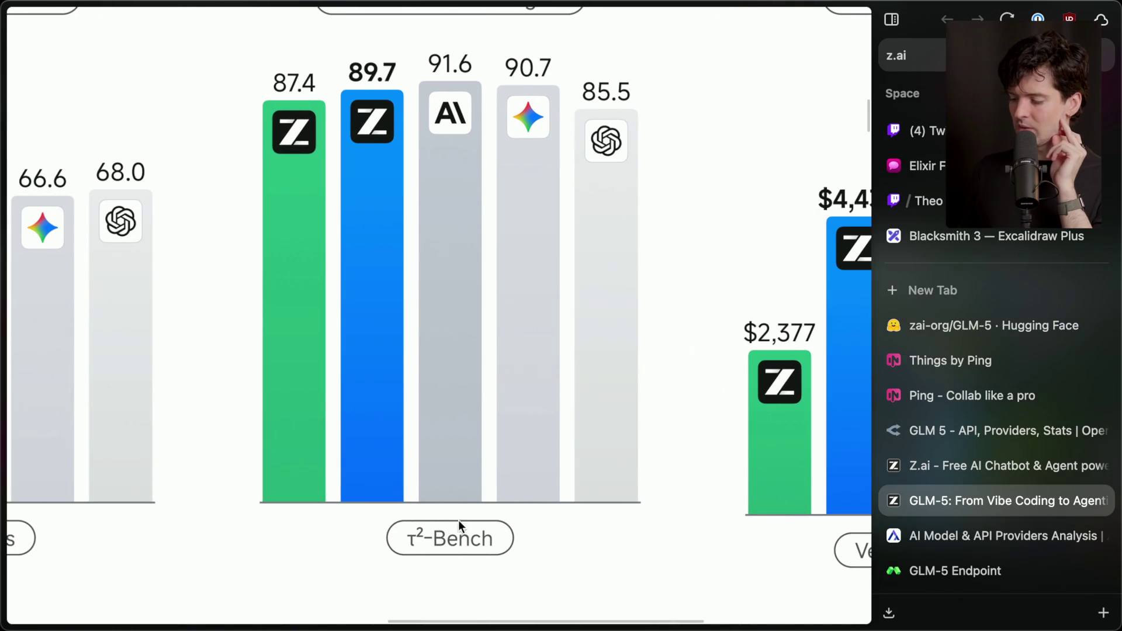
scroll(440, 108, "left", 9)
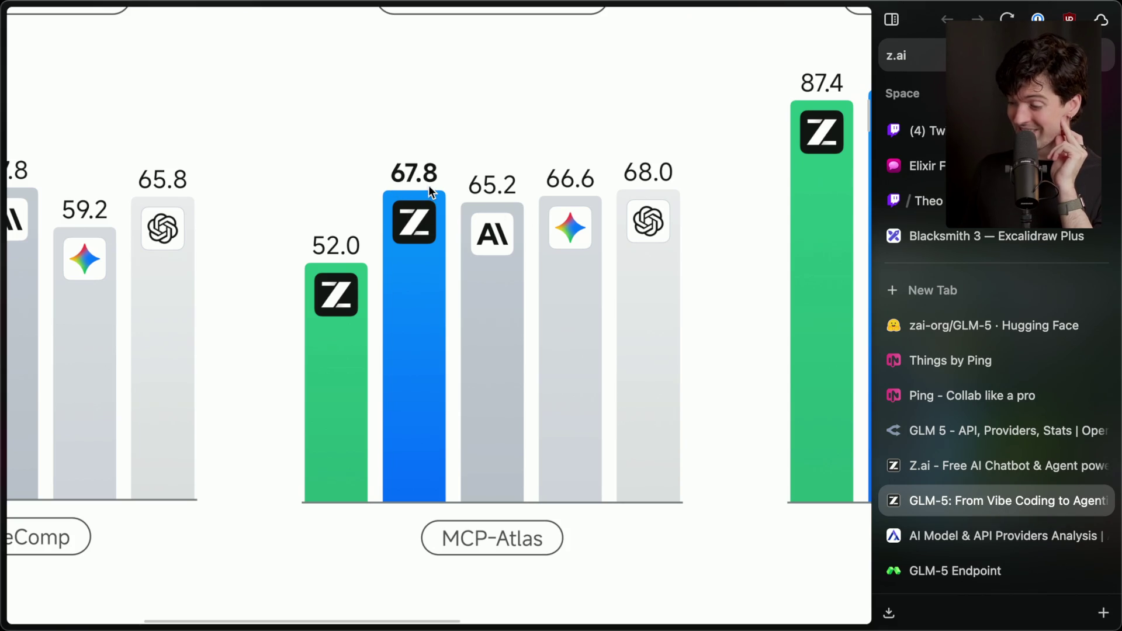
scroll(638, 187, "left", 5)
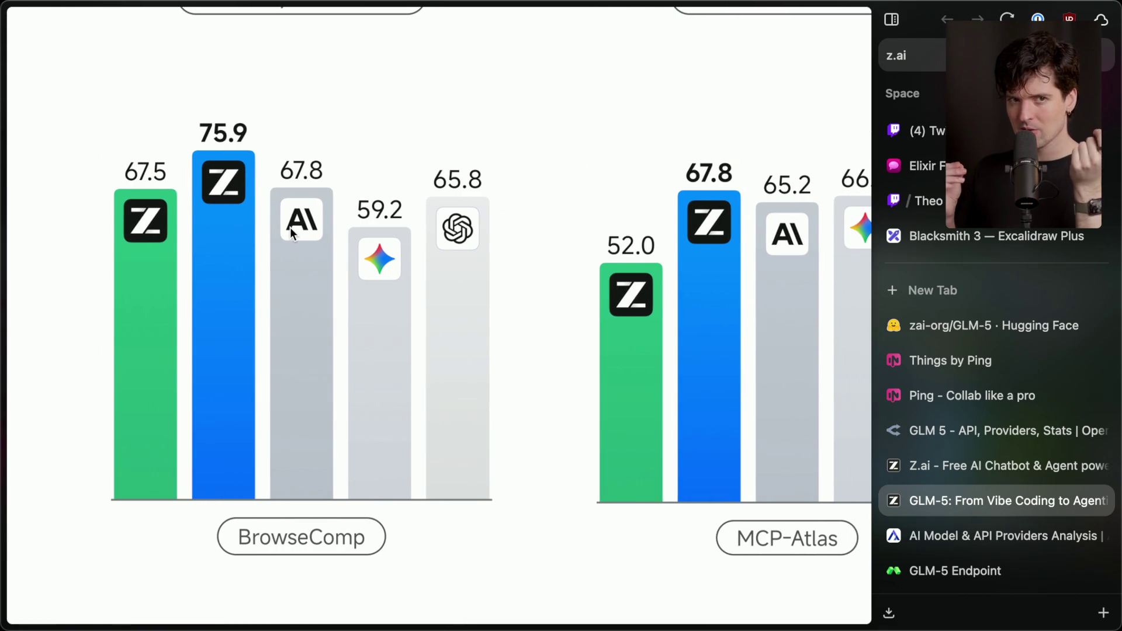
key("super+0")
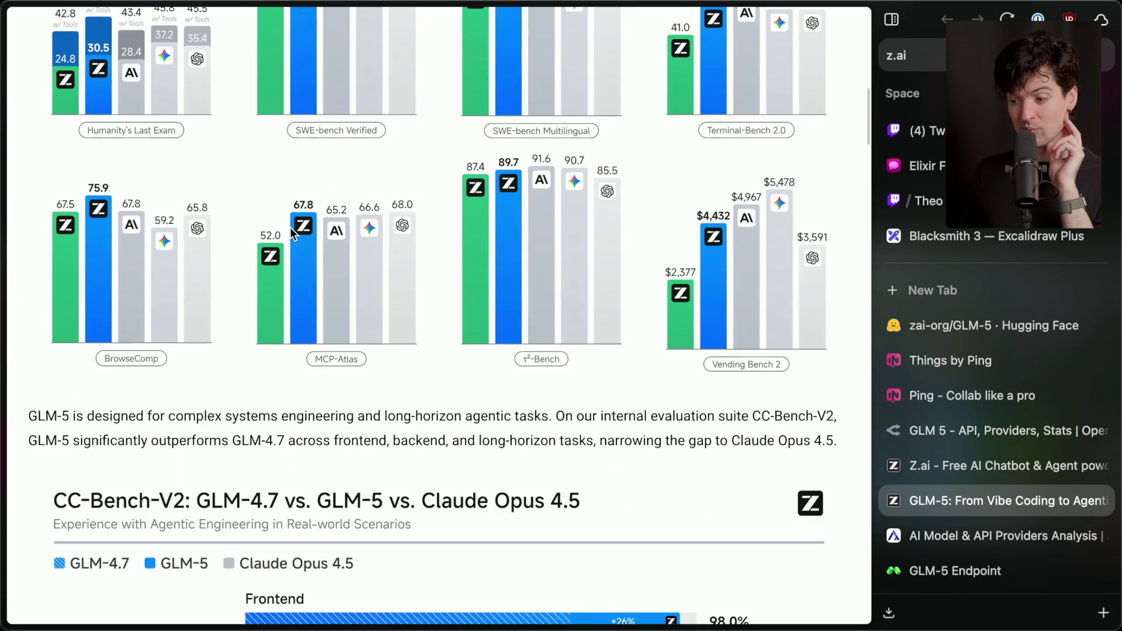
Step: Scroll past the CC-Bench-V2 and Money Balance Over Time charts to the full benchmark table
scroll(290, 229, "down", 5)
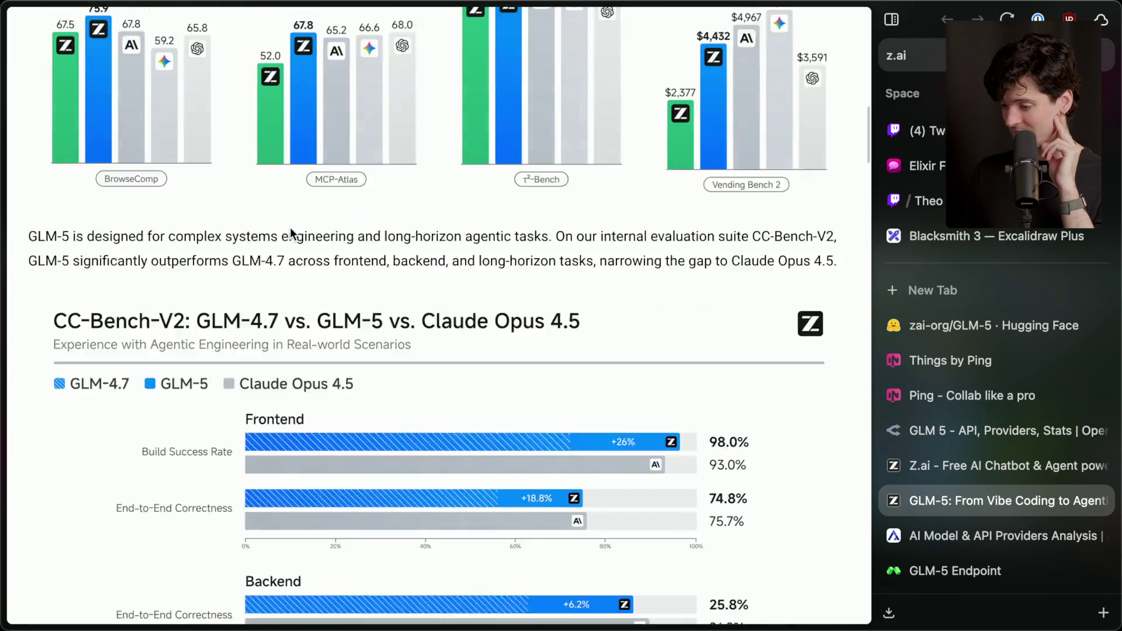
scroll(291, 229, "down", 1)
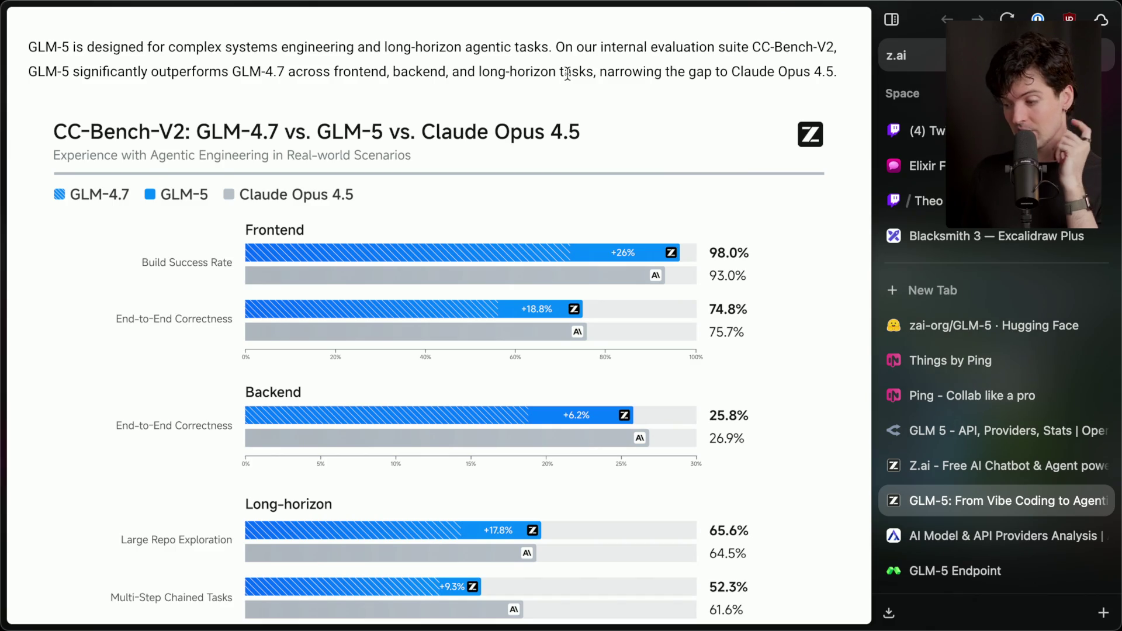
scroll(567, 74, "down", 2)
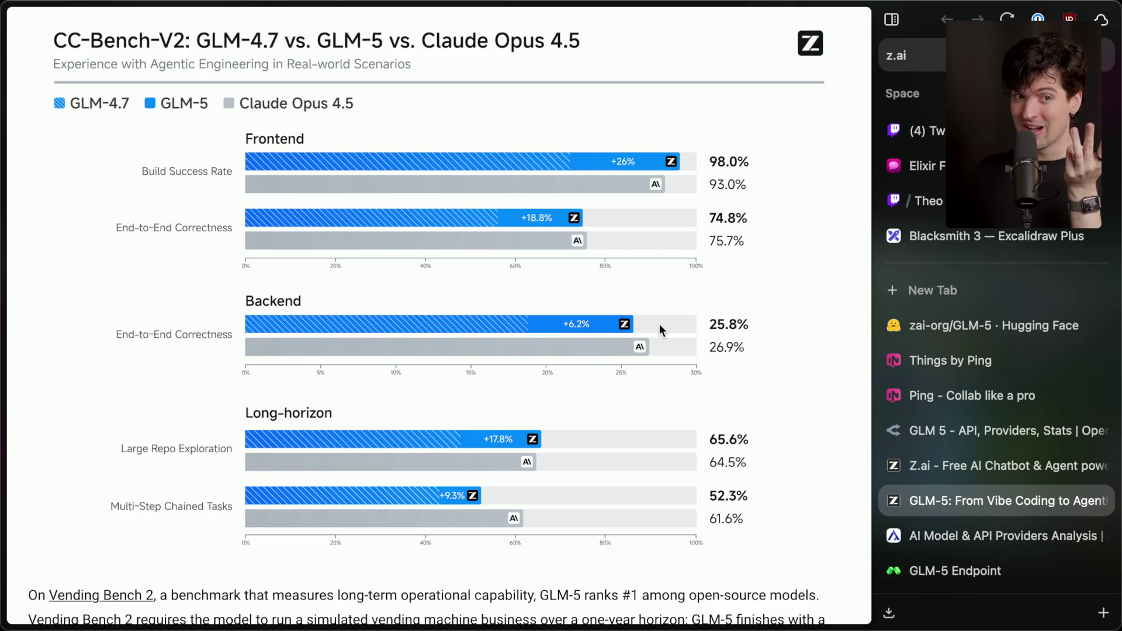
scroll(660, 329, "down", 3)
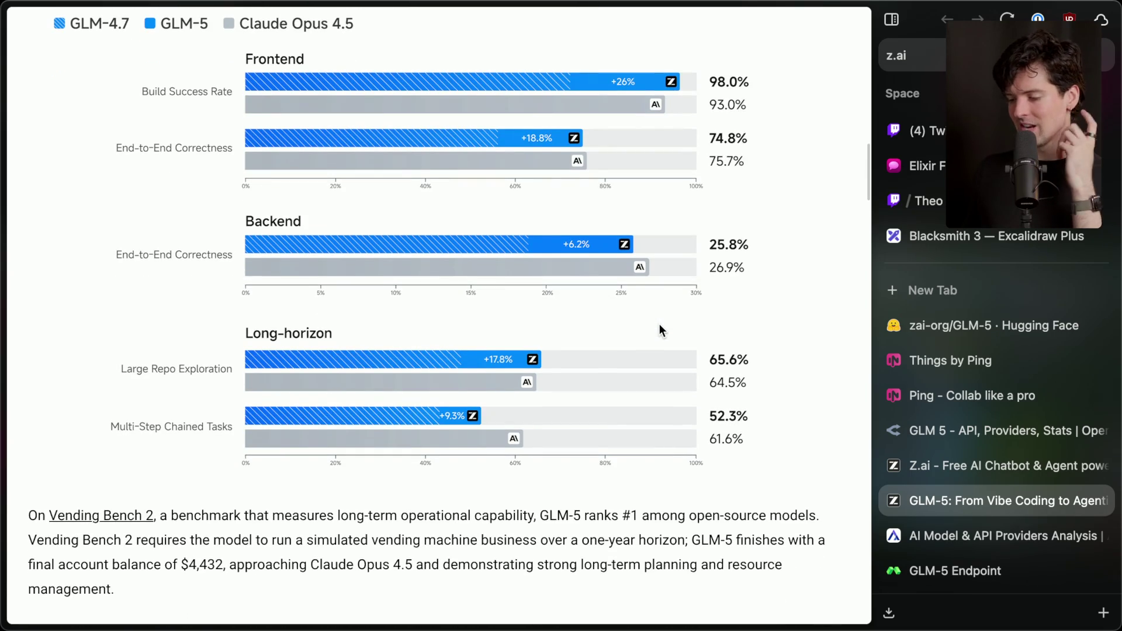
scroll(659, 329, "down", 5)
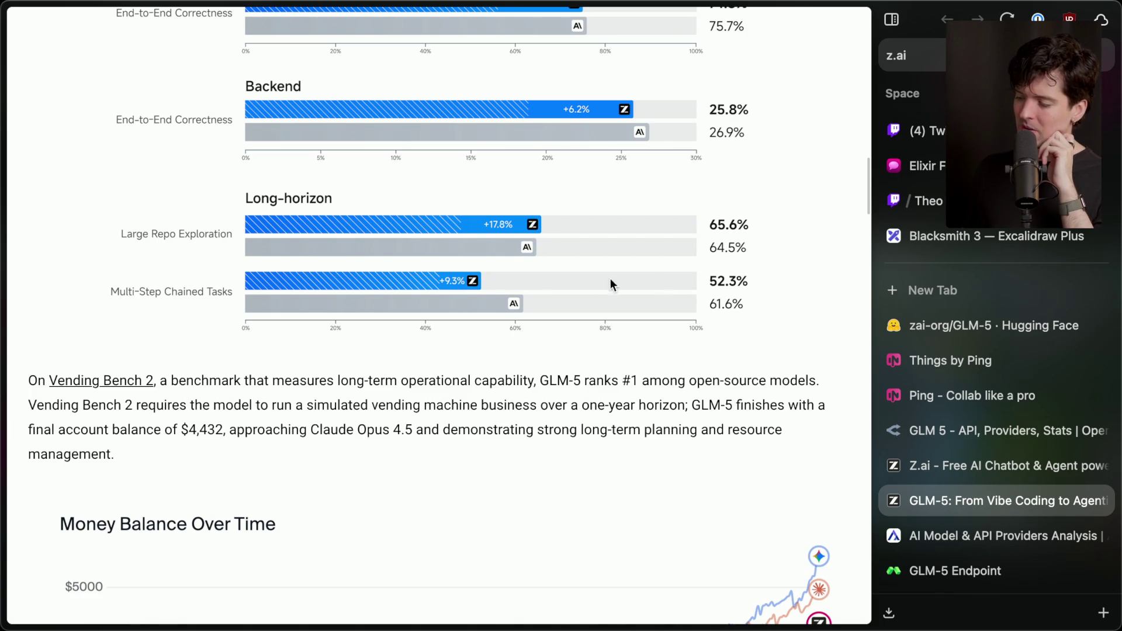
scroll(408, 350, "down", 6)
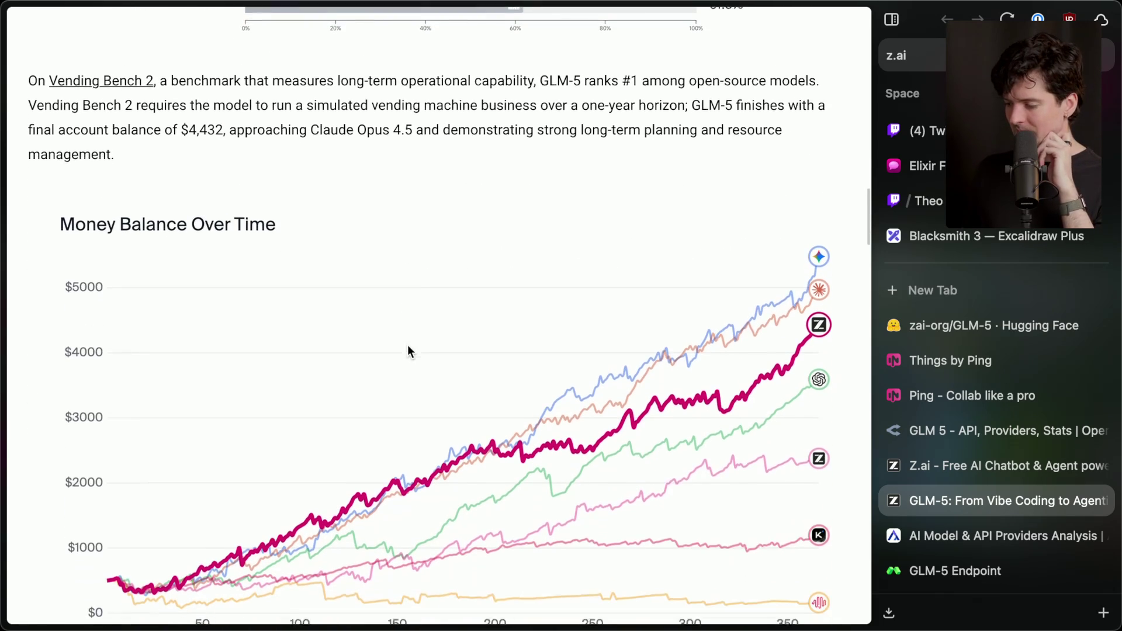
scroll(408, 349, "down", 10)
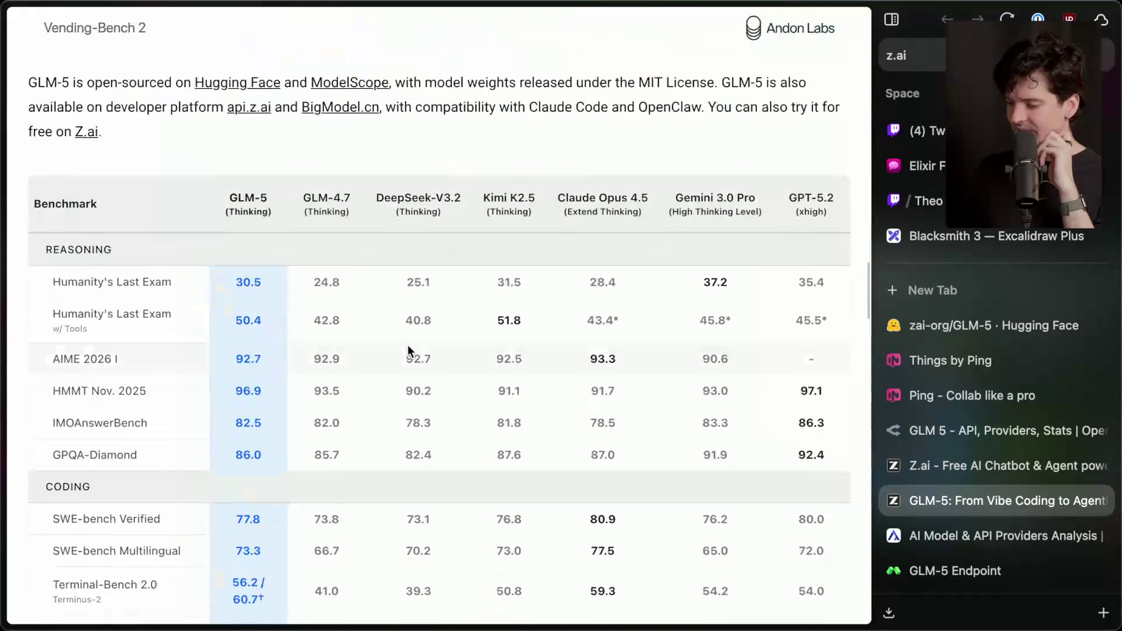
scroll(408, 345, "down", 3)
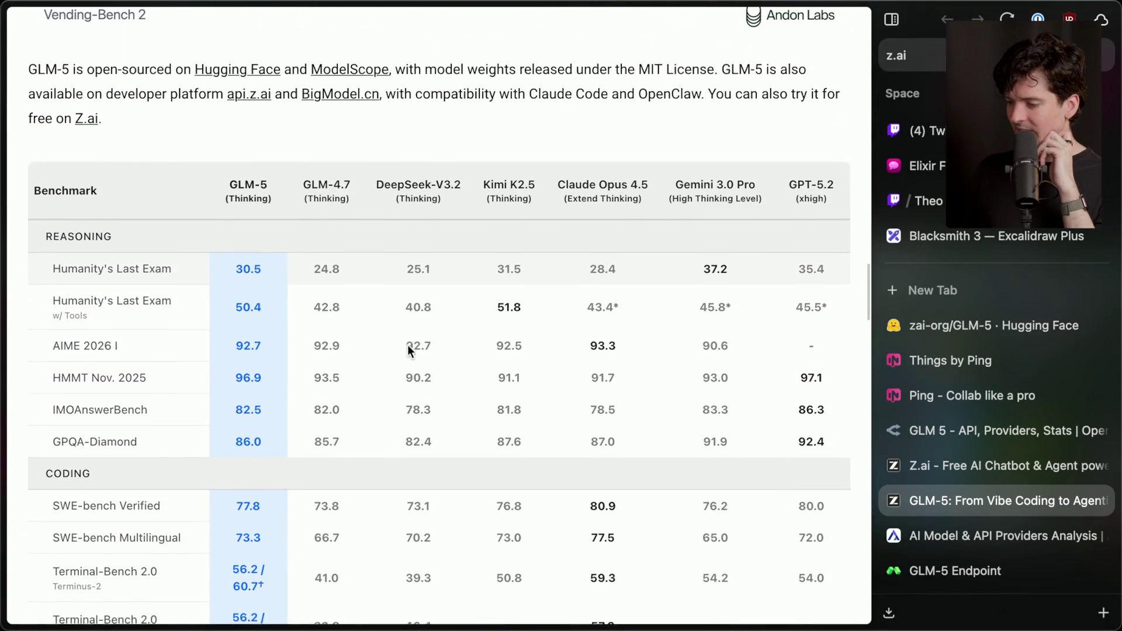
scroll(408, 346, "down", 2)
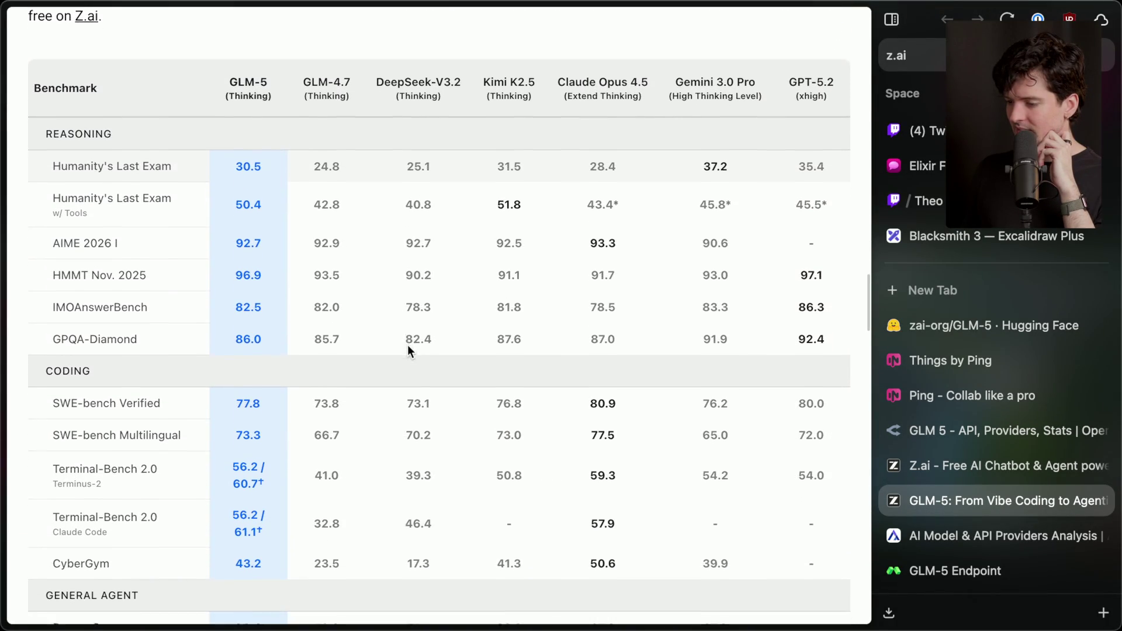
scroll(408, 345, "down", 1)
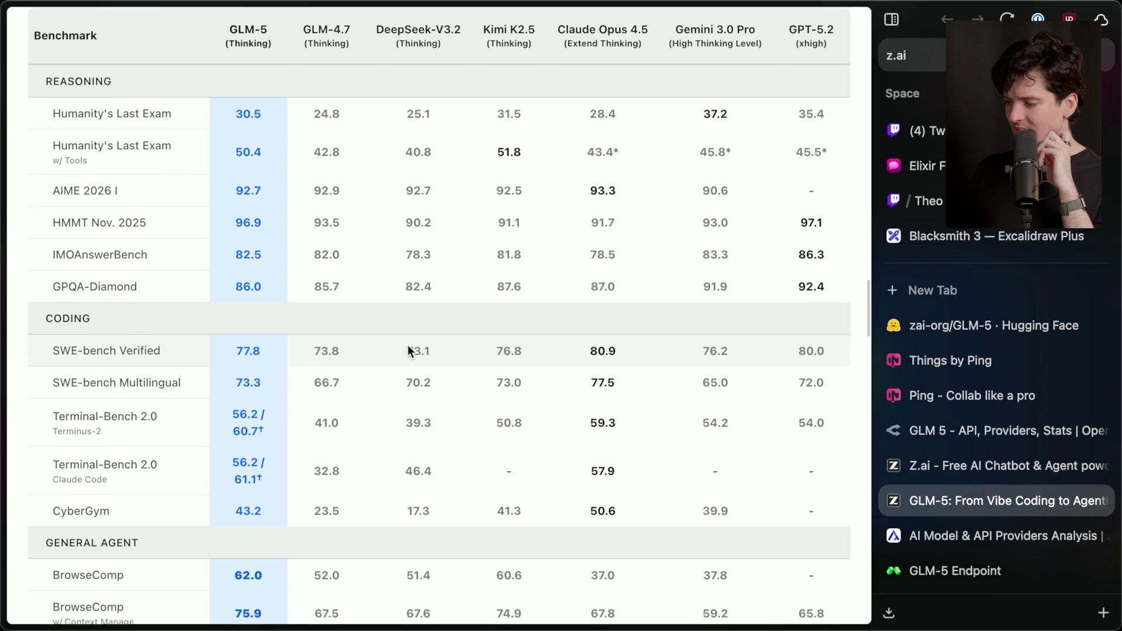
scroll(407, 345, "down", 2)
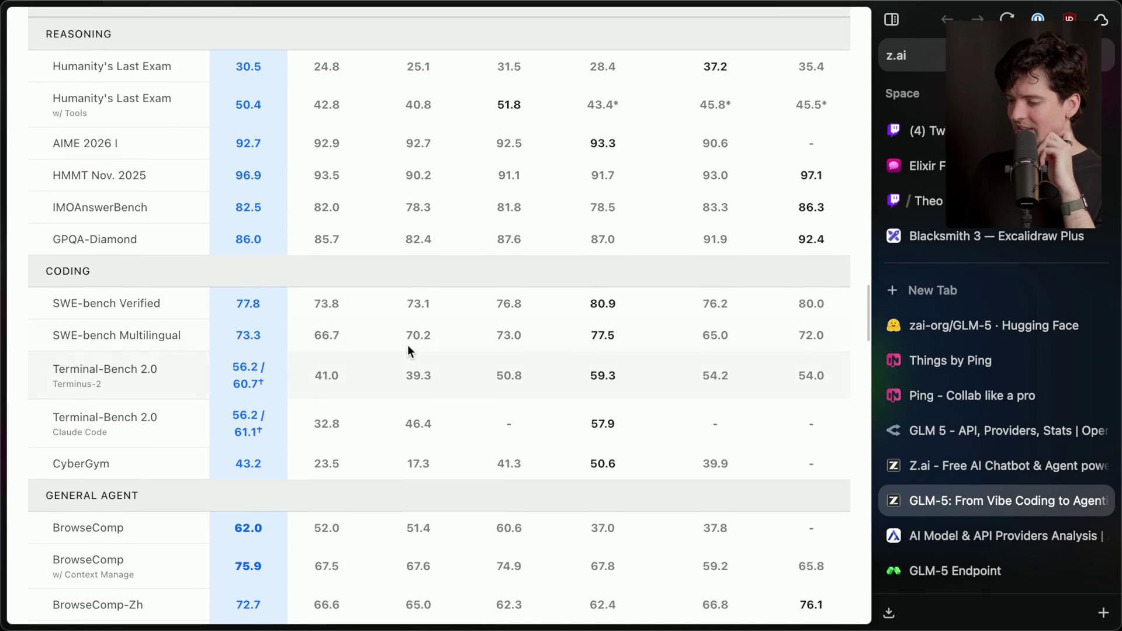
scroll(408, 345, "down", 8)
scroll(408, 345, "down", 3)
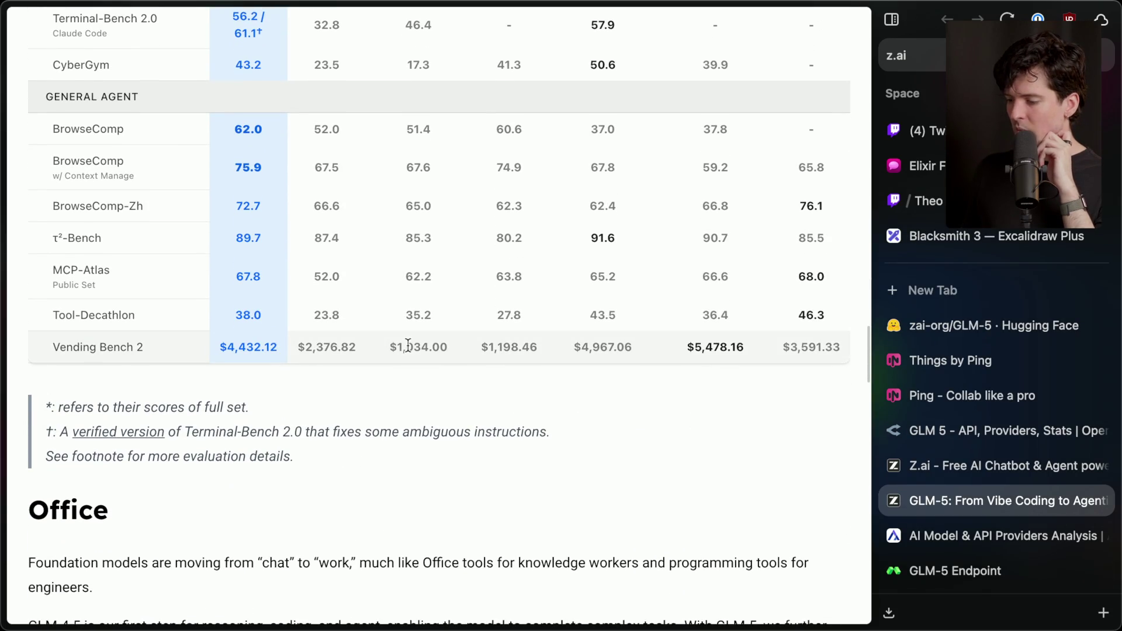
scroll(408, 345, "up", 10)
scroll(408, 345, "up", 4)
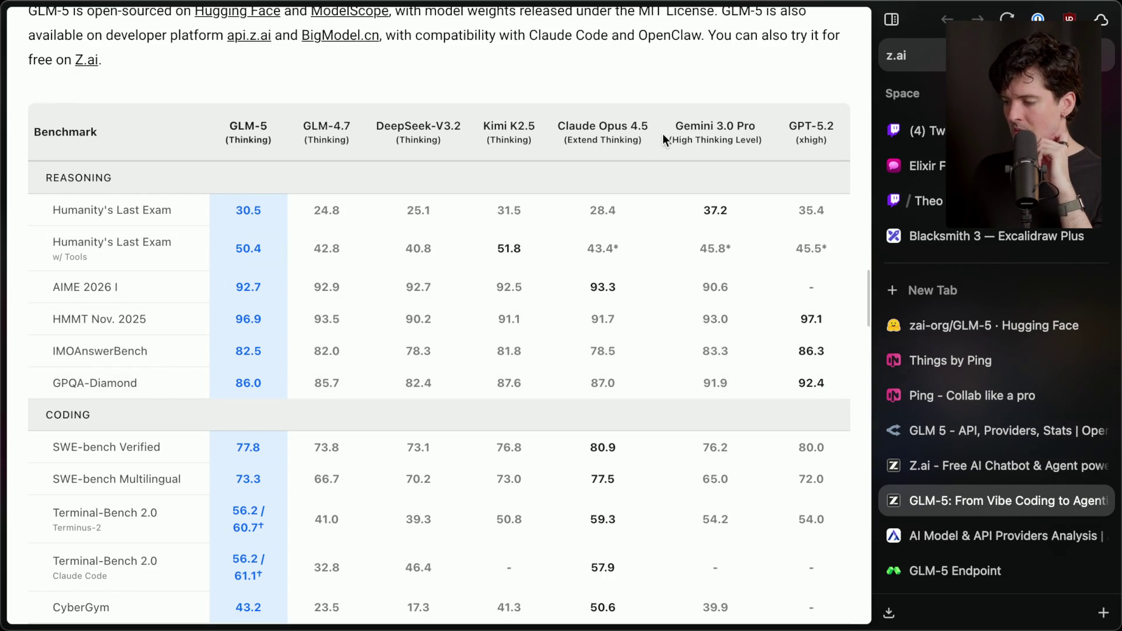
left_click_drag(545, 124, 654, 143)
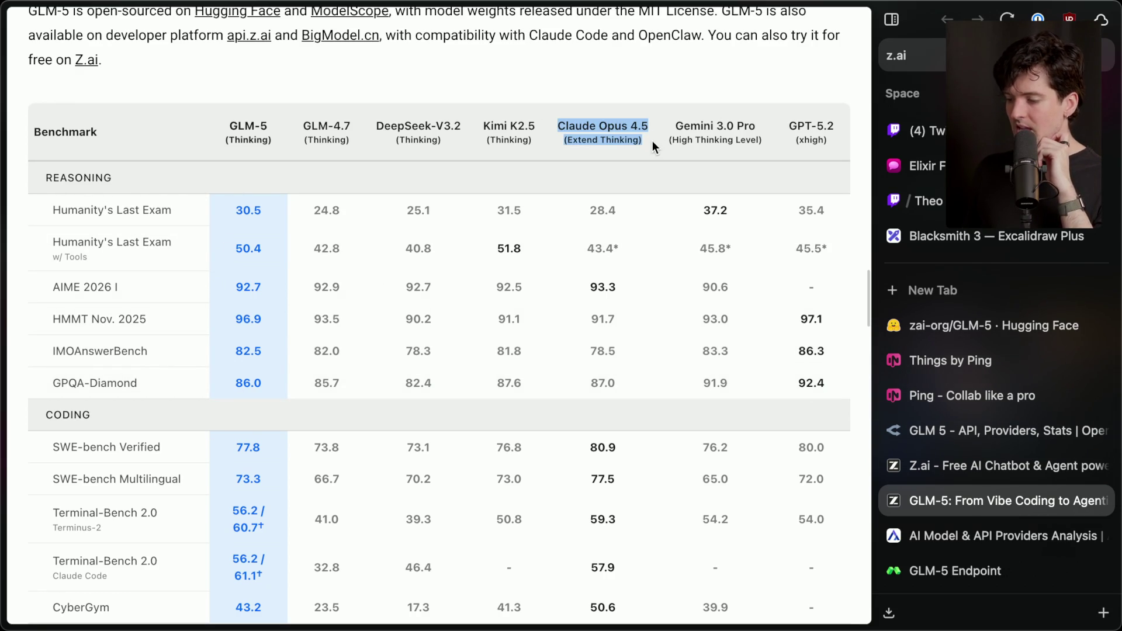
left_click(654, 142)
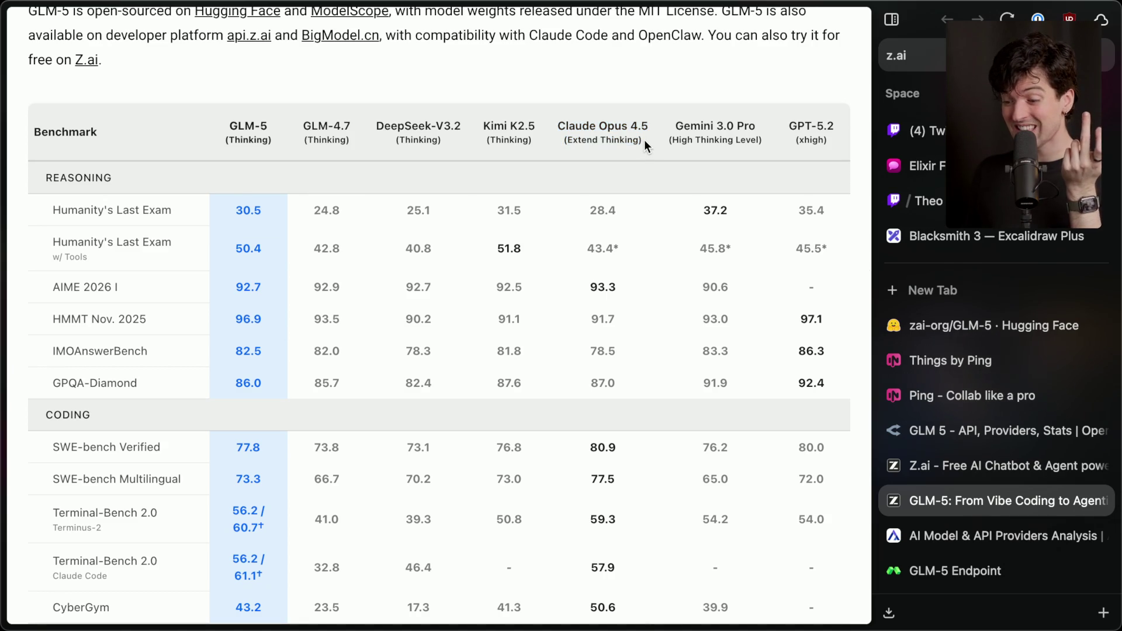
scroll(644, 141, "down", 3)
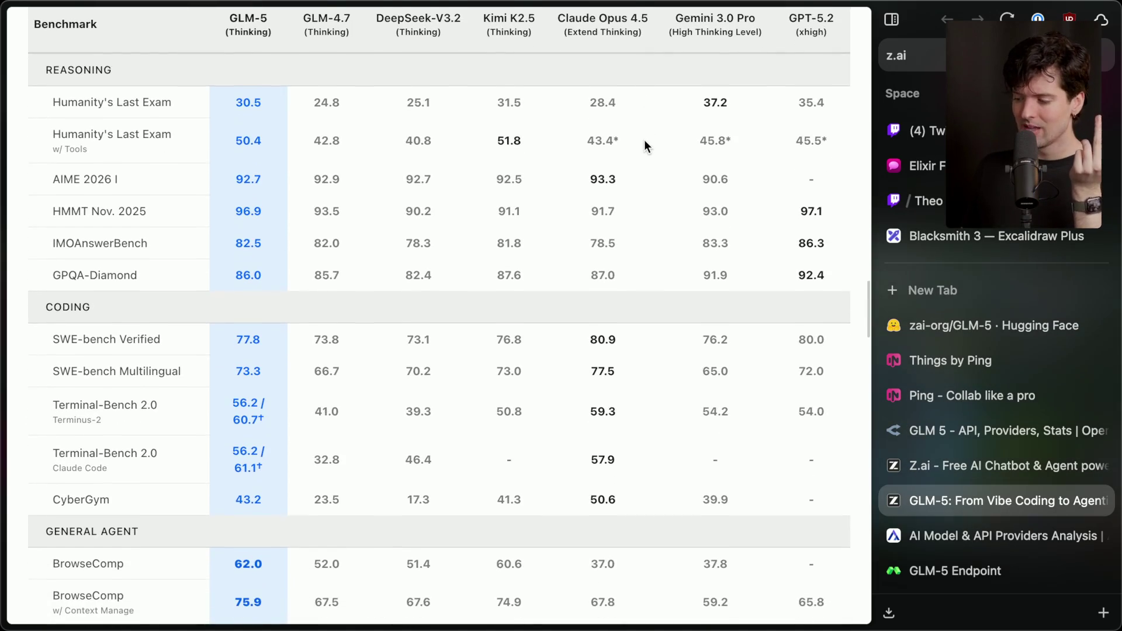
scroll(644, 140, "down", 15)
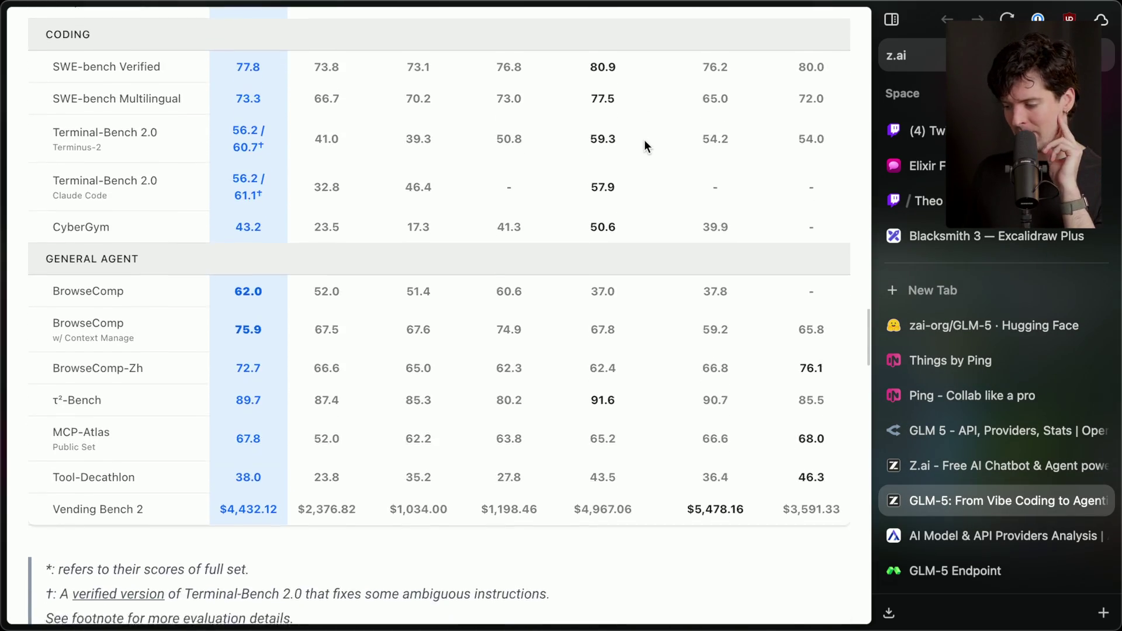
Step: Scroll down through the rest of the GLM-5 blog post to its footer
scroll(645, 145, "down", 1)
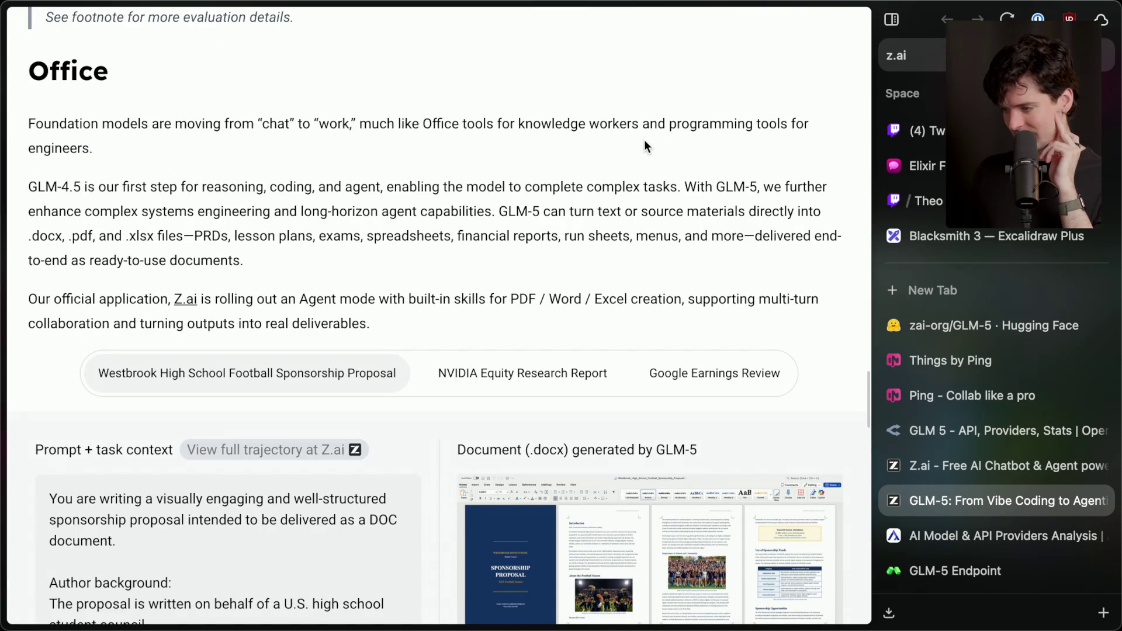
scroll(644, 145, "down", 1)
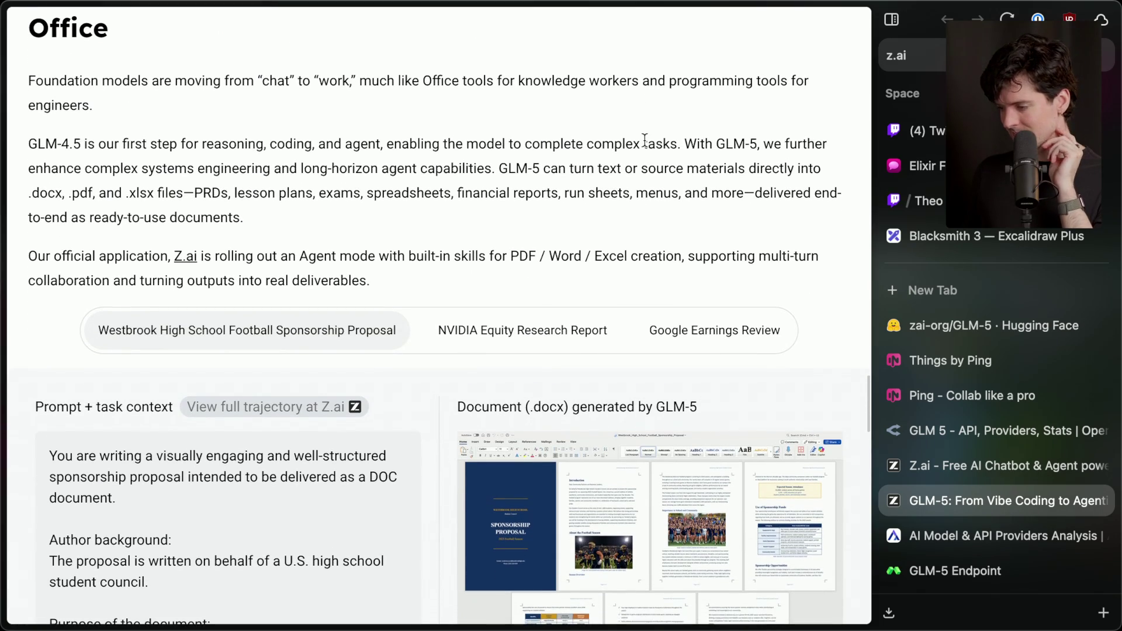
scroll(644, 141, "down", 3)
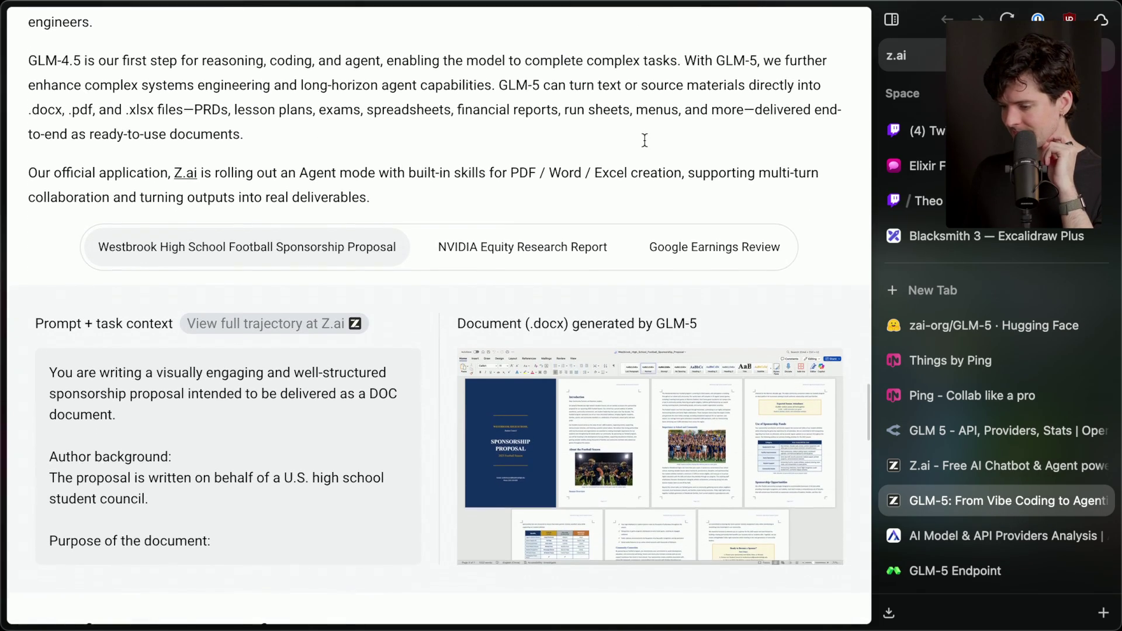
scroll(645, 140, "down", 10)
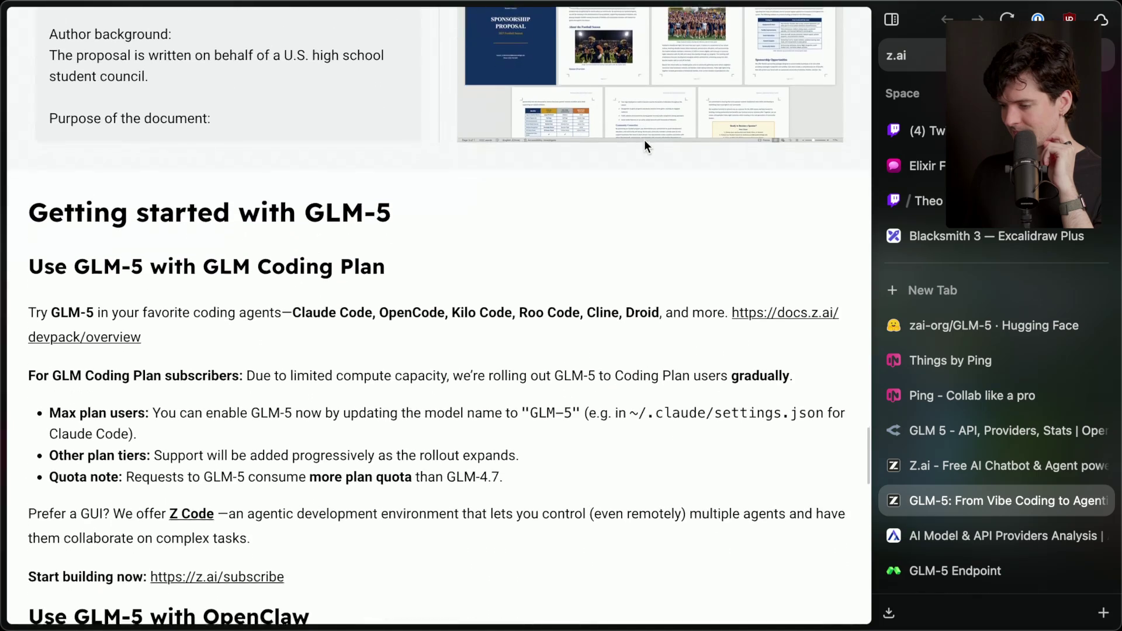
scroll(645, 145, "down", 7)
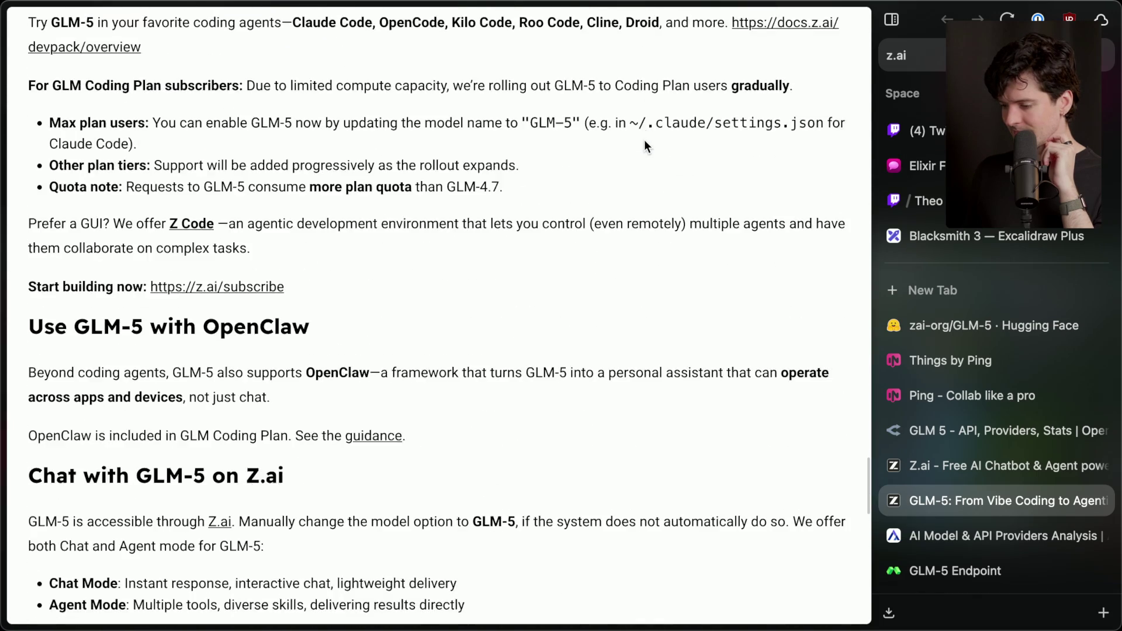
scroll(644, 145, "down", 7)
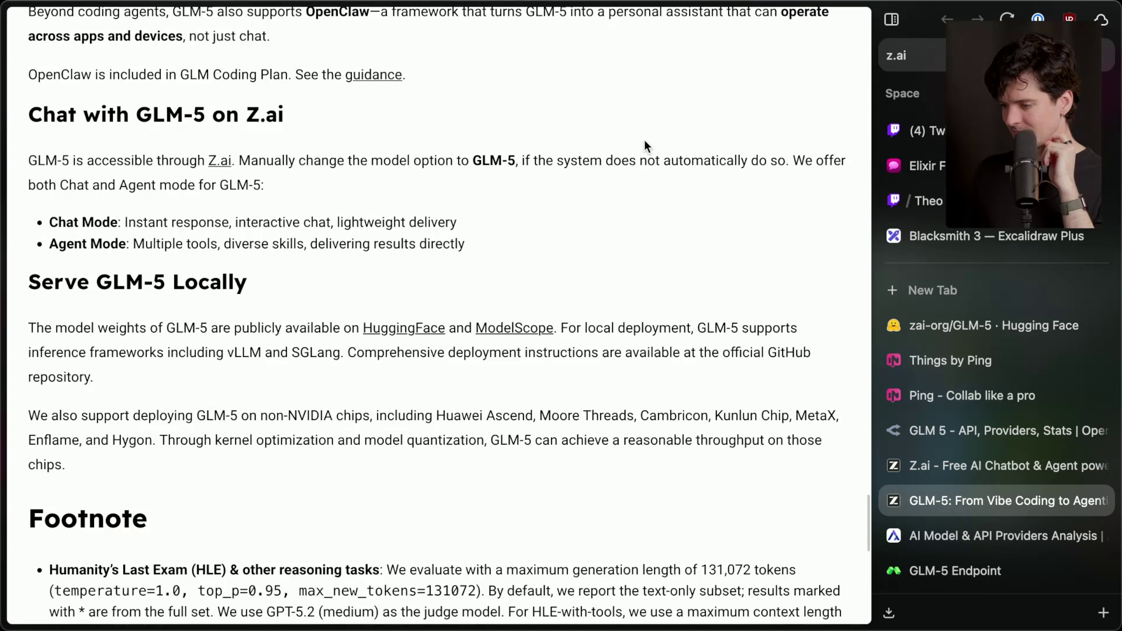
scroll(442, 272, "down", 8)
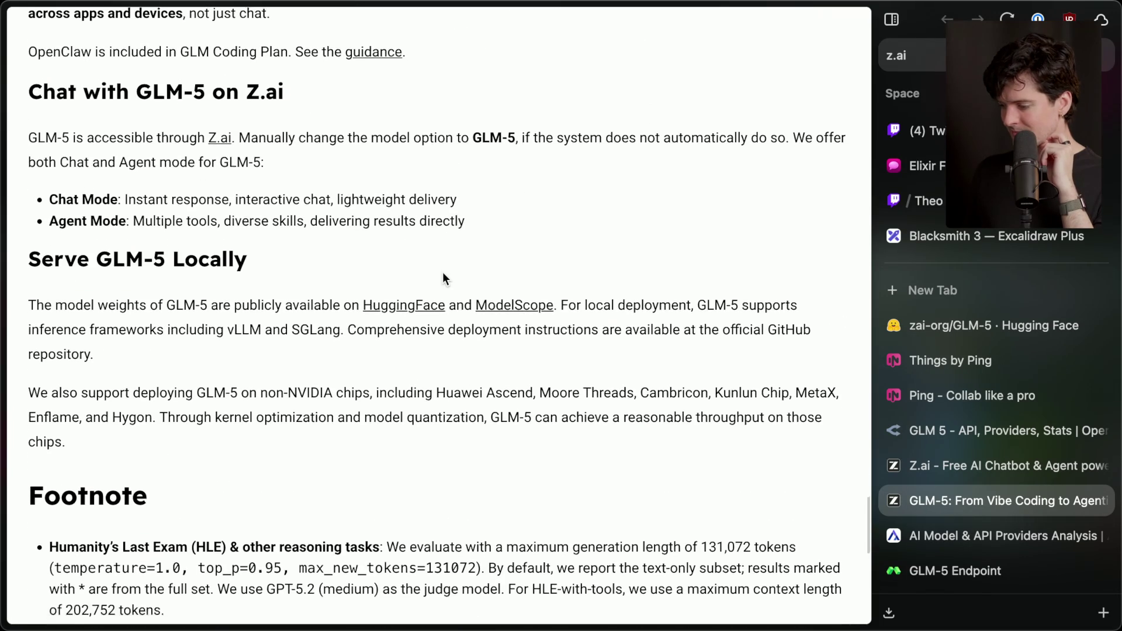
scroll(443, 273, "down", 8)
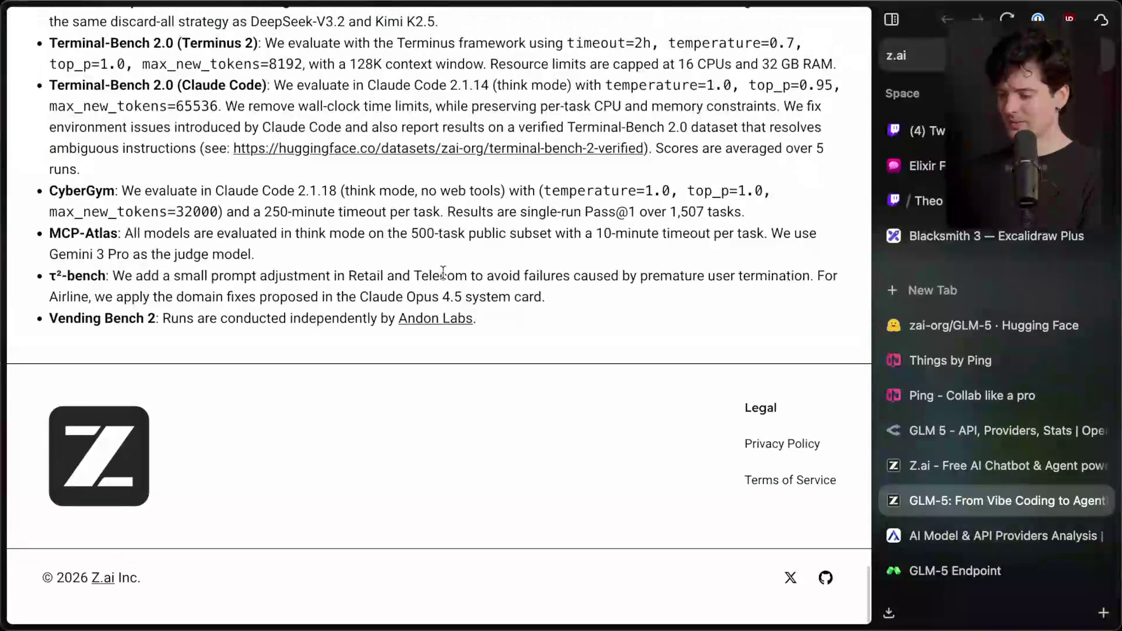
Step: Check the bun run dev server output in Ghostty, then return to the Ping page at localhost:3000
key("super+Tab")
key("super+Tab")
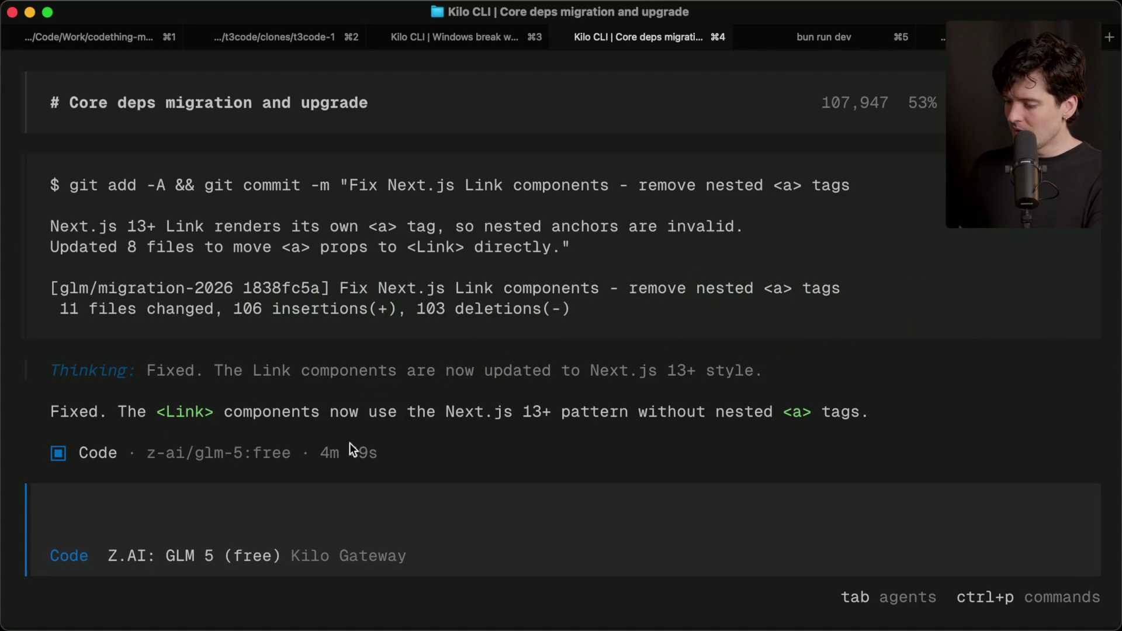
left_click(835, 36)
key("super+Tab")
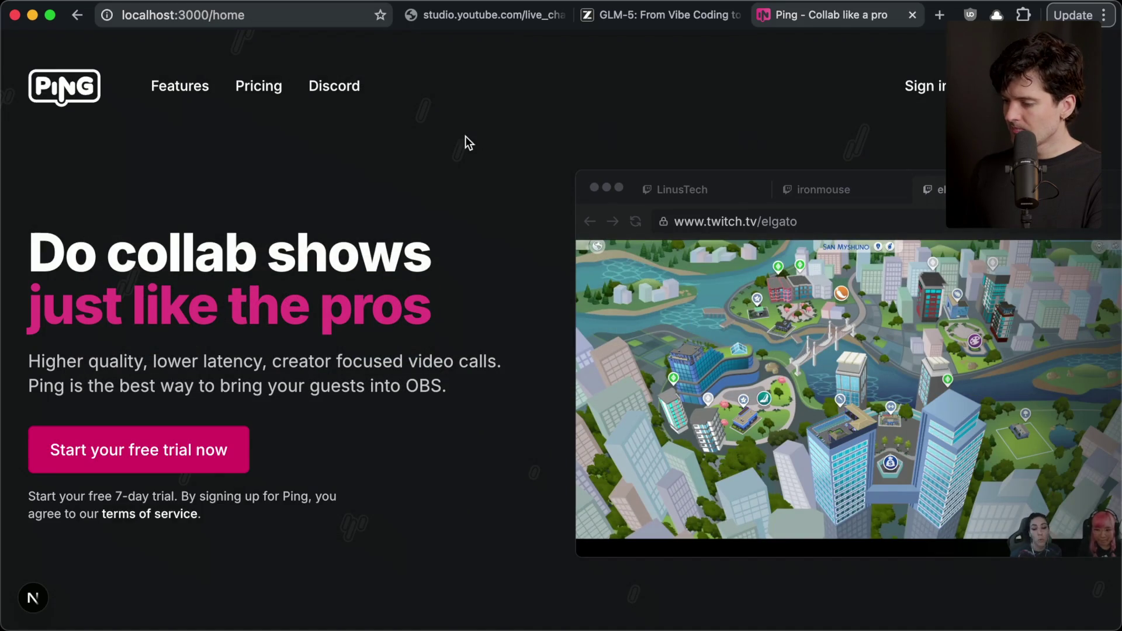
Step: Reopen the 1 Issue hydration error report and select the error text through code line 172
scroll(352, 351, "down", 1)
scroll(352, 351, "up", 1)
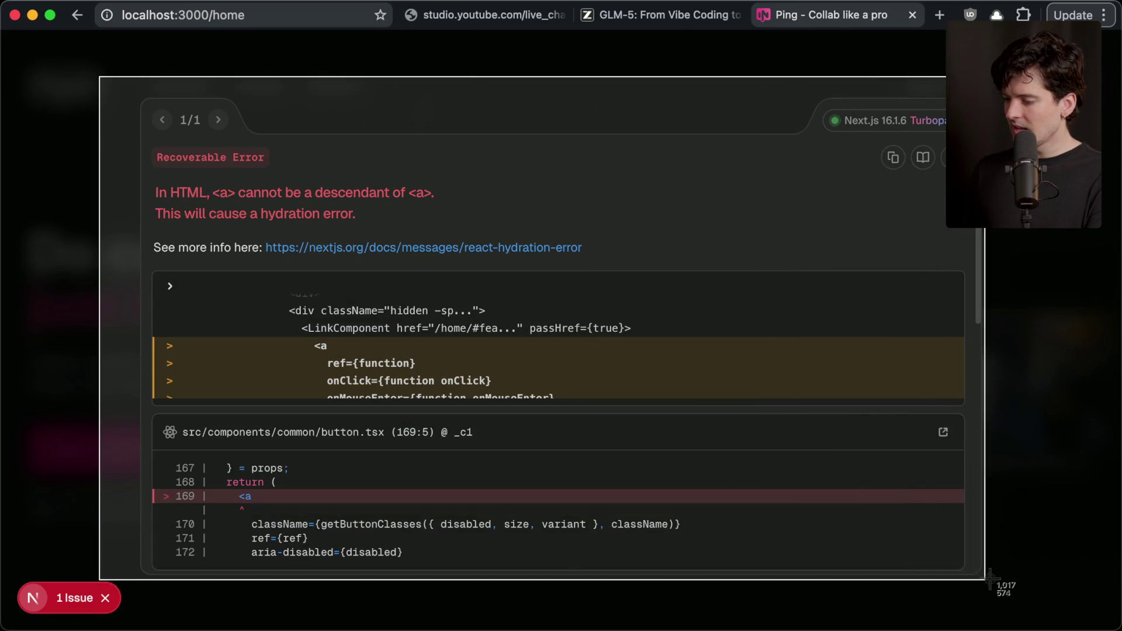
left_click(1002, 594)
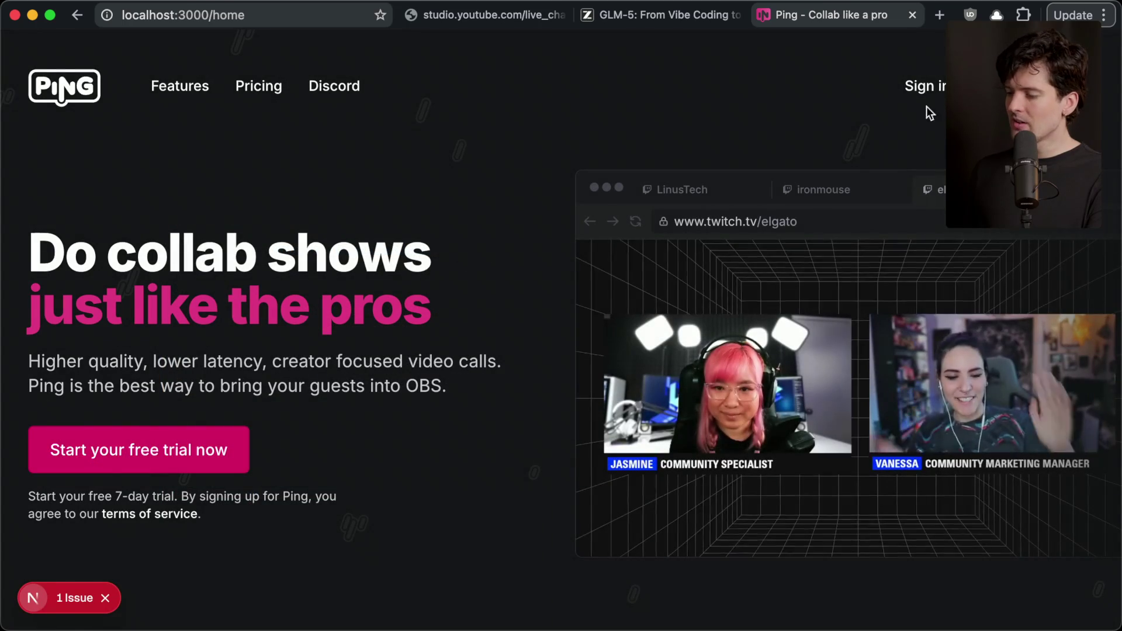
left_click(76, 597)
mouse_move(155, 193)
left_mouse_down()
mouse_move(306, 251)
mouse_move(615, 400)
mouse_move(604, 565)
left_mouse_up()
left_click(417, 521)
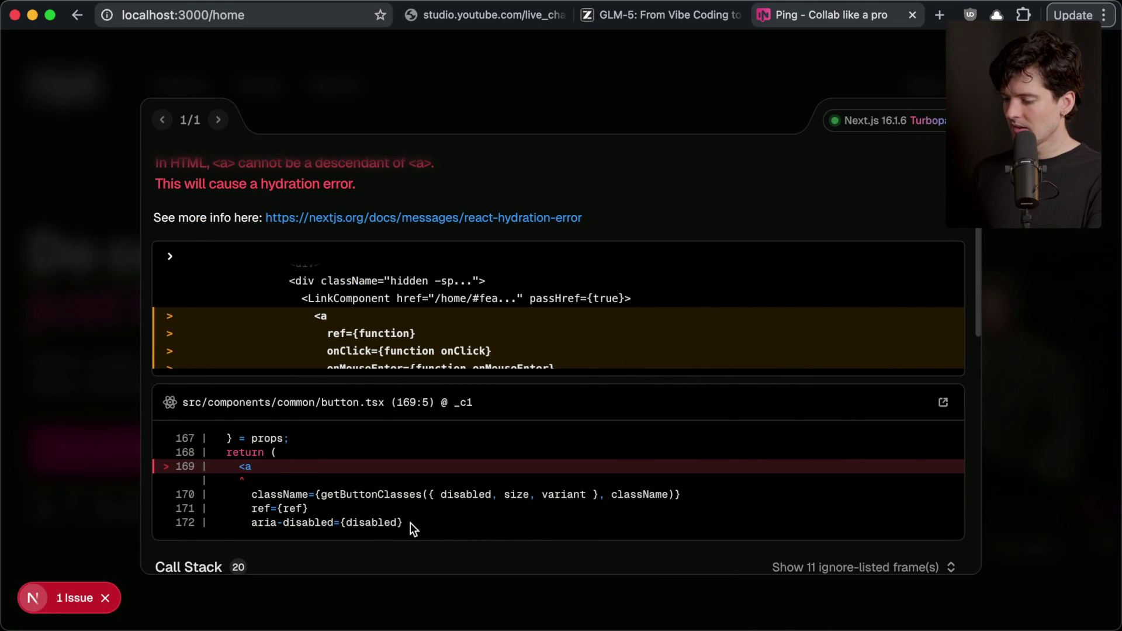
mouse_move(435, 524)
left_mouse_down()
mouse_move(180, 243)
mouse_move(153, 156)
left_mouse_up()
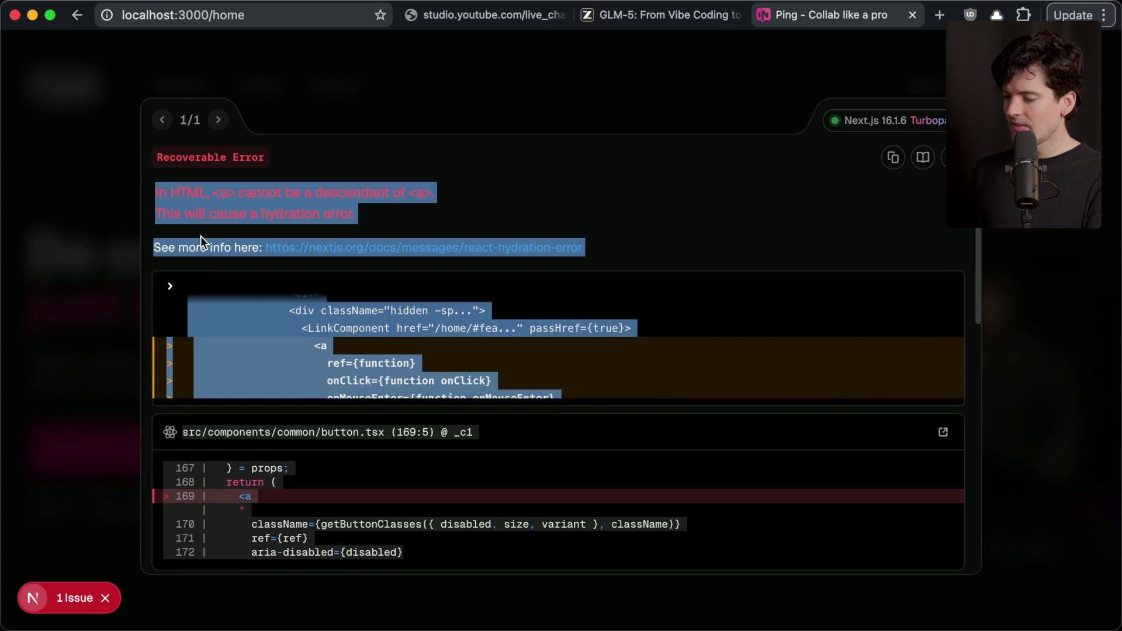
key("super+Tab")
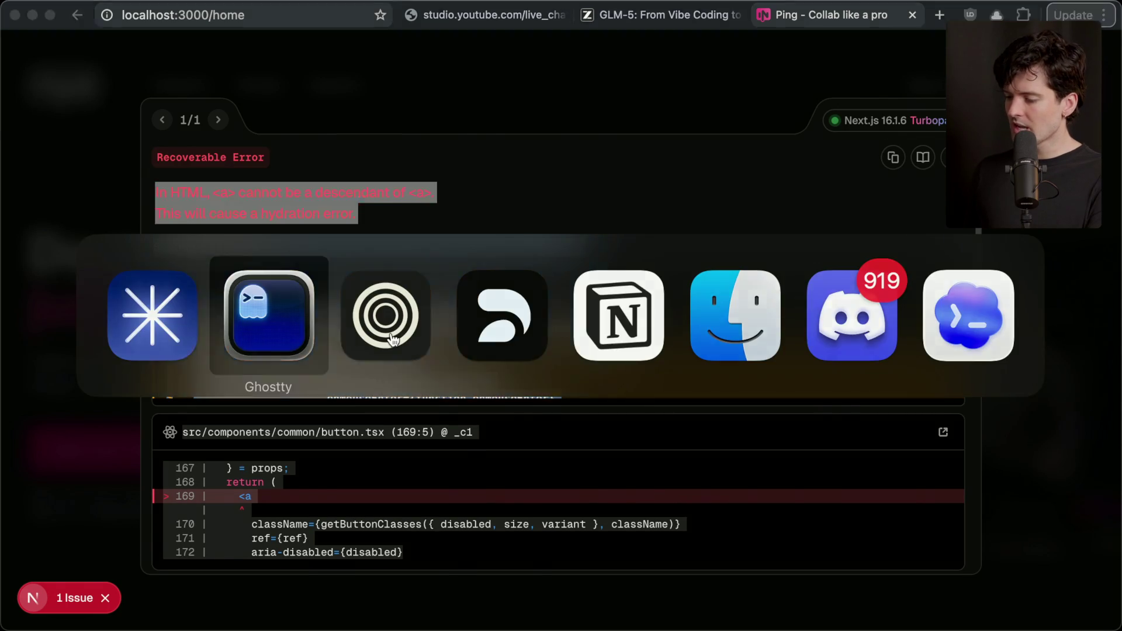
Step: Paste the nested <a> hydration error into the Kilo CLI session and submit it for fixing
key("super+Tab")
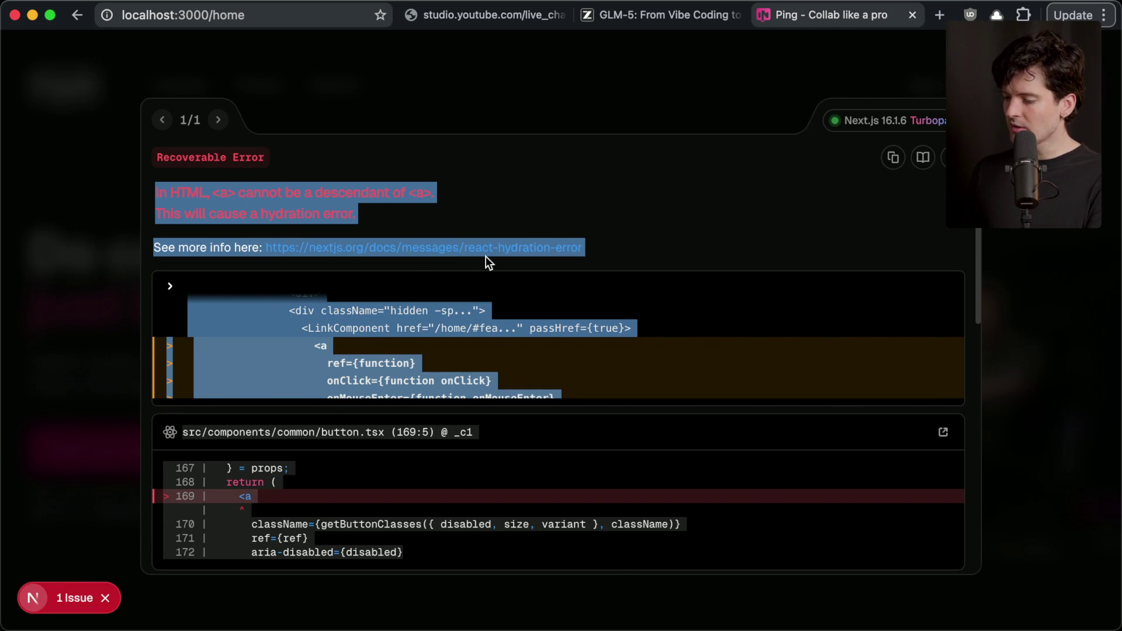
key("super+c")
key("super+Tab")
key("super+4")
key("super+v")
key("BackSpace")
key("super+v")
key("Return")
Step: Close the hydration error overlay in Chrome and switch over to Z Code
key("super+Tab")
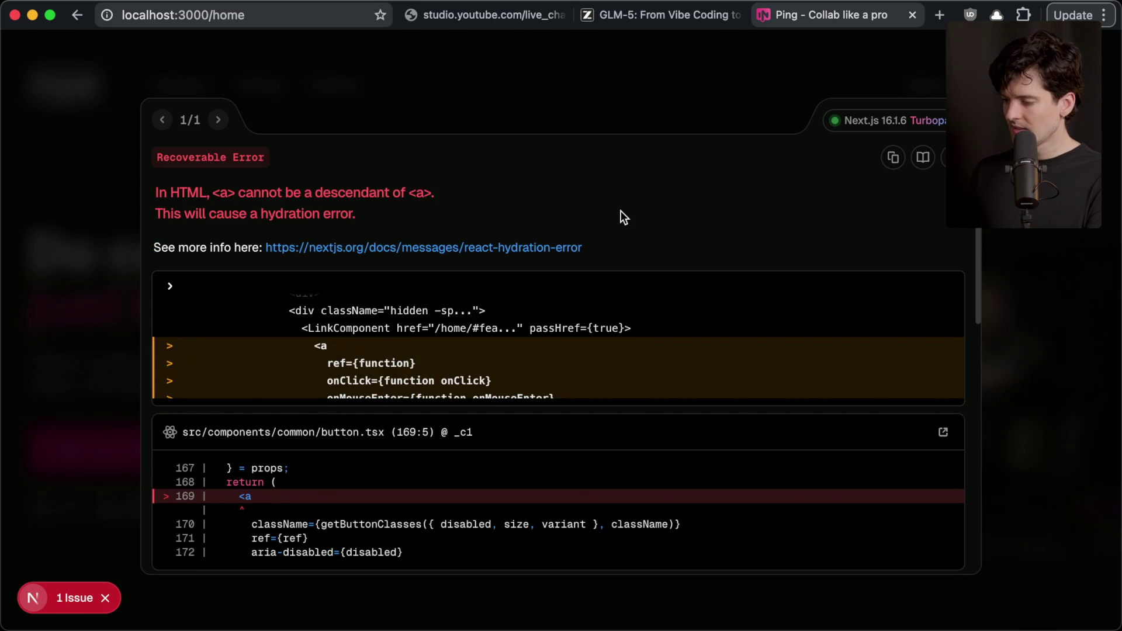
key("Escape")
key("super+Tab")
key("super+Tab")
key("super+Tab")
key("super+Tab")
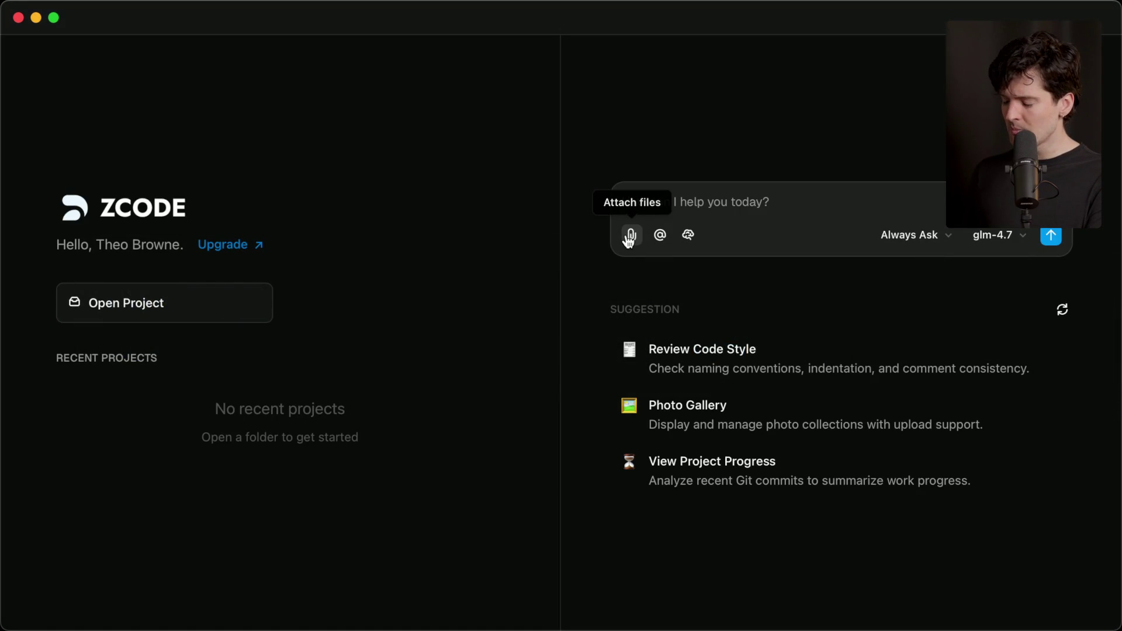
Step: Open Documents as a project, then choose to open a different project folder instead
left_click(732, 205)
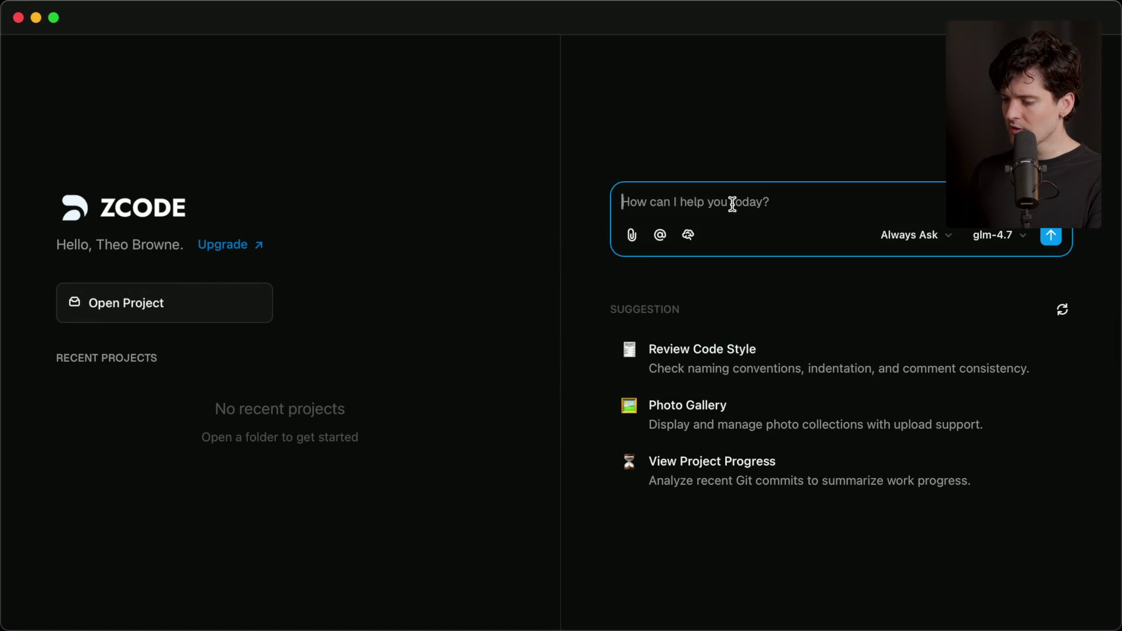
left_click(157, 298)
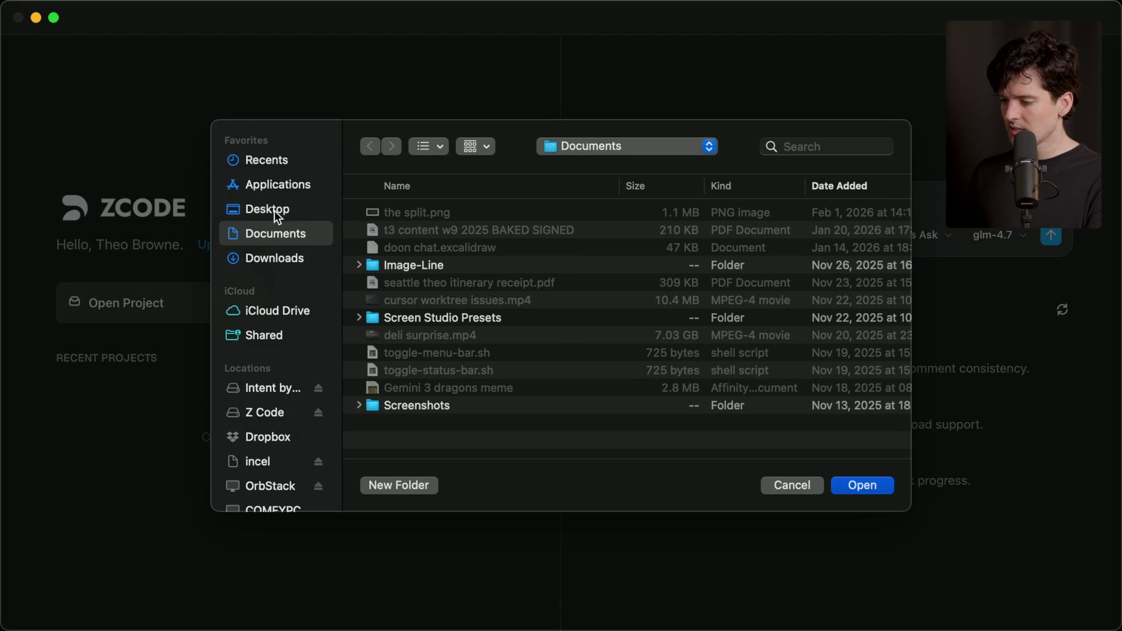
key("Return")
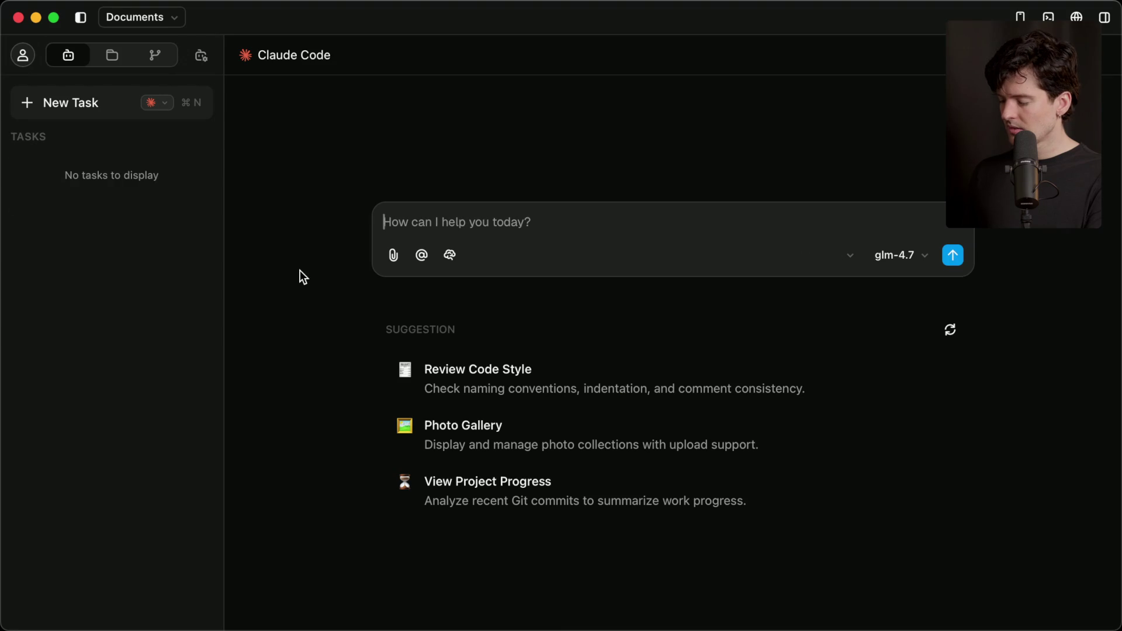
left_click(167, 16)
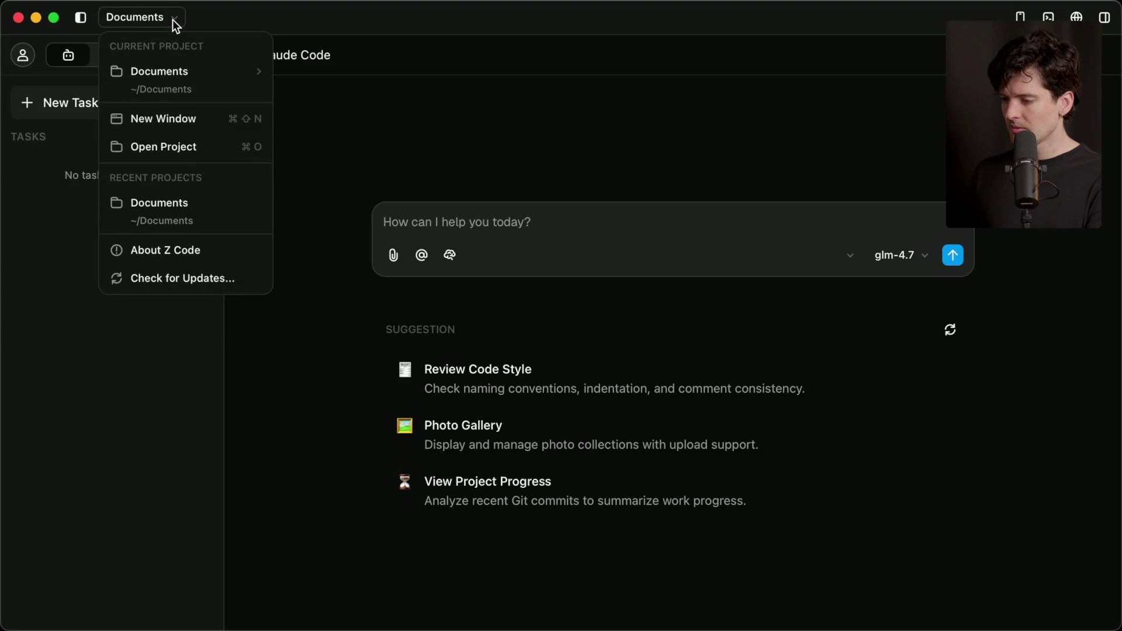
left_click(185, 155)
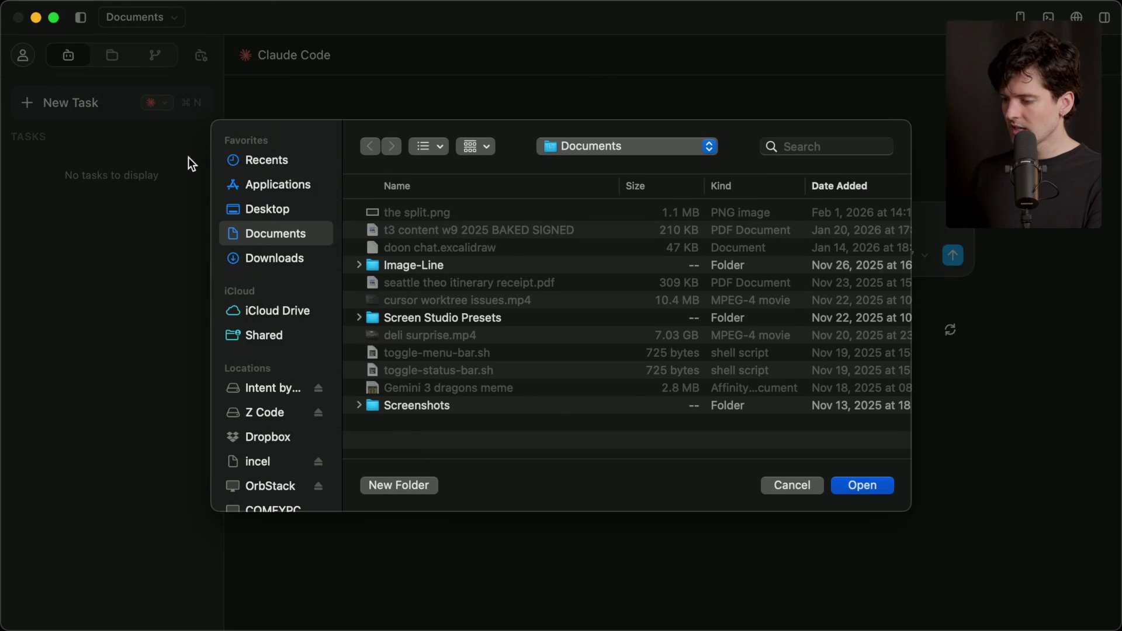
Step: Navigate to ~/Code/Work/round and open it as the current project
key("super+shift+h")
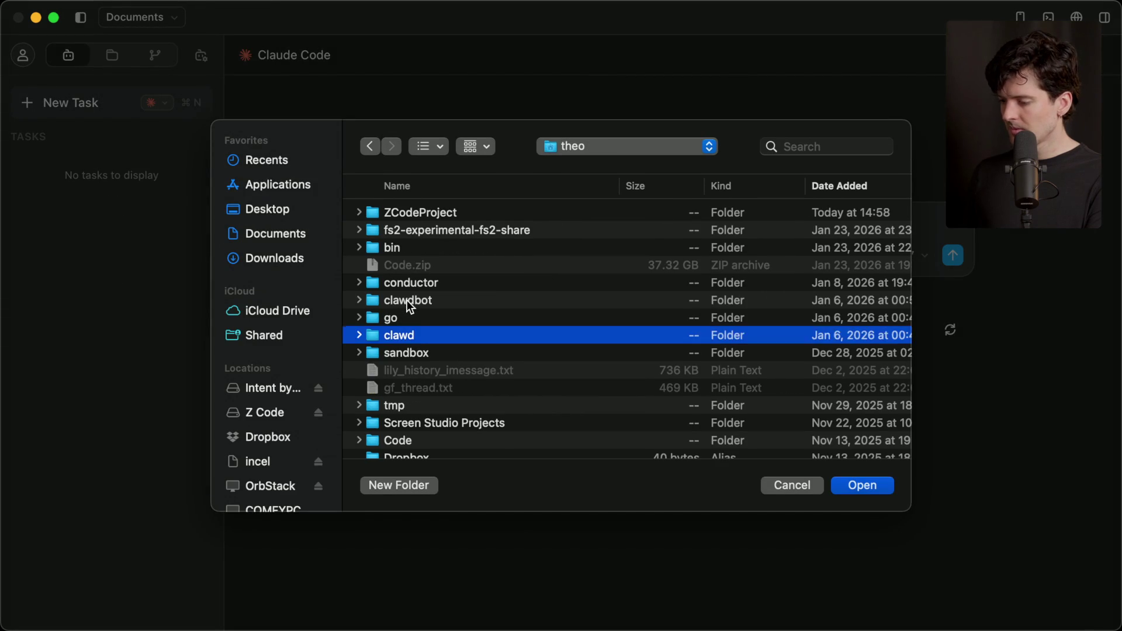
scroll(406, 300, "down", 3)
left_click(402, 346)
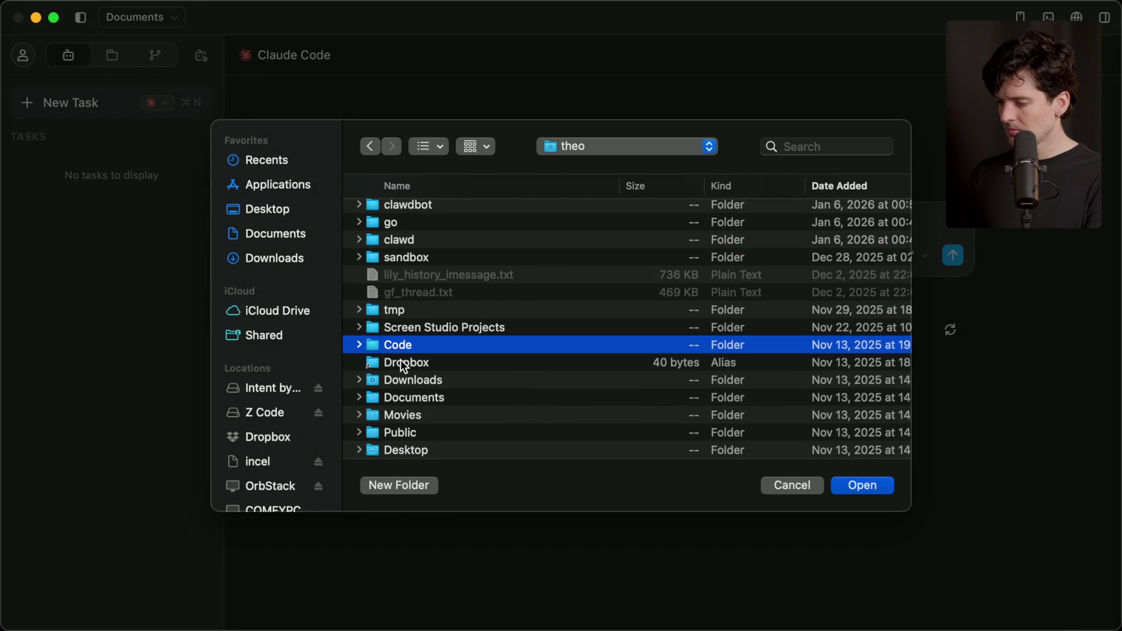
double_click(405, 346)
key("w")
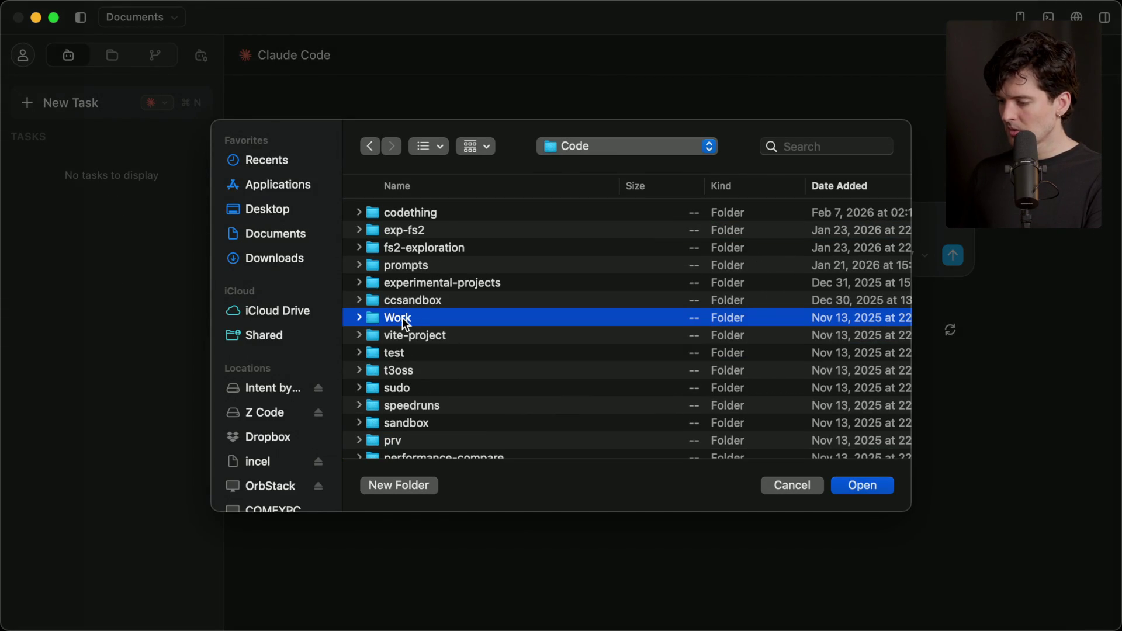
double_click(402, 317)
key("r")
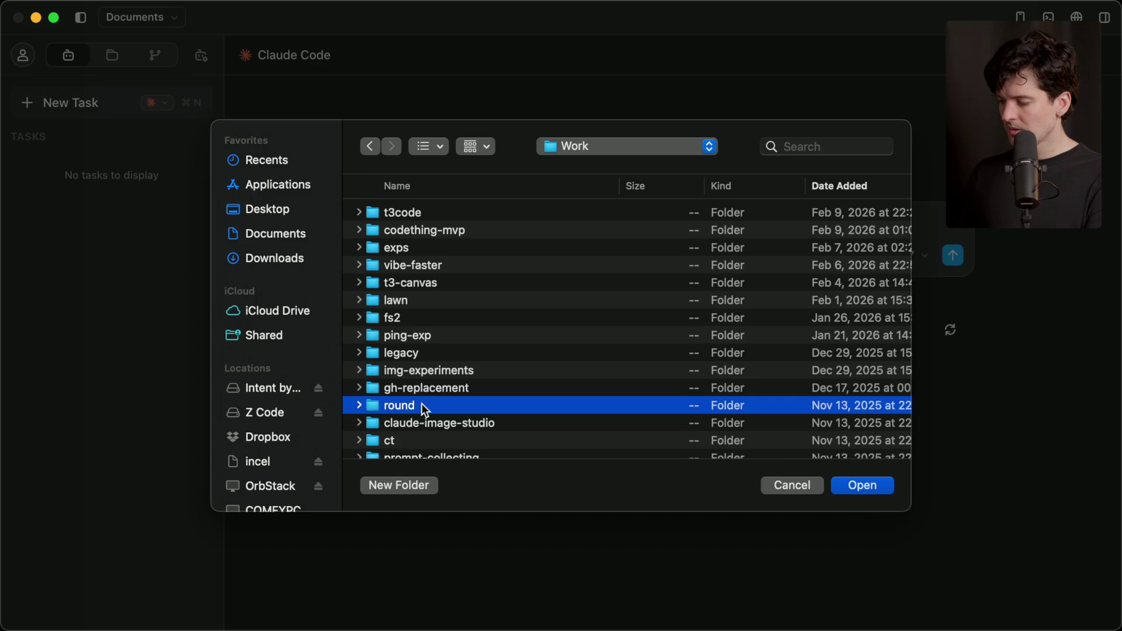
double_click(395, 403)
left_click(856, 487)
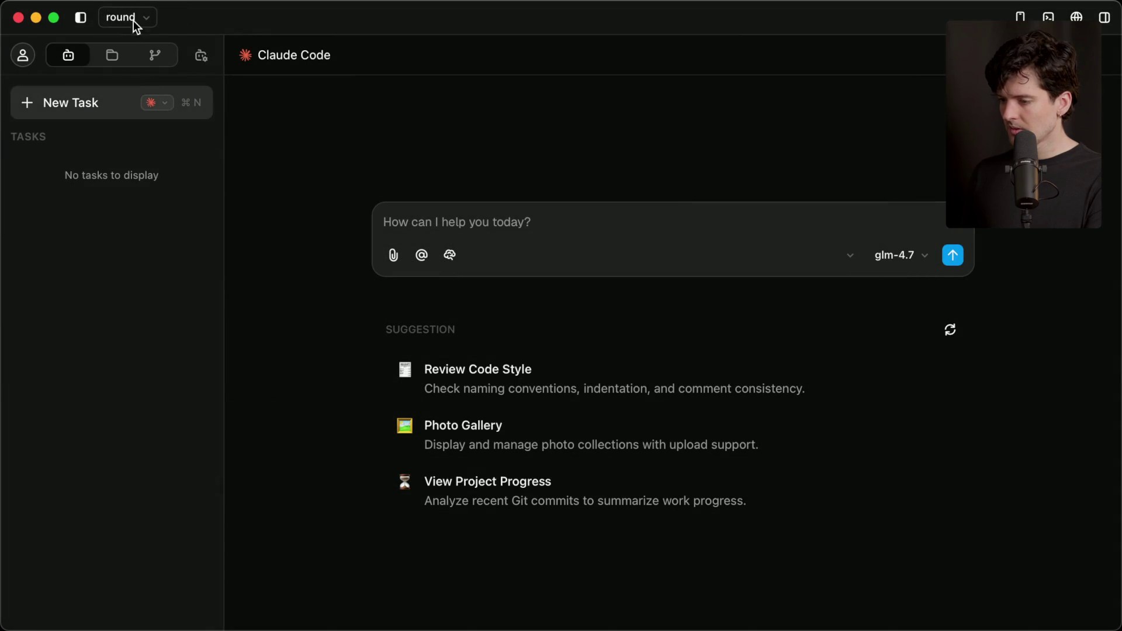
left_click(156, 105)
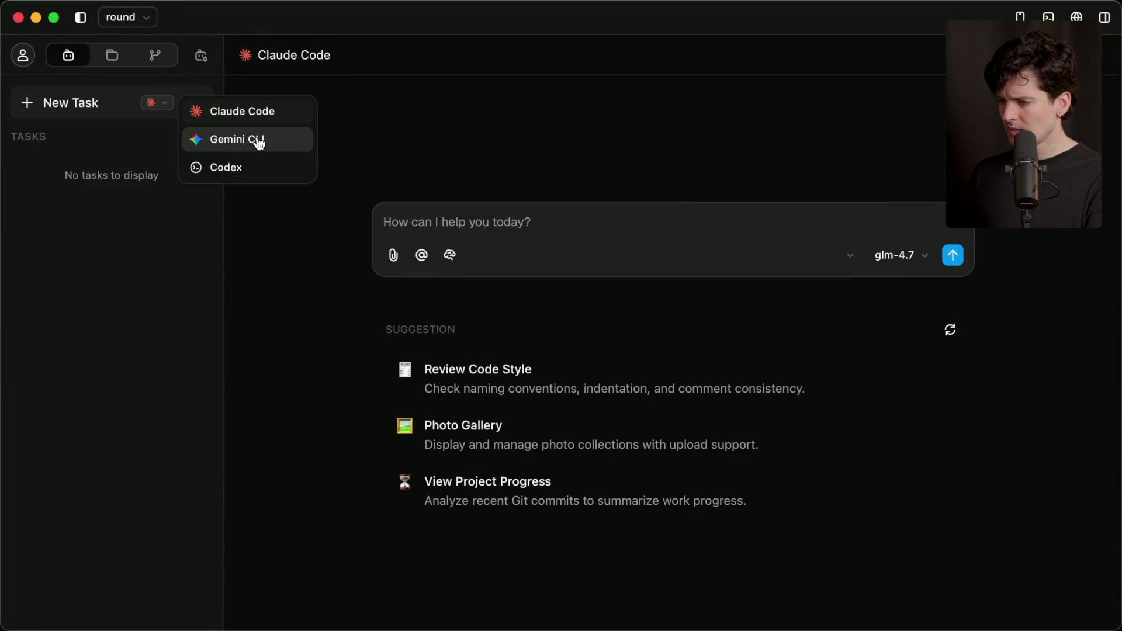
Step: Try the Gemini CLI and Codex agent options, then settle back on Claude Code
left_click(251, 142)
left_click(160, 107)
left_click(204, 170)
left_click(157, 103)
left_click(220, 114)
Step: Create a new Claude Code task and go to Manage Models from the model dropdown
left_click(105, 110)
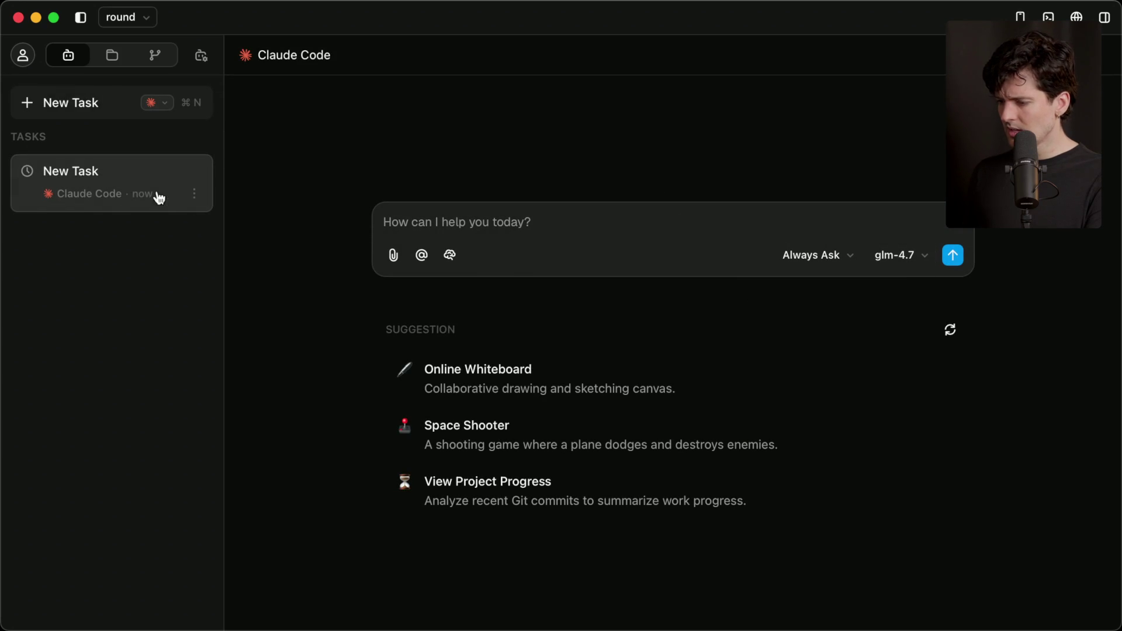
left_click(899, 258)
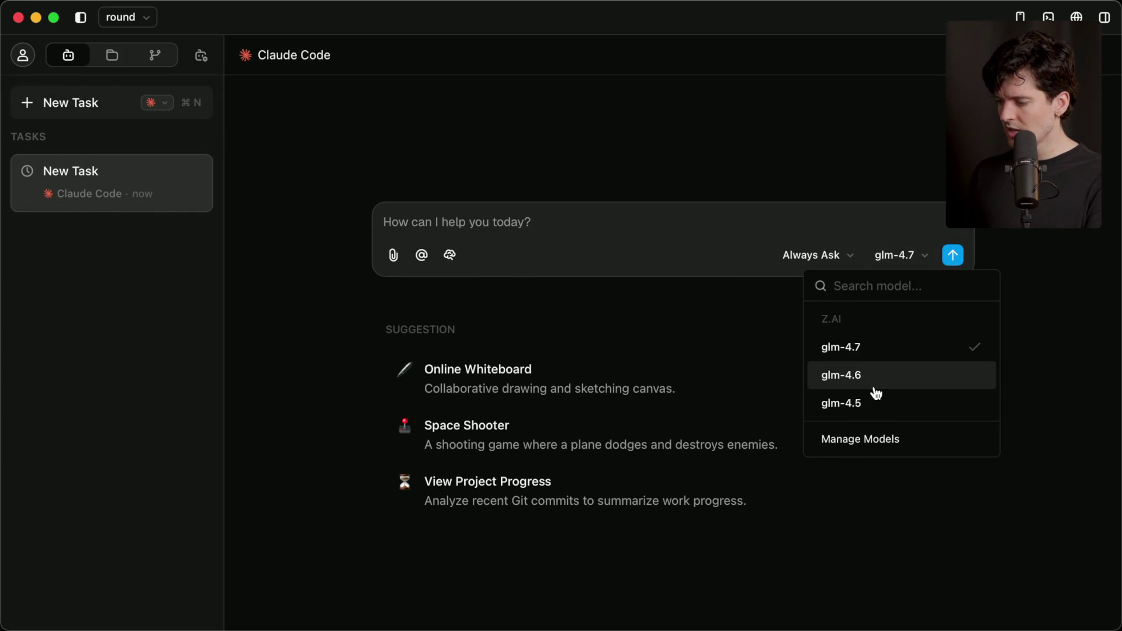
left_click(863, 449)
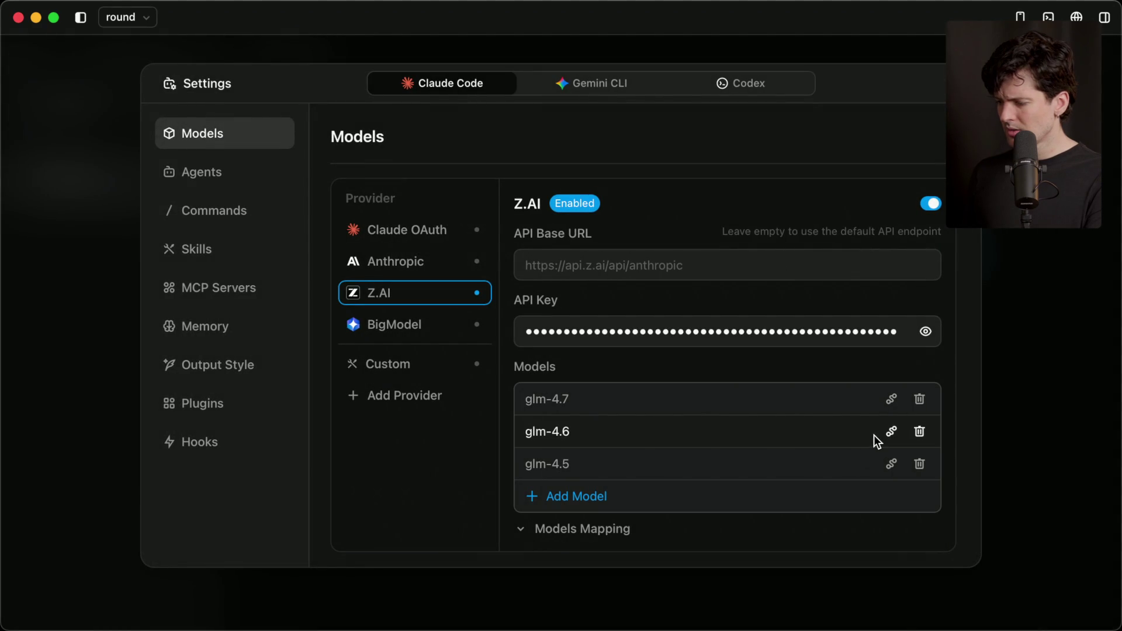
Step: Look through the Gemini CLI and Claude Code model settings, then close Settings
scroll(607, 460, "down", 1)
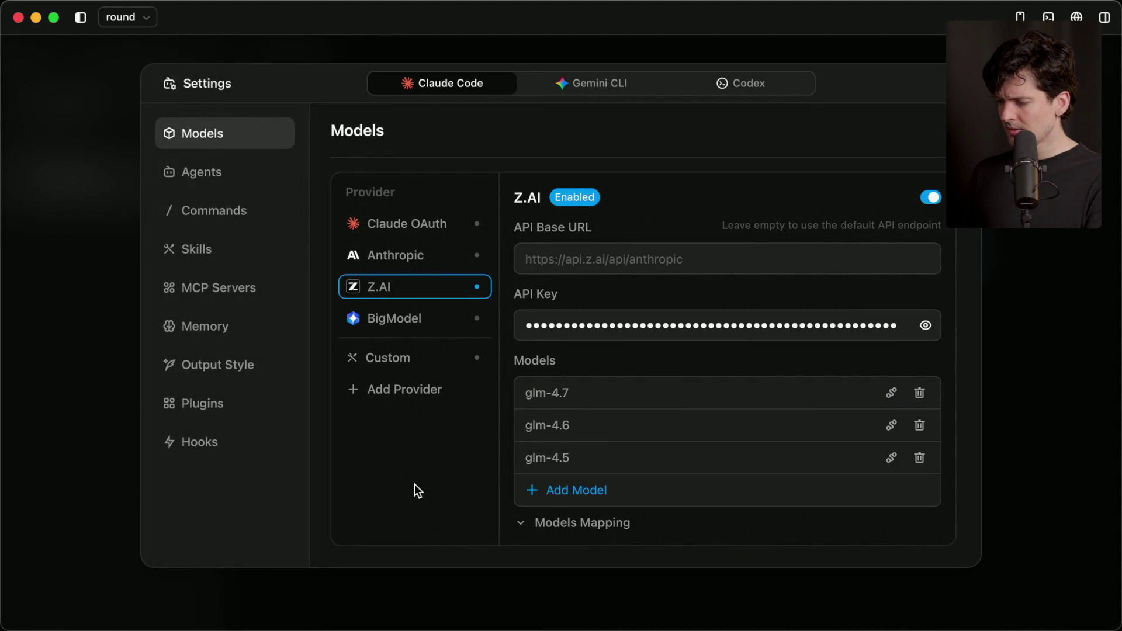
left_click(615, 90)
left_click(436, 86)
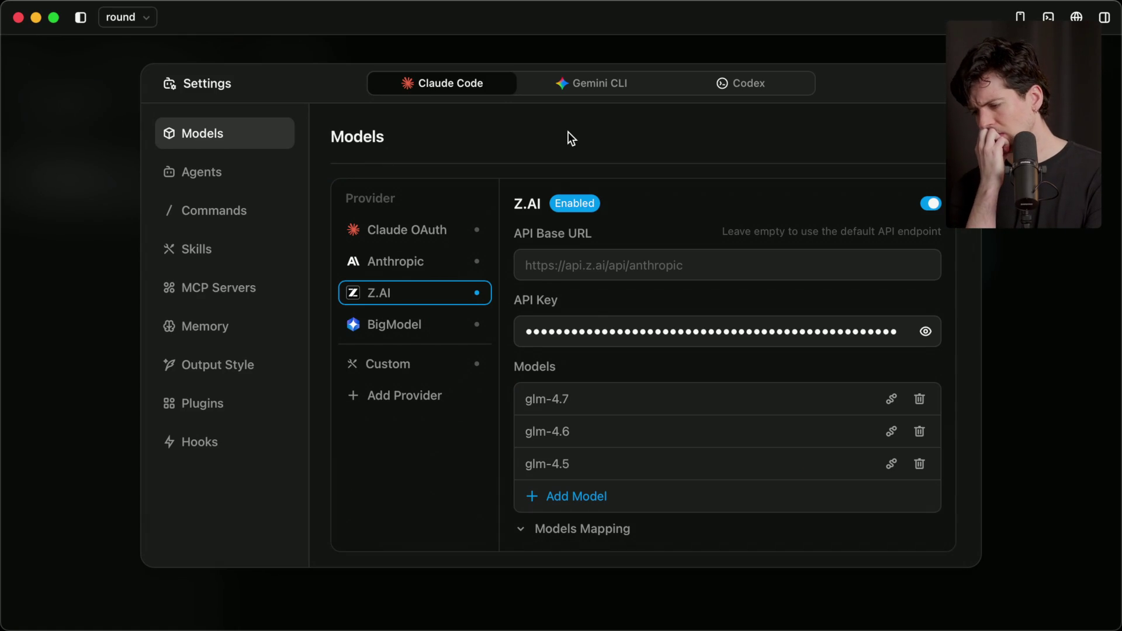
key("Escape")
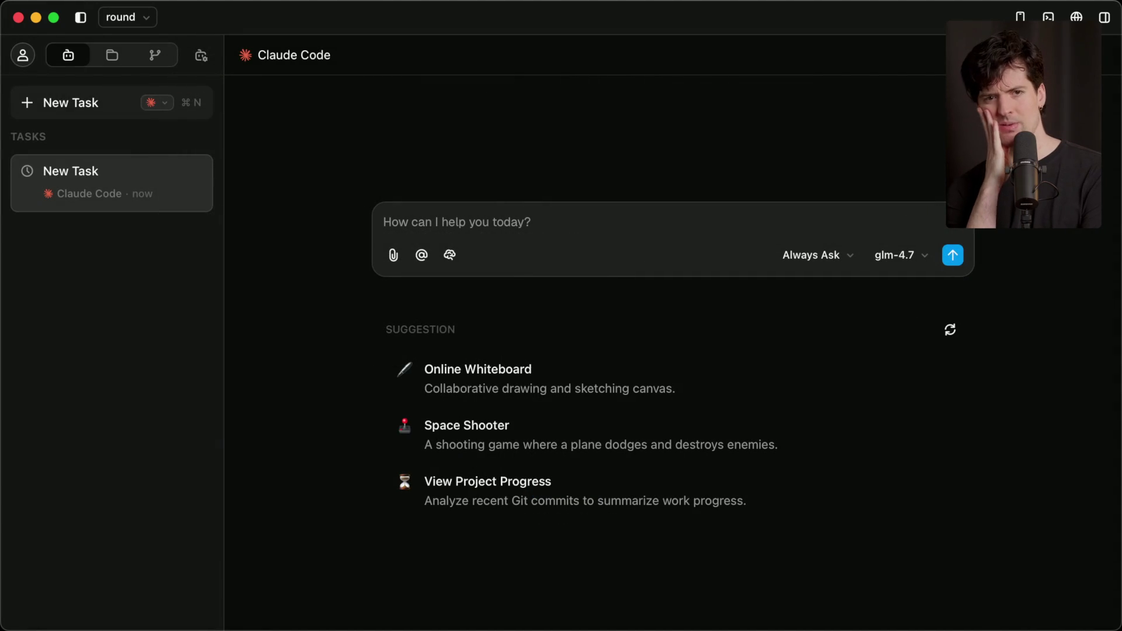
Step: Add glm-5 as a new Z.AI model in Model settings, save it, and close Settings
left_click(894, 262)
left_click(857, 449)
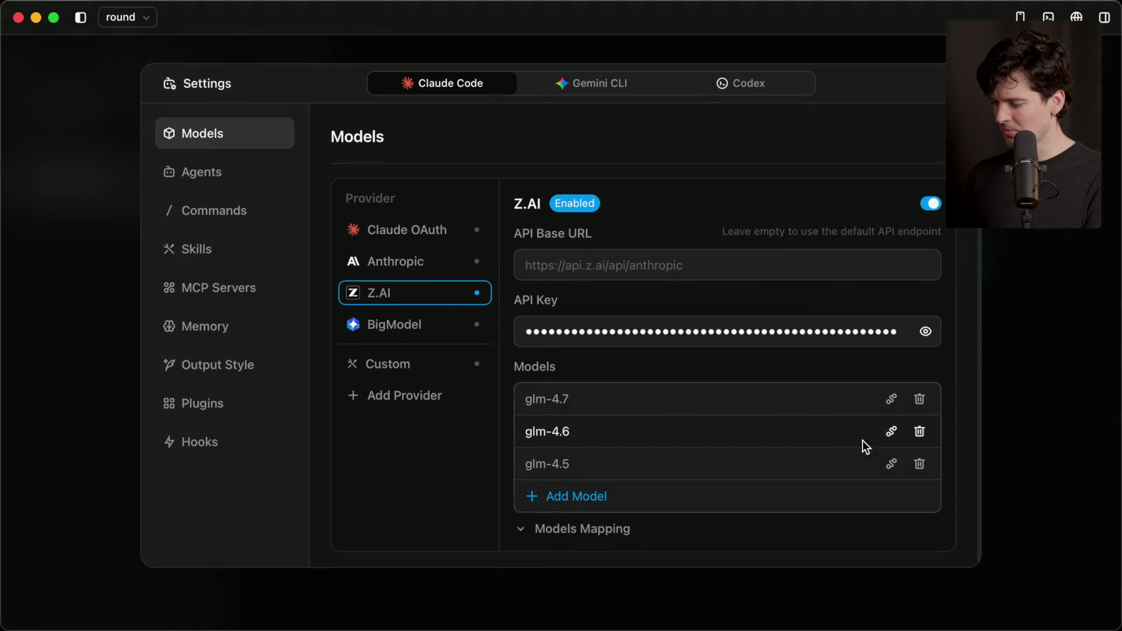
left_click(607, 494)
type("glm-5")
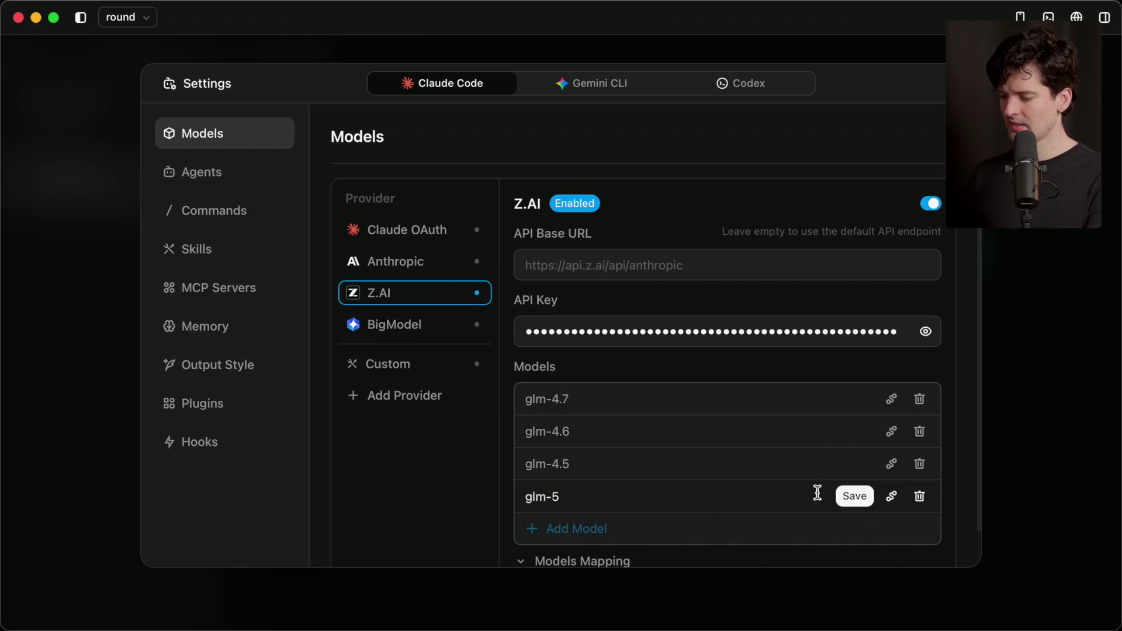
left_click(853, 494)
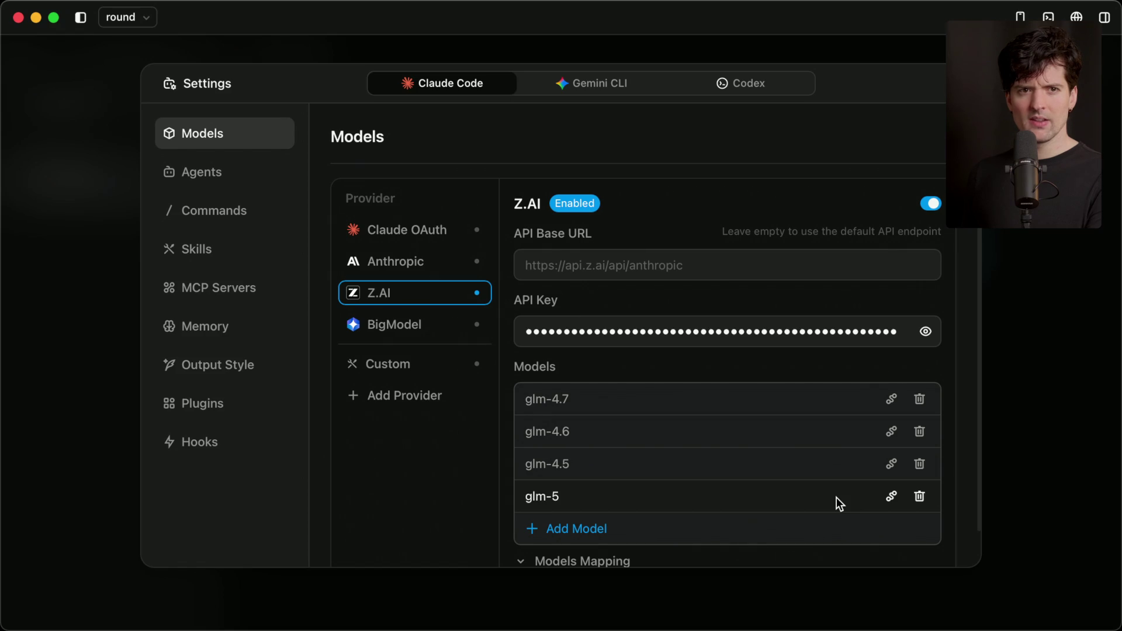
key("Escape")
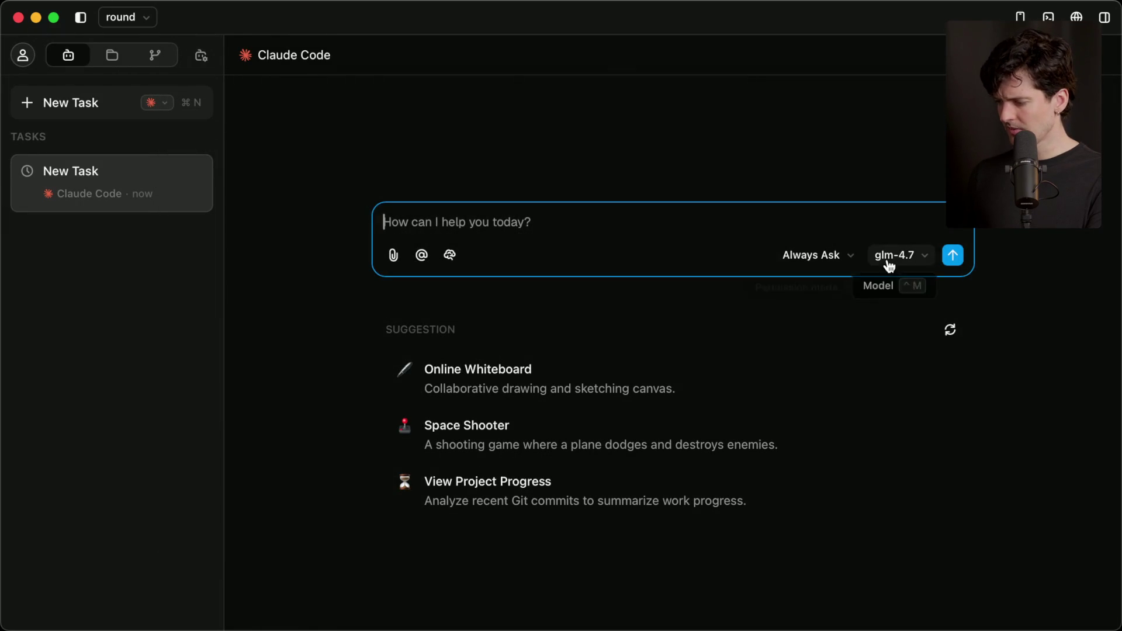
Step: Switch the task's model to glm-5 and send a question about testing the project
left_click(887, 265)
left_click(852, 438)
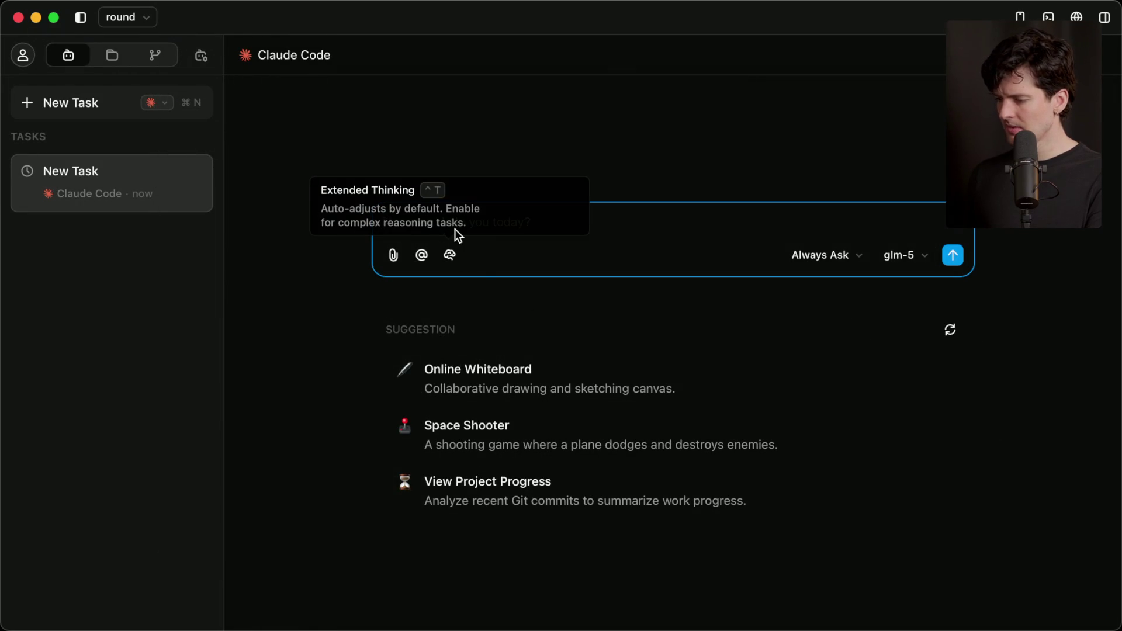
key("Return")
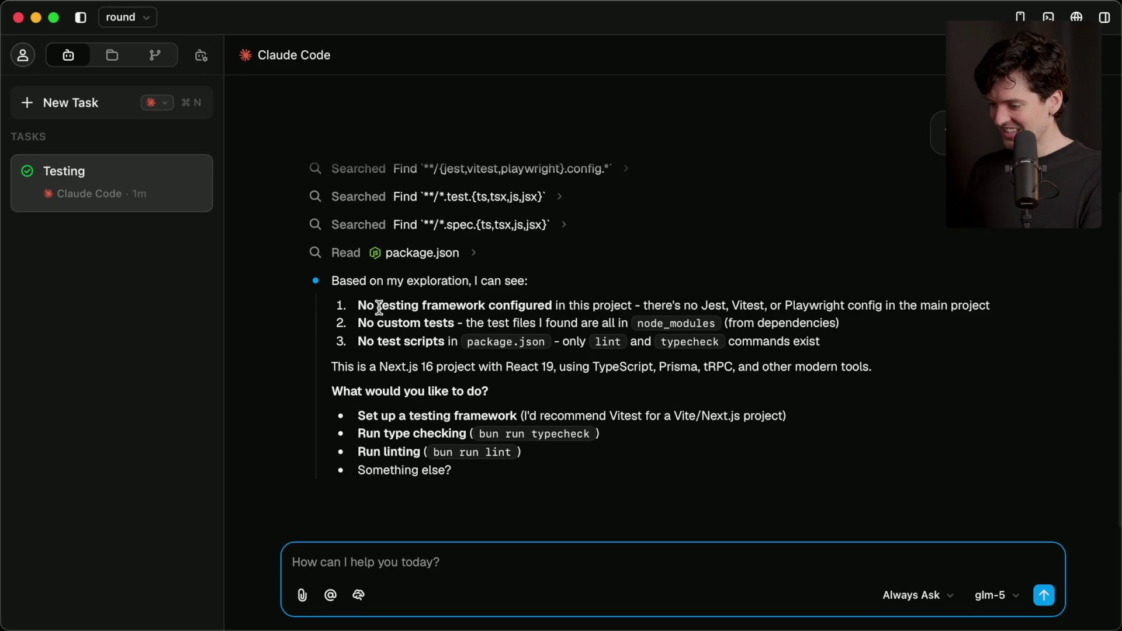
Step: Review the reply reporting no test framework in the Next.js 16 project, then start a new task
scroll(483, 260, "up", 5)
scroll(491, 280, "down", 5)
scroll(491, 261, "up", 5)
scroll(491, 261, "down", 1)
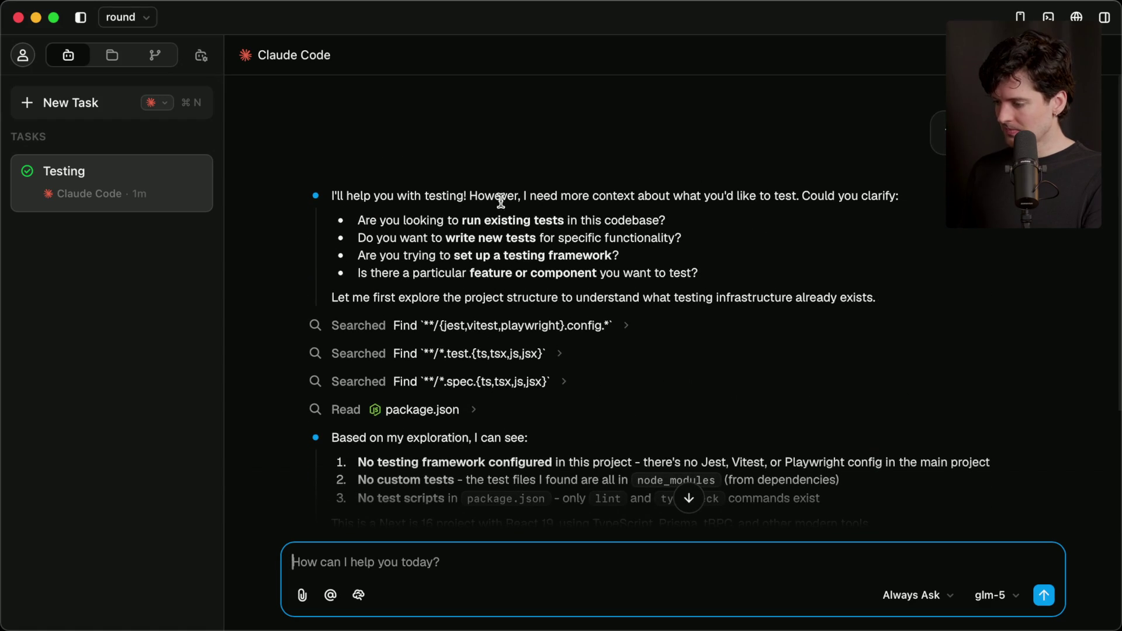
scroll(433, 408, "down", 5)
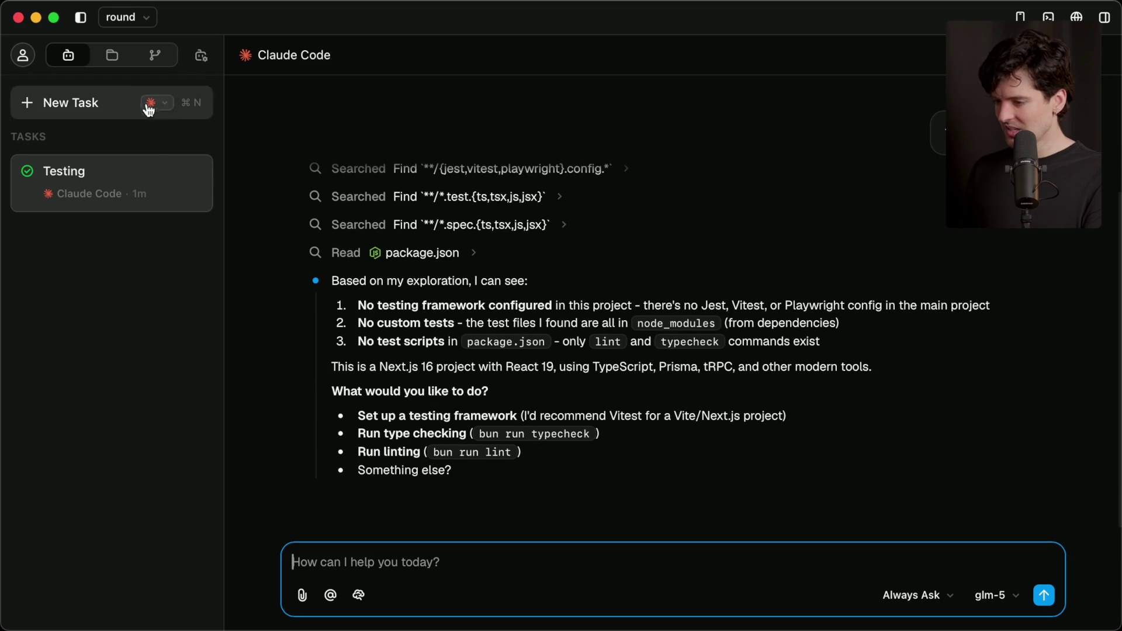
key("super+n")
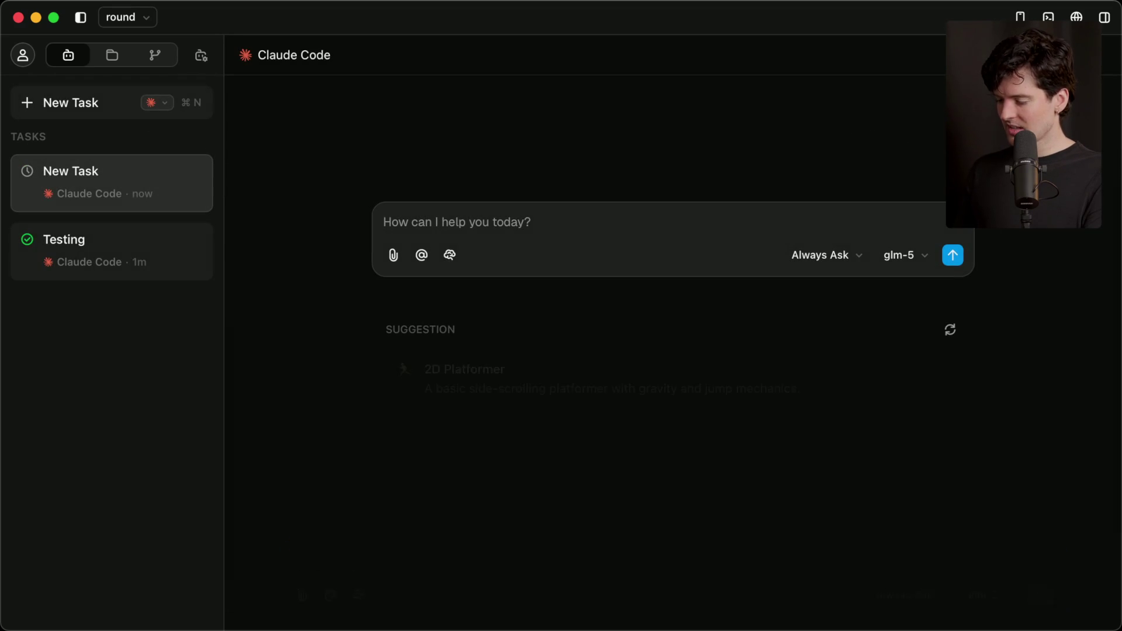
Step: Capture a screenshot of the Ping site's hydration error overlay in Chrome
key("super+Tab")
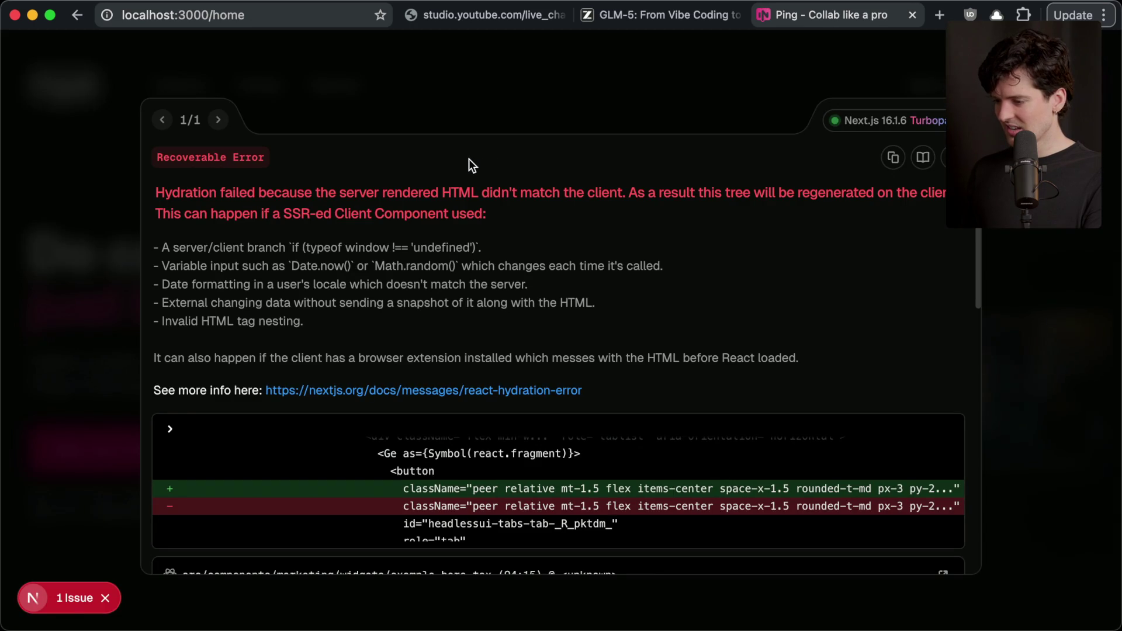
key("super+shift+4")
left_click_drag(63, 54, 1048, 596)
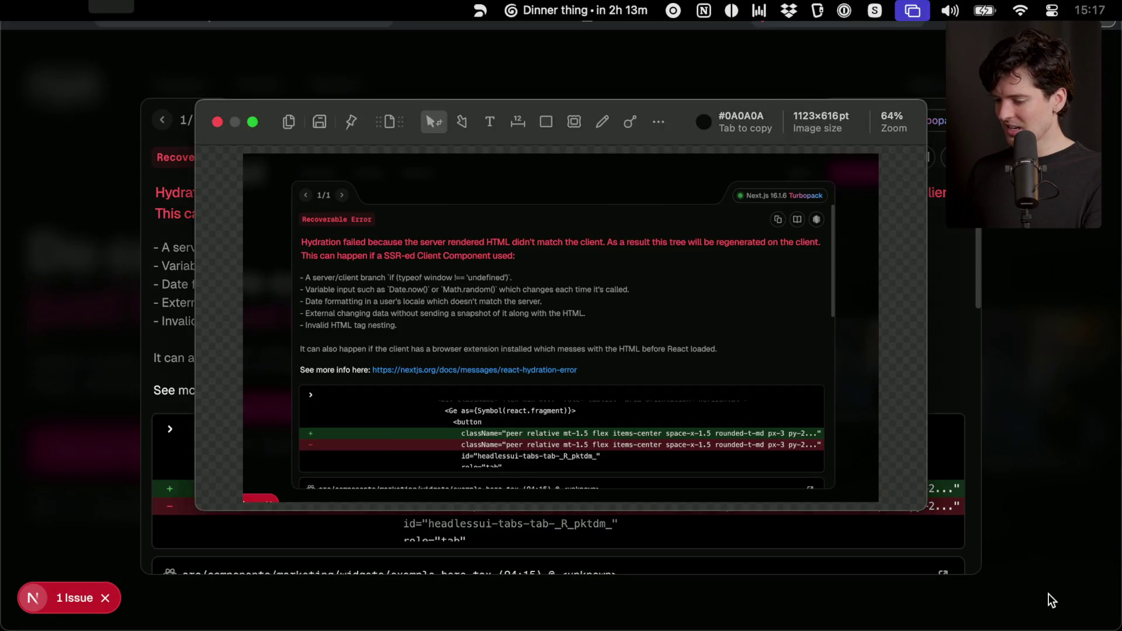
key("super+c")
Step: Attach the error screenshot in Z Code and send it to glm-5 with the prompt 'Fix'
key("super+Tab")
key("super+v")
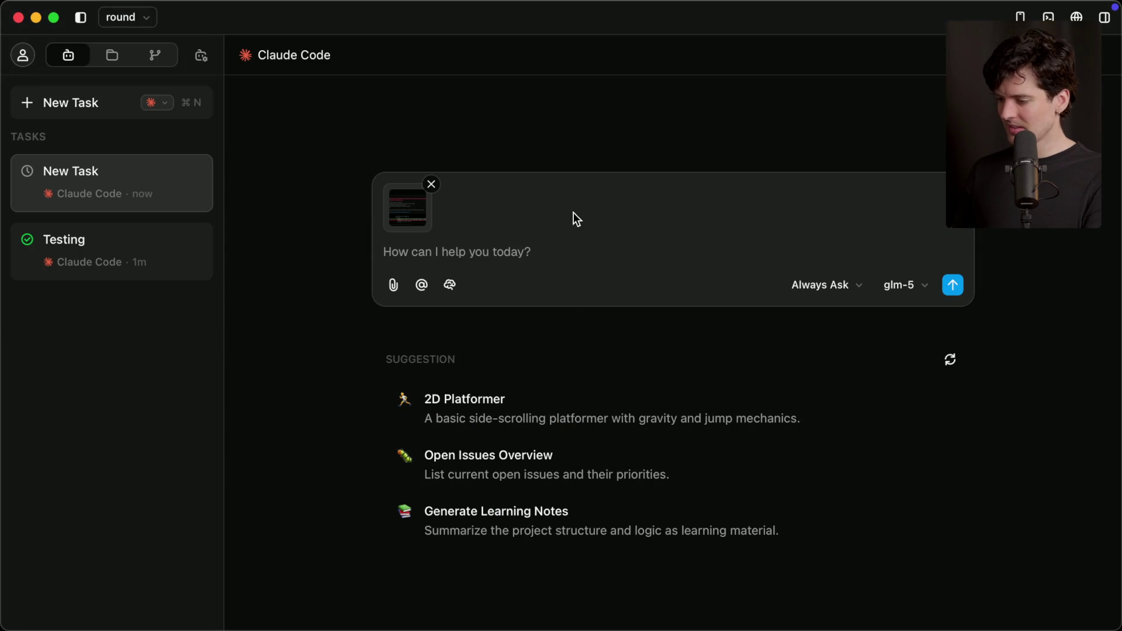
left_click(568, 243)
type("Fix")
key("Return")
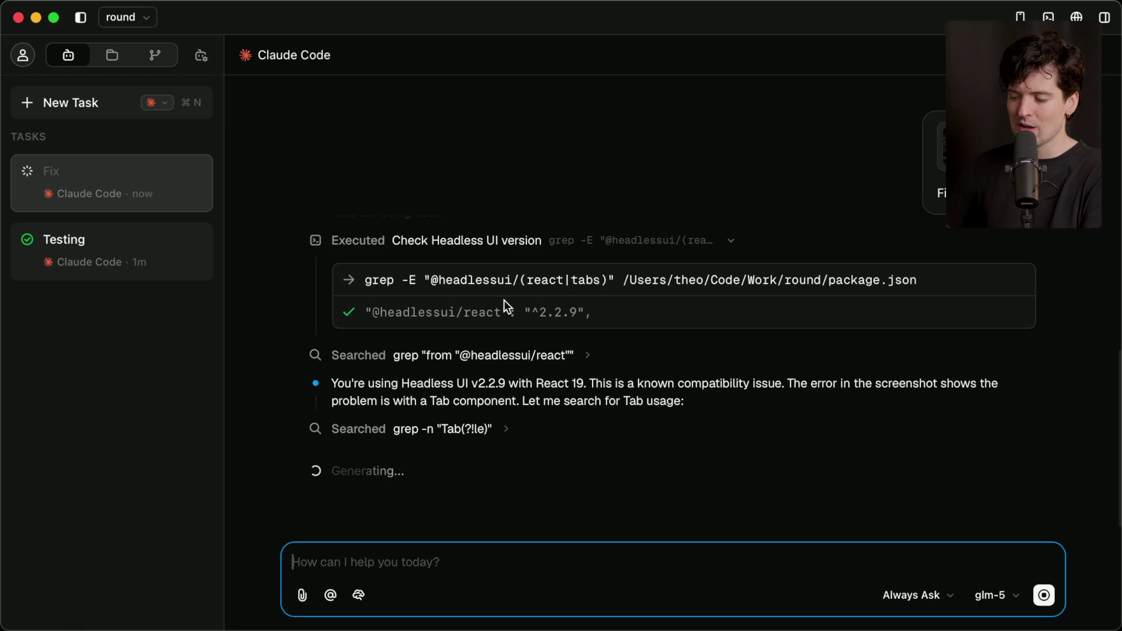
Step: Review the analyze_image tool output in the Fix task transcript
scroll(504, 299, "up", 10)
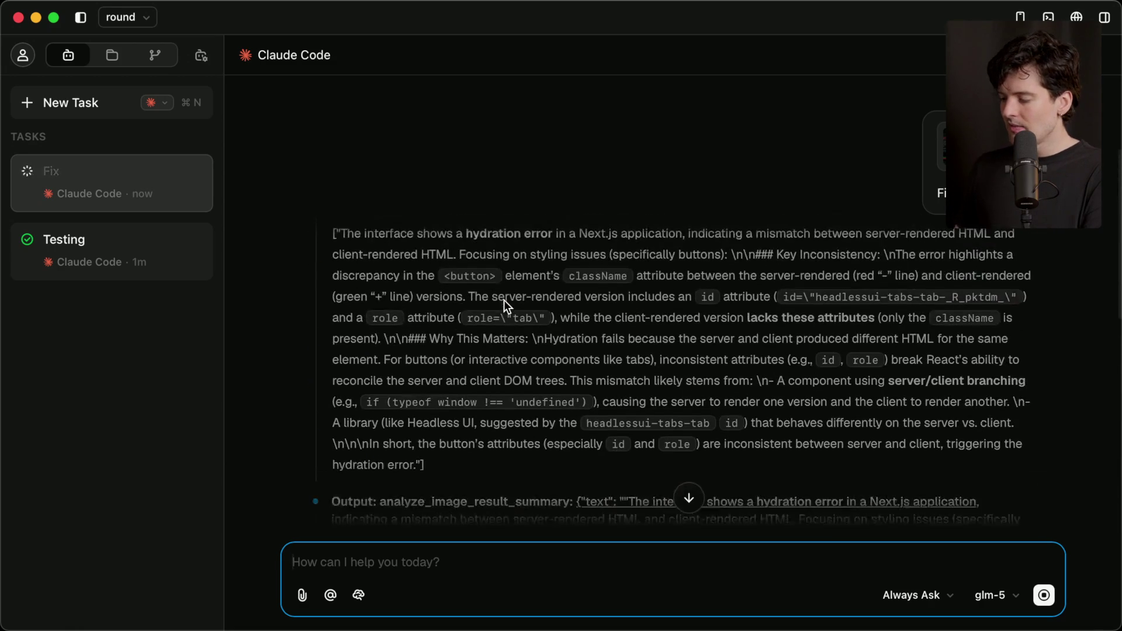
scroll(444, 308, "down", 1)
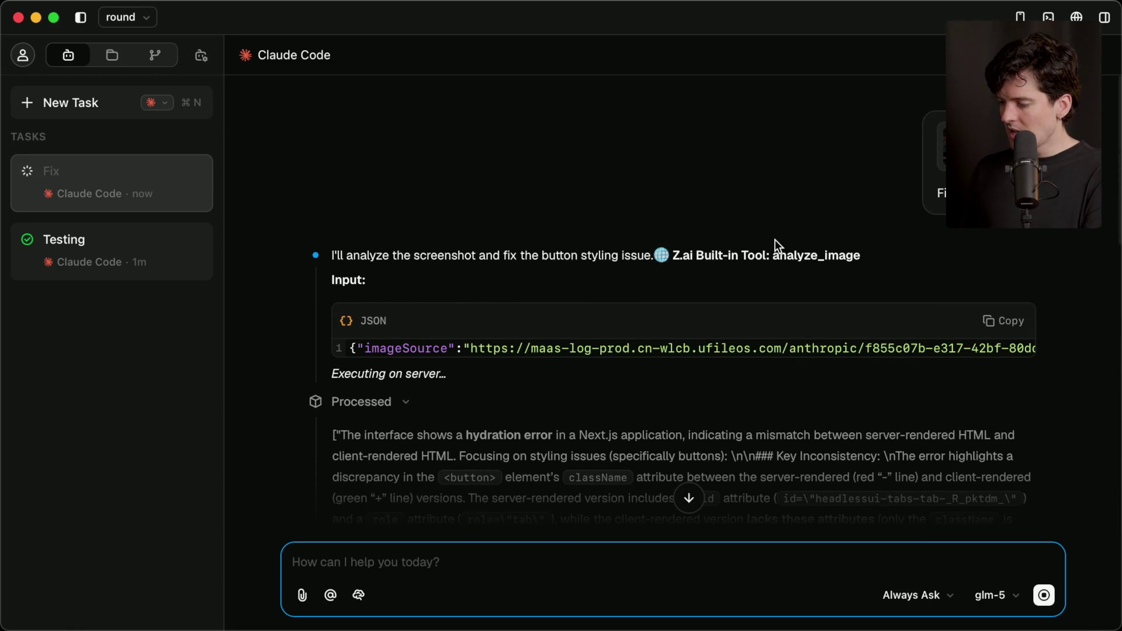
left_click_drag(674, 255, 869, 257)
left_click(869, 258)
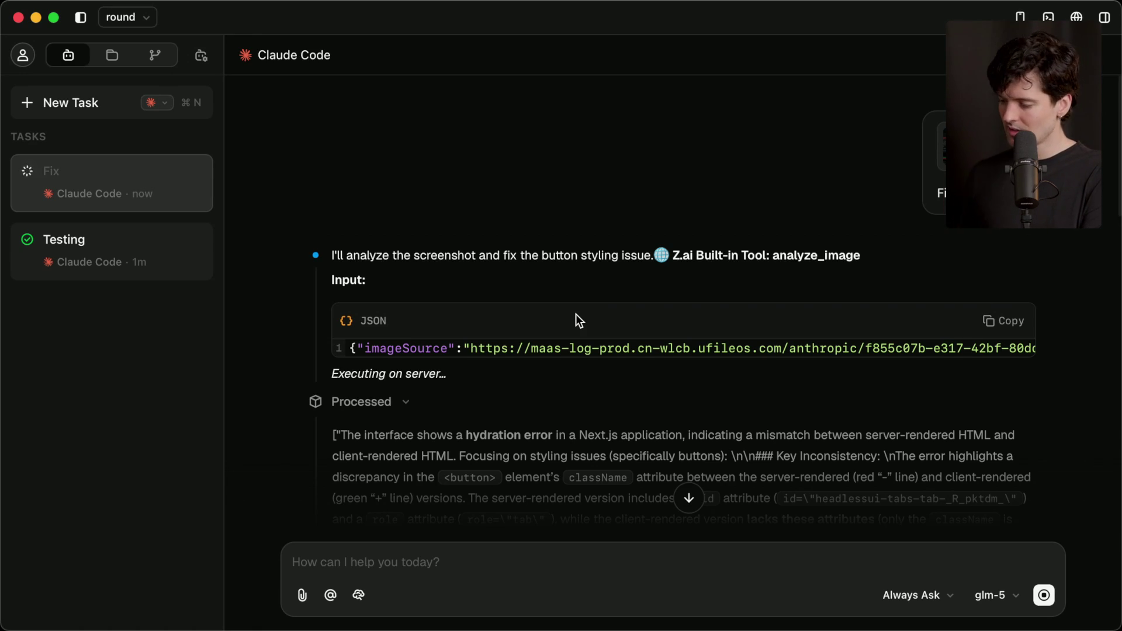
scroll(576, 314, "down", 2)
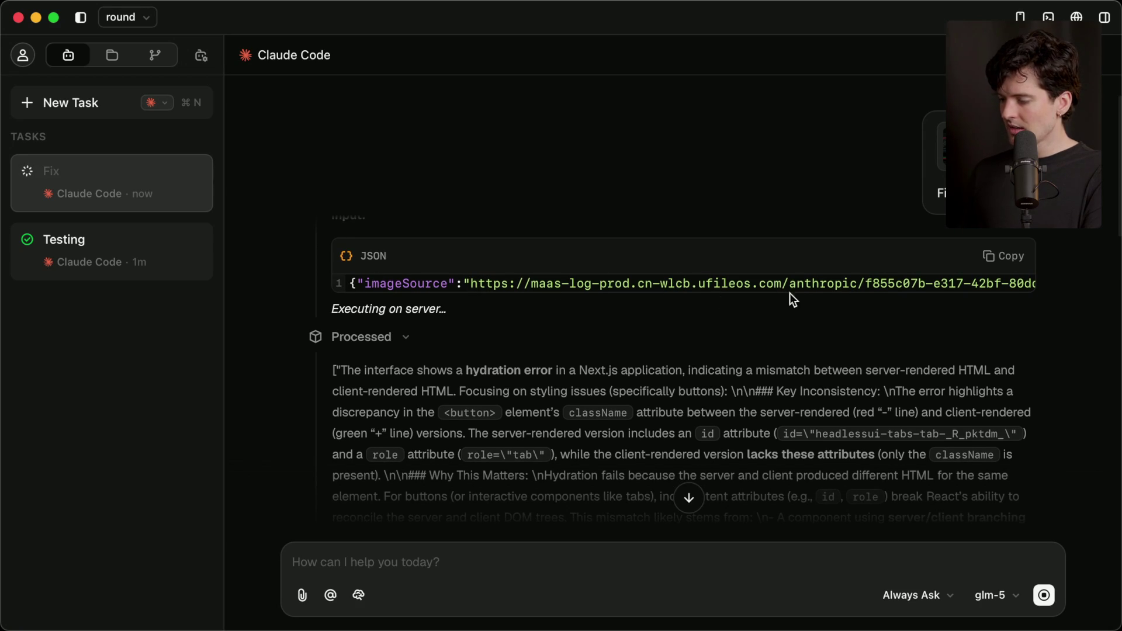
Step: Load the image host domain ufileos.com in a new Chrome tab, then return to Z Code
left_click_drag(782, 283, 699, 284)
key("super+c")
key("super+Tab")
key("super+t")
key("super+v")
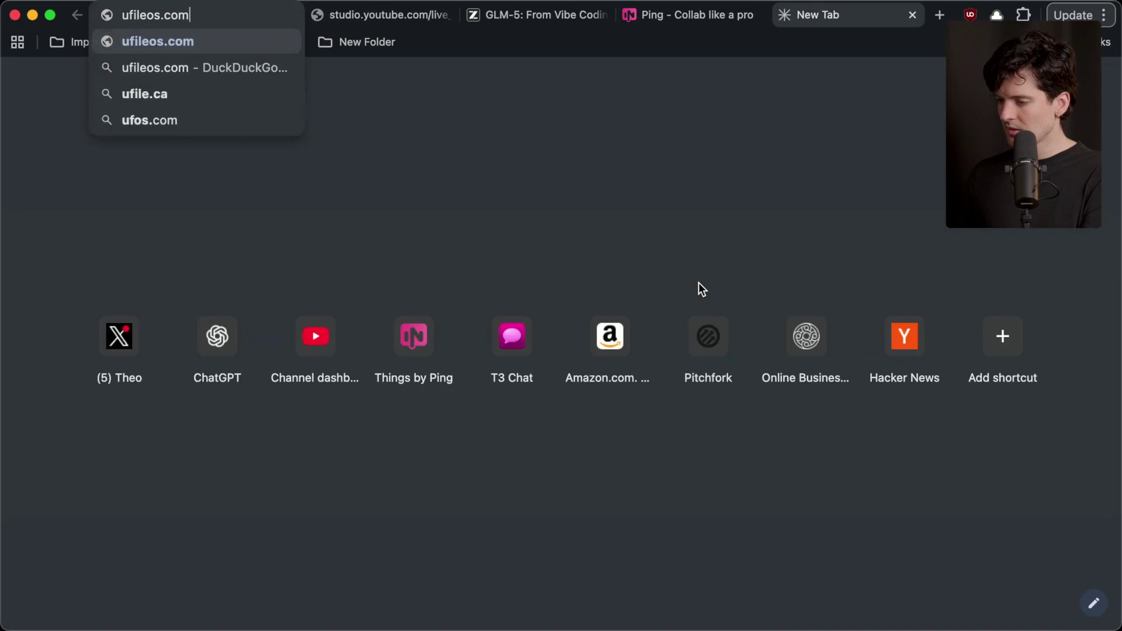
key("Return")
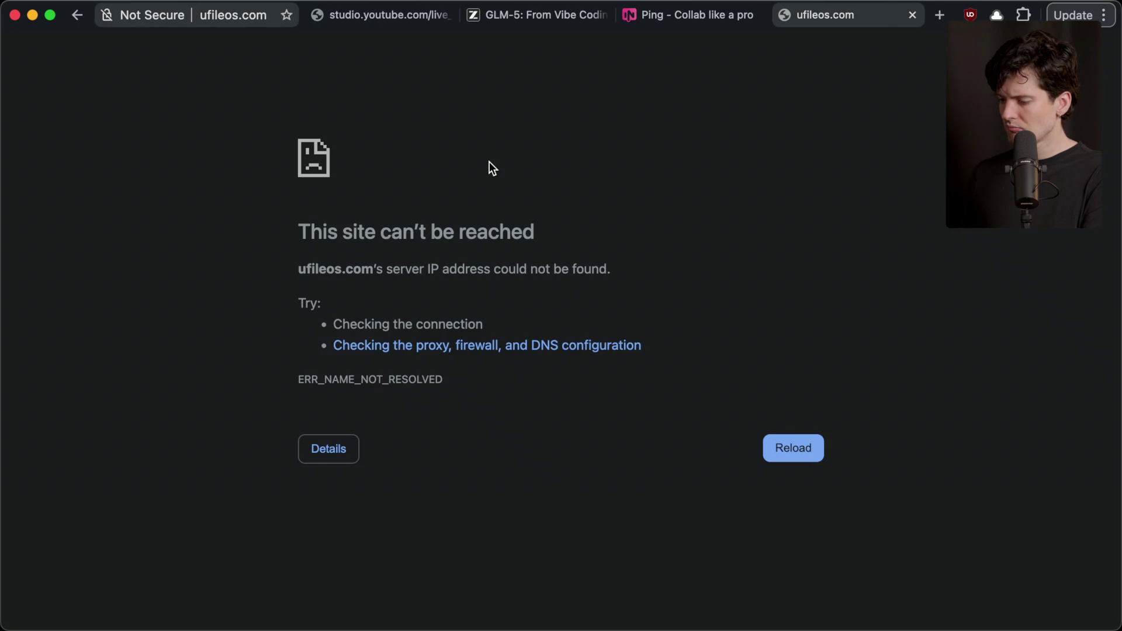
key("super+Tab")
left_click(475, 322)
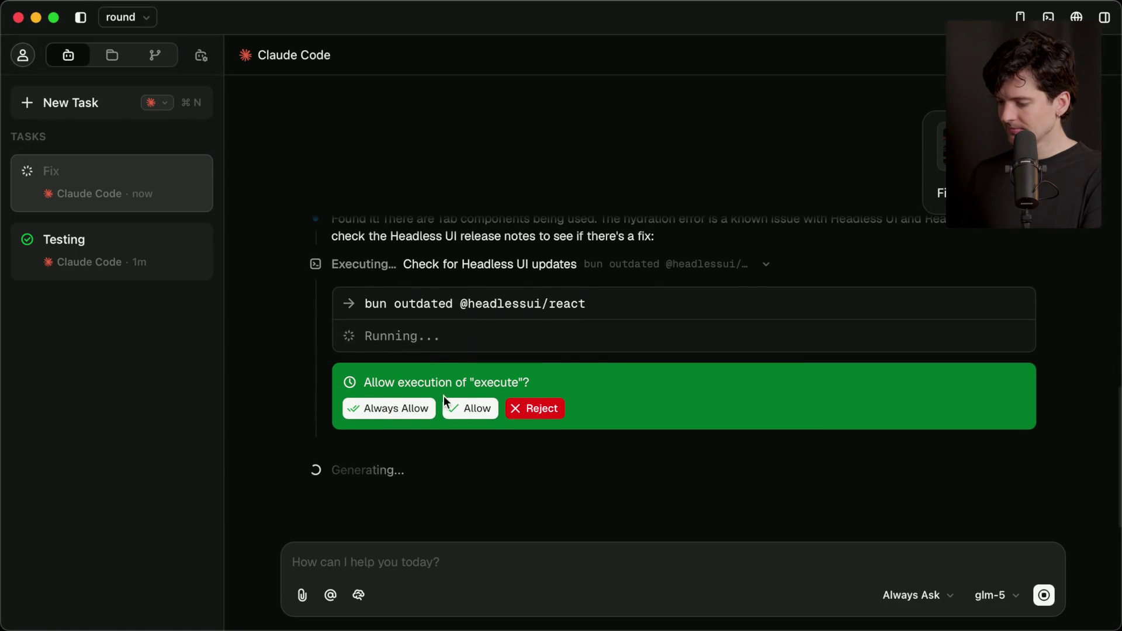
Step: Approve the agent's update check and package-manager check commands
left_click(383, 408)
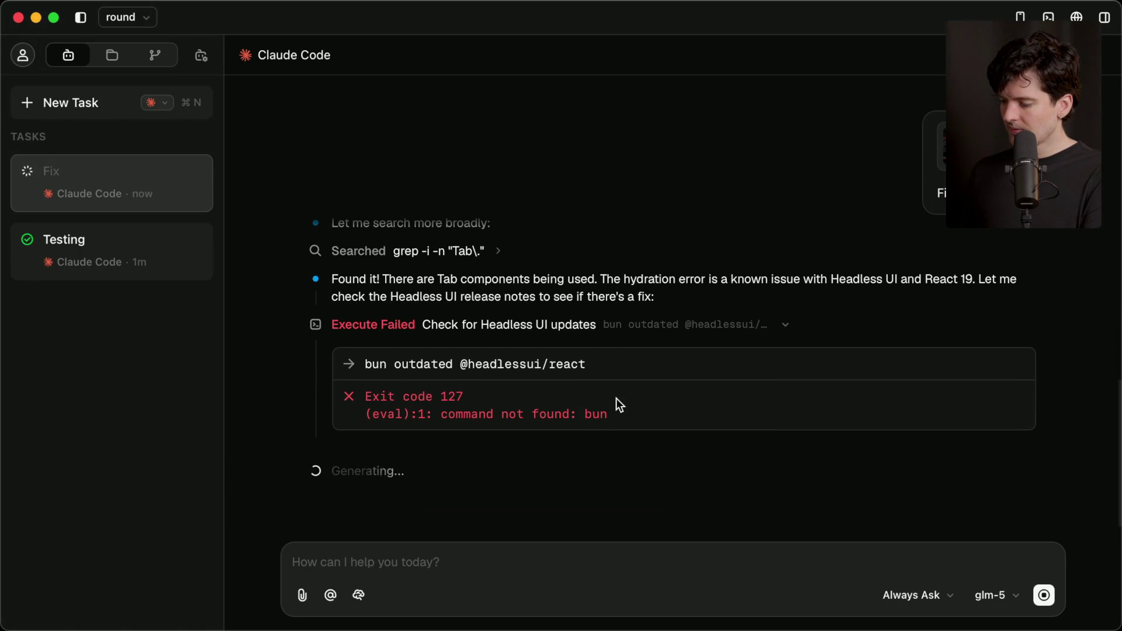
left_click_drag(363, 362, 625, 411)
left_click(631, 412)
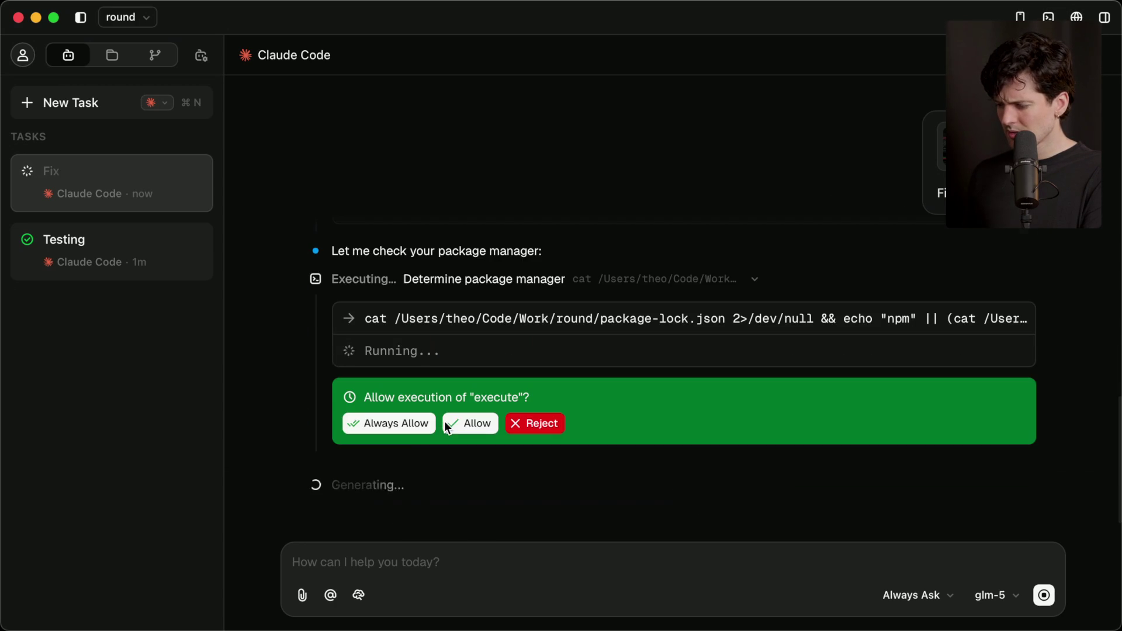
left_click(405, 427)
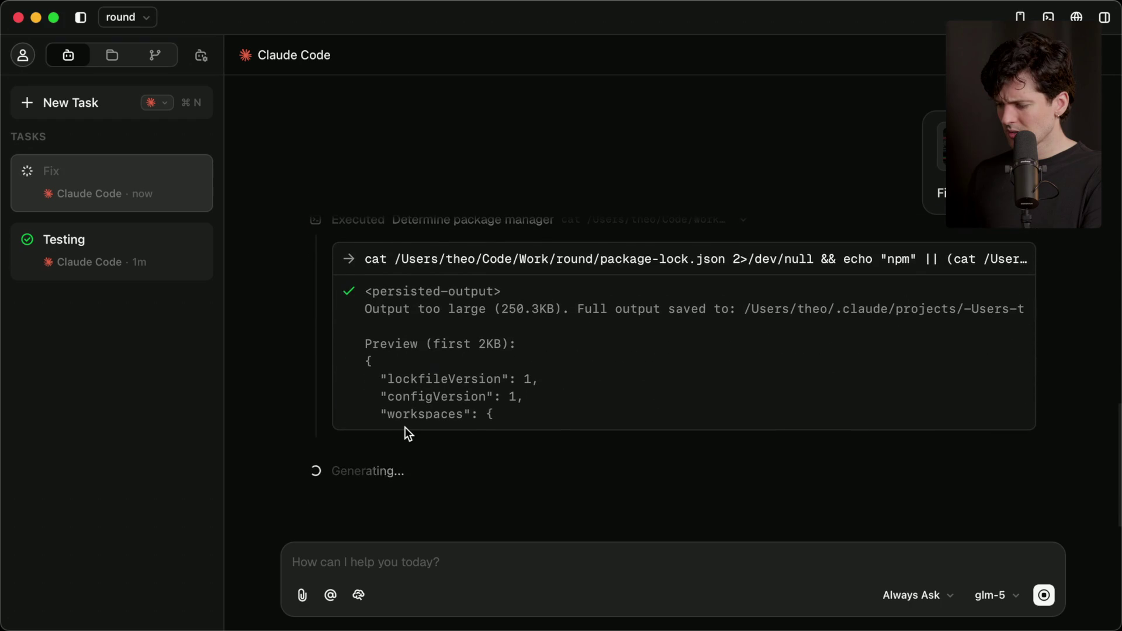
scroll(405, 426, "up", 2)
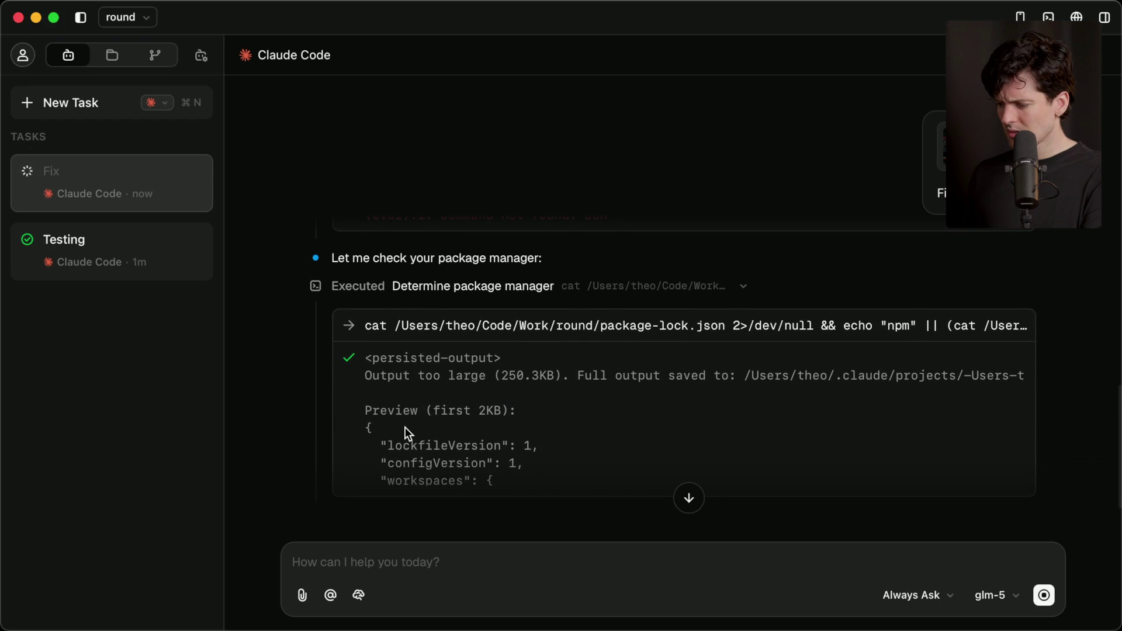
scroll(405, 427, "down", 10)
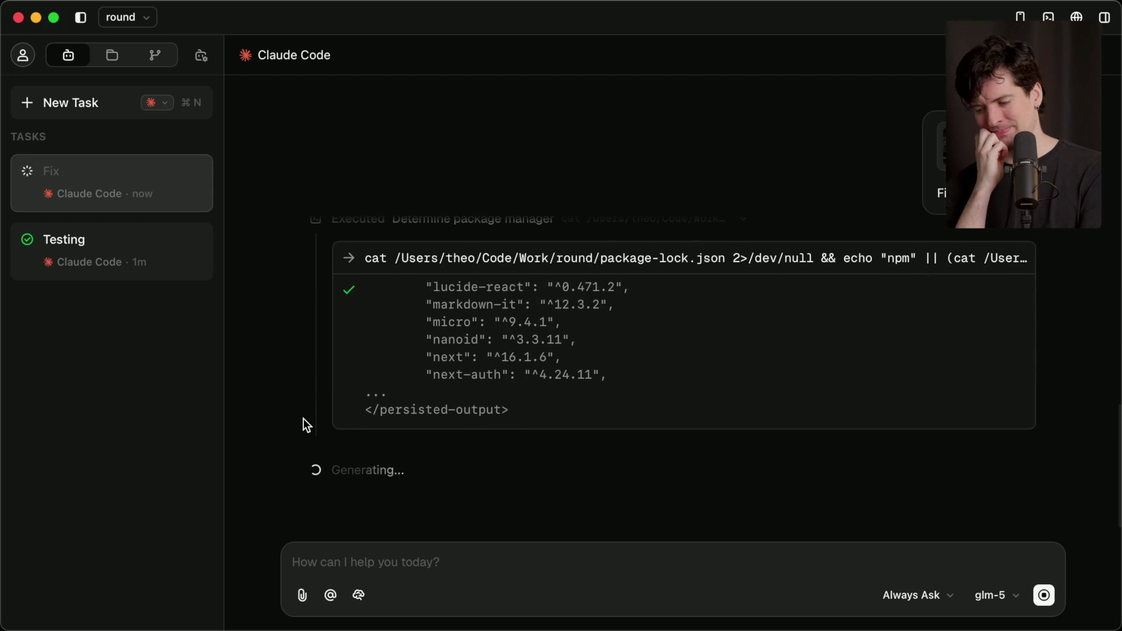
Step: Stop the Fix conversation after the bun command fails
key("super+Tab")
key("super+Tab")
key("super+Tab")
key("super+shift+Tab")
key("super+shift+Tab")
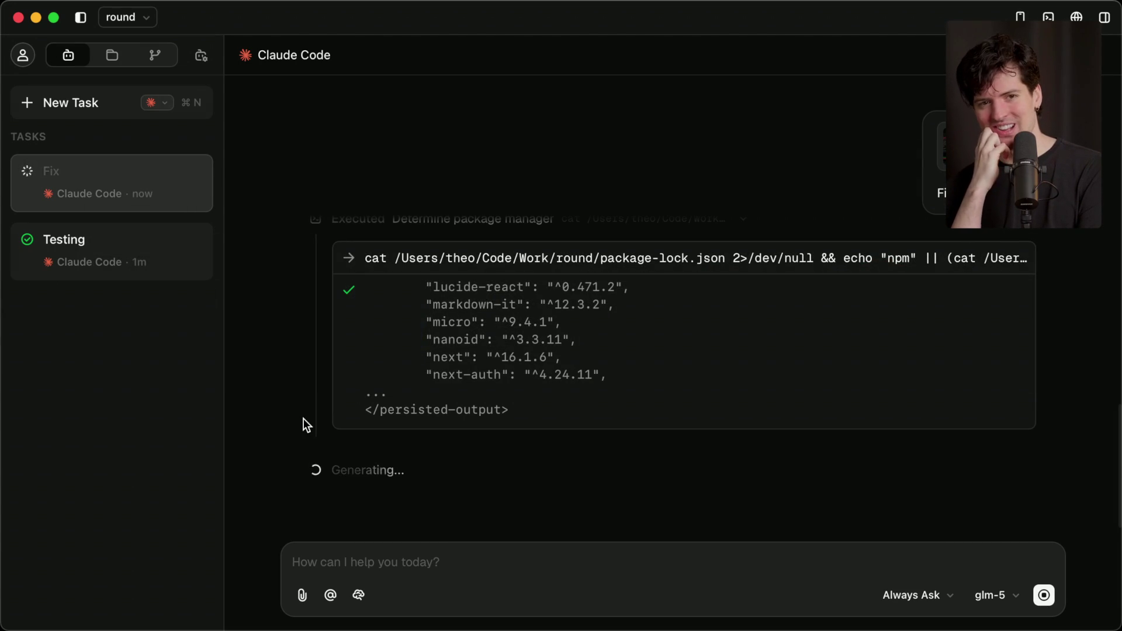
left_click(1045, 597)
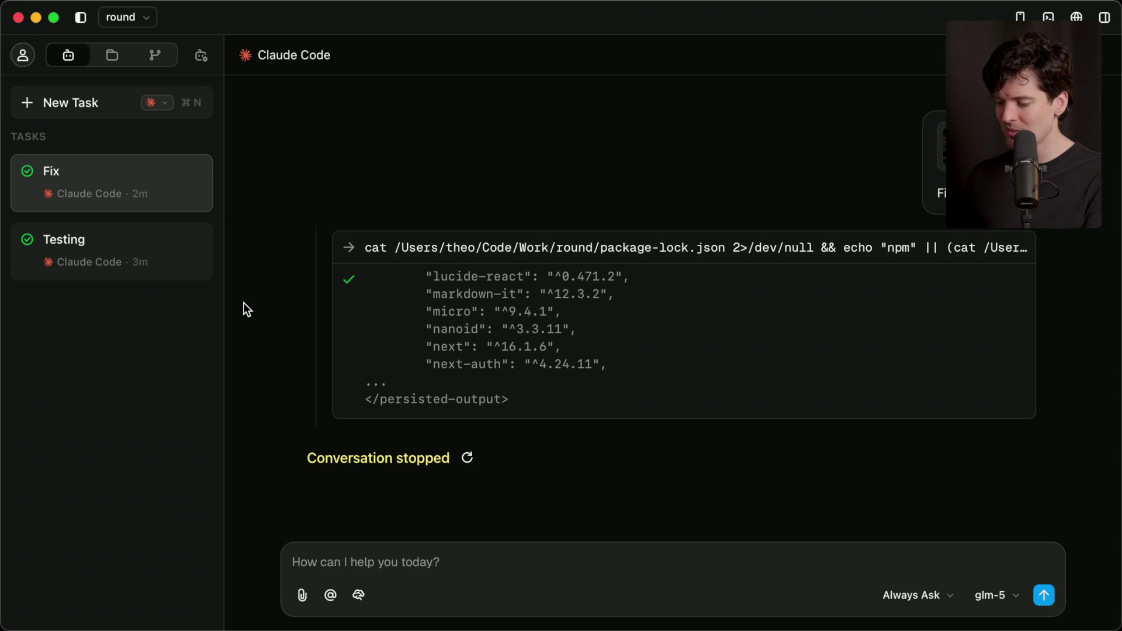
key("super+Tab")
key("super+Tab")
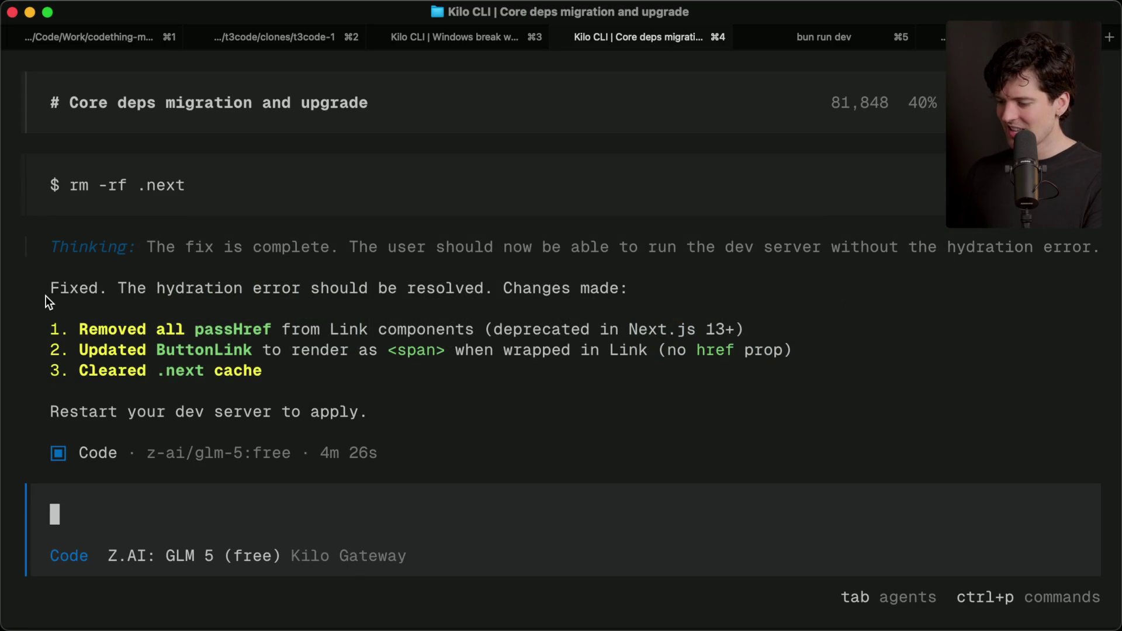
Step: Reload Ping to find an Internal Server Error, then view the bun run dev log in terminal tab 5
scroll(191, 236, "up", 5)
scroll(191, 237, "down", 5)
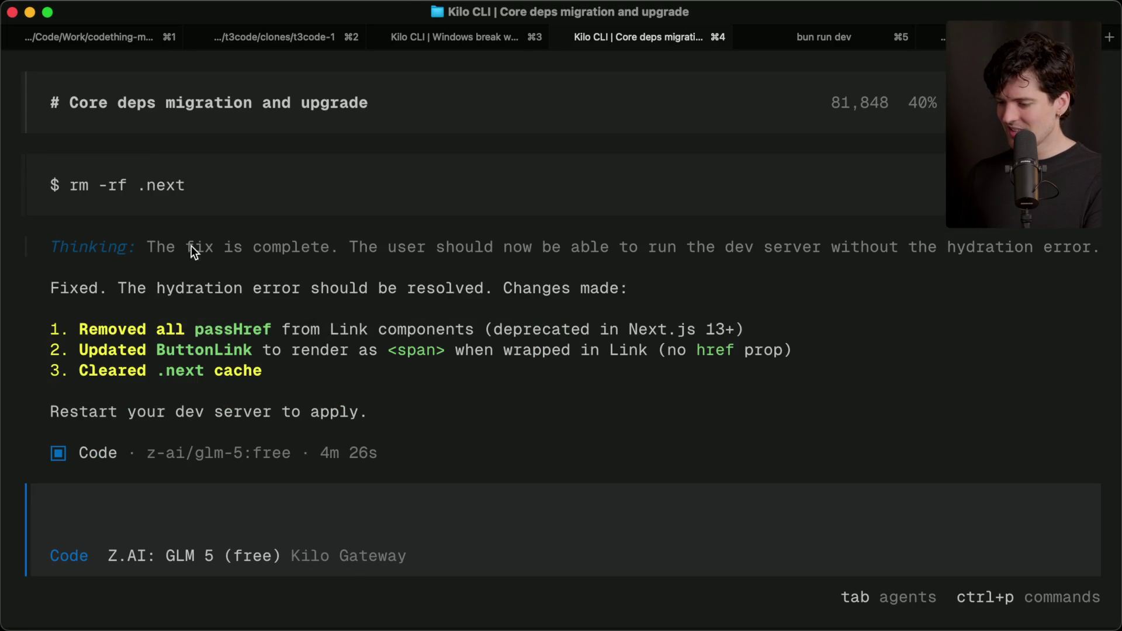
key("super+Tab")
key("super+r")
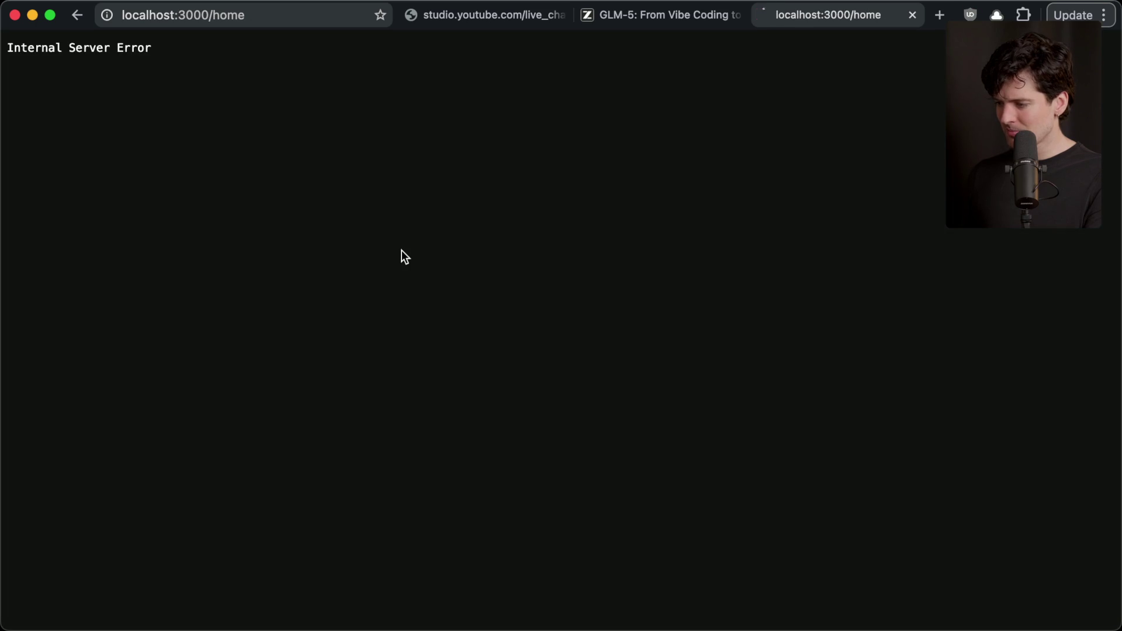
key("super+Tab")
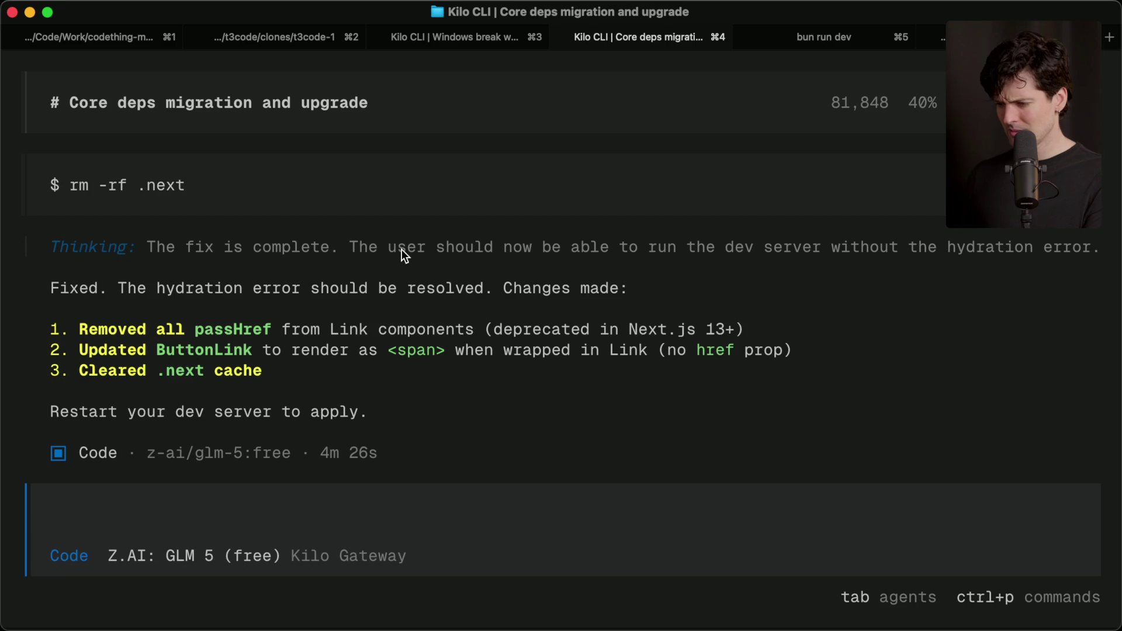
key("super+Tab")
key("super+alt+j")
key("super+alt+j")
key("super+Tab")
key("super+5")
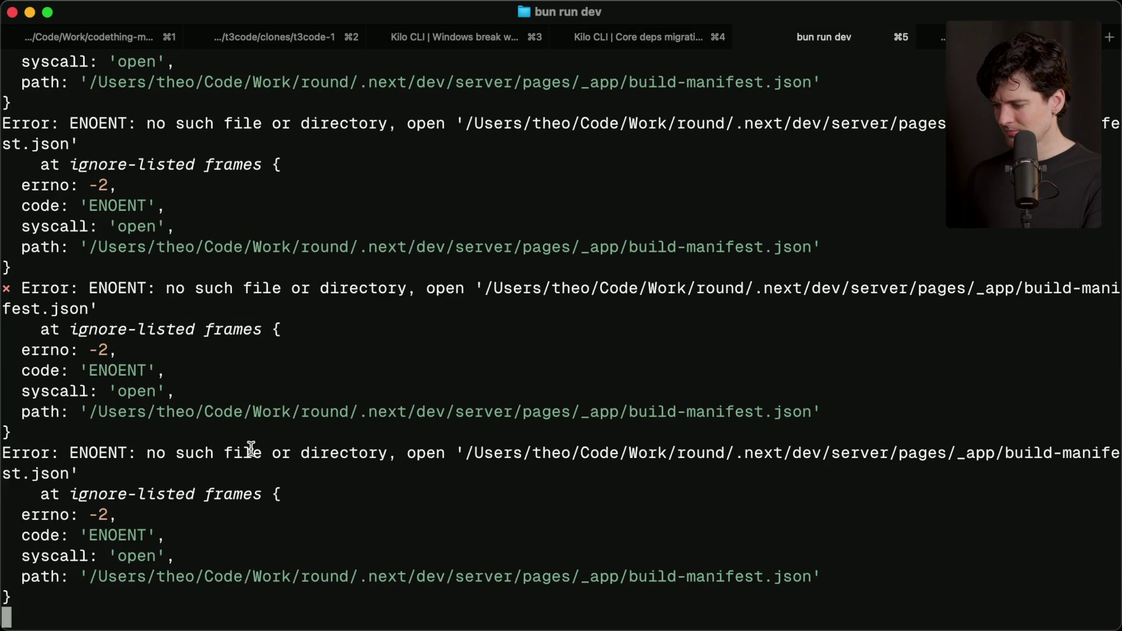
Step: Stop the dev server, delete node_modules and reinstall dependencies with bun install
key("ctrl+c")
key("ctrl+c")
type("rm -rf node_")
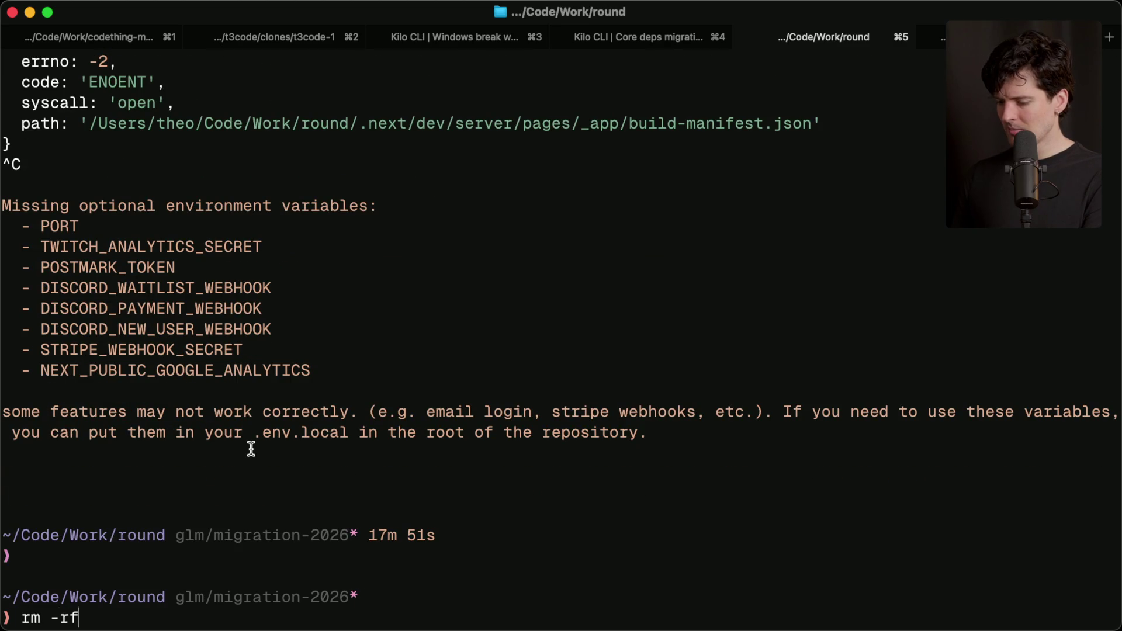
key("Tab")
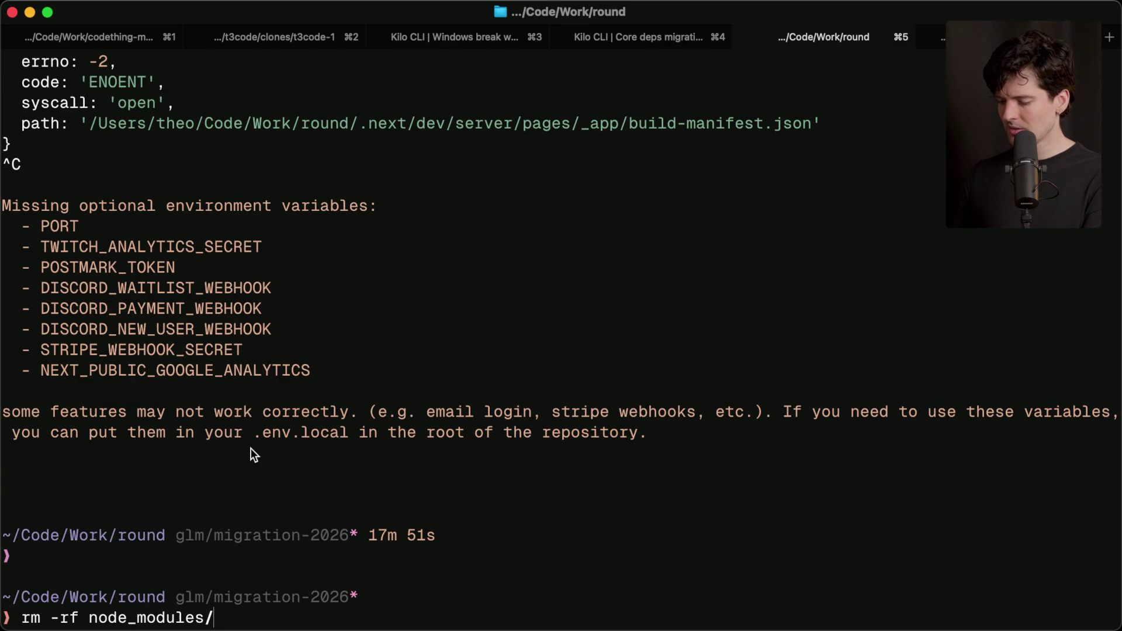
key("Return")
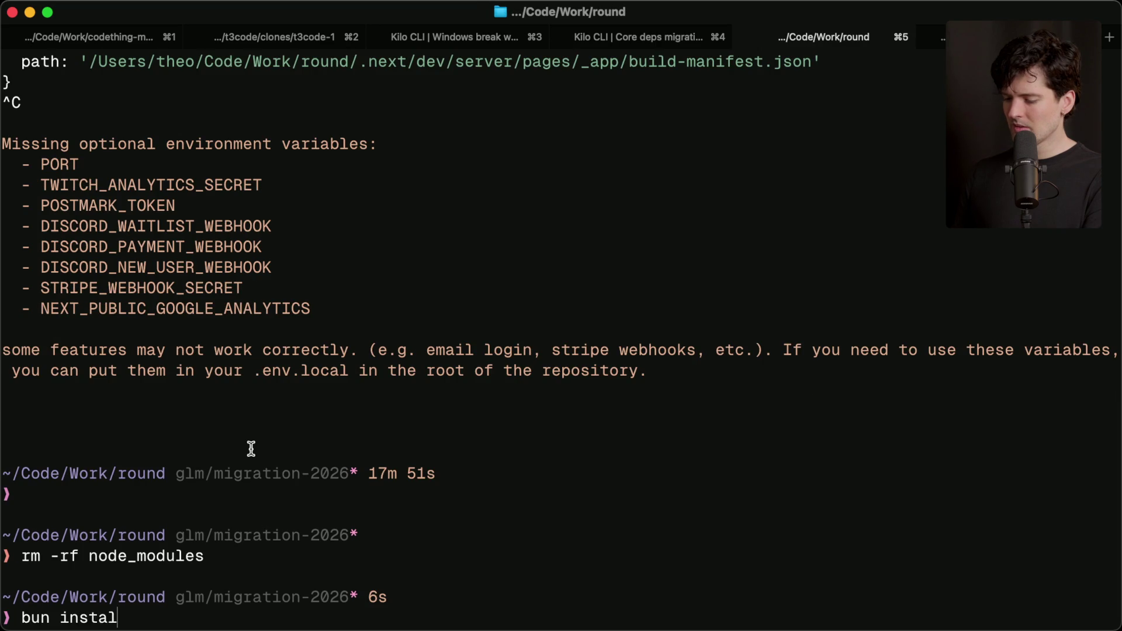
type("l")
key("Return")
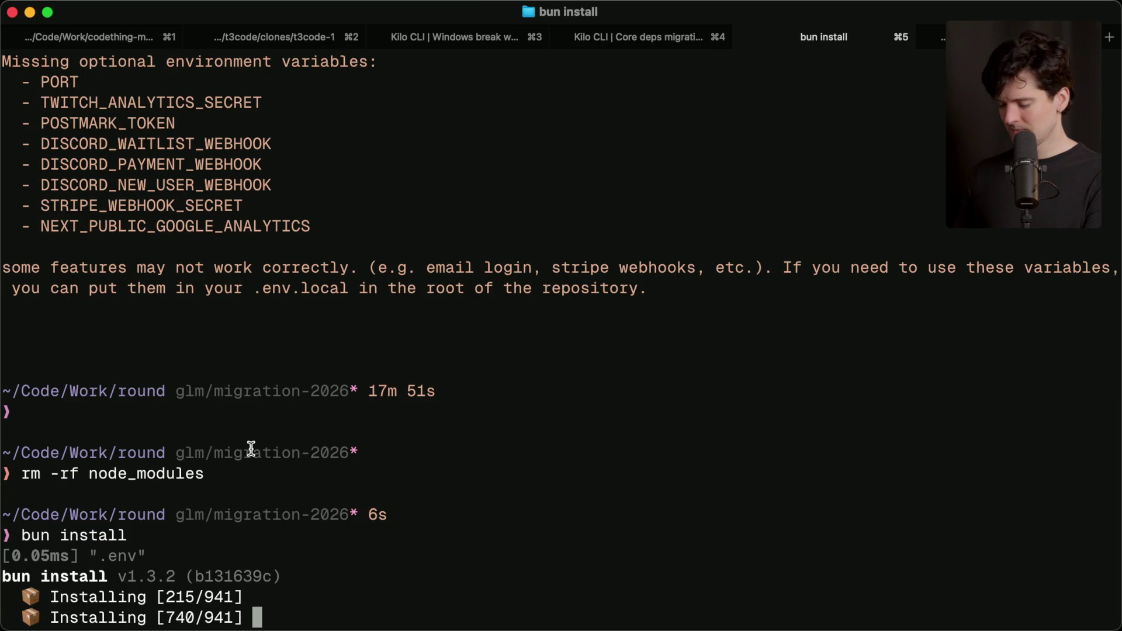
Step: Restart the Next.js dev server with bun run dev and open its local URL
type("bun run dev")
key("Return")
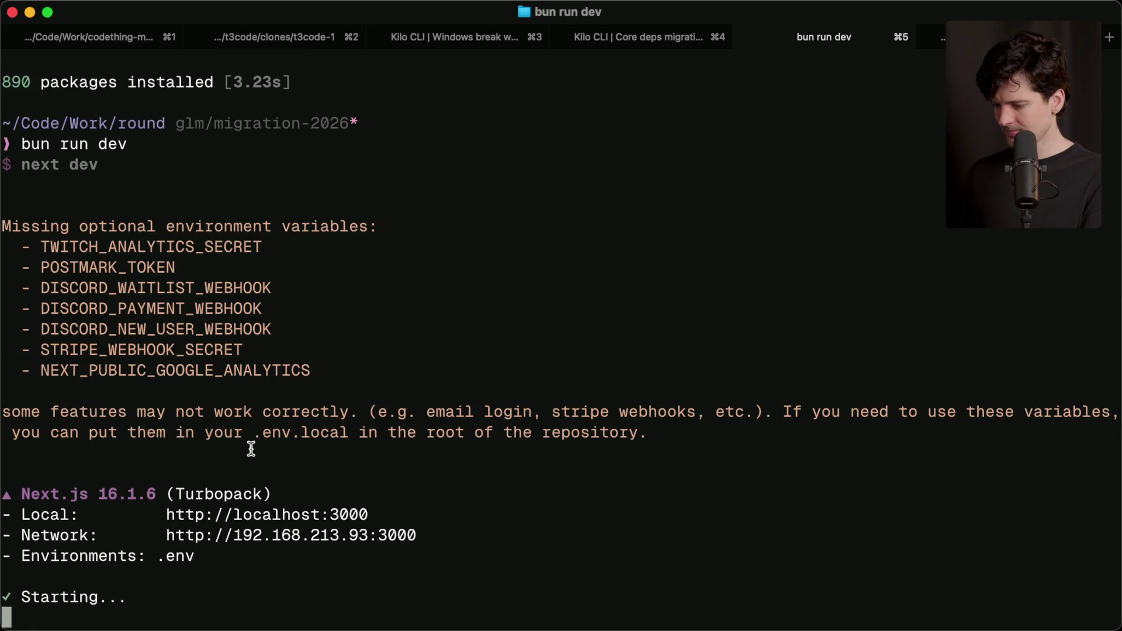
left_click(284, 508, "super")
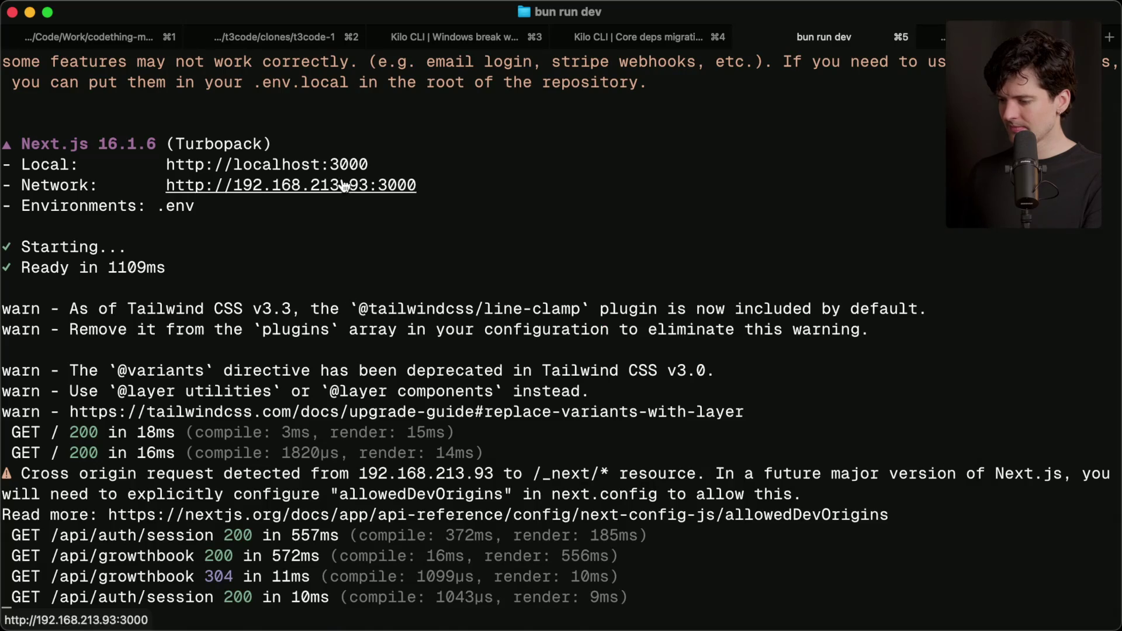
Step: Open localhost:3000 in Arc, go to the ping.gg landing page, and check the Next.js dev tools menu
left_click(339, 164, "super")
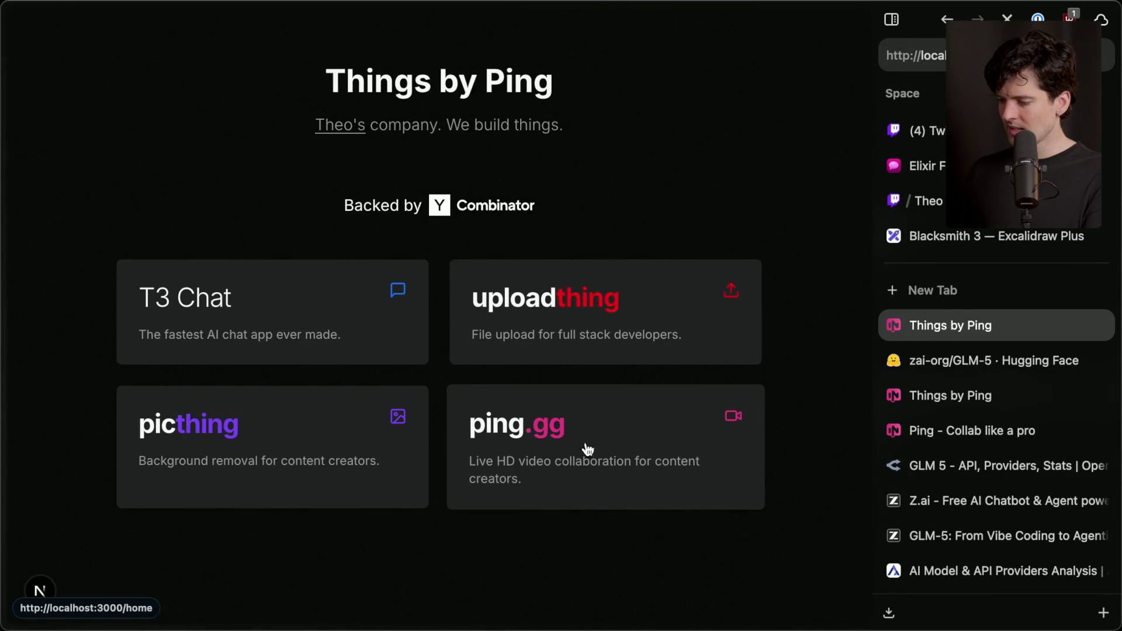
left_click(571, 456)
left_click(683, 50)
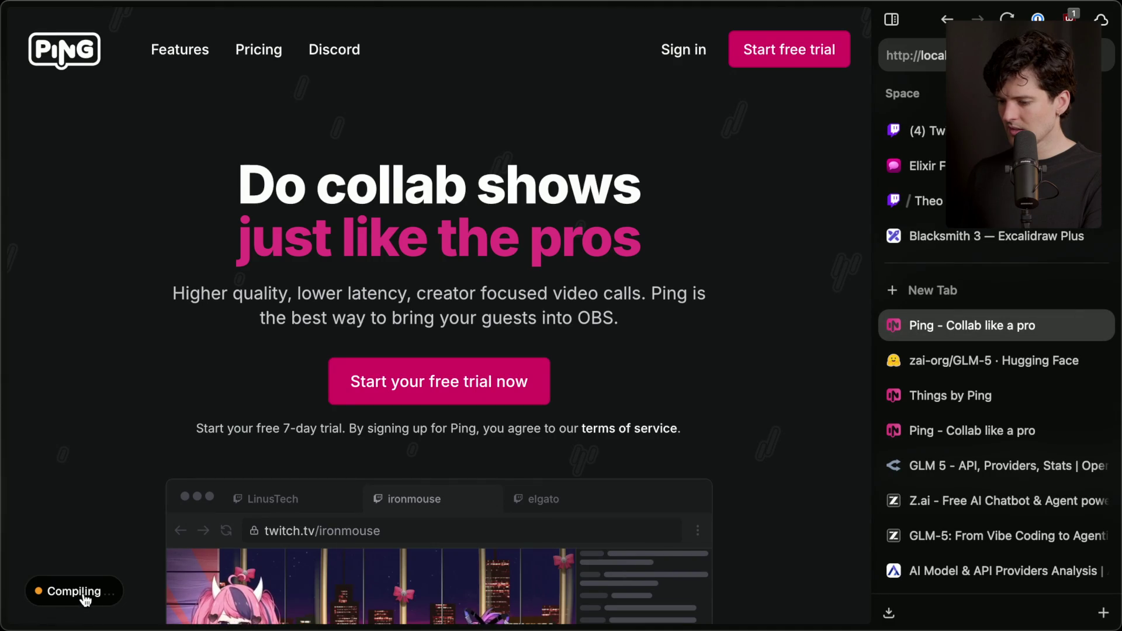
left_click(89, 592)
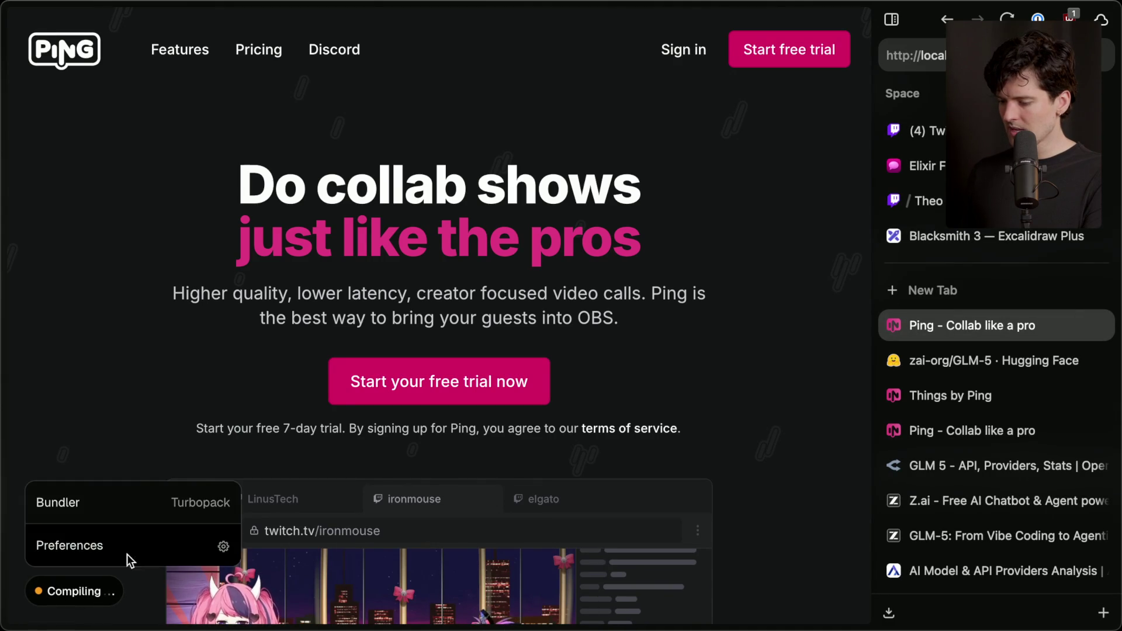
left_click(154, 376)
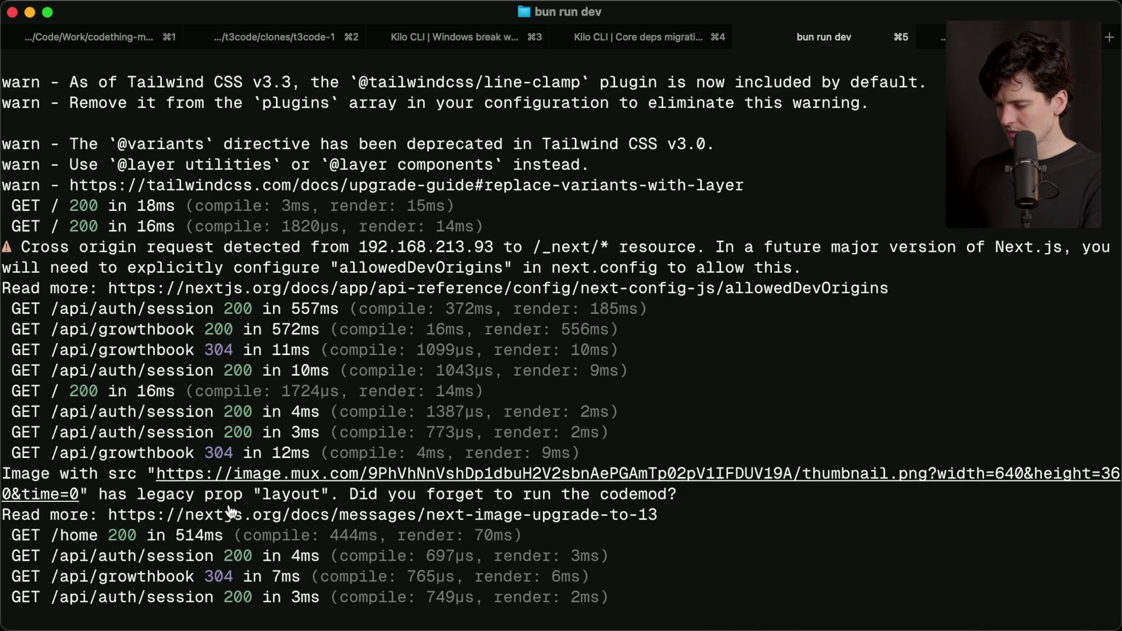
Step: Cycle through terminal tabs 2–5, ending on the dev server log, then return to the browser
key("super+2")
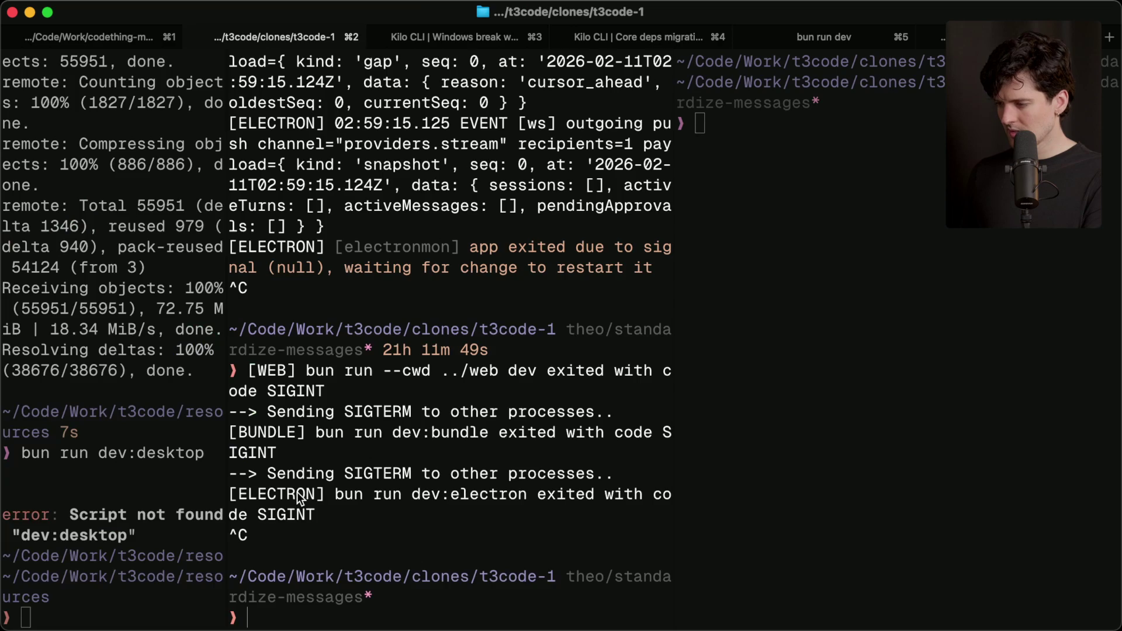
key("super+3")
key("super+4")
key("super+5")
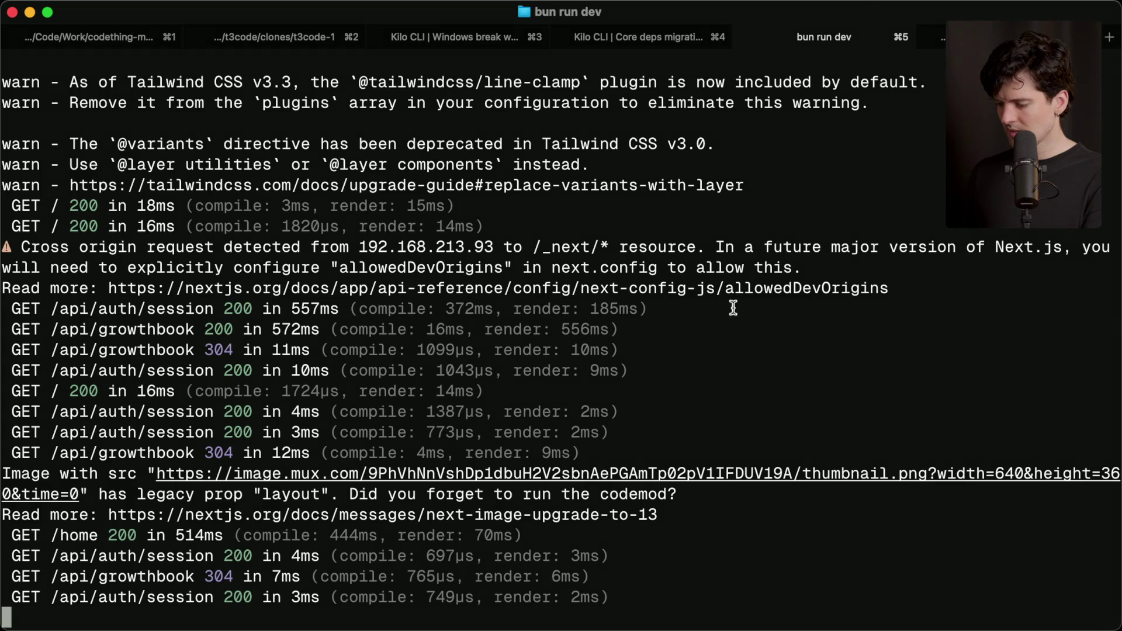
key("super+Tab")
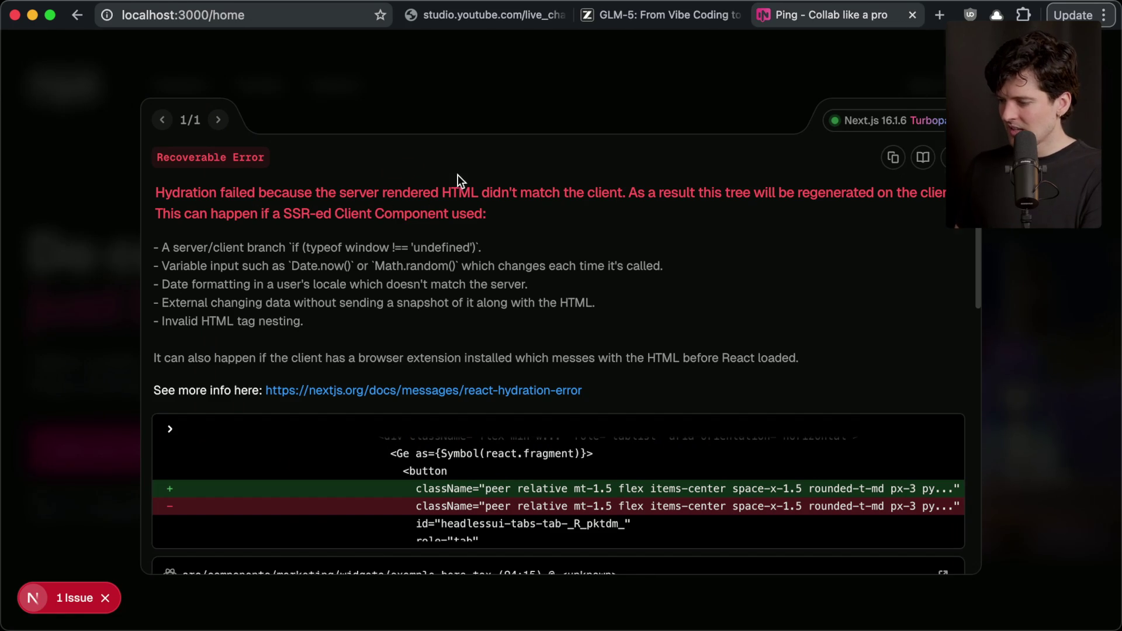
Step: Sign in to Ping with Twitch and enter the first call room
left_click(926, 84)
left_click(917, 85)
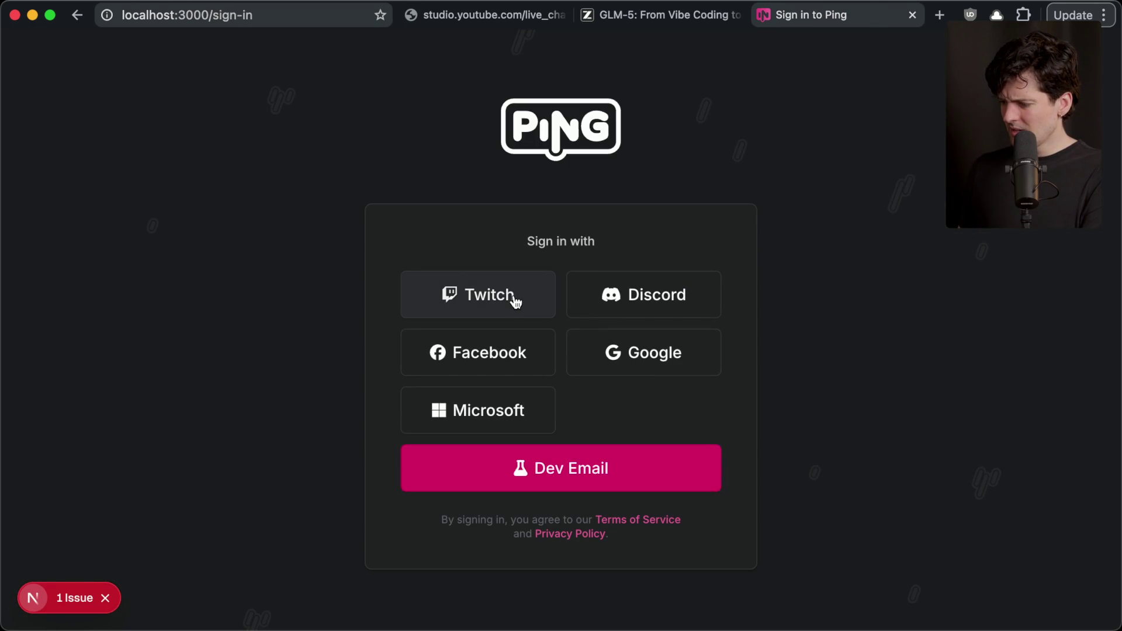
left_click(515, 301)
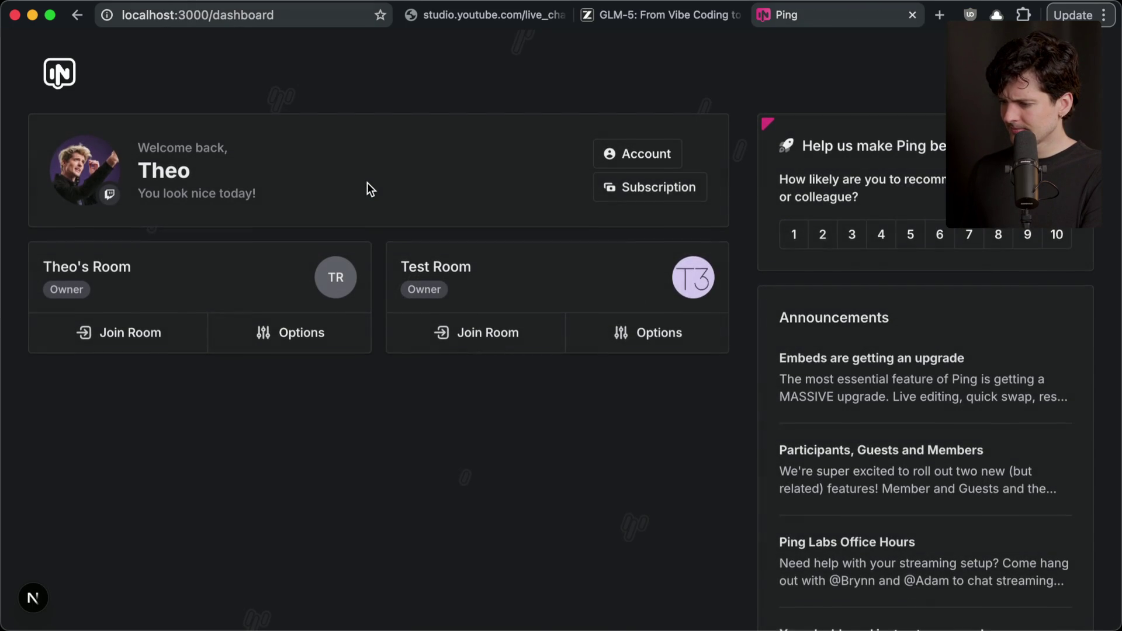
left_click(129, 342)
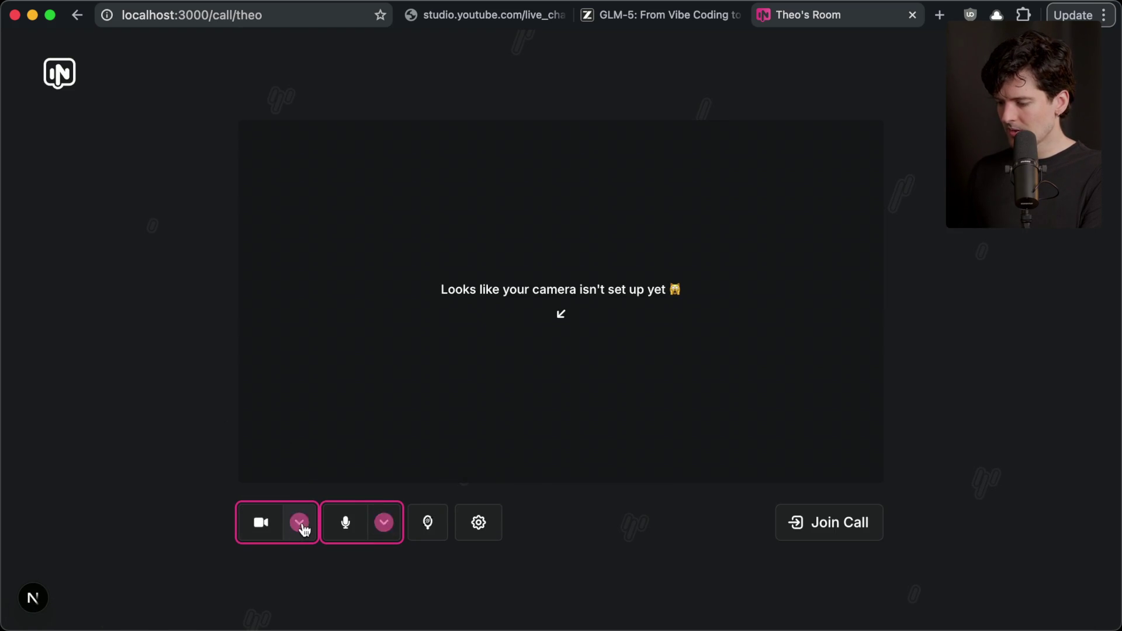
Step: Choose MacBook Pro Camera and MacBook Pro Microphone, then join the call
left_click(299, 523)
left_click(376, 284)
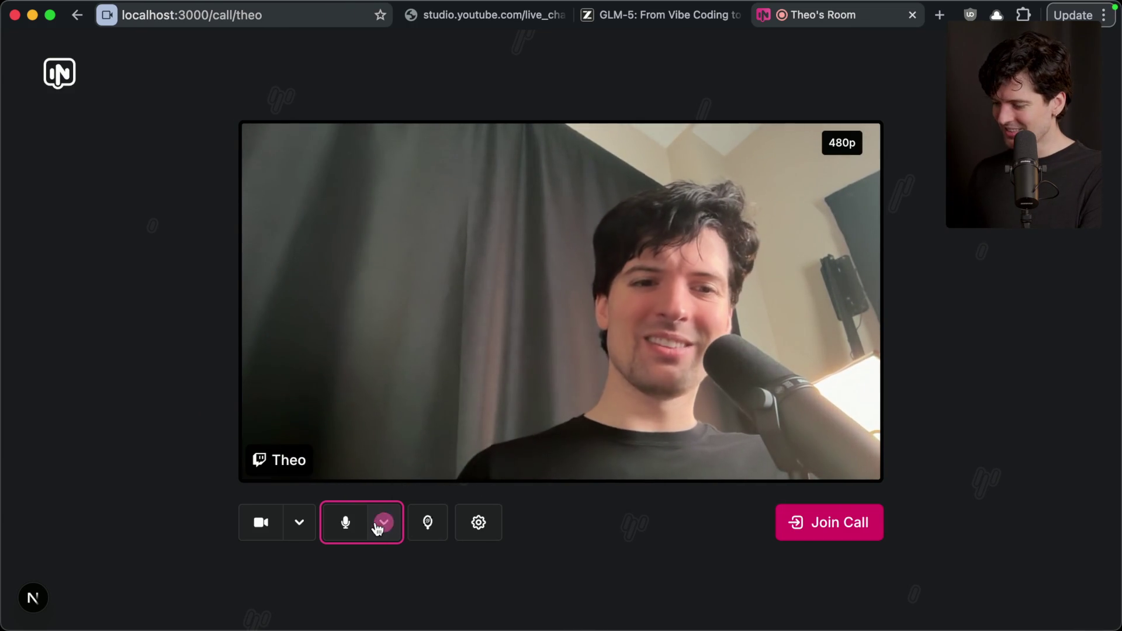
left_click(383, 523)
left_click(491, 320)
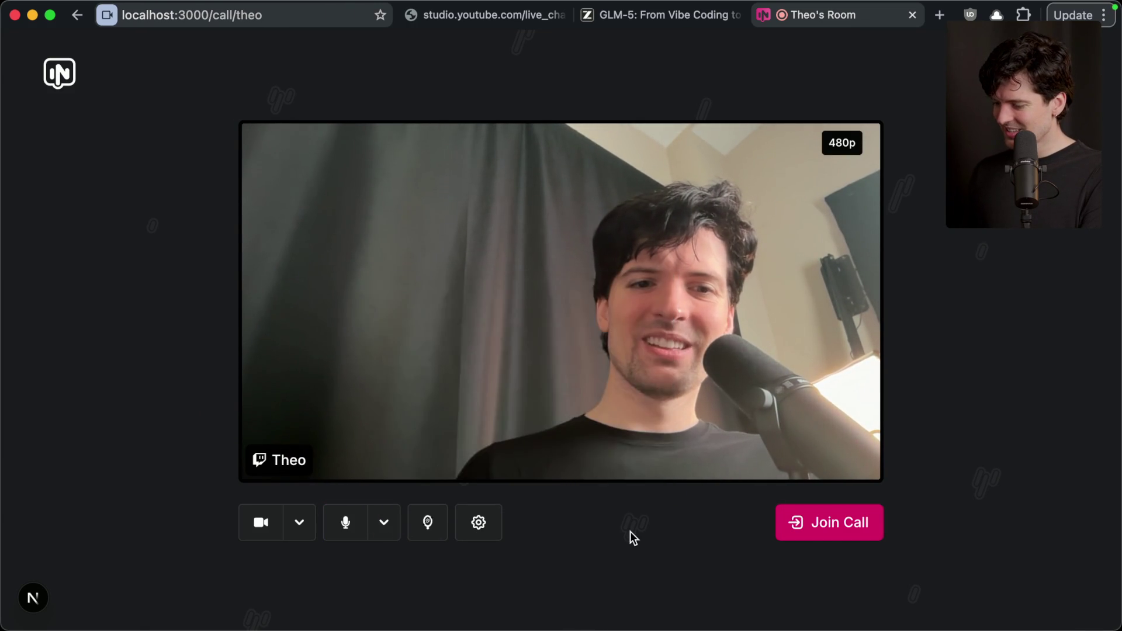
left_click(848, 536)
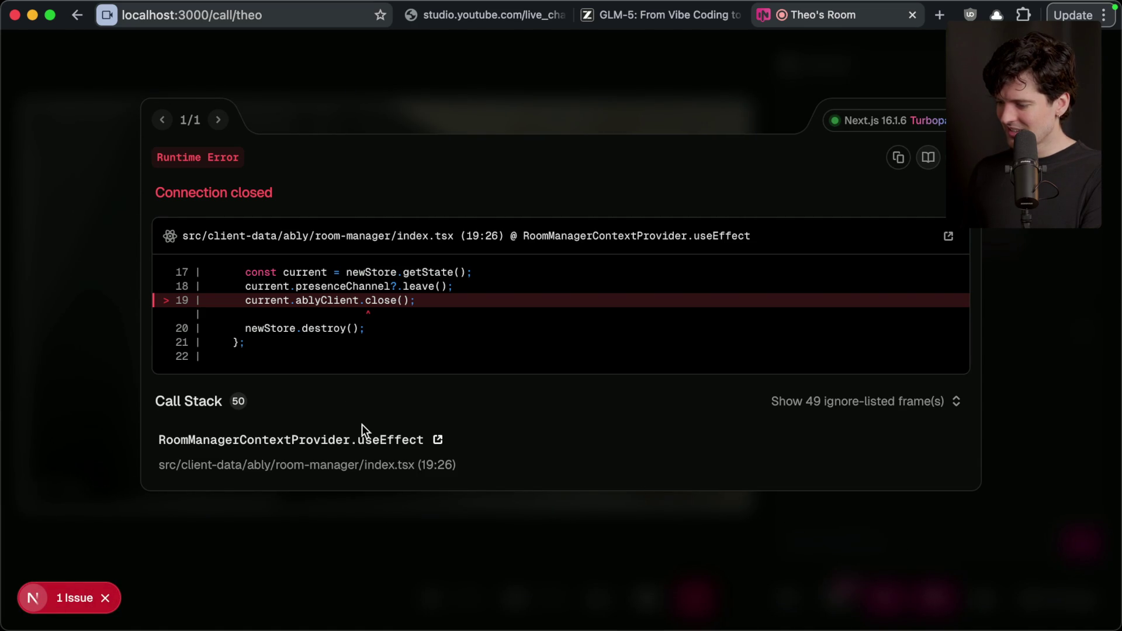
Step: Copy the Connection closed runtime error details and dismiss the overlay
left_click_drag(287, 354, 167, 157)
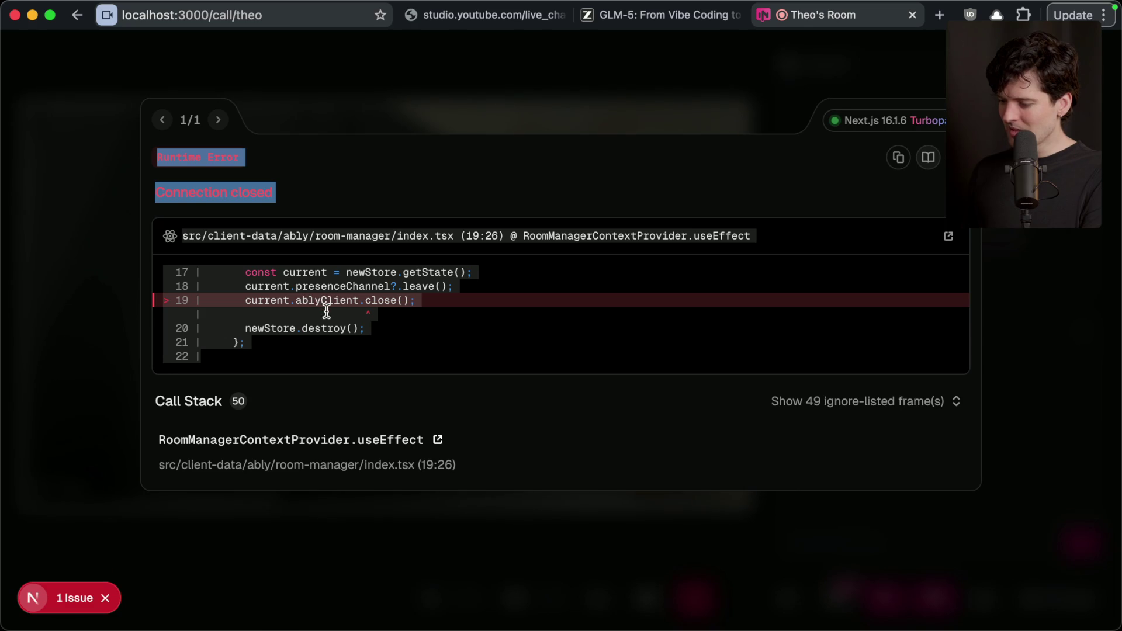
key("Escape")
left_click(430, 597)
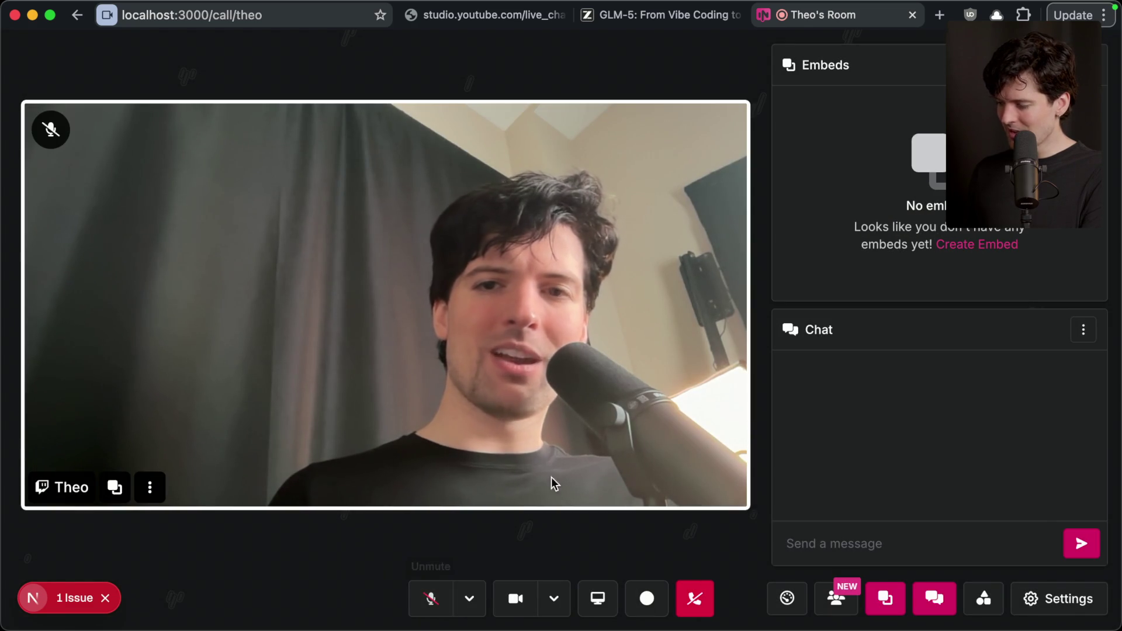
key("super+Tab")
key("super+Tab")
key("super+Tab")
key("super+Tab")
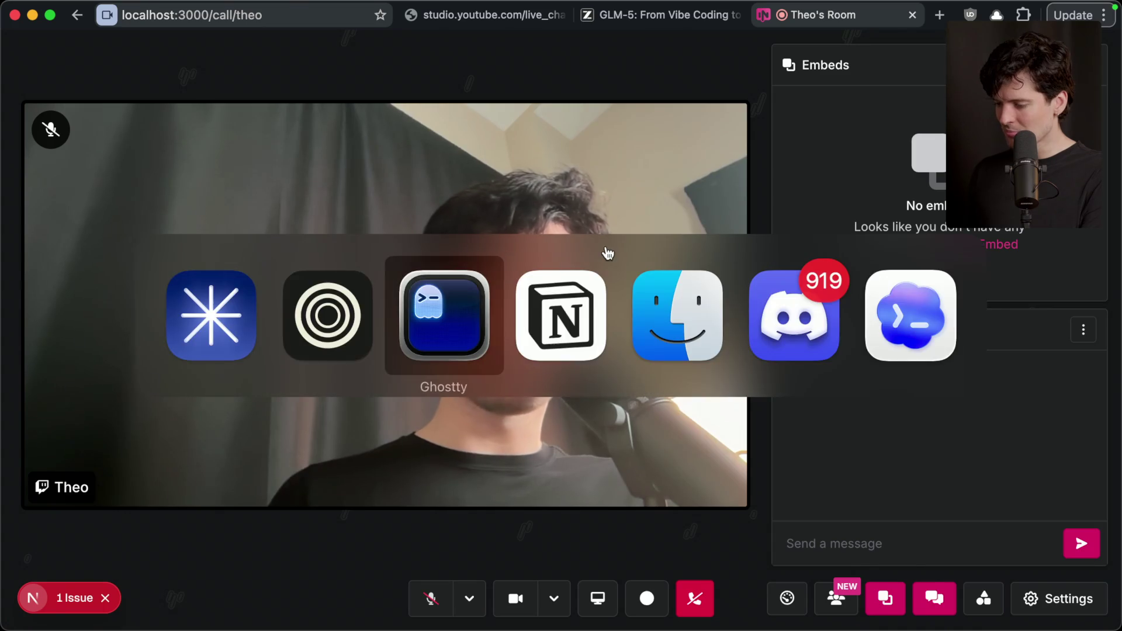
Step: Paste the Connection closed error into the Core deps migration session and submit it to GLM-5
key("super+3")
key("super+4")
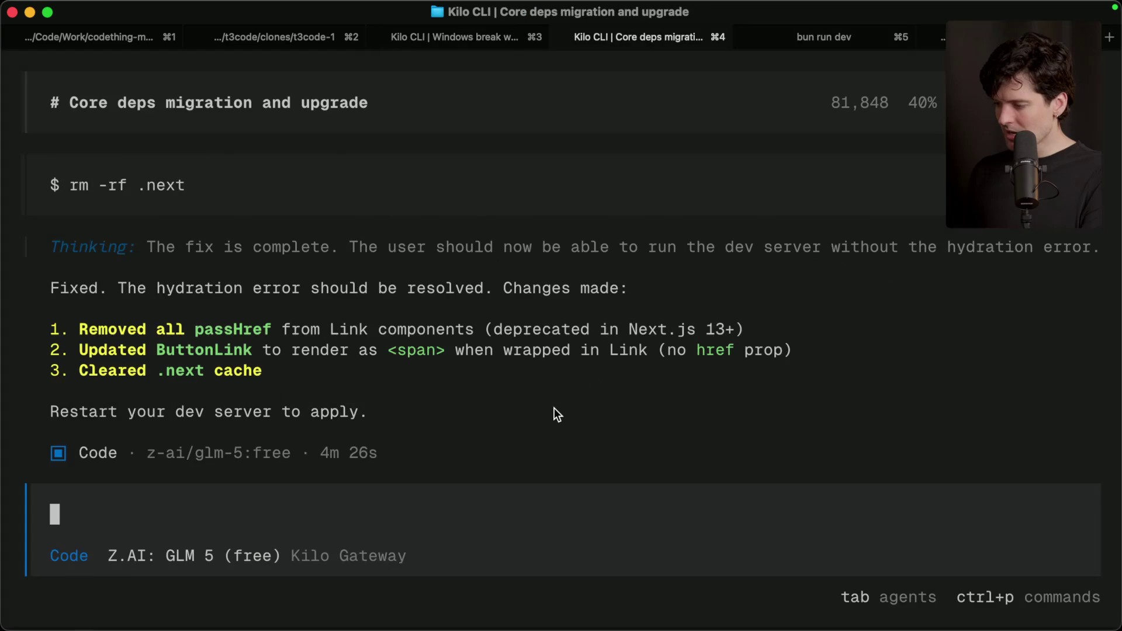
key("super+v")
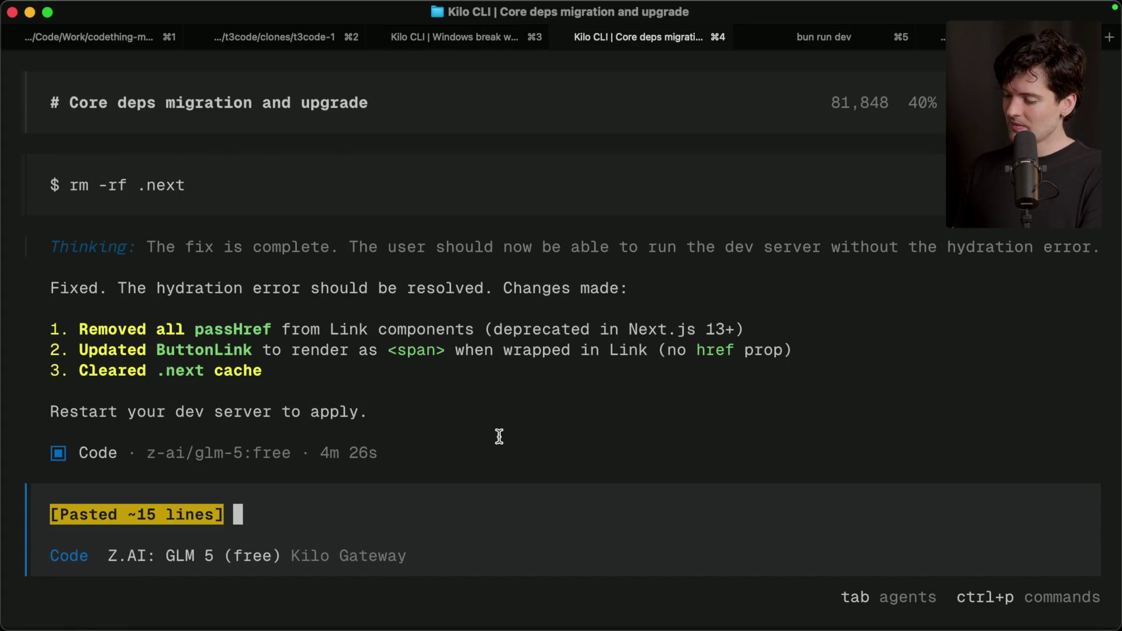
key("Return")
key("super+Tab")
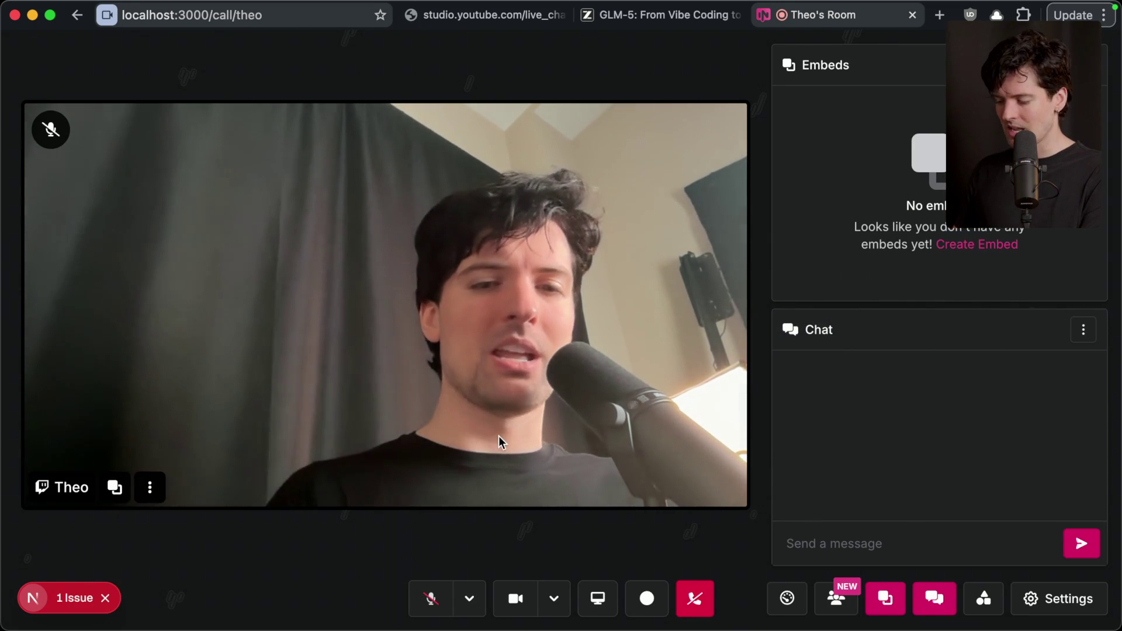
Step: Send 'testing' in the call chat, then reload the page and rejoin the call
left_click(818, 542)
type("testin")
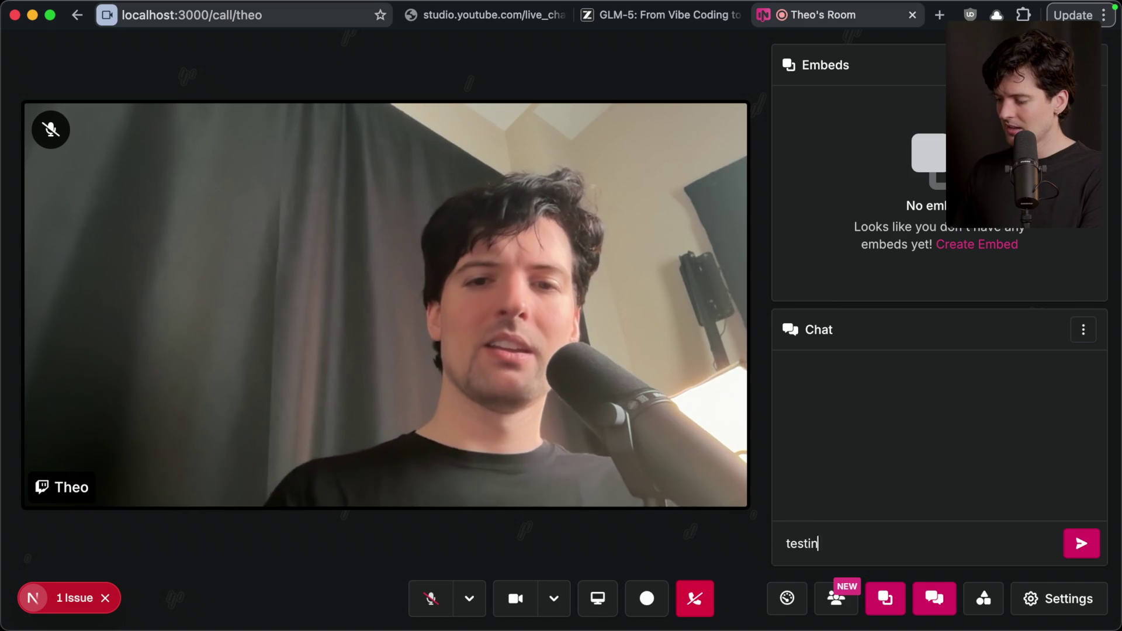
type("g")
key("Return")
key("super+r")
left_click(610, 268)
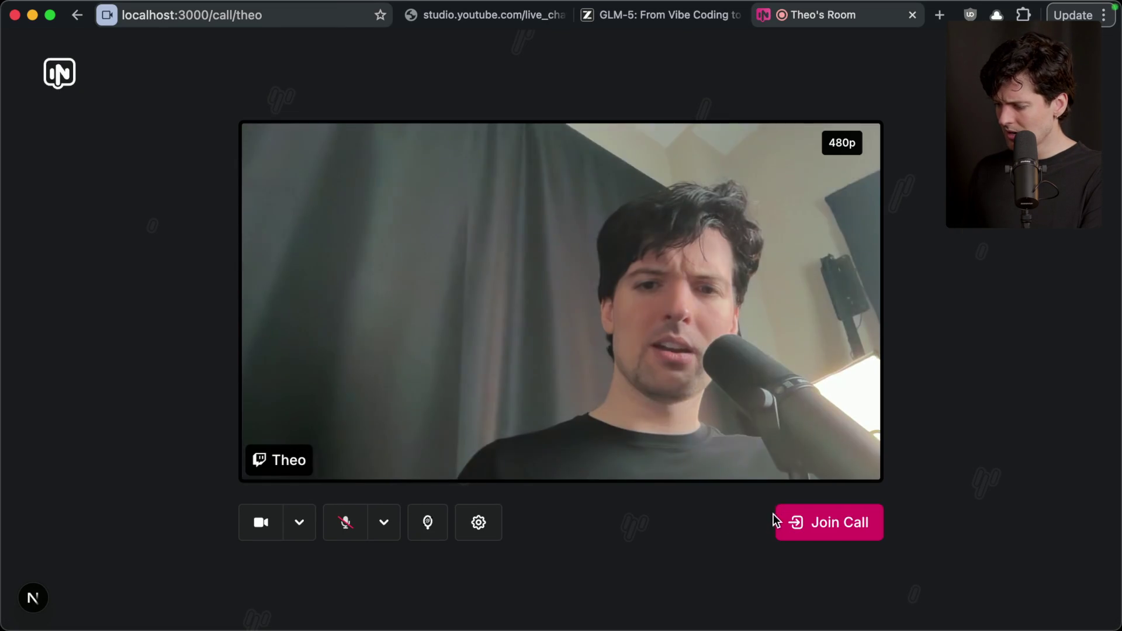
left_click(833, 525)
left_click(758, 517)
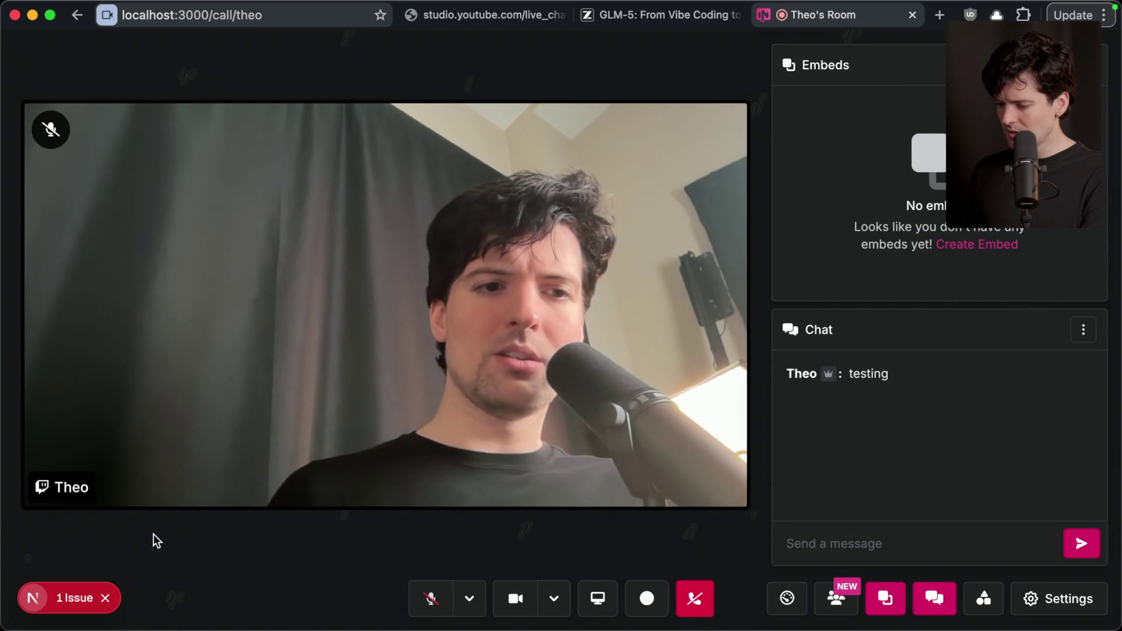
Step: Open the video tile's quick embed link in a new tab, then close both tabs to leave
left_click(151, 488)
left_click(194, 448)
key("super+t")
key("super+v")
key("Return")
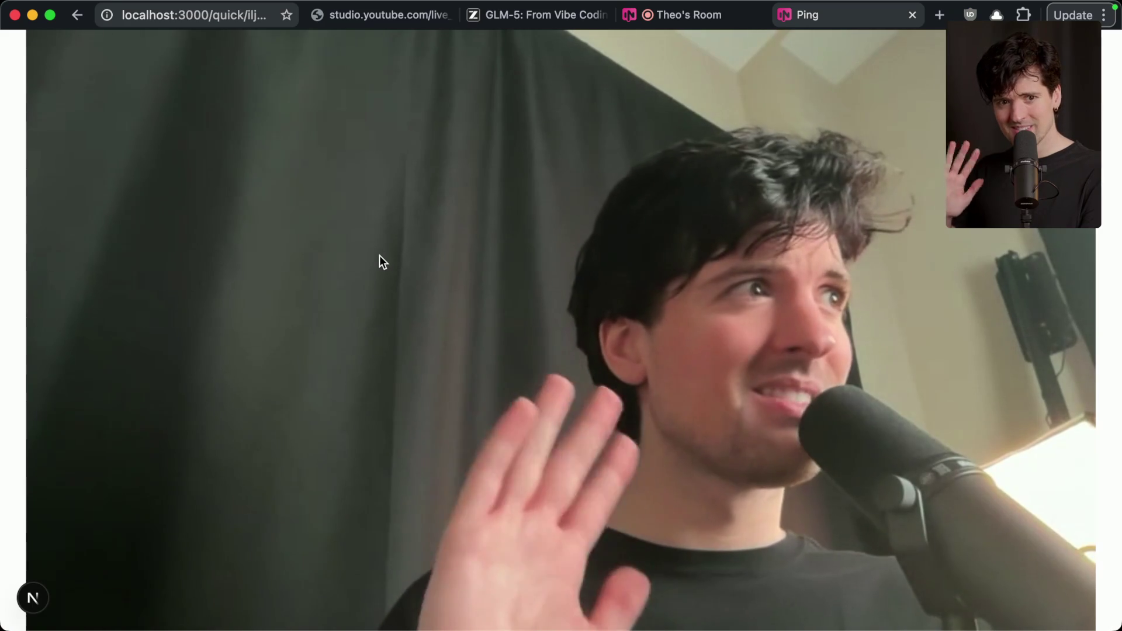
key("super+w")
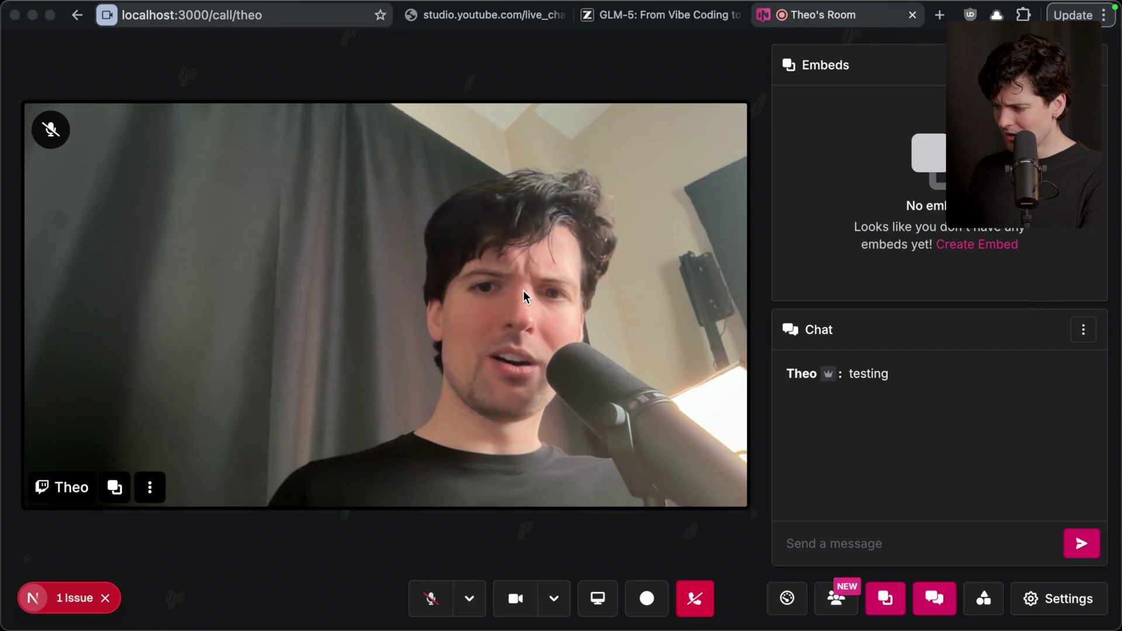
key("super+w")
left_click(623, 263)
key("super+Tab")
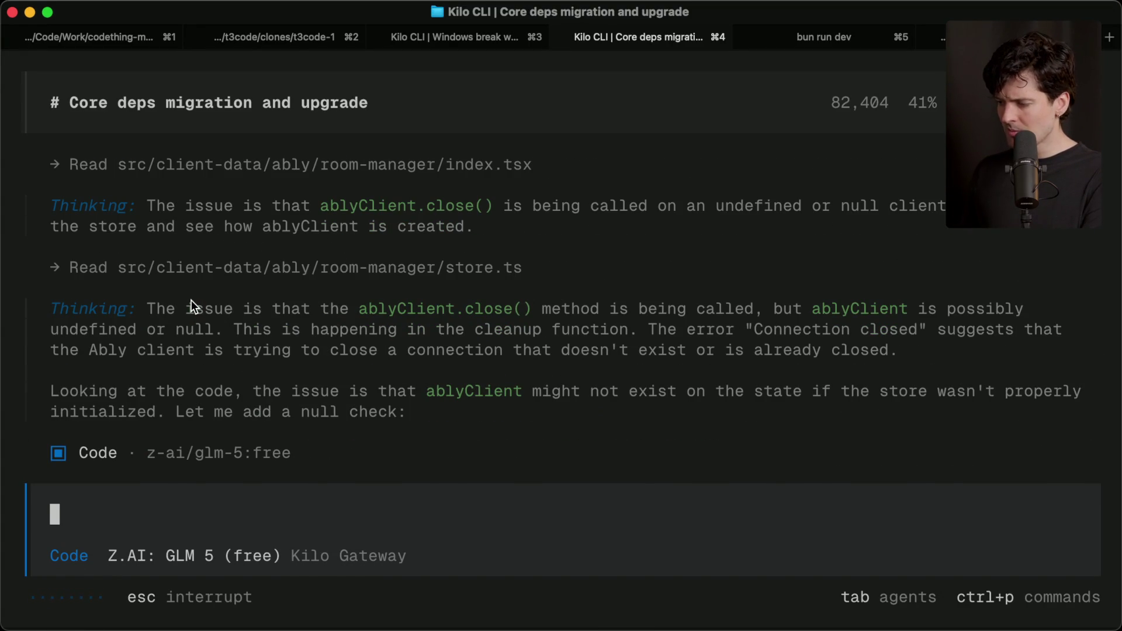
Step: Cycle through the open apps from Kilo CLI to Arc showing the local Ping landing page
key("super+Tab")
key("super+Tab")
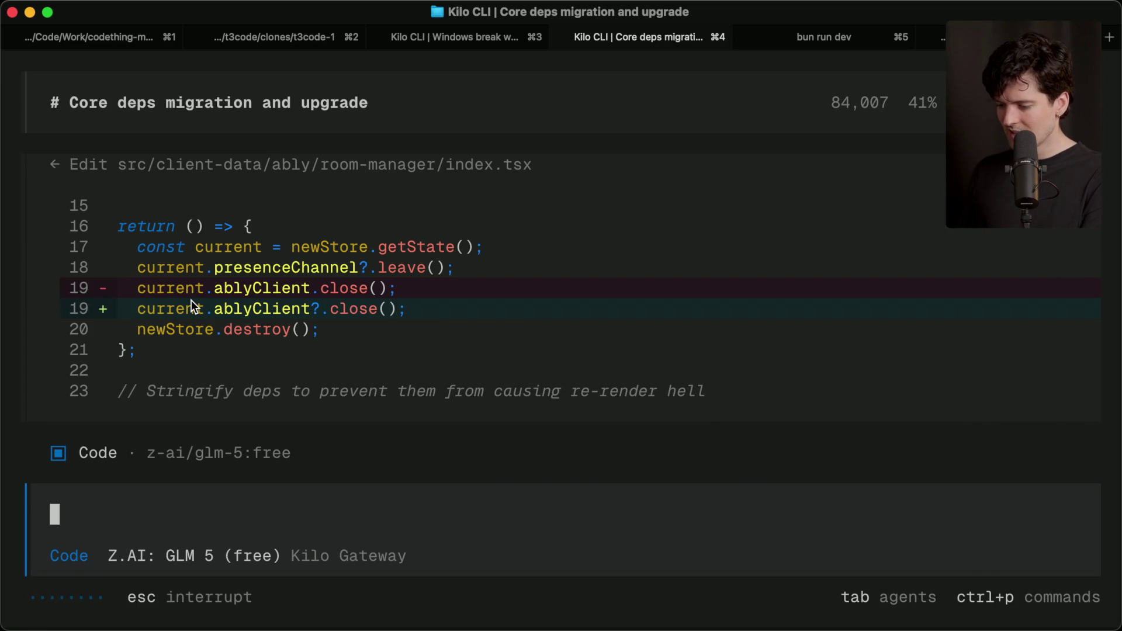
key("super+Tab")
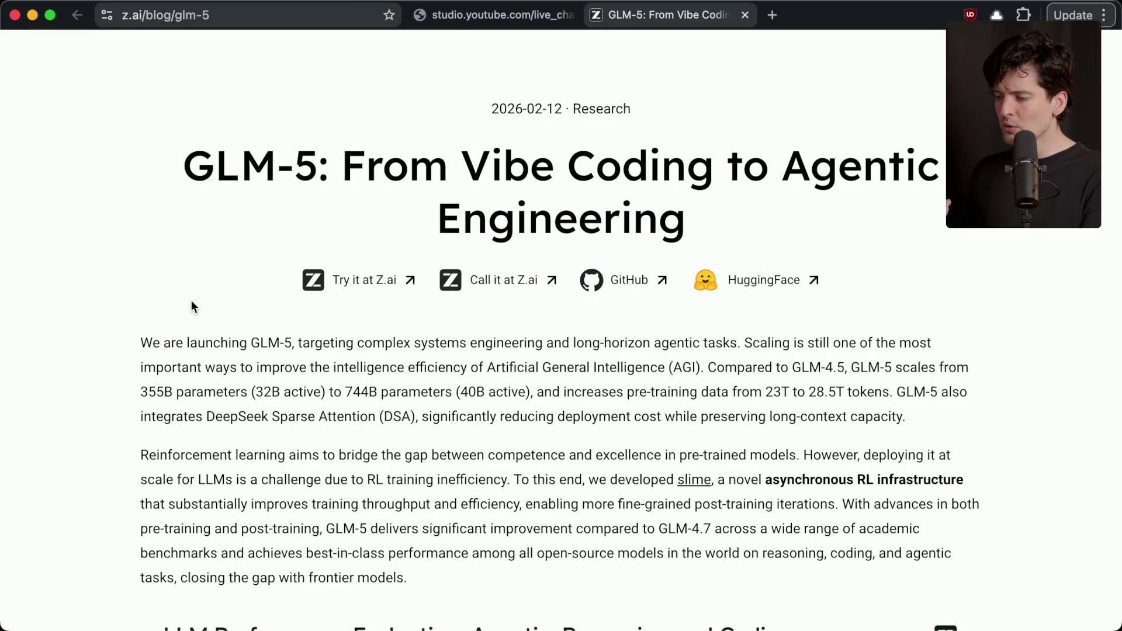
key("super+Tab")
key("super+Tab")
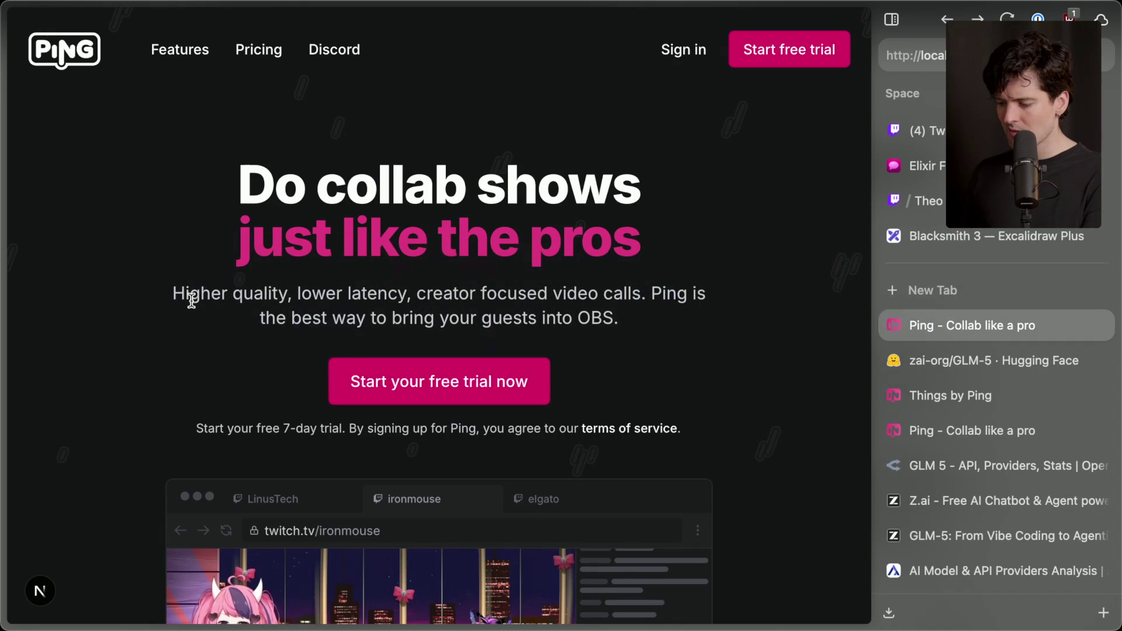
key("super+Tab")
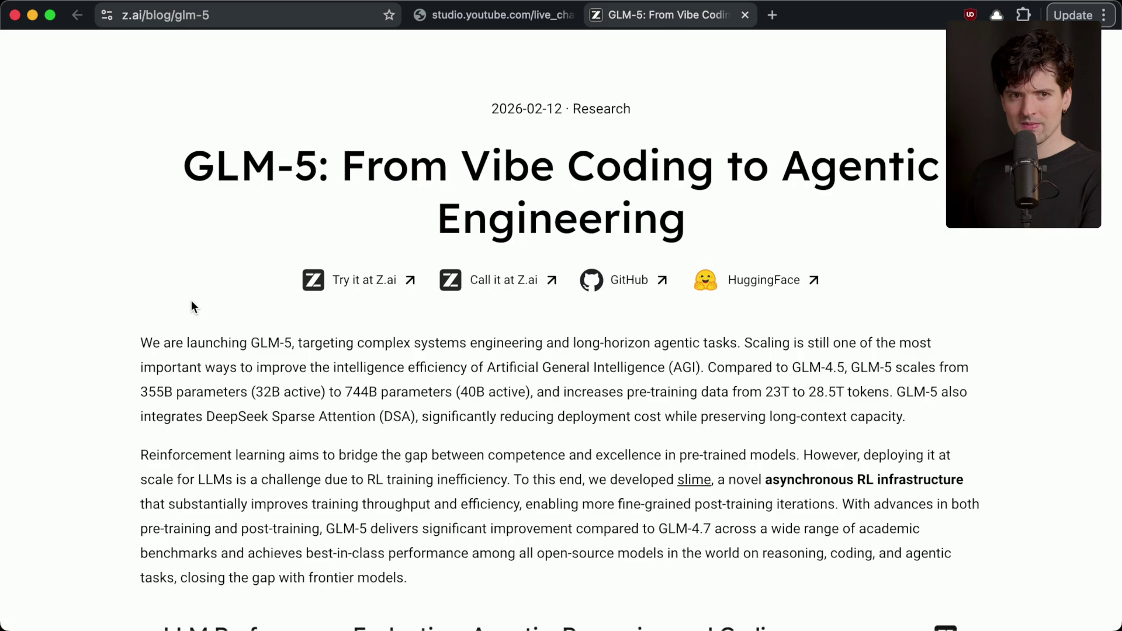
Step: Begin switching from the GLM-5 blog in Chrome back to the terminal
key("super+Tab")
key("super+Tab")
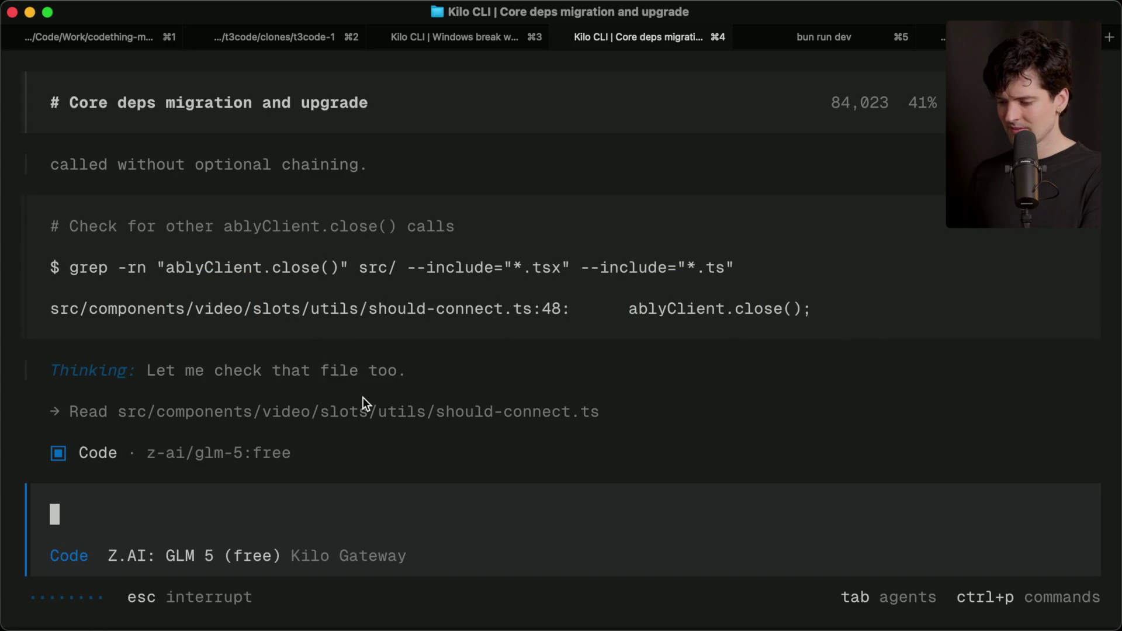
Step: Glance at the Windows break session, return to the Core deps migration session, then switch to the browser
key("super+3")
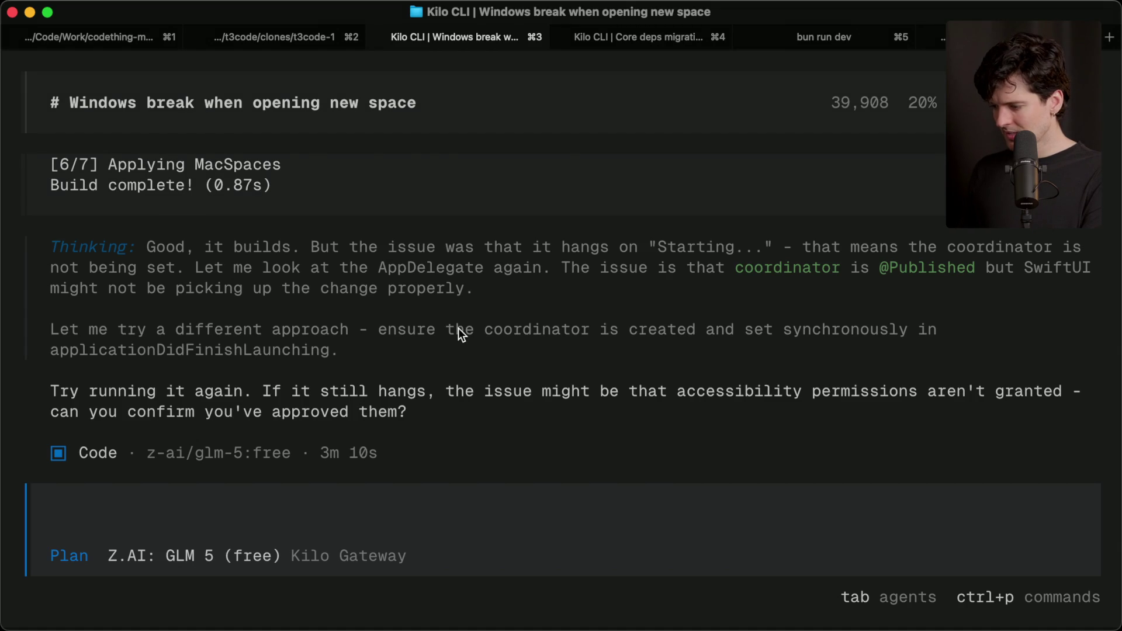
key("super+4")
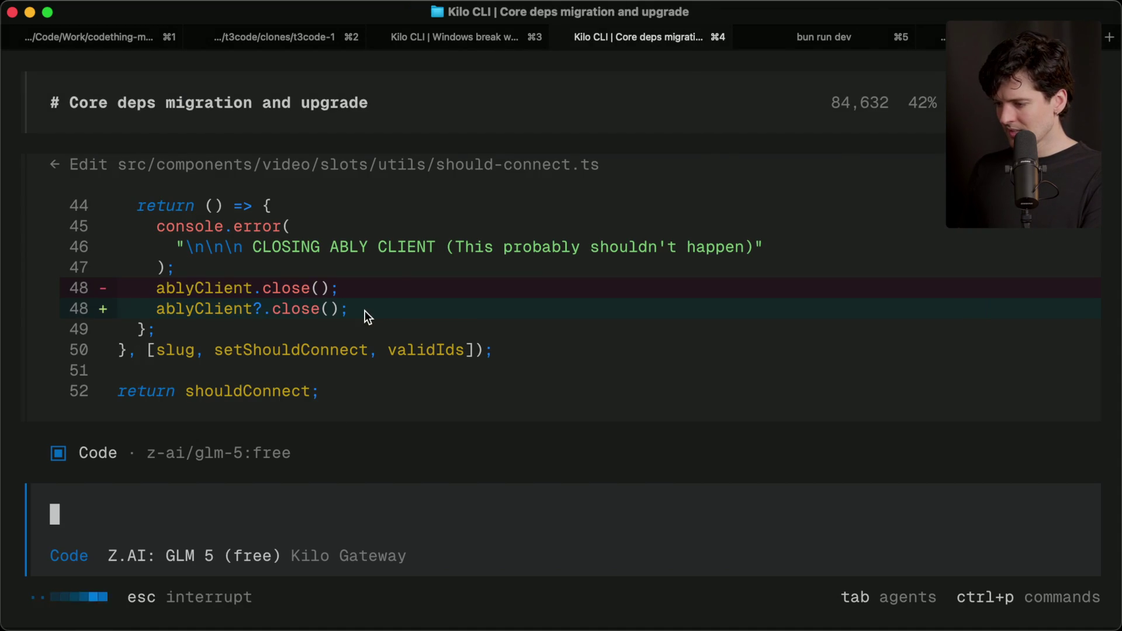
key("super+Tab")
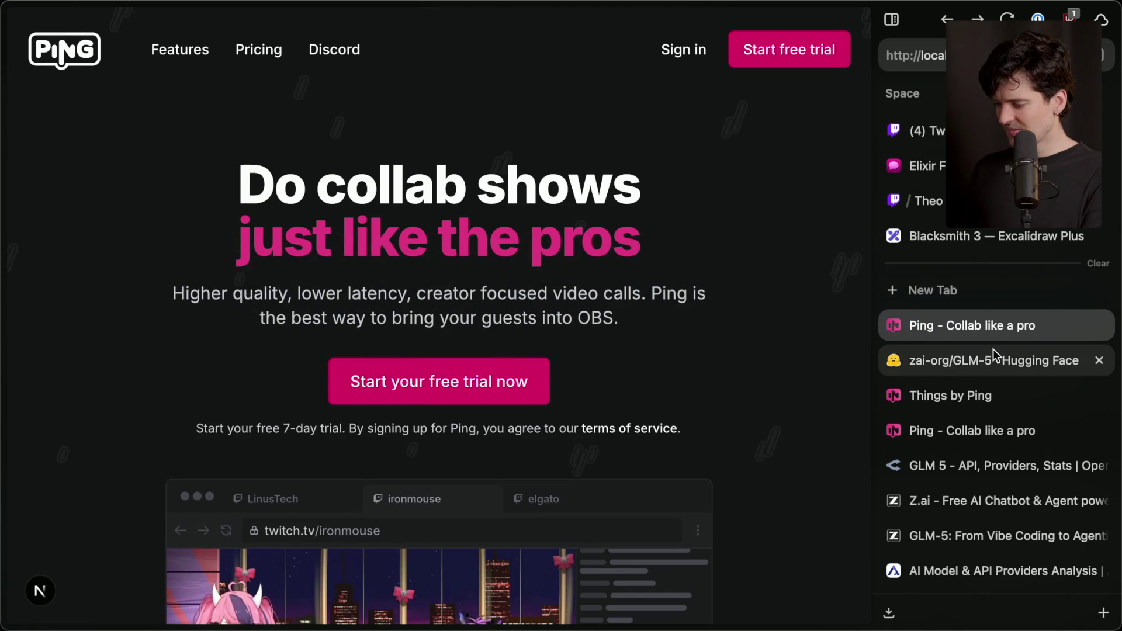
Step: Bring up the GLM-5 blog post tab and scroll through it
left_click(933, 534)
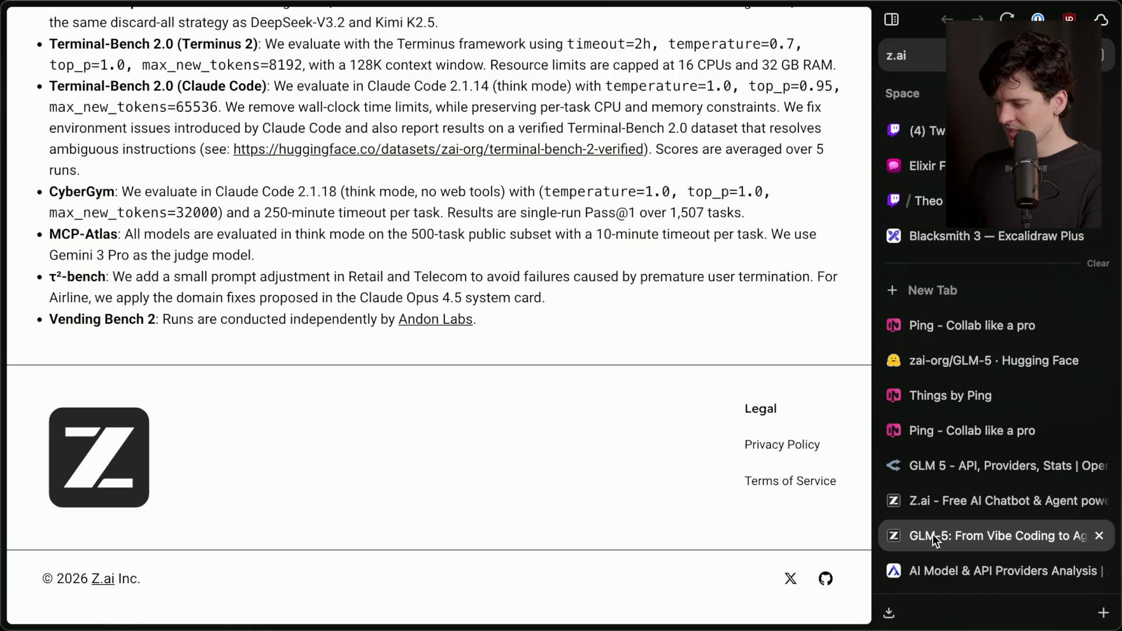
scroll(263, 403, "up", 10)
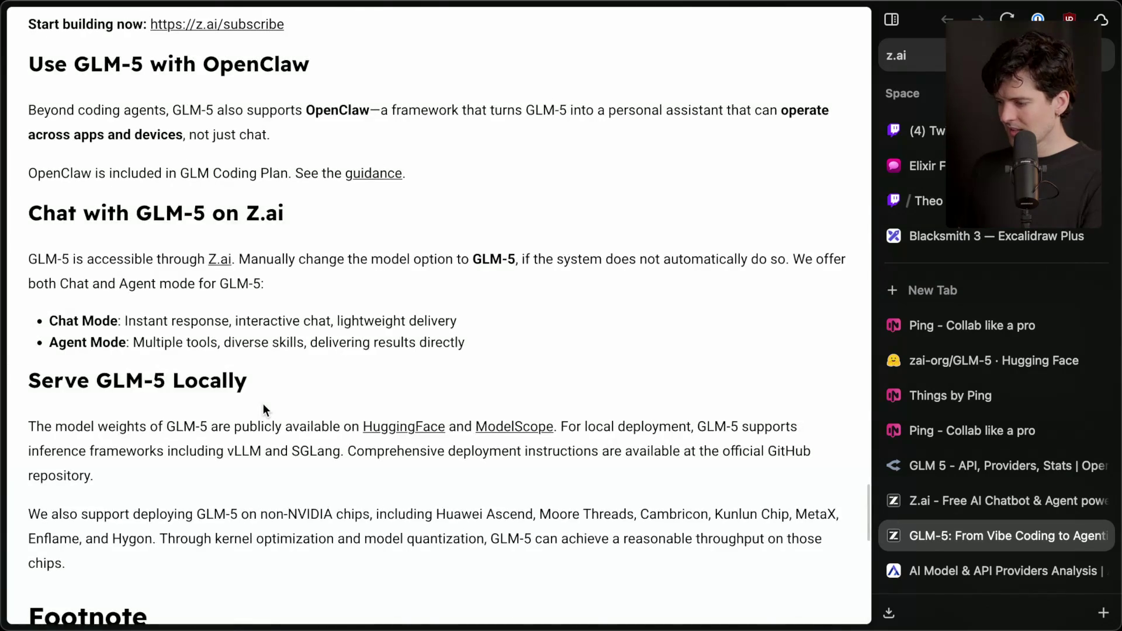
scroll(263, 403, "up", 15)
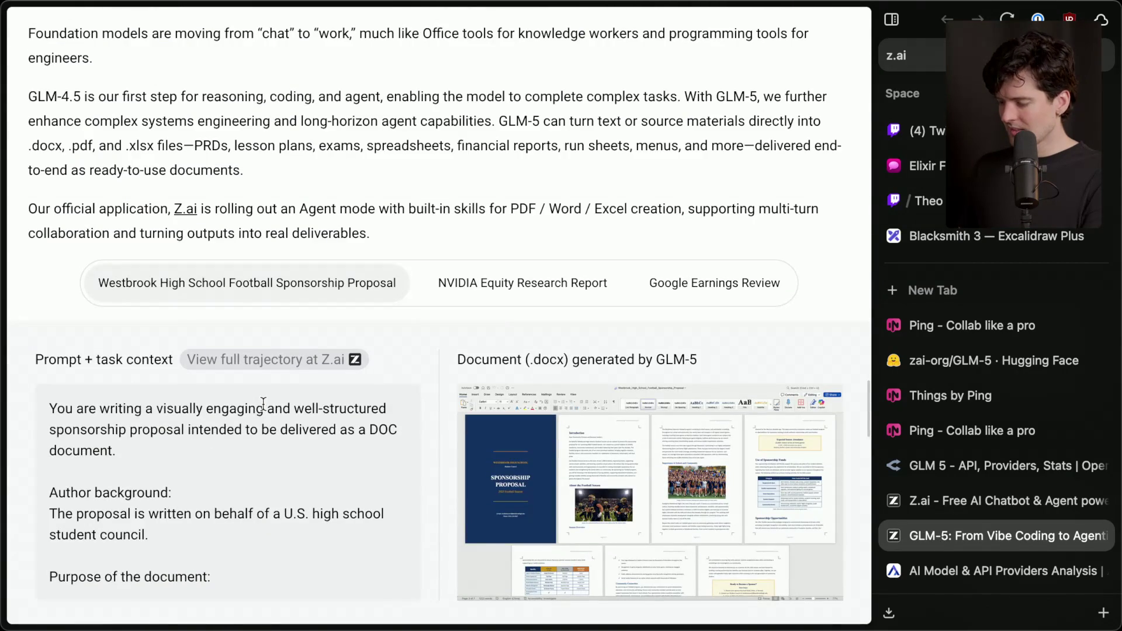
scroll(263, 404, "down", 3)
scroll(264, 419, "up", 3)
scroll(384, 198, "down", 6)
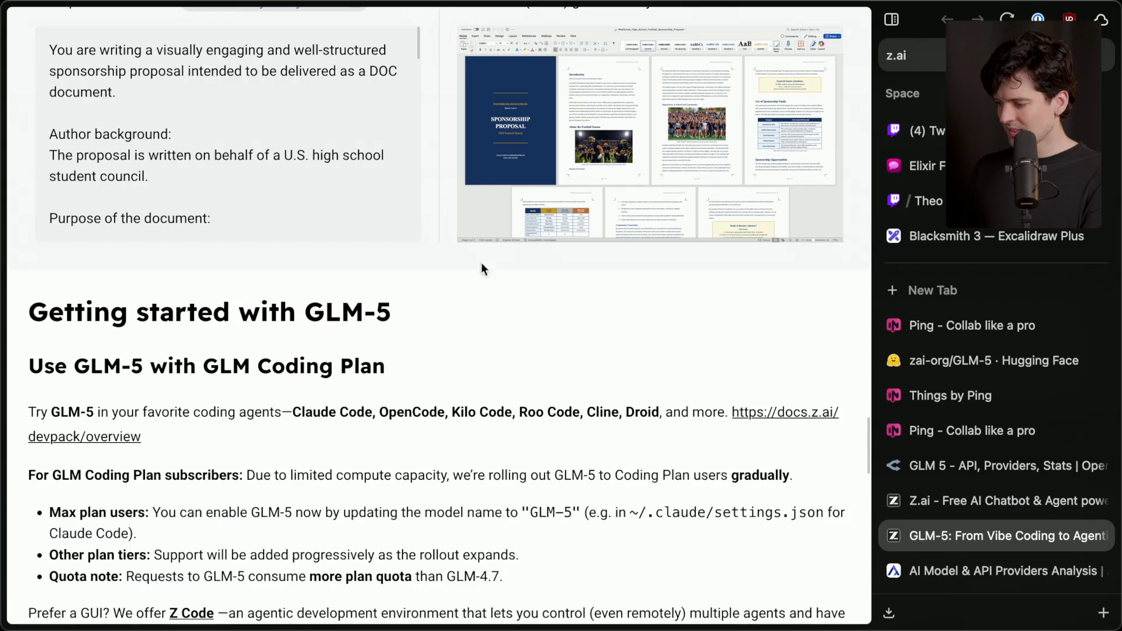
Step: Visit the Z.ai and GLM-5 providers tabs, close the Z.ai login tab, and view the GLM-5 weblog post full-width
left_click(980, 500)
left_click(989, 466)
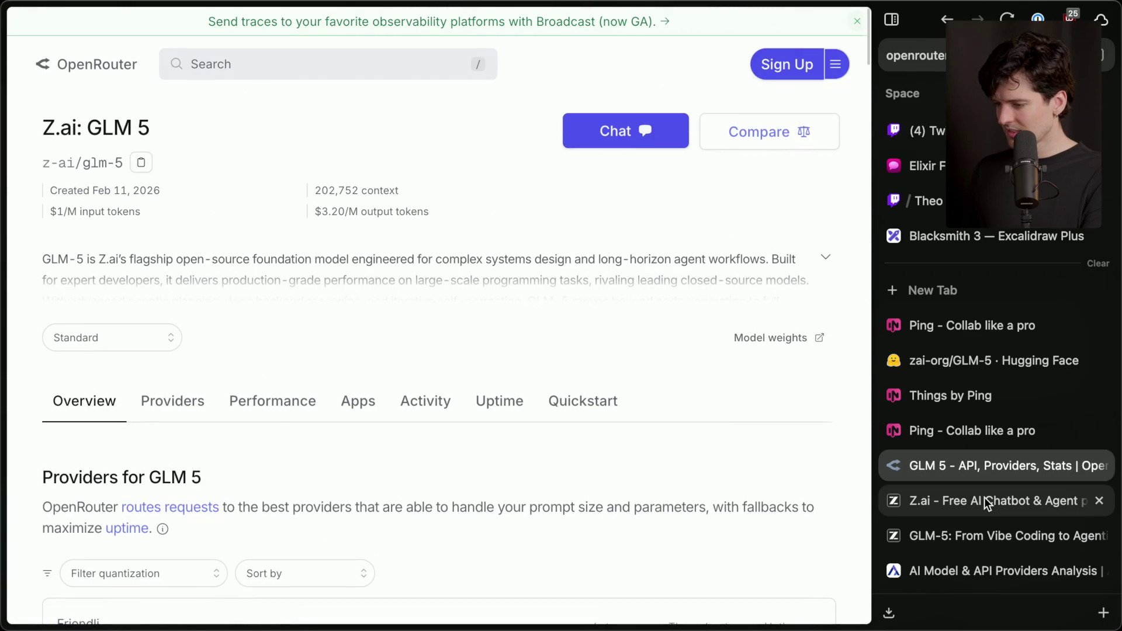
left_click(984, 496)
key("ctrl+w")
scroll(947, 479, "down", 3)
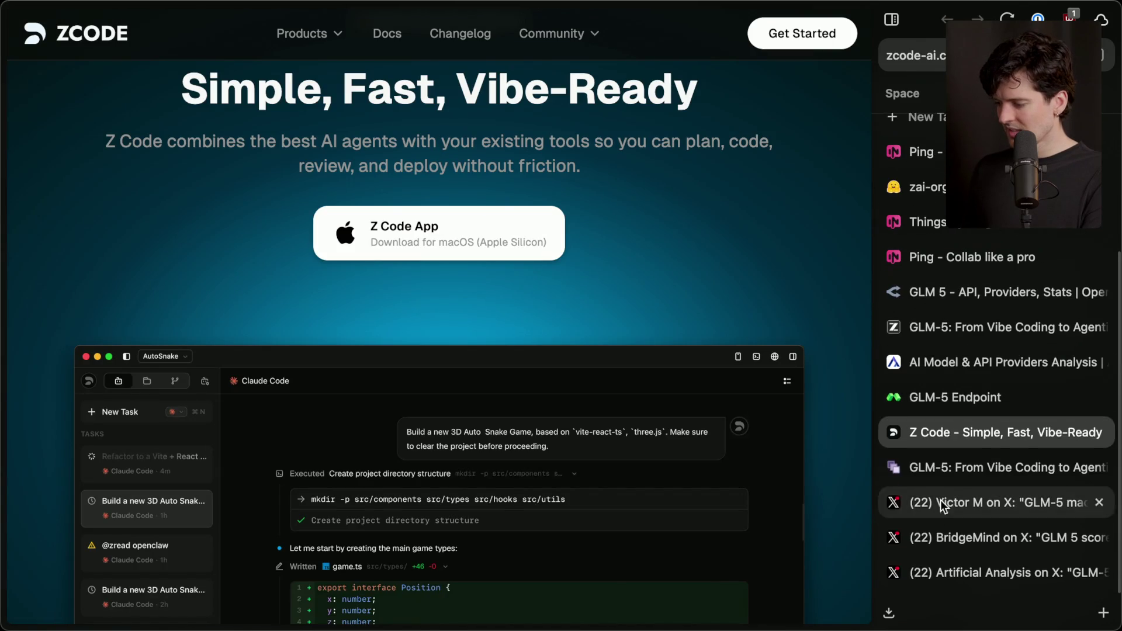
left_click(935, 468)
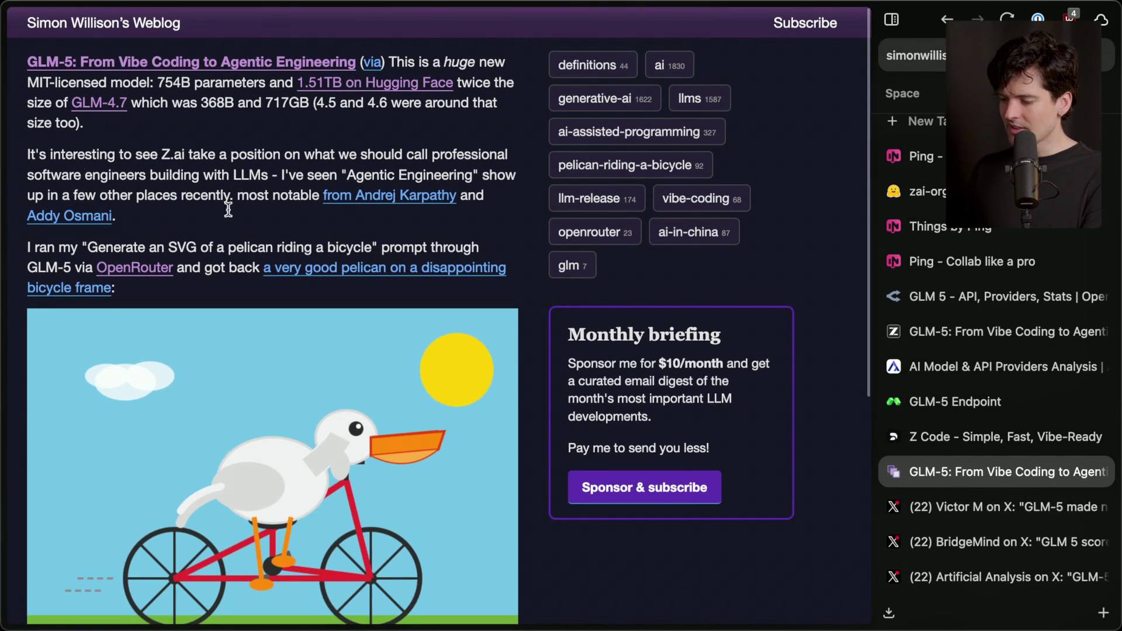
key("super+s")
Step: Look over the Z Code landing page, its downloads list and changelog, then open the zcode.z.ai chat link
key("ctrl+Tab")
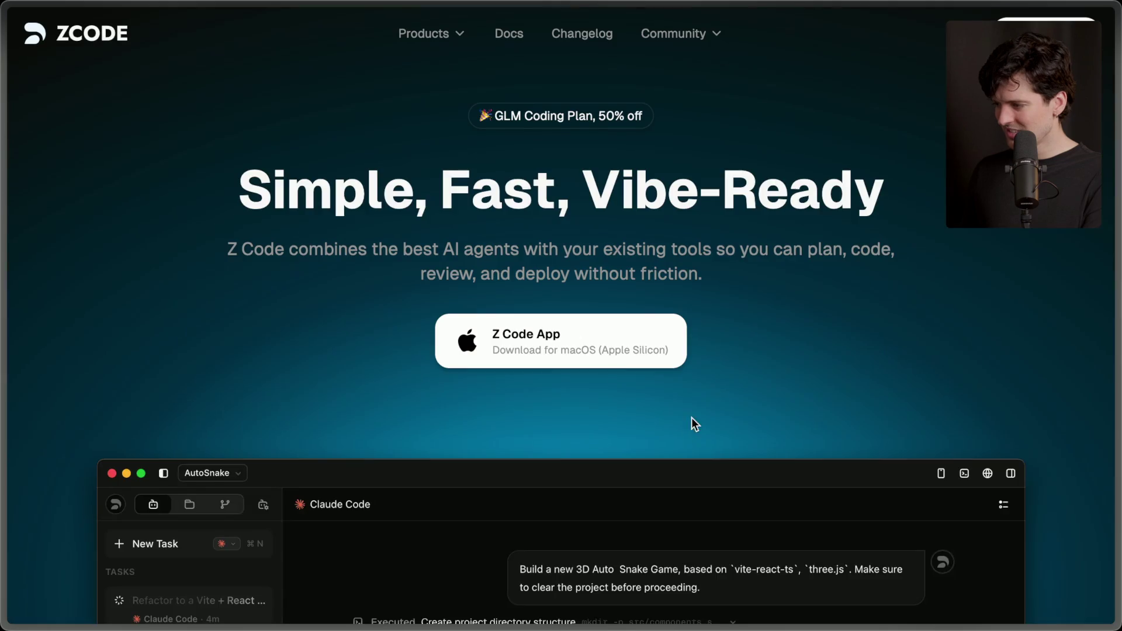
scroll(616, 360, "down", 15)
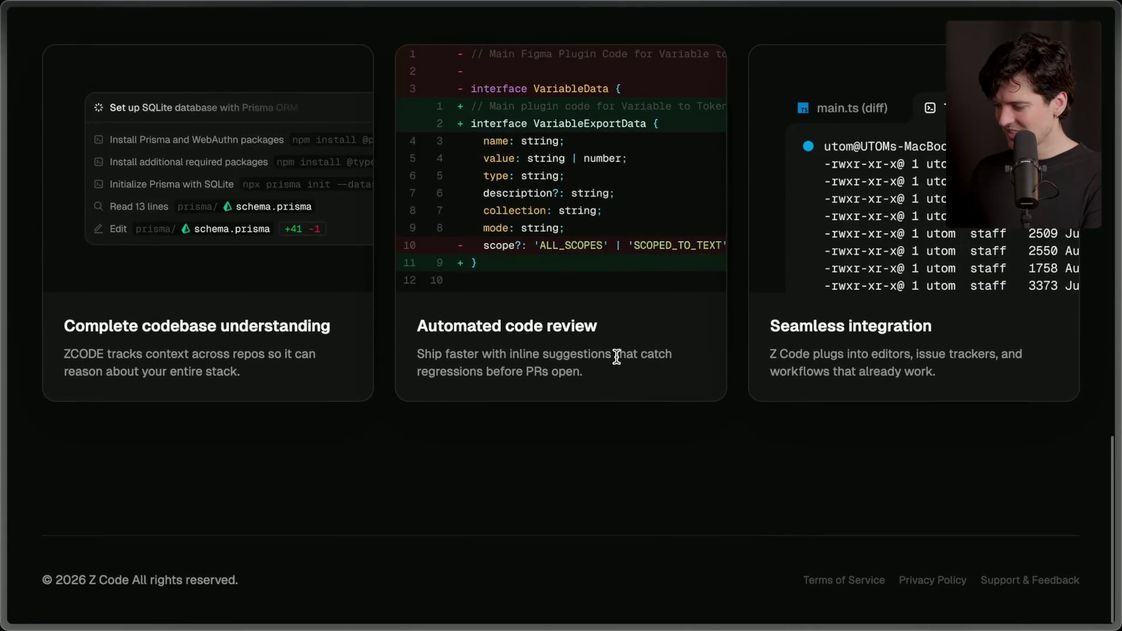
scroll(616, 359, "up", 15)
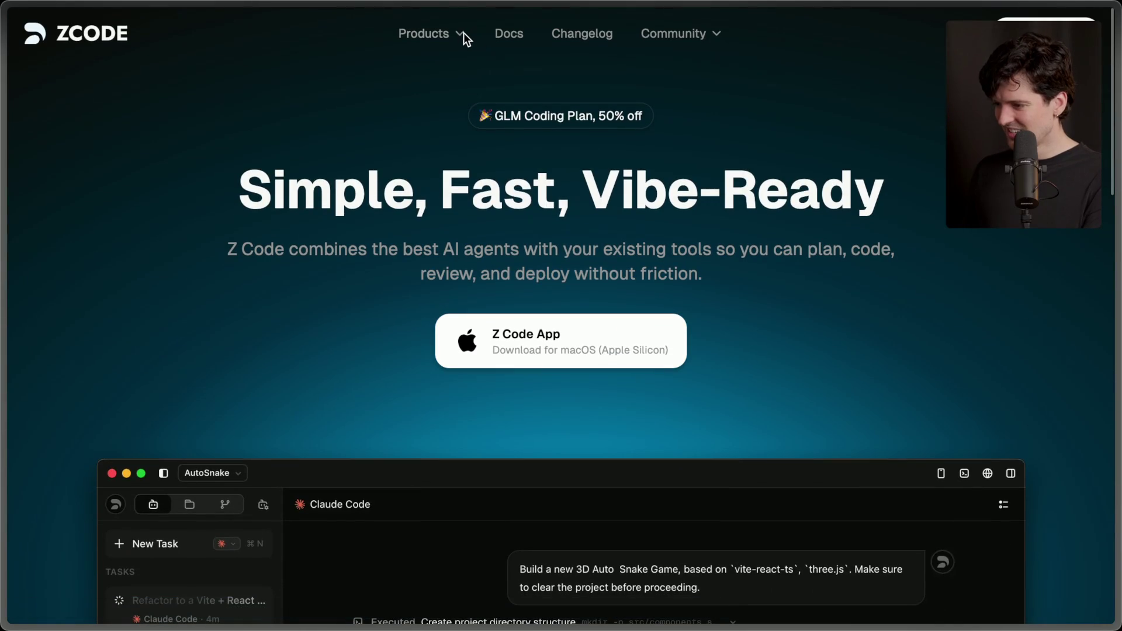
left_click(460, 34)
left_click(576, 35)
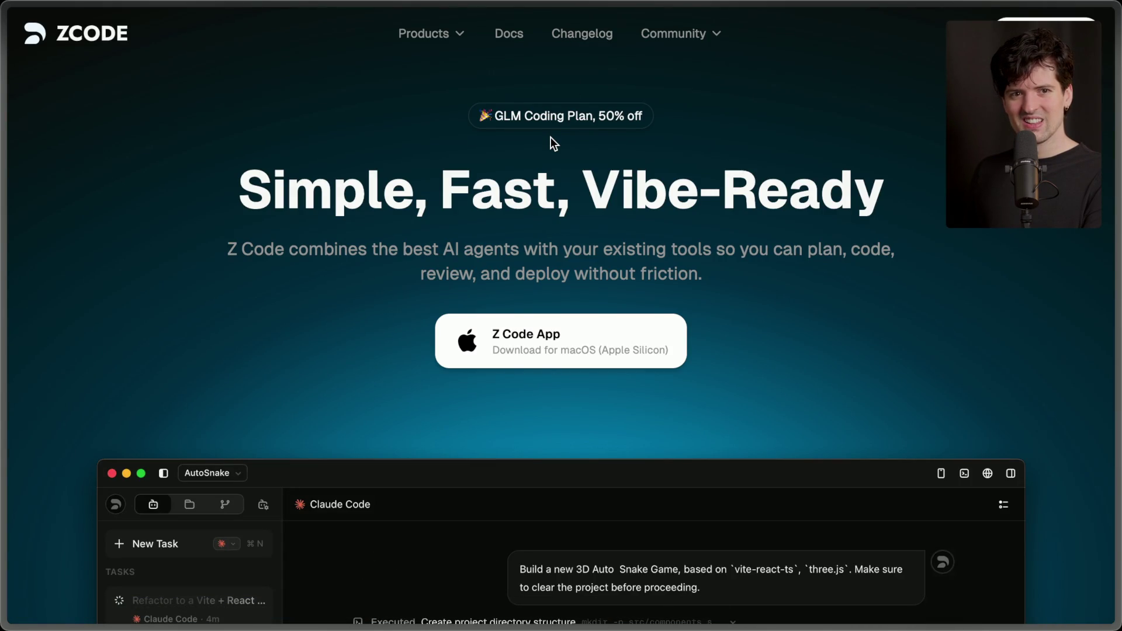
left_click(1001, 538)
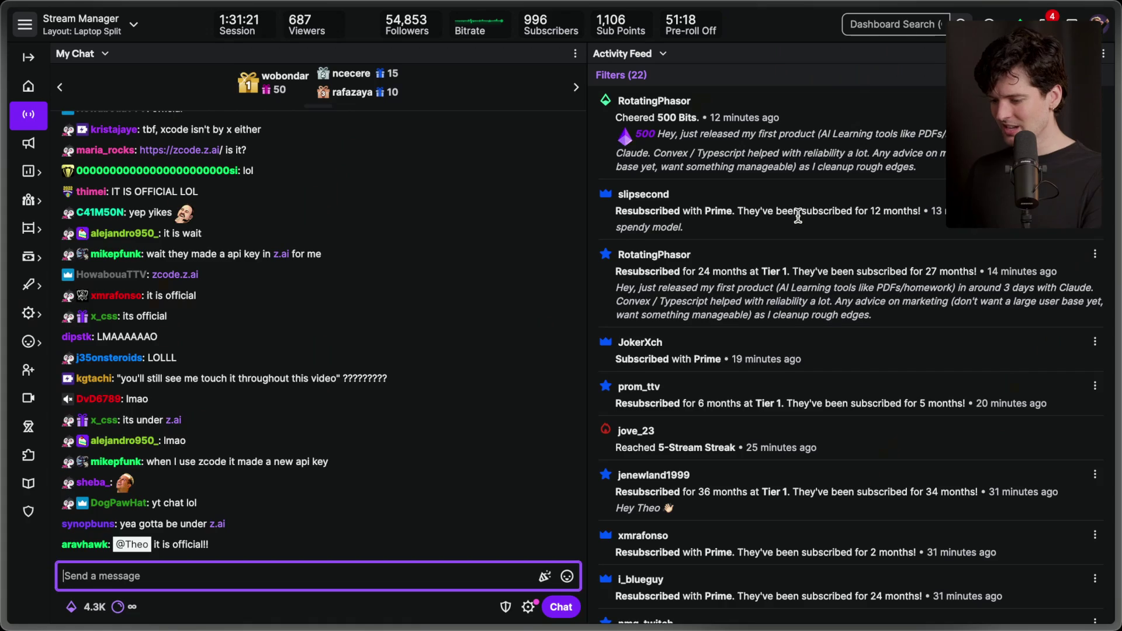
left_click(201, 521)
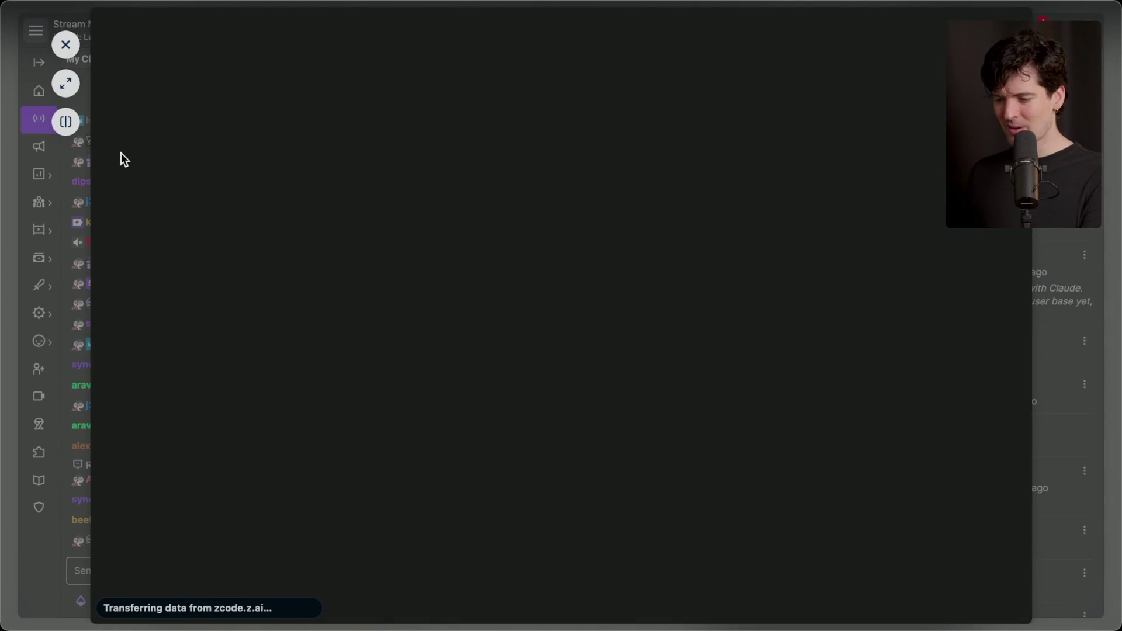
left_click(64, 85)
mouse_move(1104, 309)
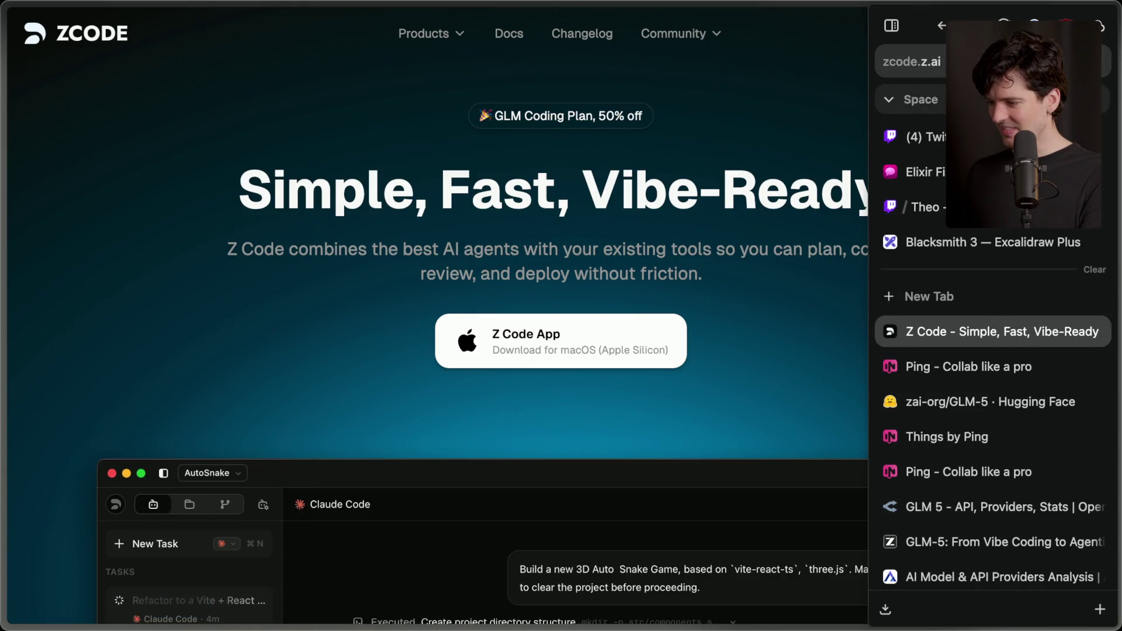
key("super+w")
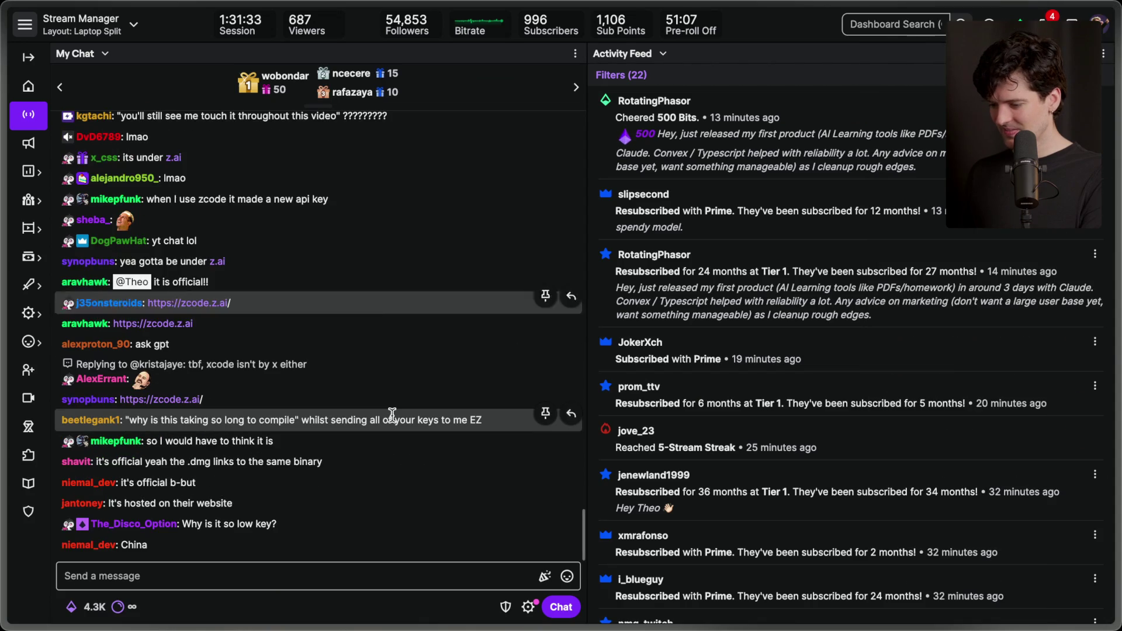
left_click(258, 571)
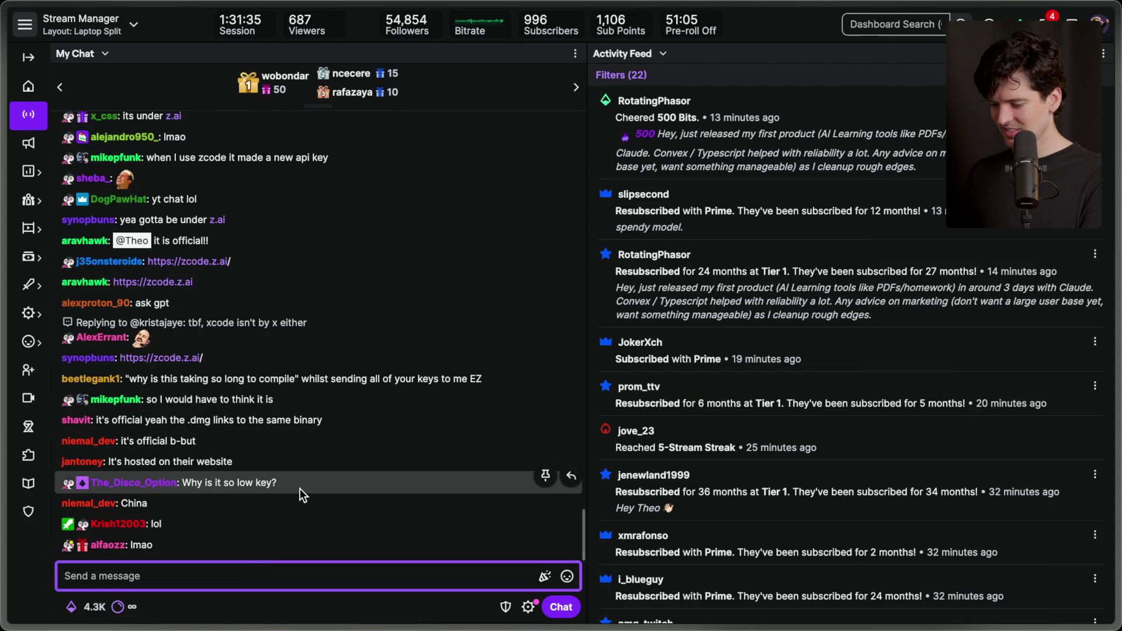
scroll(300, 488, "up", 10)
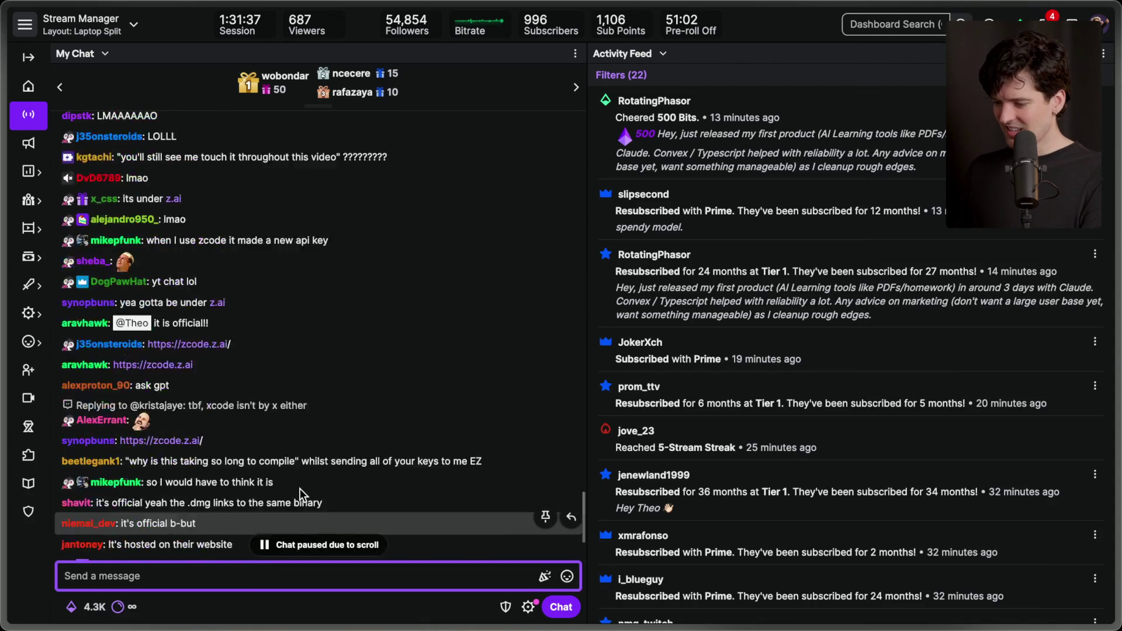
scroll(300, 488, "down", 5)
type("/user theo")
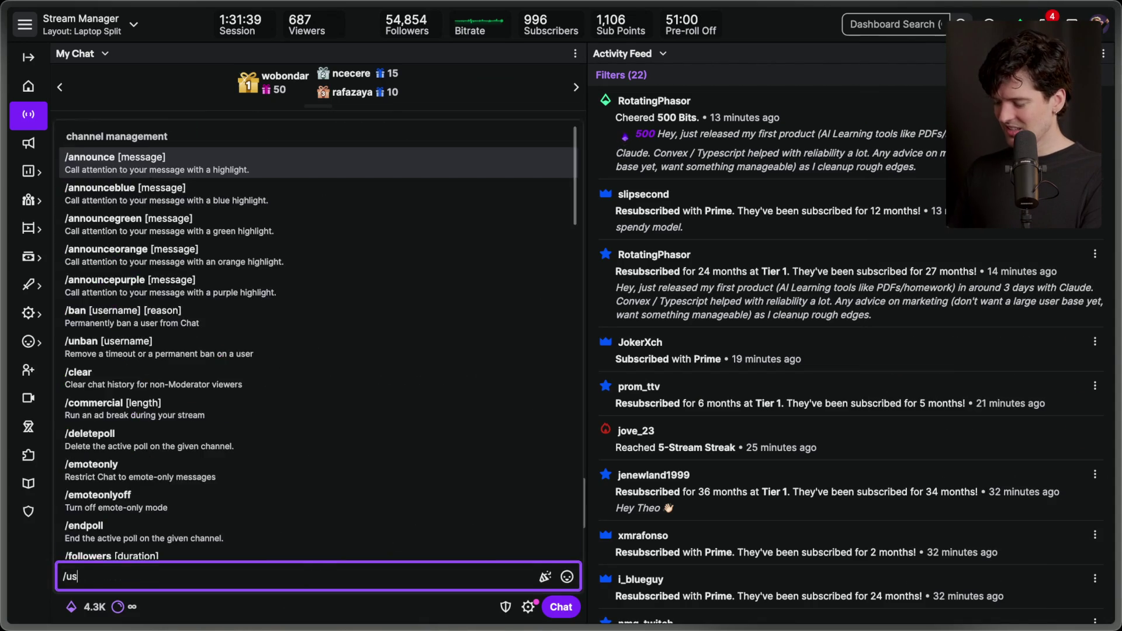
key("Return")
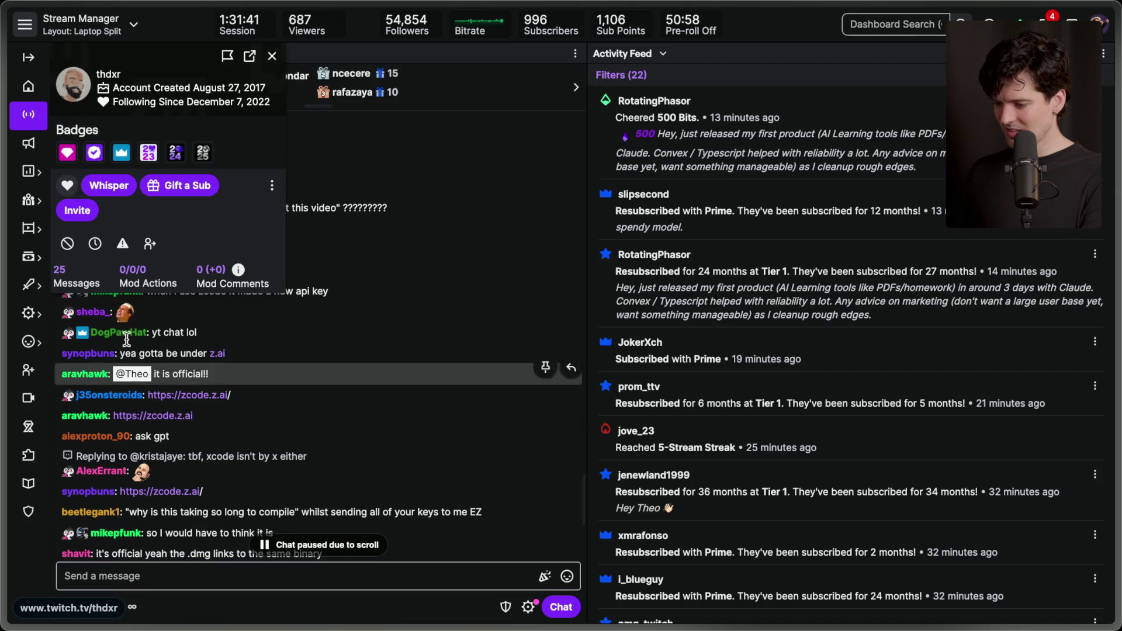
left_click(76, 278)
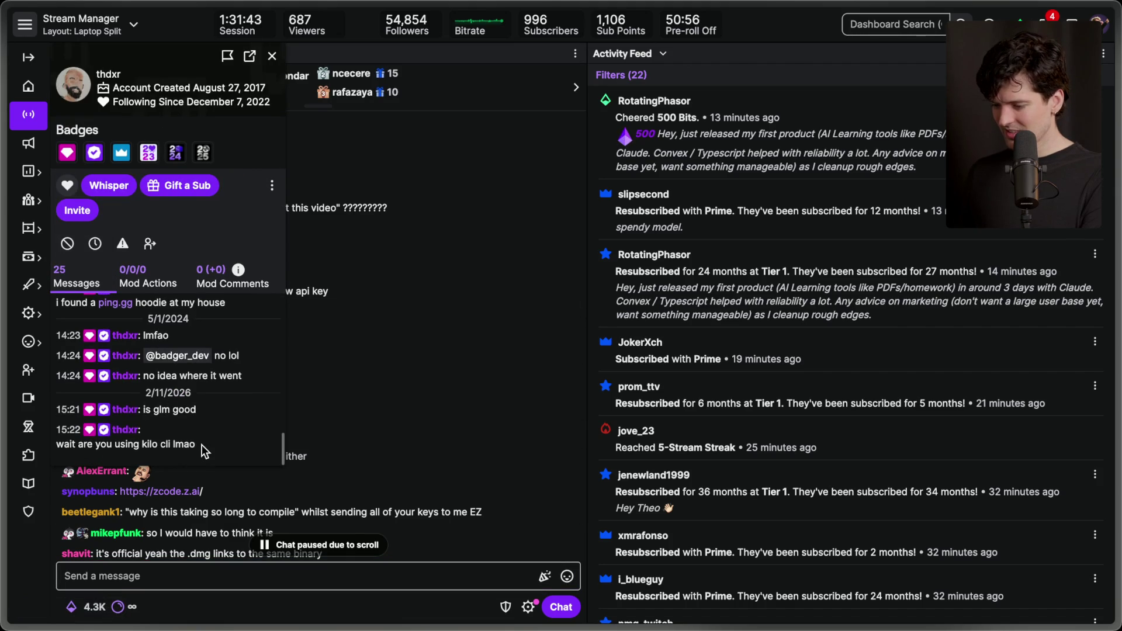
triple_click(155, 406)
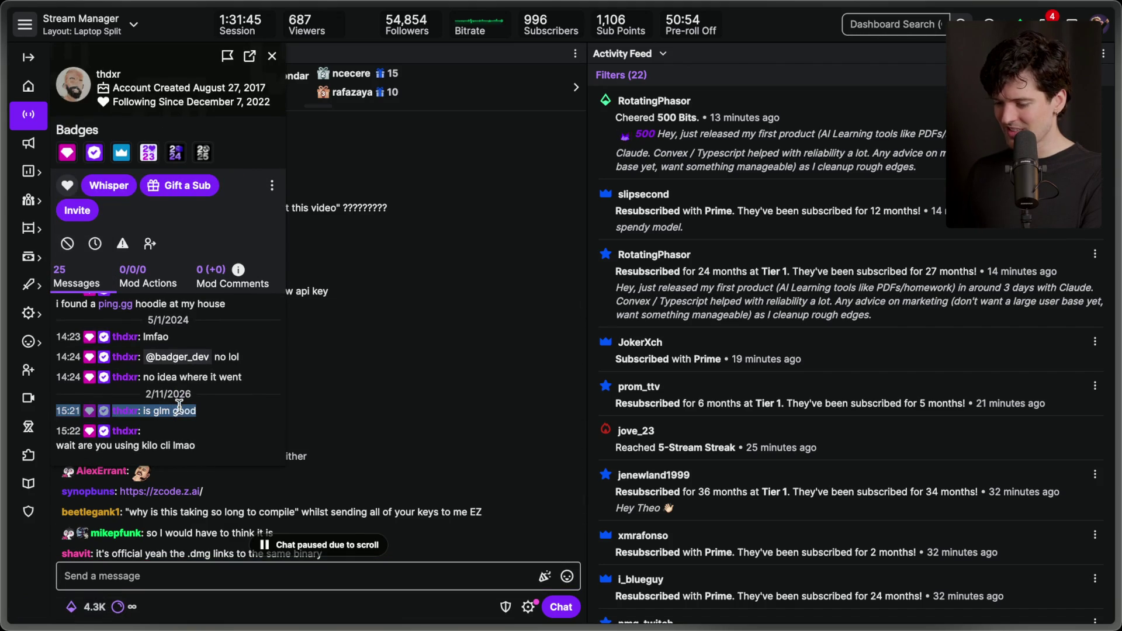
left_click(271, 55)
scroll(432, 289, "down", 10)
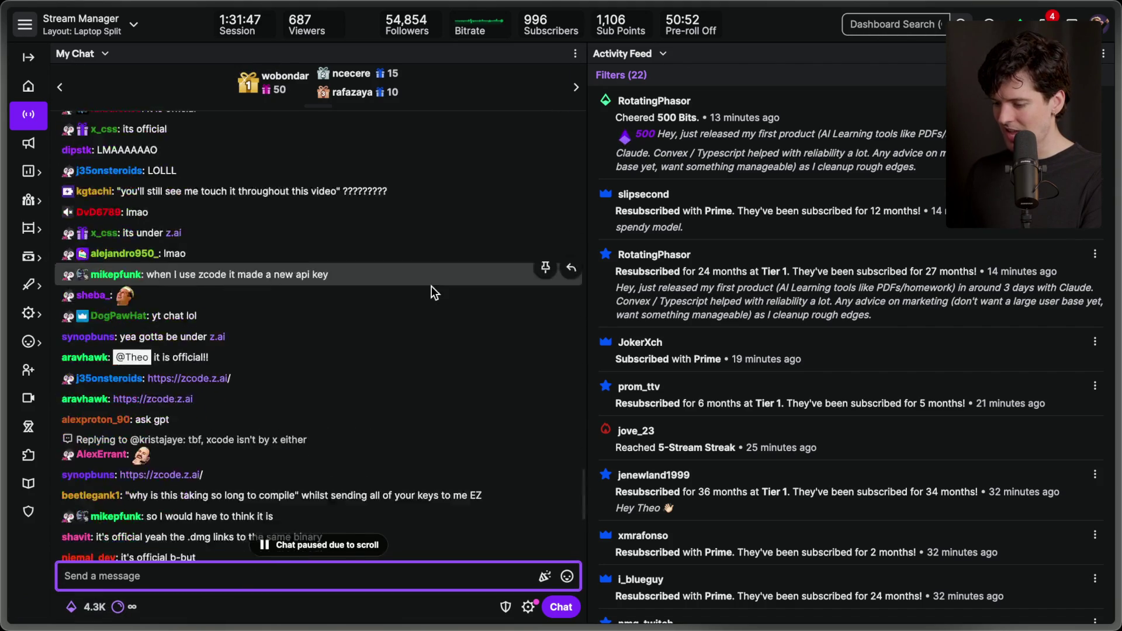
key("super+Tab")
key("super+Tab")
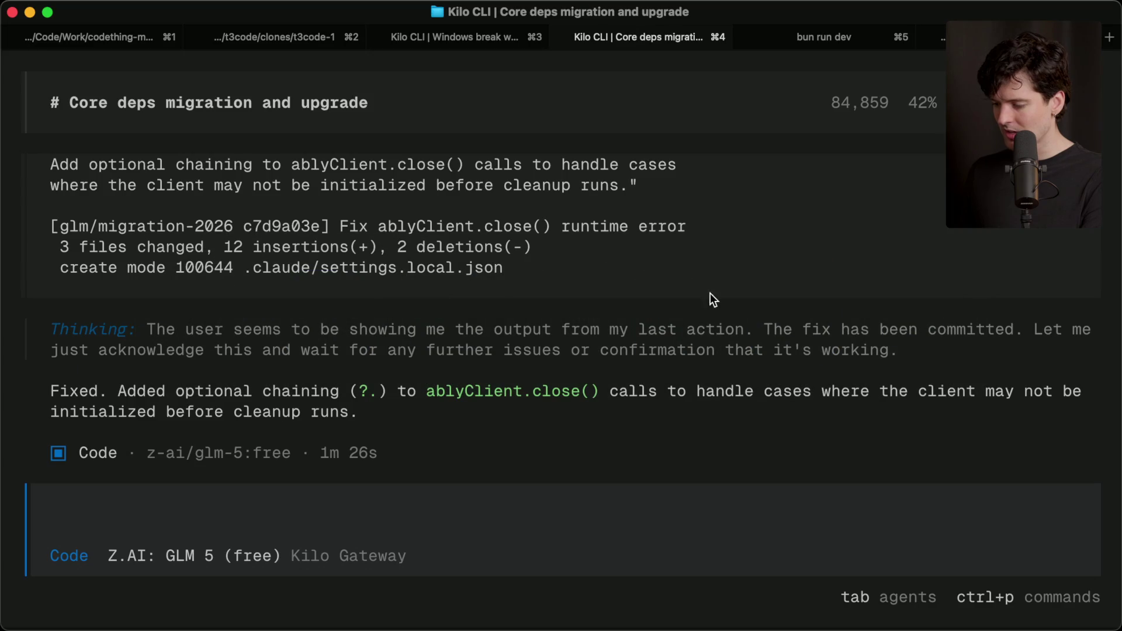
scroll(413, 449, "up", 15)
scroll(413, 449, "down", 3)
scroll(414, 448, "up", 10)
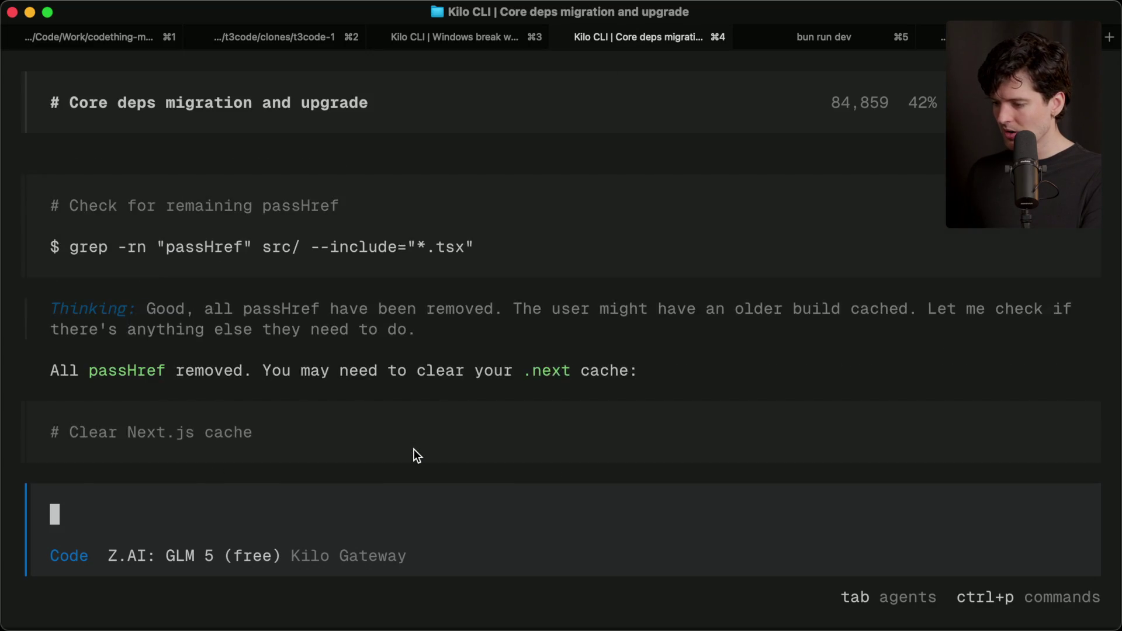
scroll(414, 449, "up", 15)
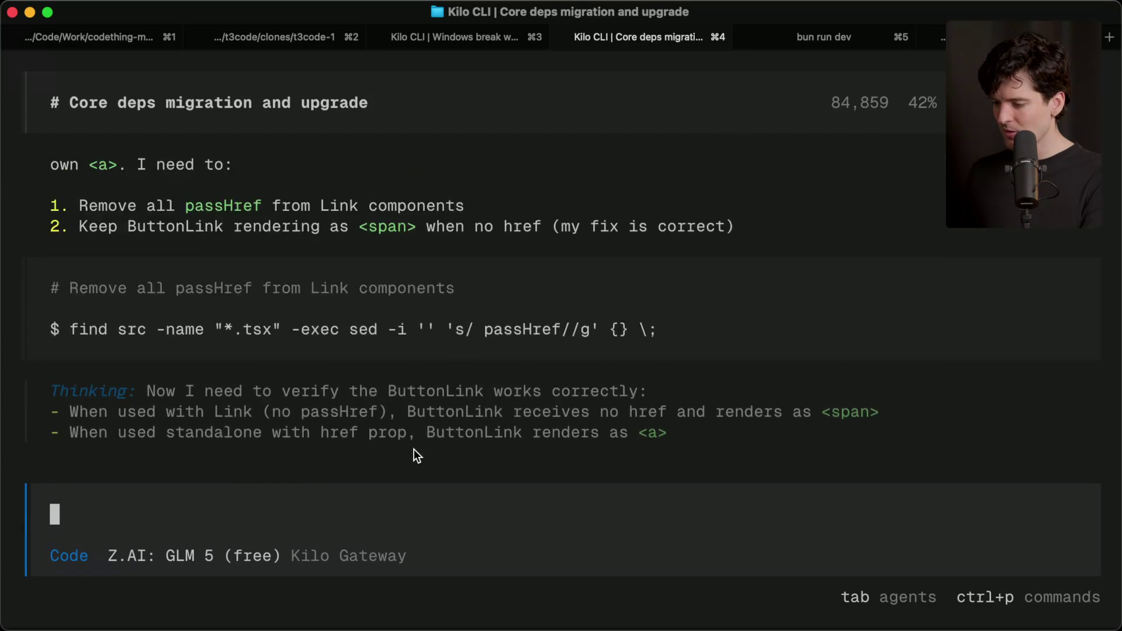
scroll(413, 449, "up", 15)
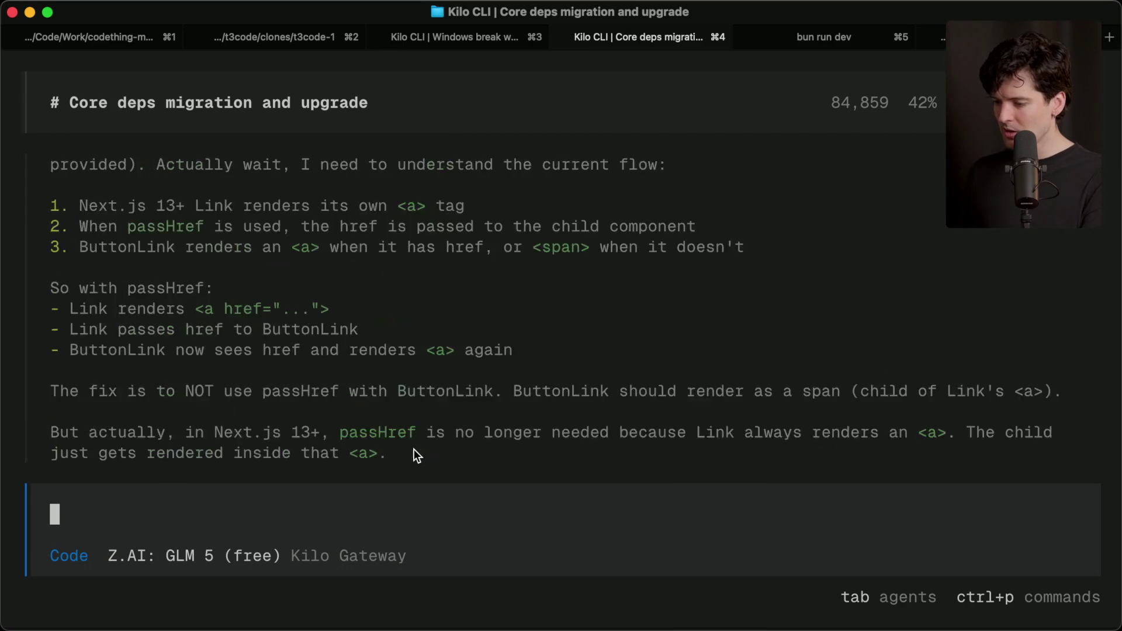
scroll(414, 449, "down", 20)
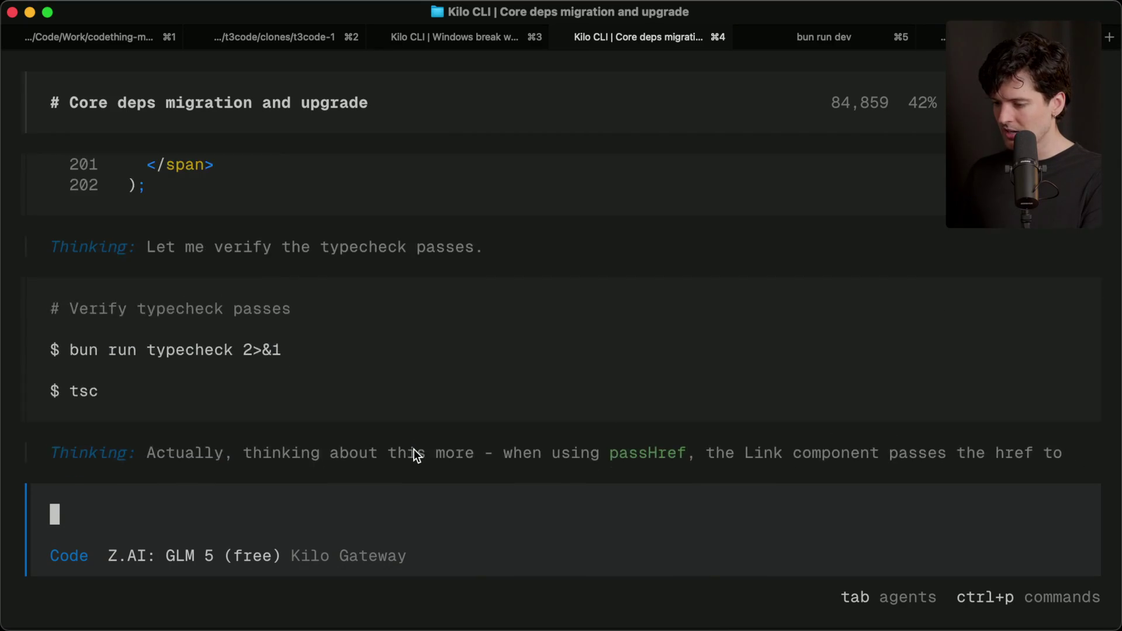
scroll(414, 449, "down", 10)
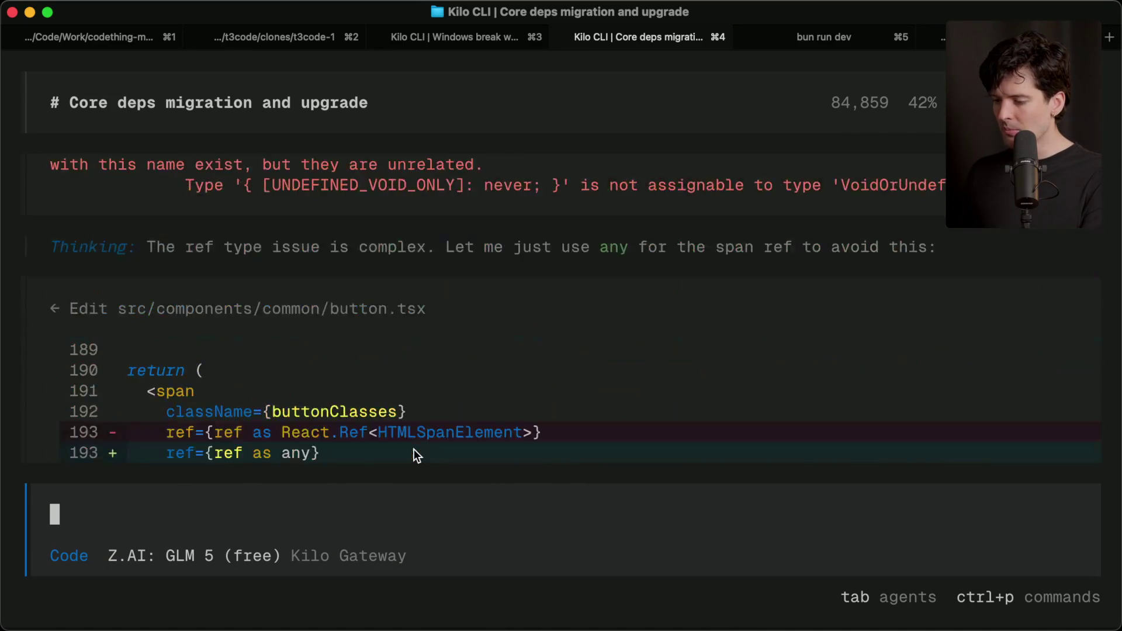
scroll(414, 328, "up", 15)
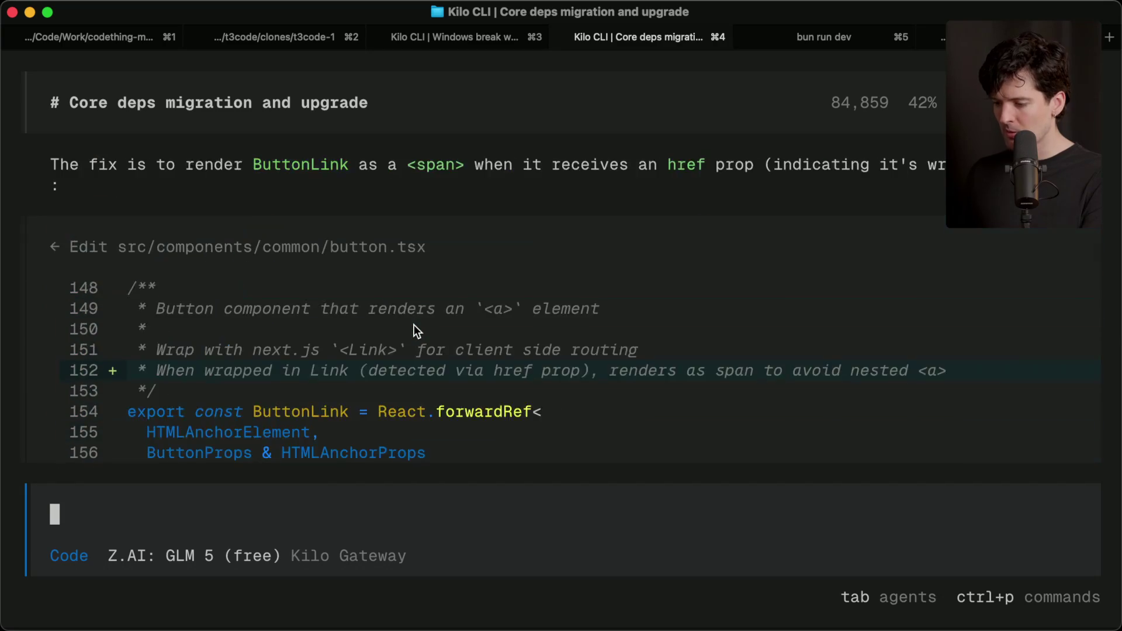
scroll(414, 329, "down", 5)
scroll(414, 329, "up", 15)
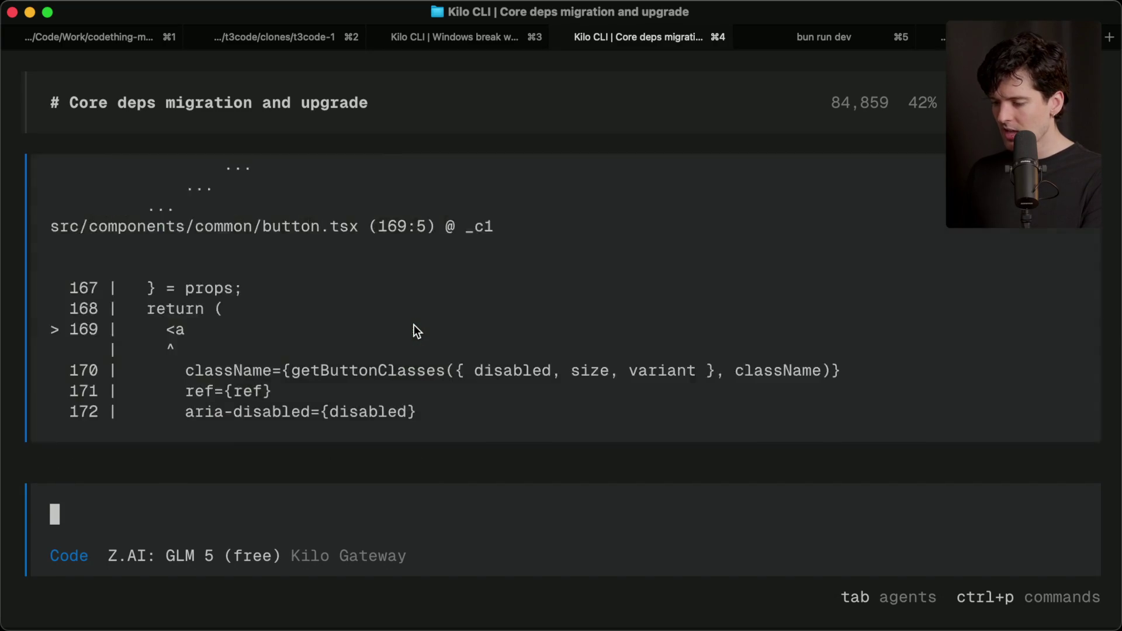
scroll(414, 330, "down", 10)
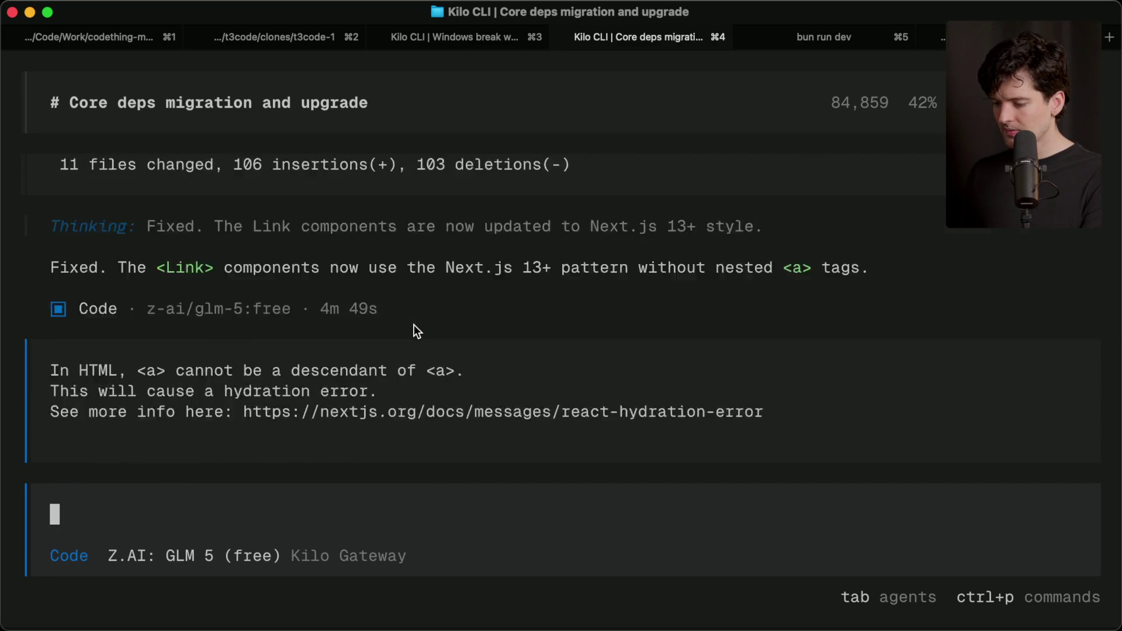
scroll(336, 268, "up", 10)
scroll(335, 267, "down", 5)
scroll(335, 268, "up", 15)
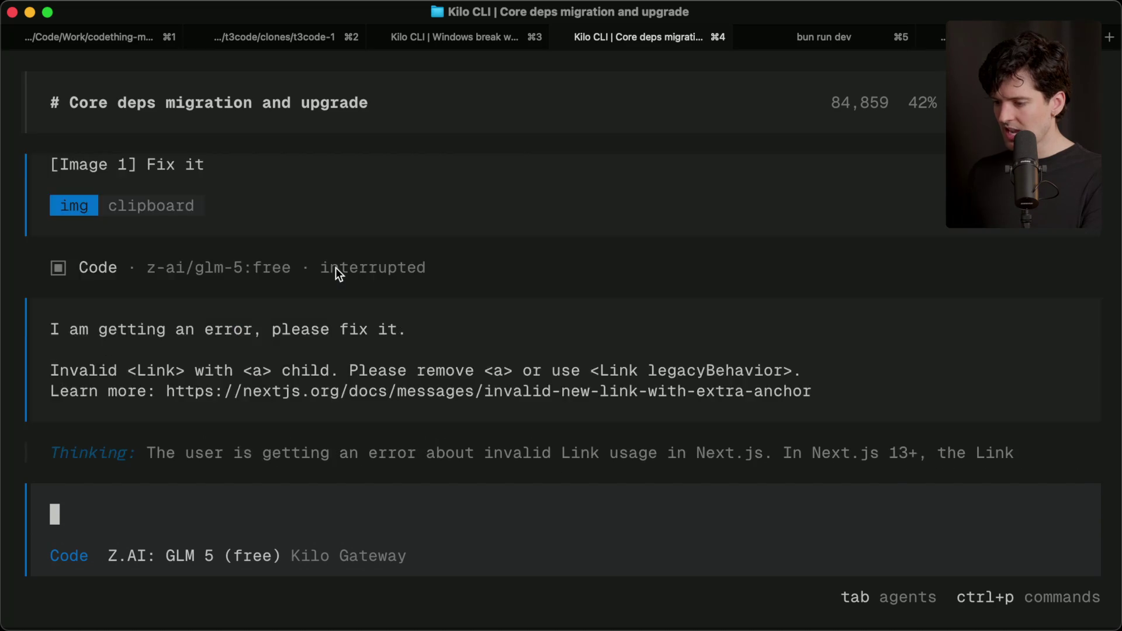
scroll(336, 268, "up", 4)
mouse_move(320, 219)
left_mouse_down()
mouse_move(370, 221)
mouse_move(262, 253)
mouse_move(65, 240)
left_mouse_up()
scroll(324, 297, "down", 20)
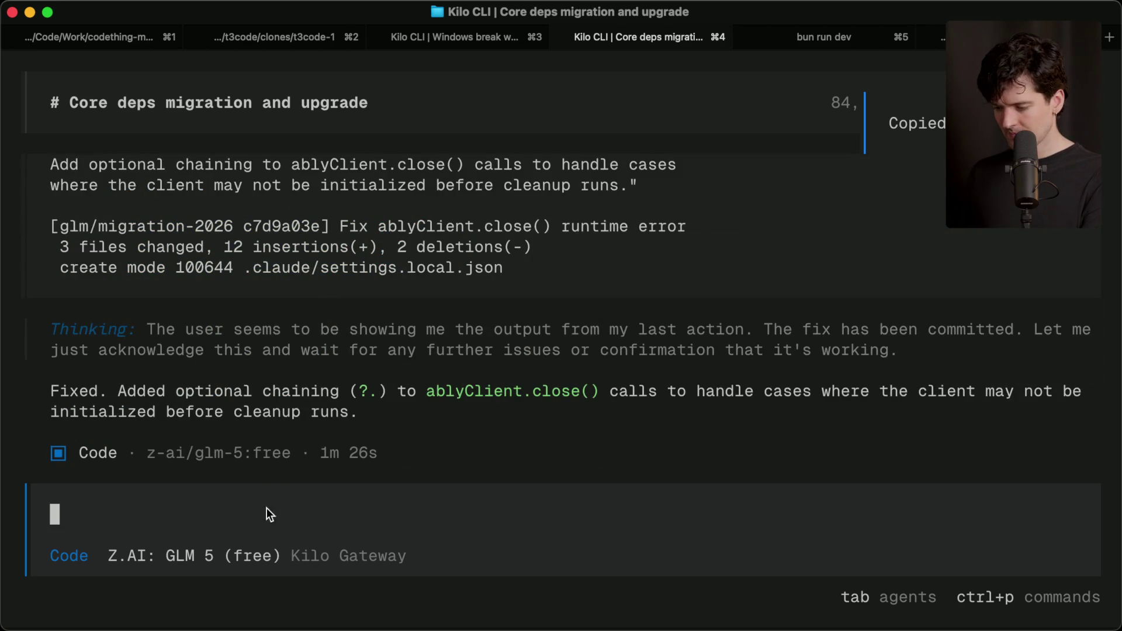
Step: Send the agent 'Can we commit the current changes and implement phase 4 now?' and view the dev log
type("Can ")
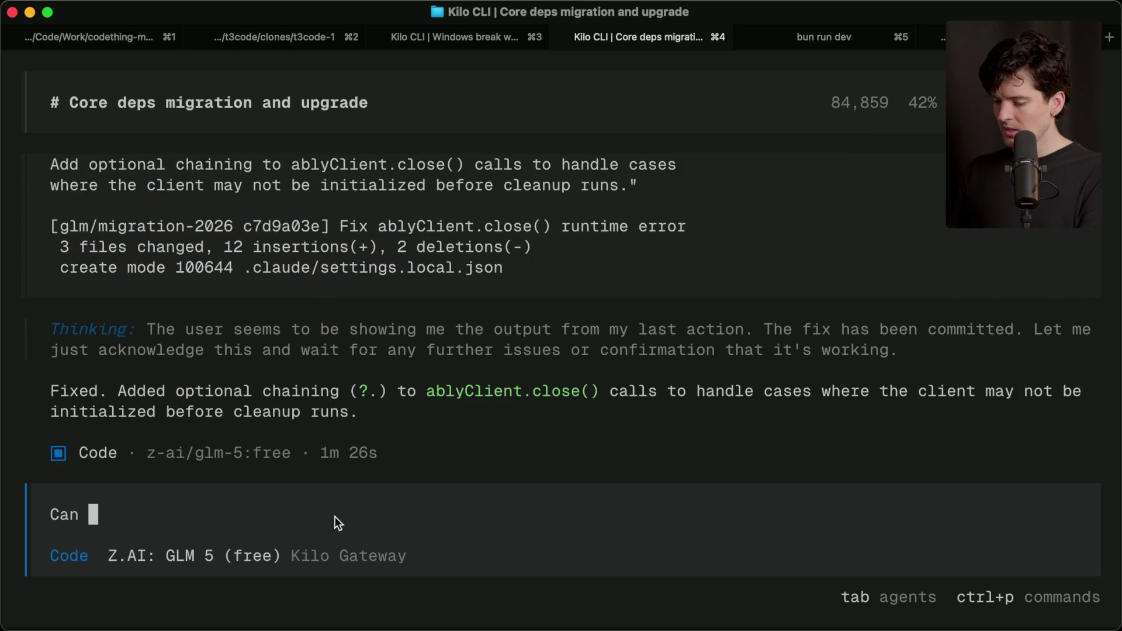
type("we commit the c")
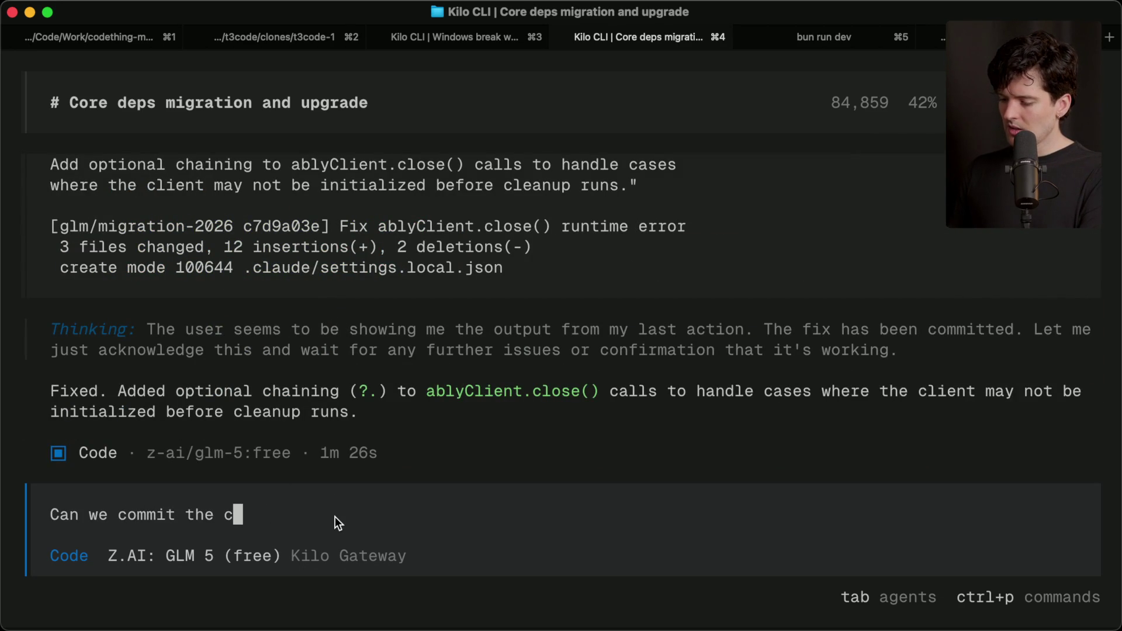
type("urrent changes and implement phase 5")
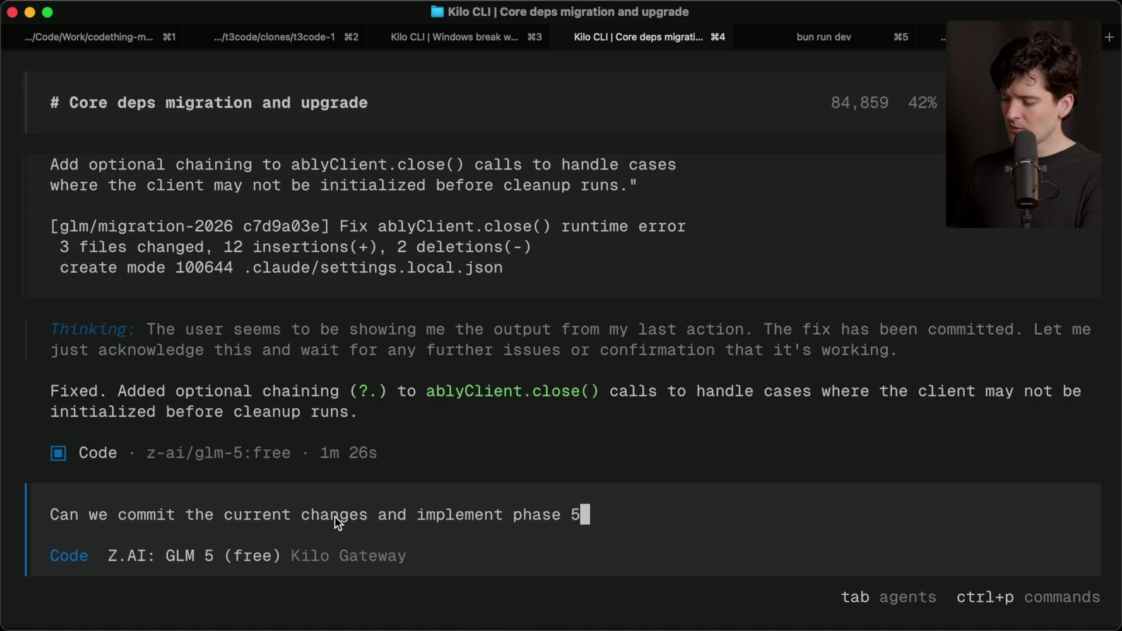
key("BackSpace")
type("4 now?")
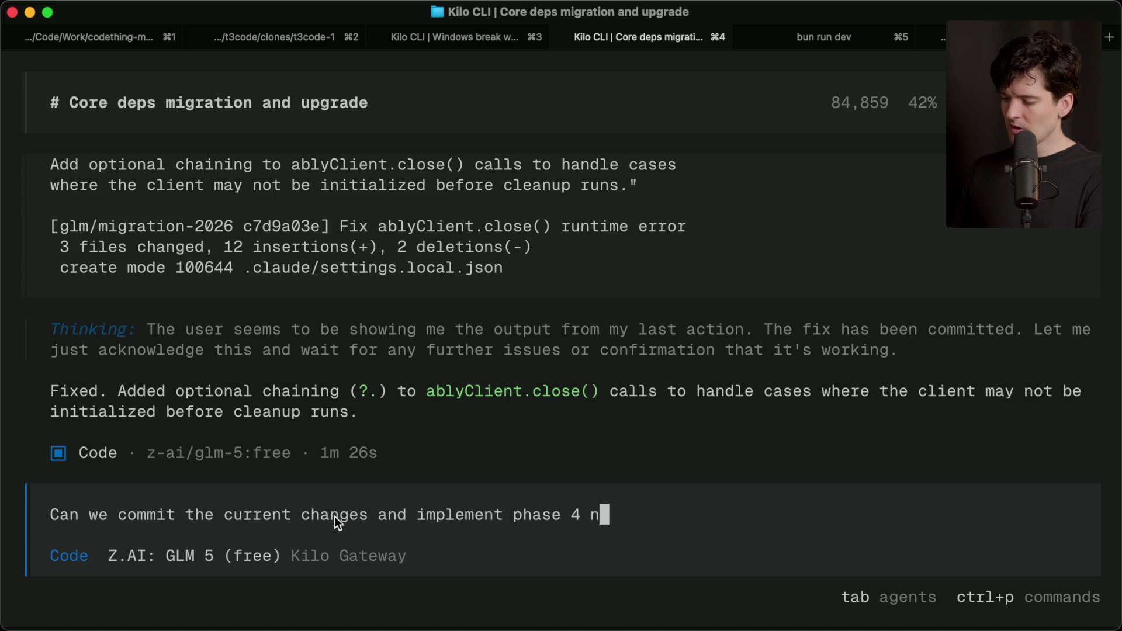
key("Return")
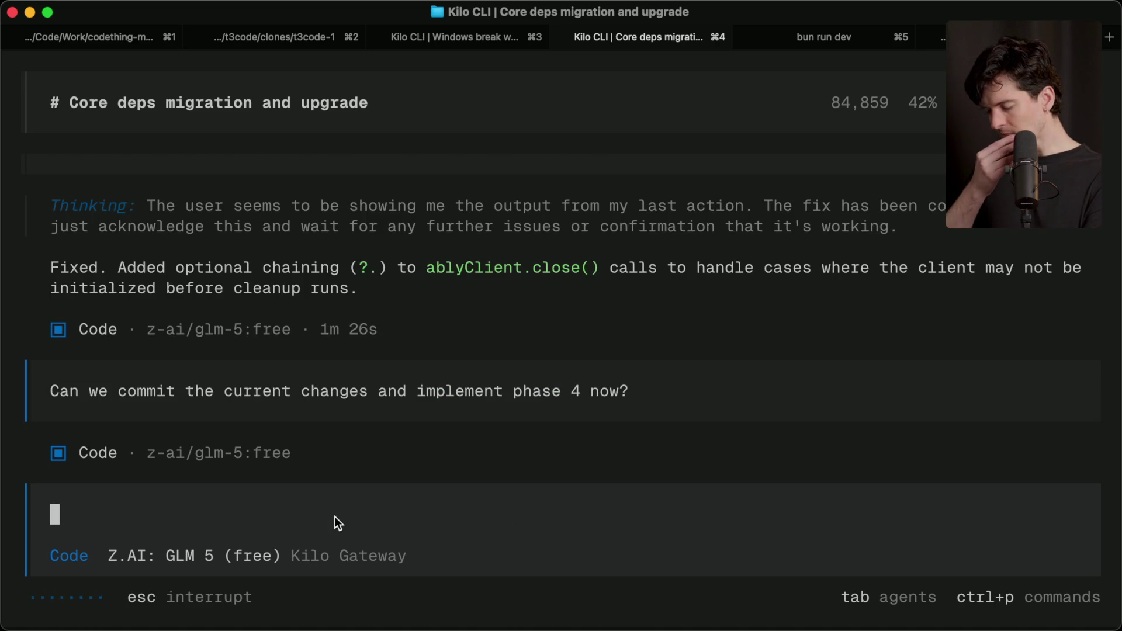
key("super+5")
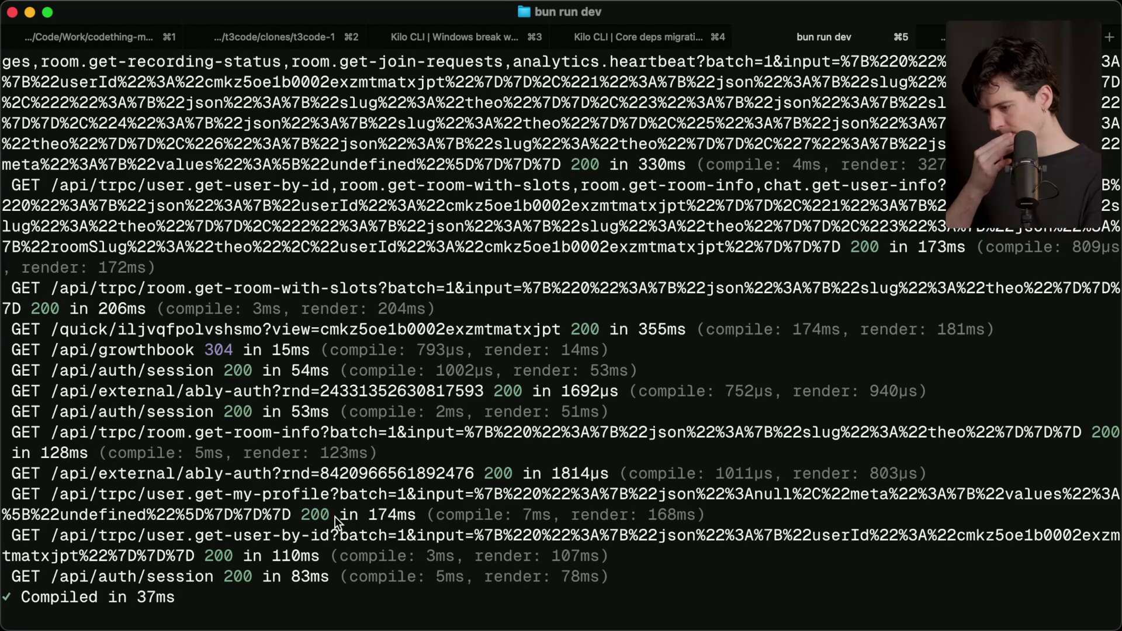
Step: Split a shell beside the dev server logs and run git status
key("super+d")
type("git s")
key("Return")
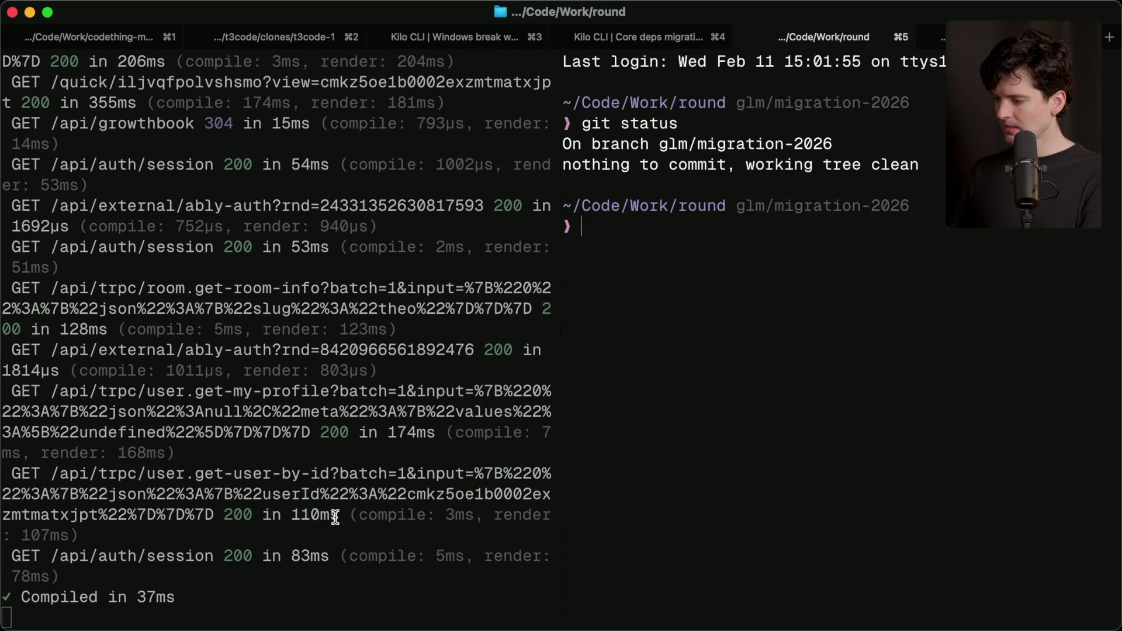
Step: Cycle through the agent sessions, return to the round project shell, and give it most of the window
key("super+3")
key("super+4")
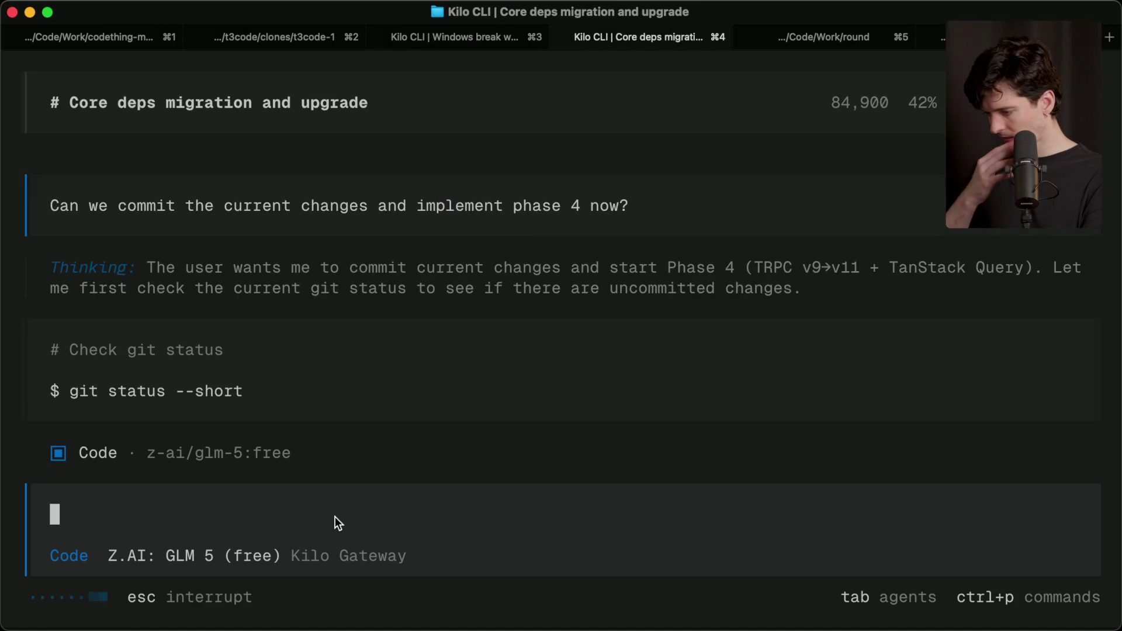
key("super+5")
key("q")
key("super+2")
key("super+3")
key("super+4")
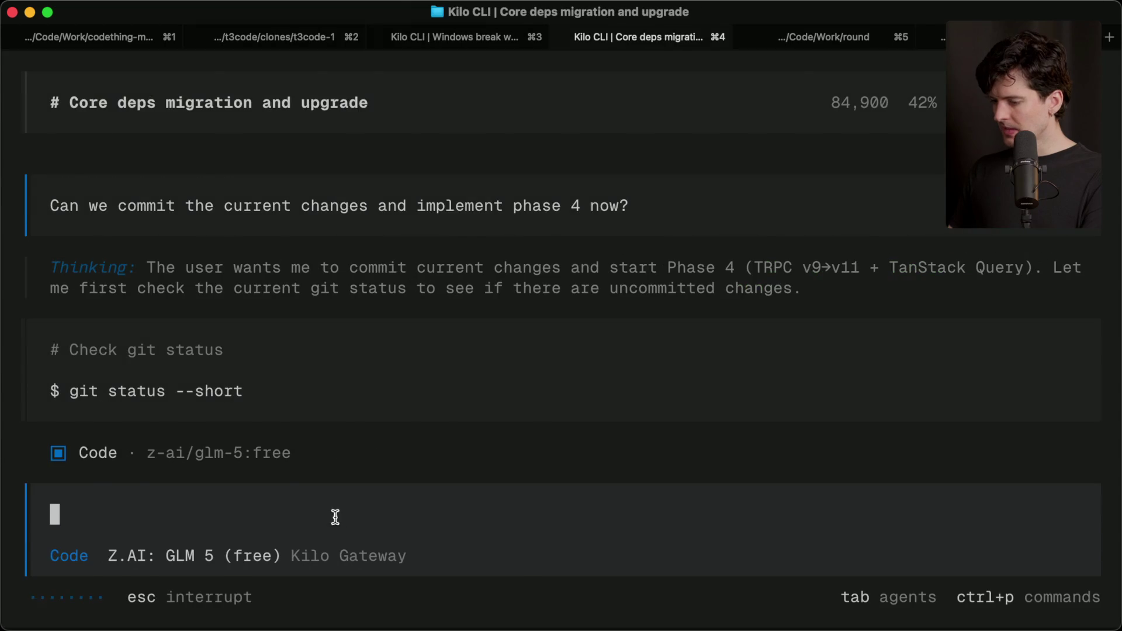
key("super+5")
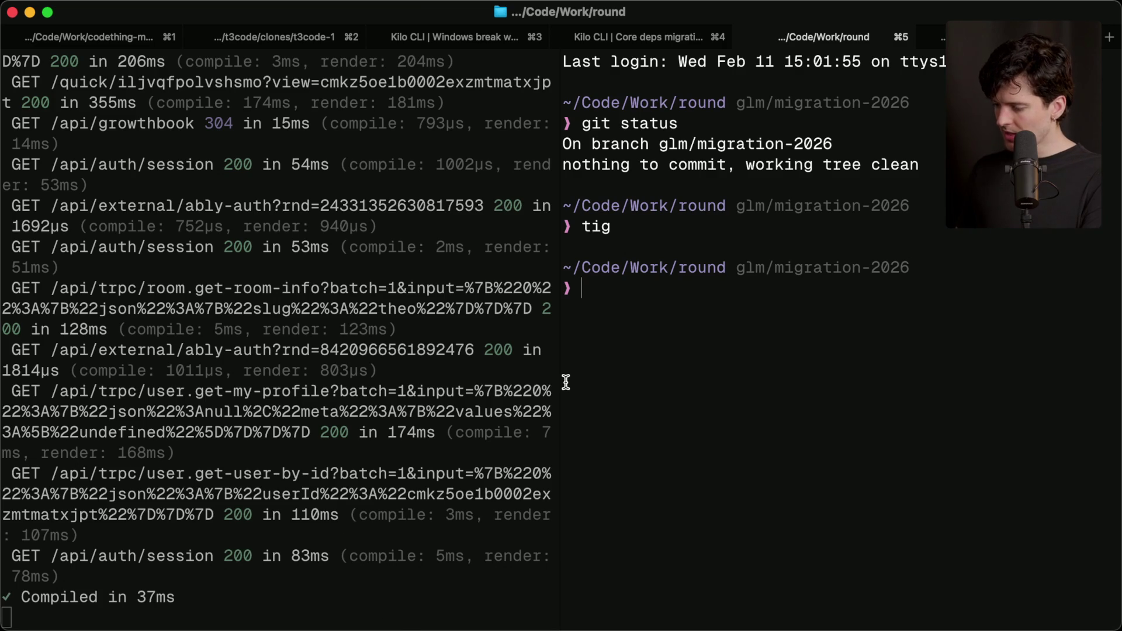
left_click_drag(560, 384, 122, 395)
Step: Browse the latest commits down to Phase 1 in tig, quit it, and return to the Kilo session
key("Return")
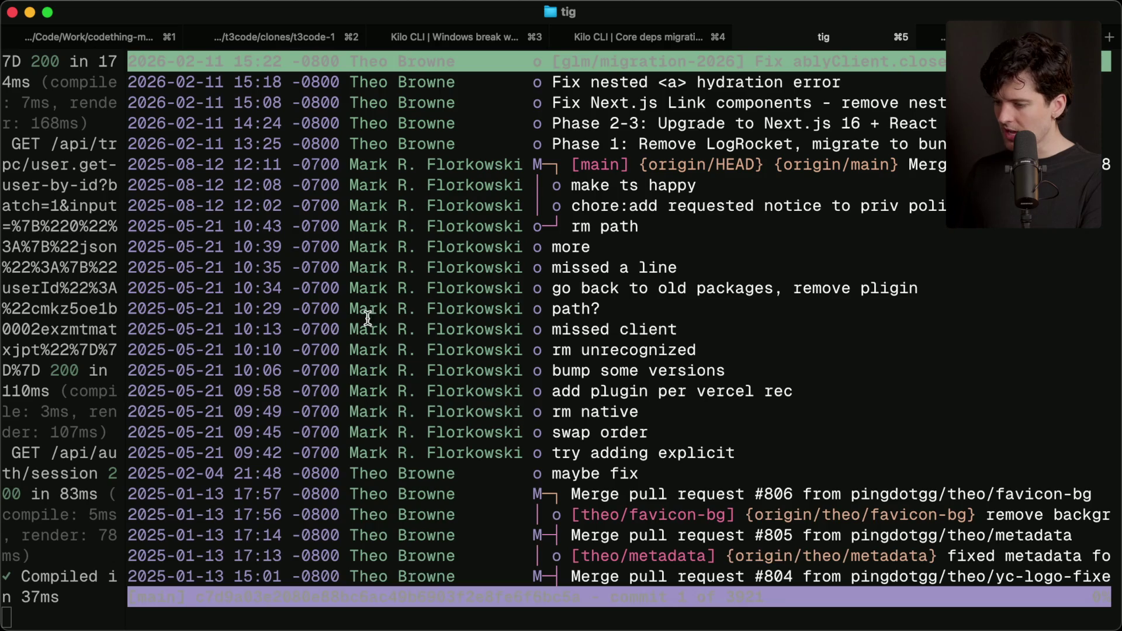
key("Down")
key("Down")
key("Down")
key("Up")
key("Up")
key("Up")
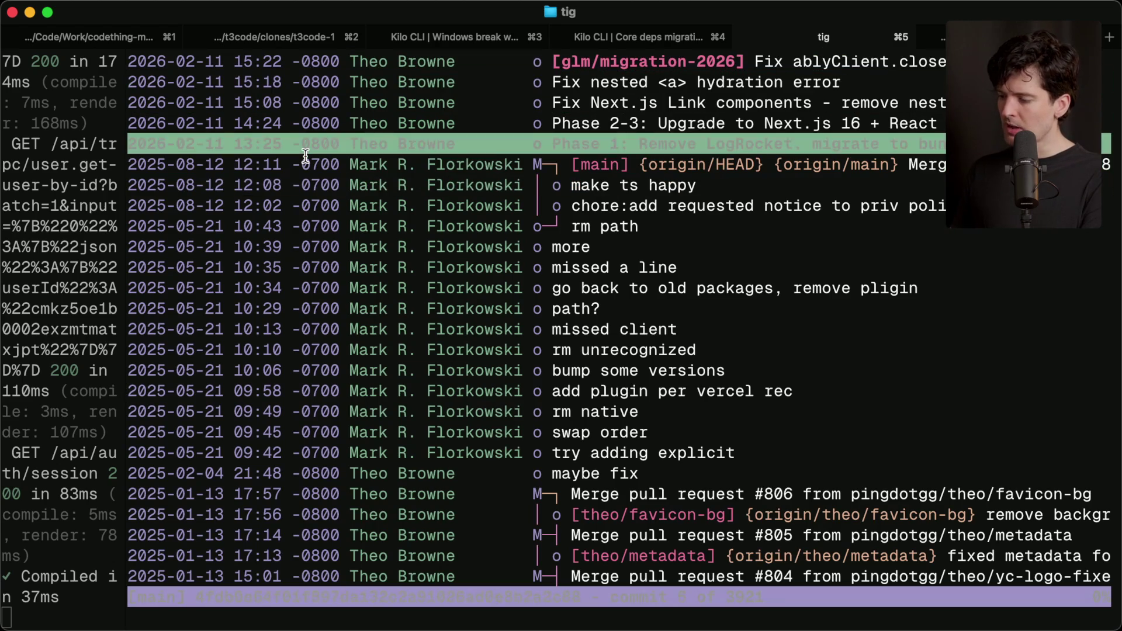
key("Down")
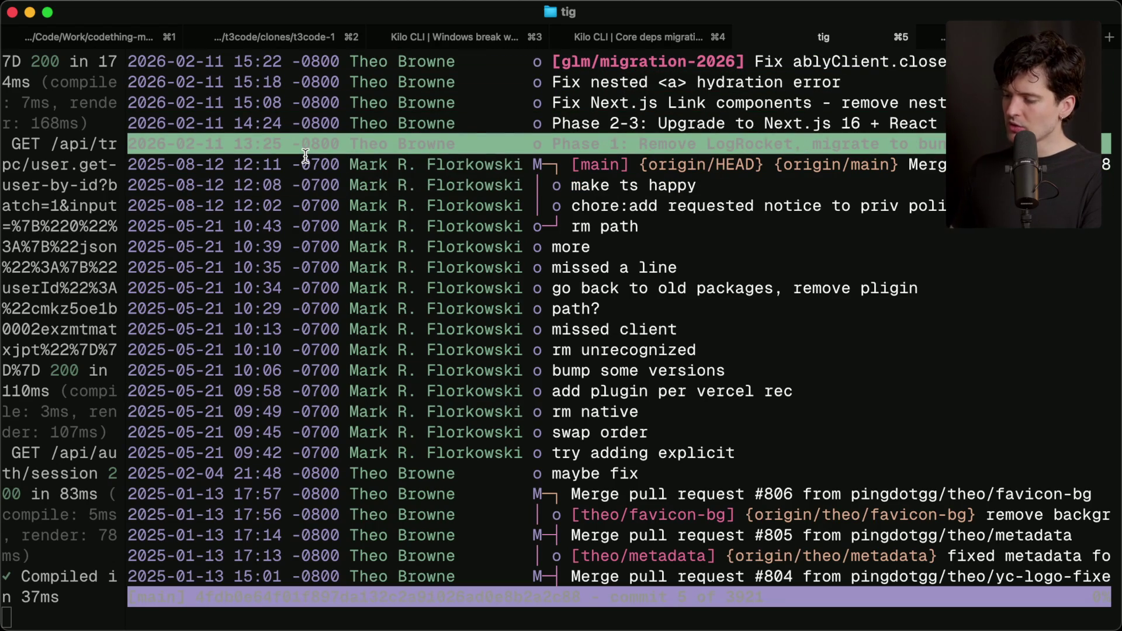
key("Up")
key("Up")
key("Up")
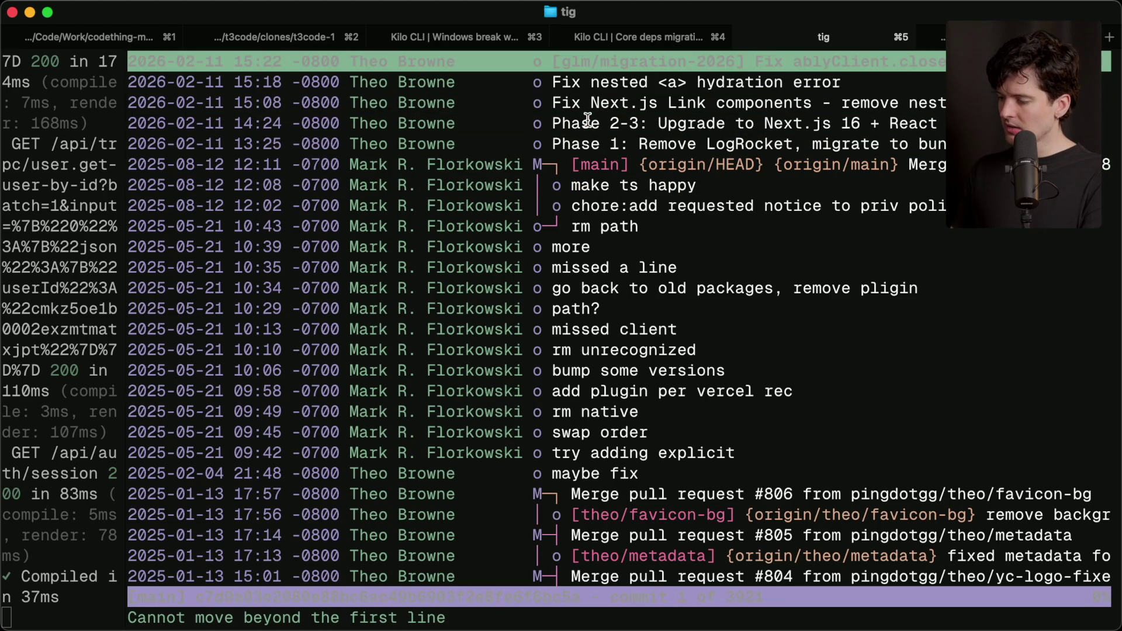
key("Down")
key("Down")
key("Down")
key("Up")
key("Up")
key("Up")
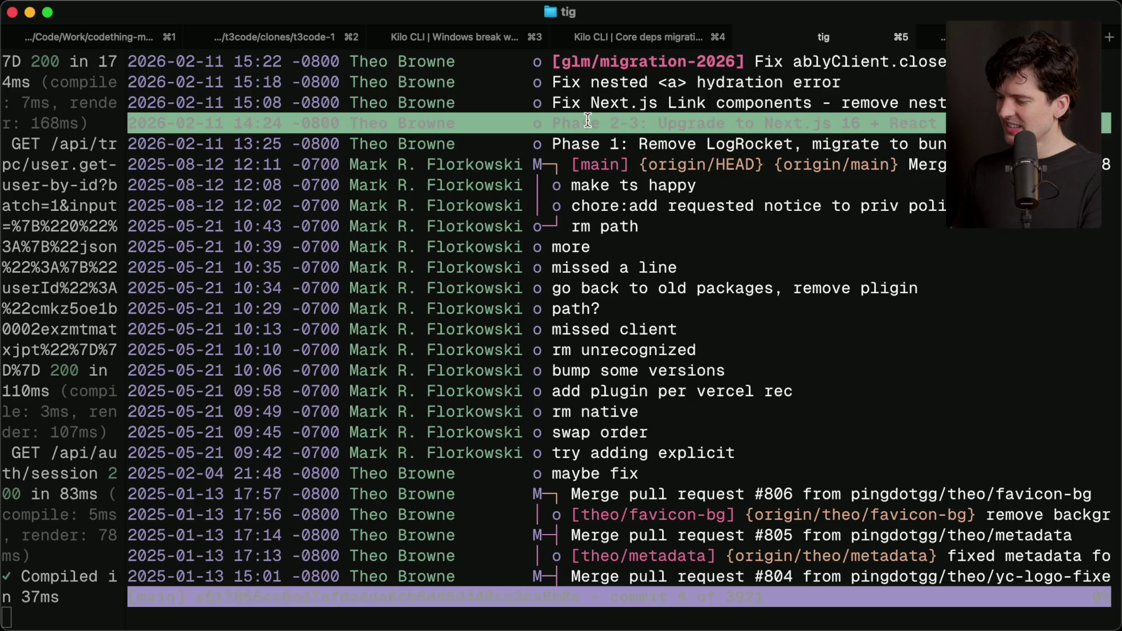
key("q")
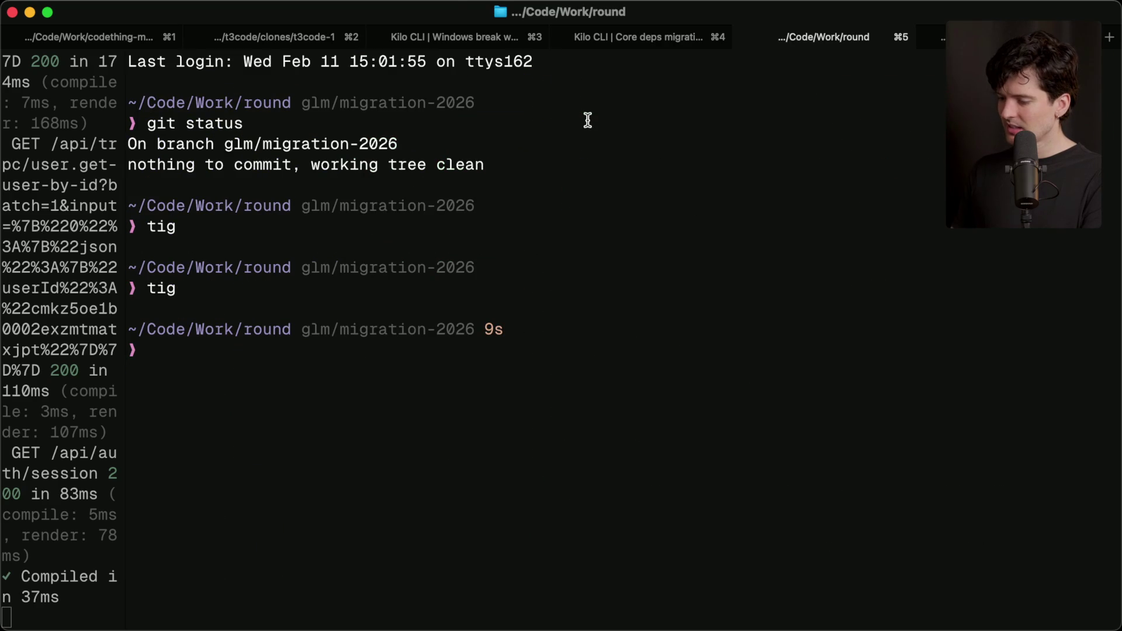
key("super+4")
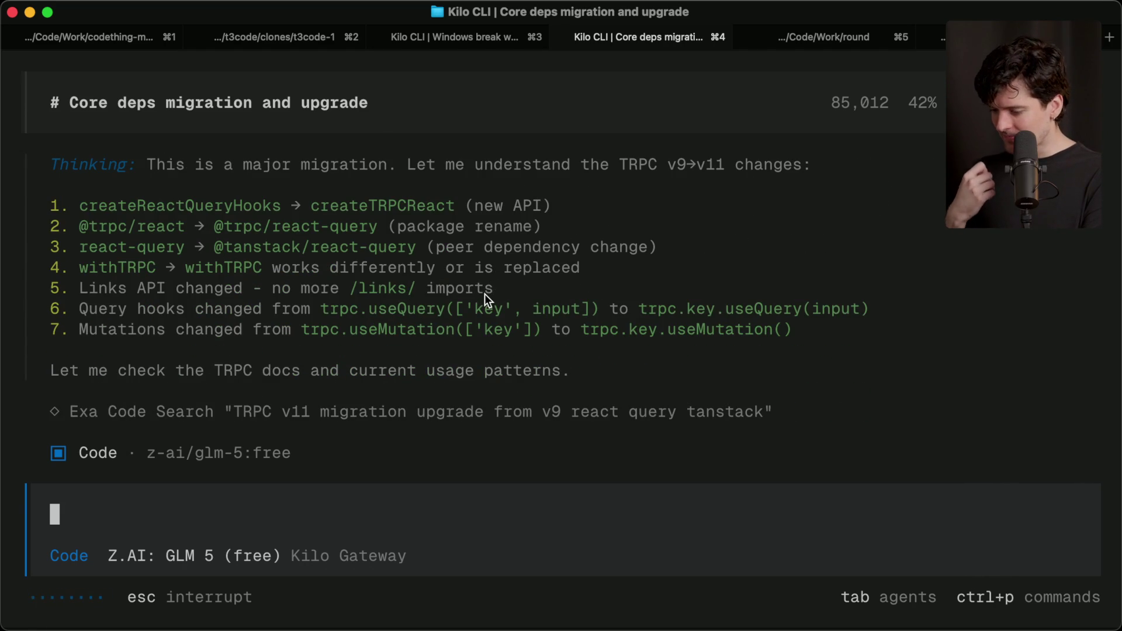
Step: Switch from the Kilo CLI session to the Twitch Stream Manager chat
key("super+Tab")
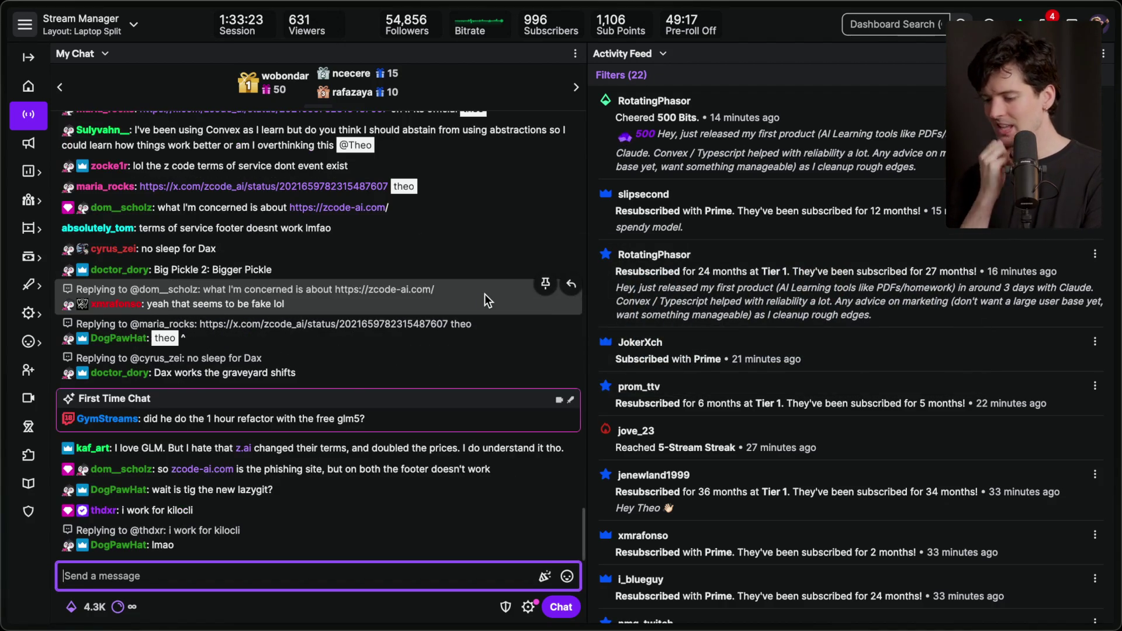
Step: Select the GymStreams chat question about the refactor, then return to the Kilo CLI session
left_click(318, 314)
triple_click(319, 314)
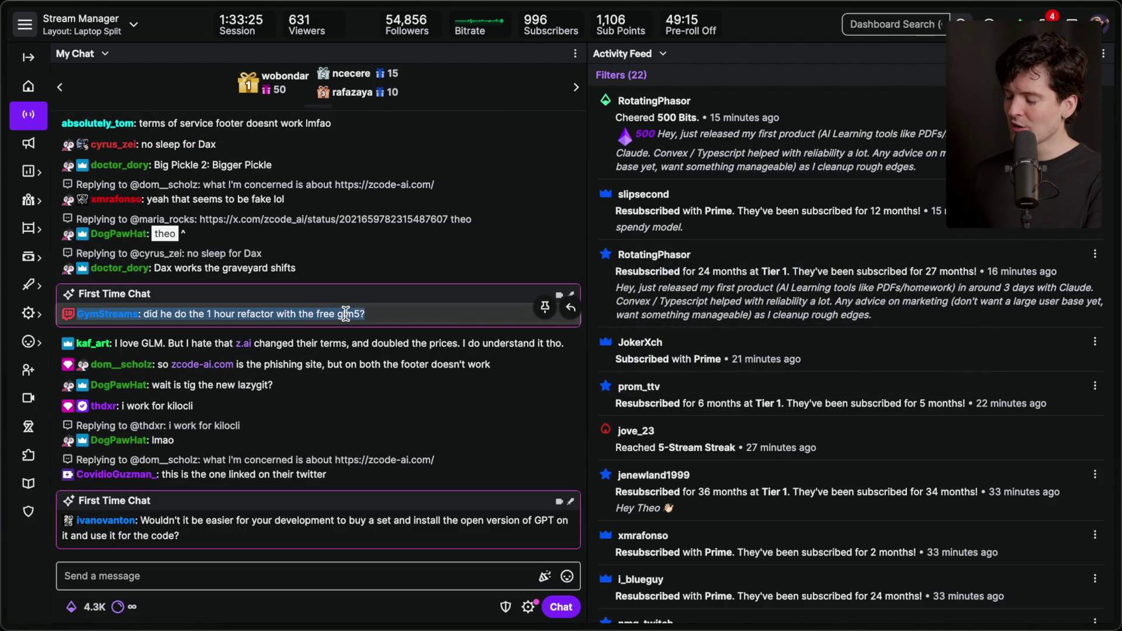
key("super+Tab")
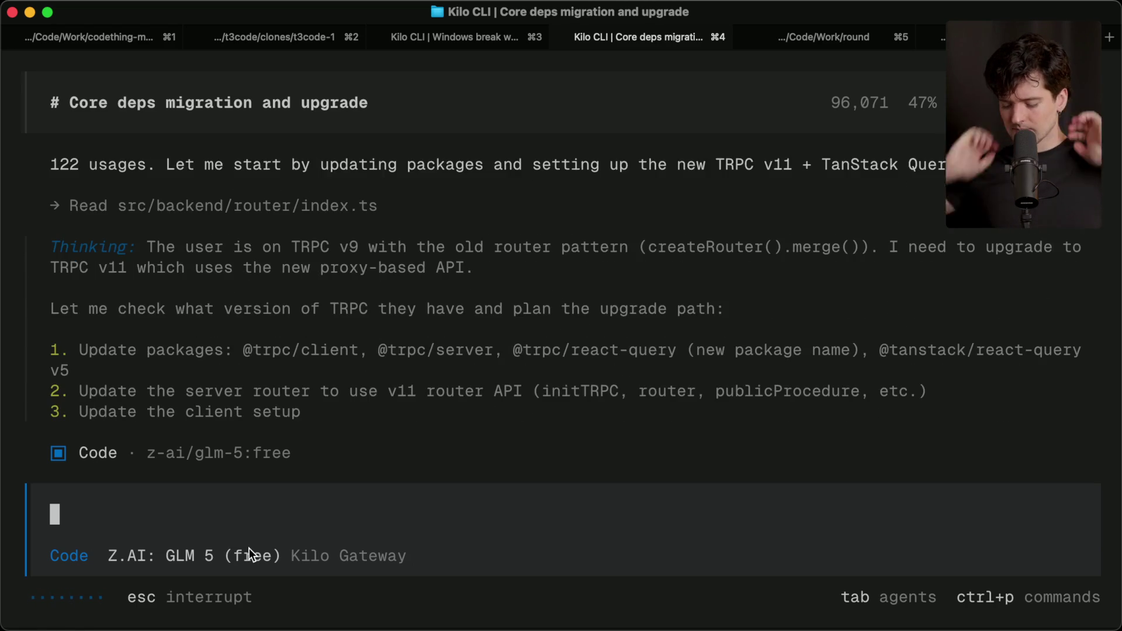
Step: Follow the agent's todo list and package.json edit, clear a stray 'w' from the prompt, then go to Stream Manager
key("super+Tab")
key("super+Tab")
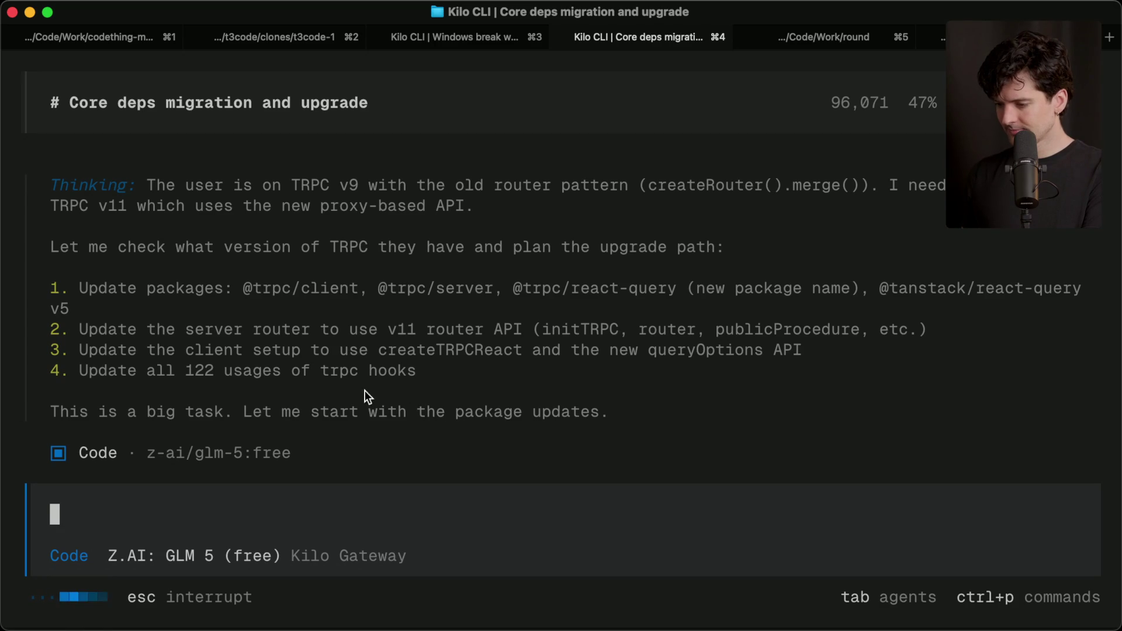
scroll(224, 252, "up", 5)
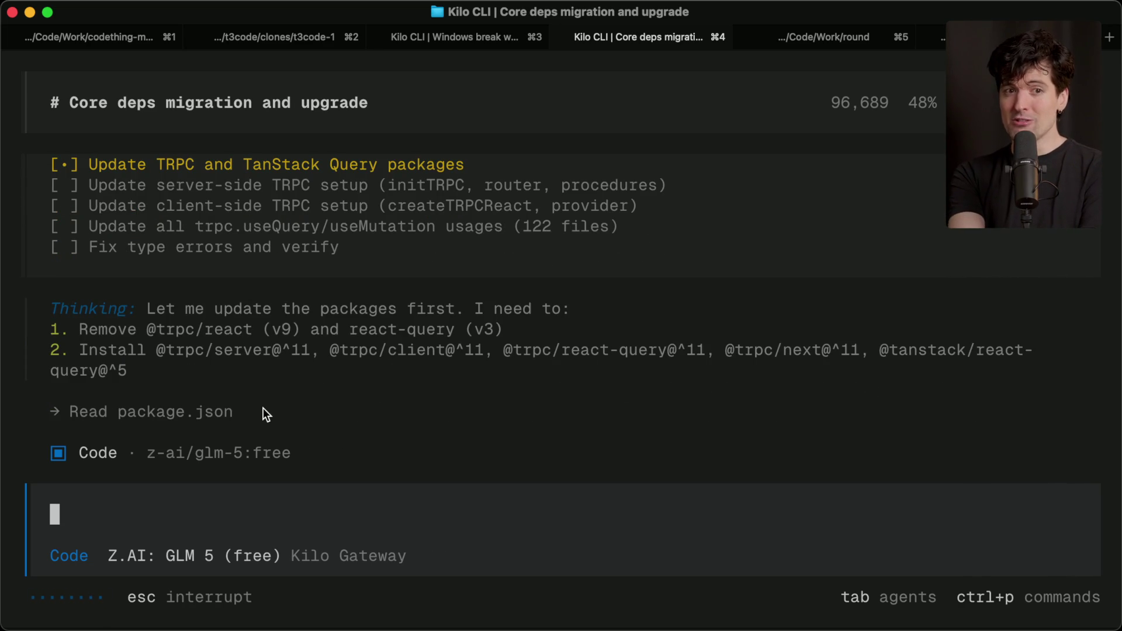
type("w")
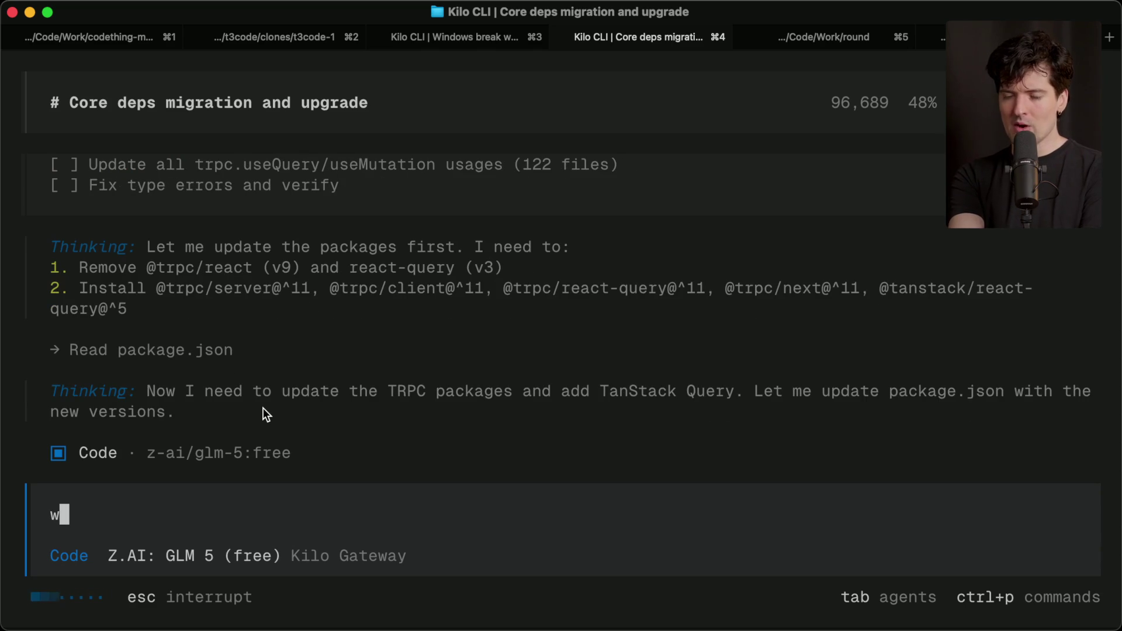
key("BackSpace")
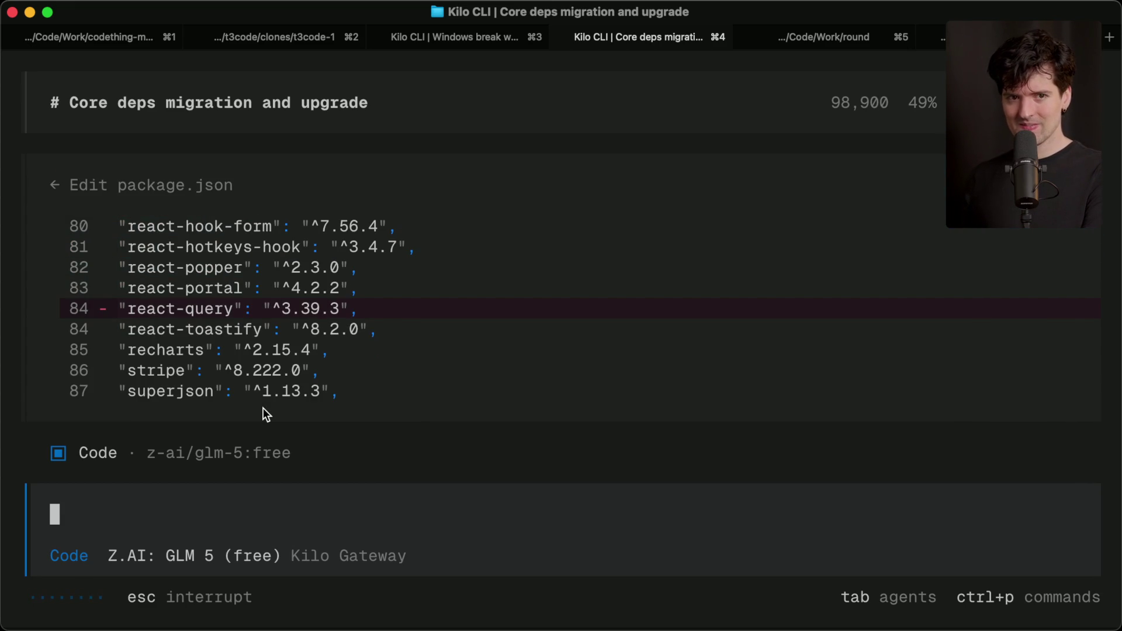
key("super+Tab")
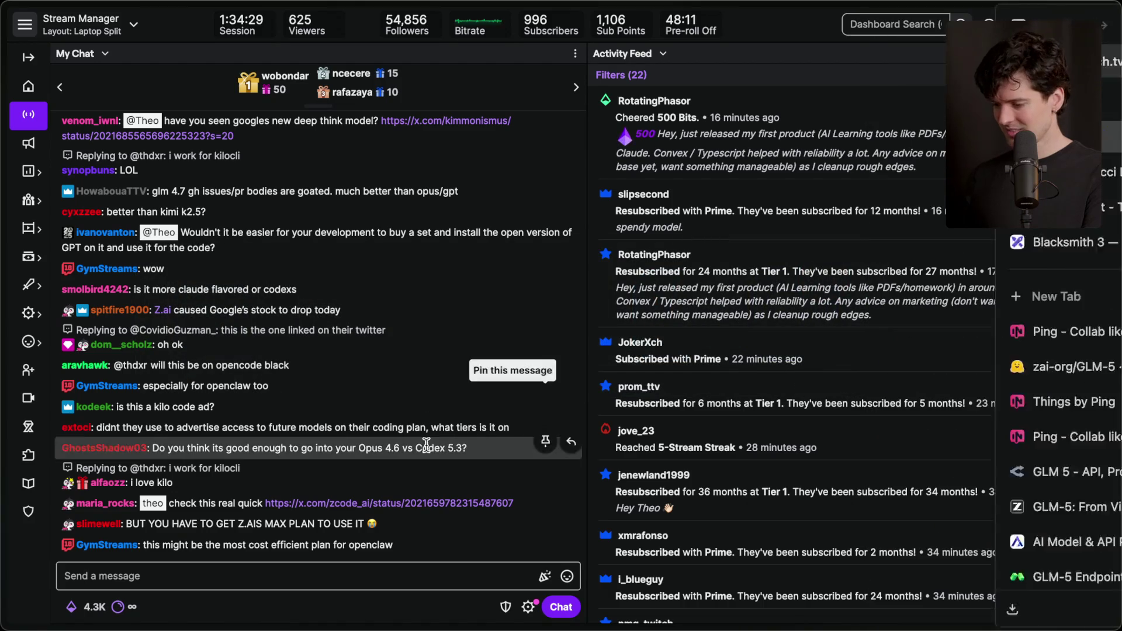
Step: Read the linked x.com post confirming Z Code is Z.ai's official app, then close it
left_click(390, 499)
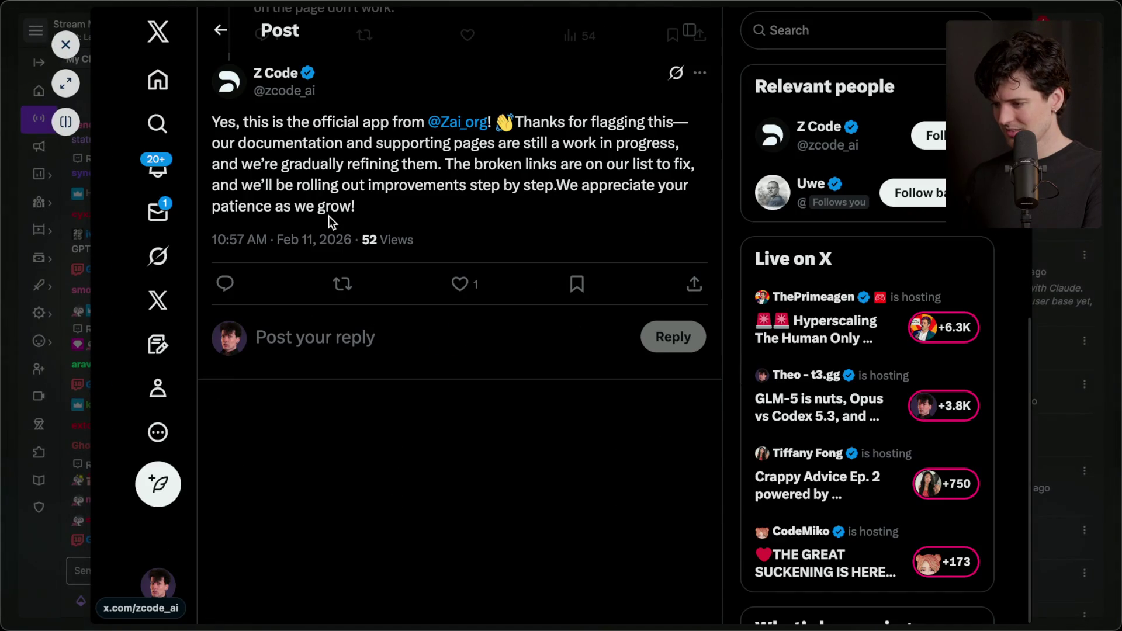
scroll(328, 215, "up", 3)
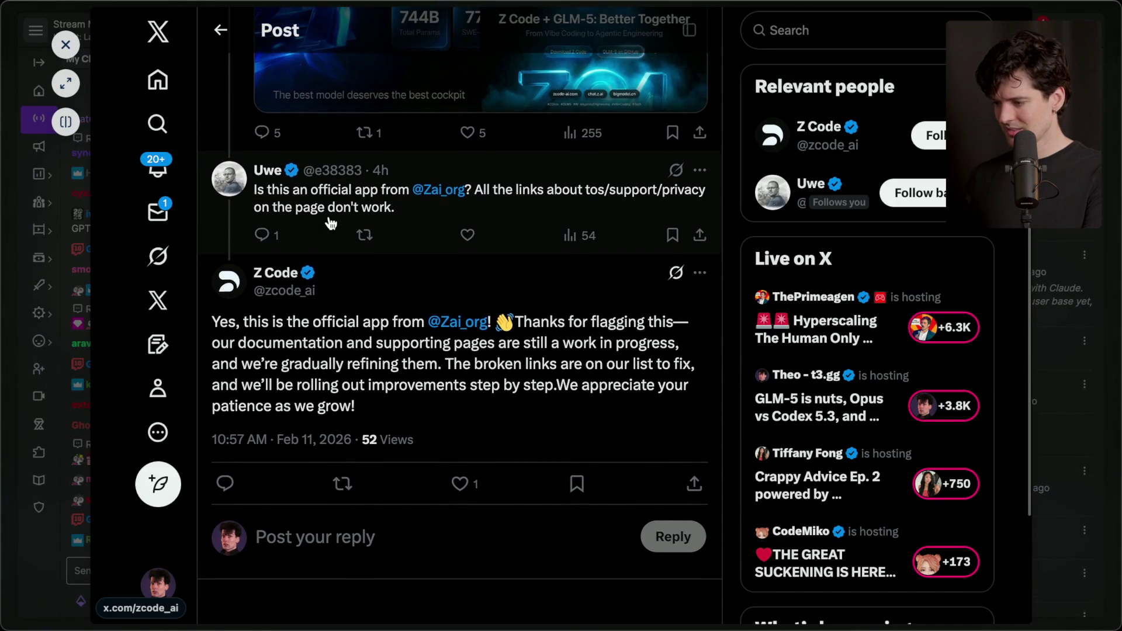
scroll(330, 222, "up", 5)
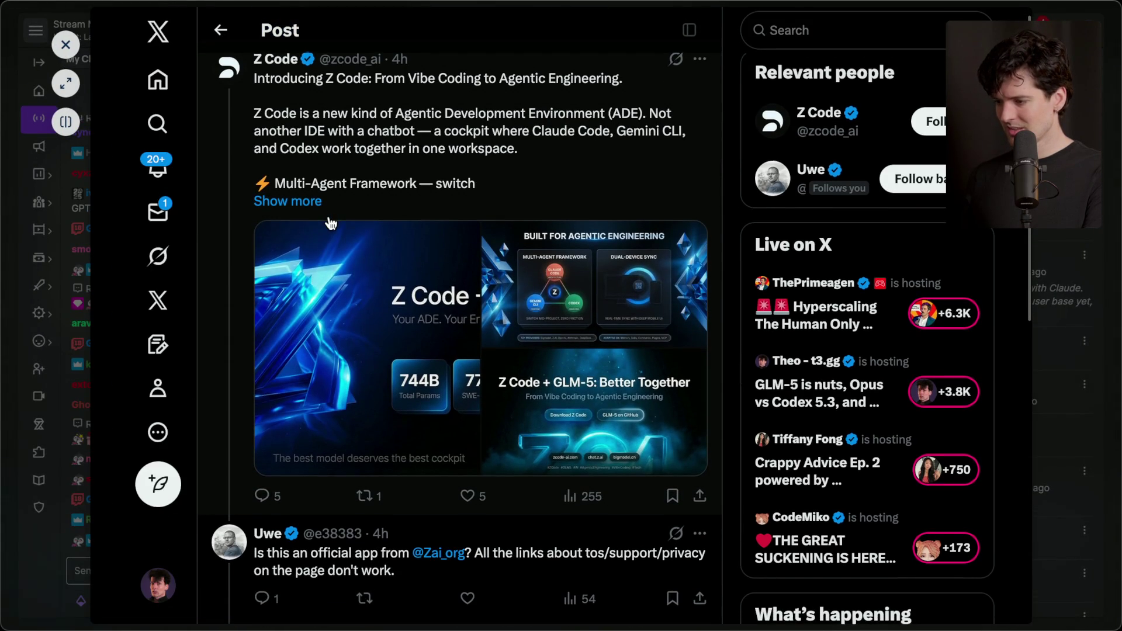
scroll(330, 222, "down", 5)
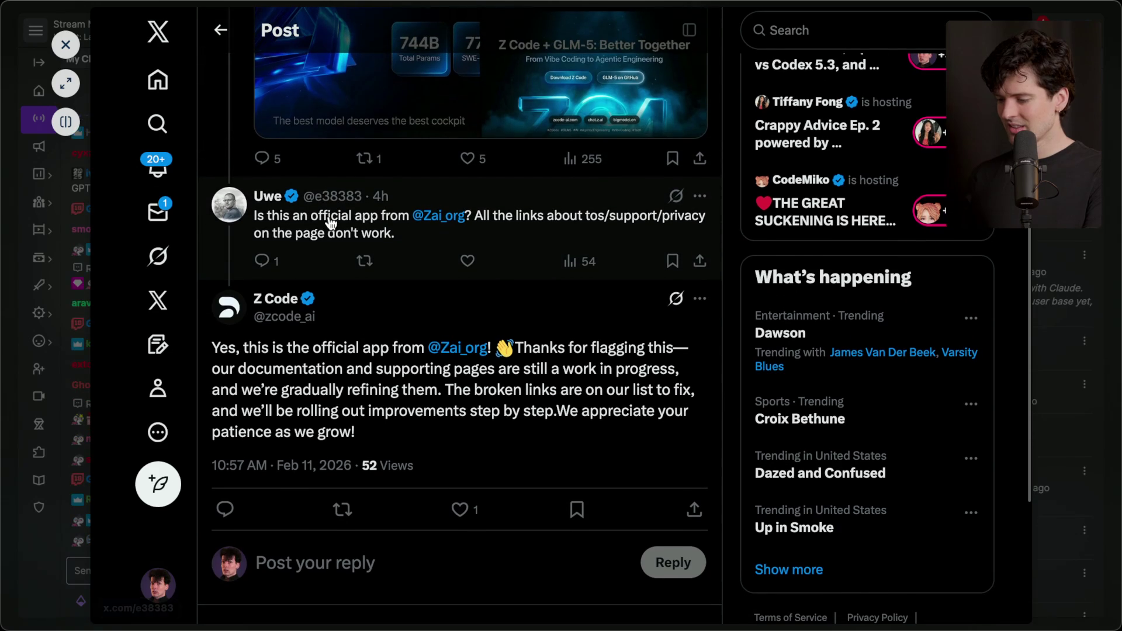
key("Escape")
key("Escape")
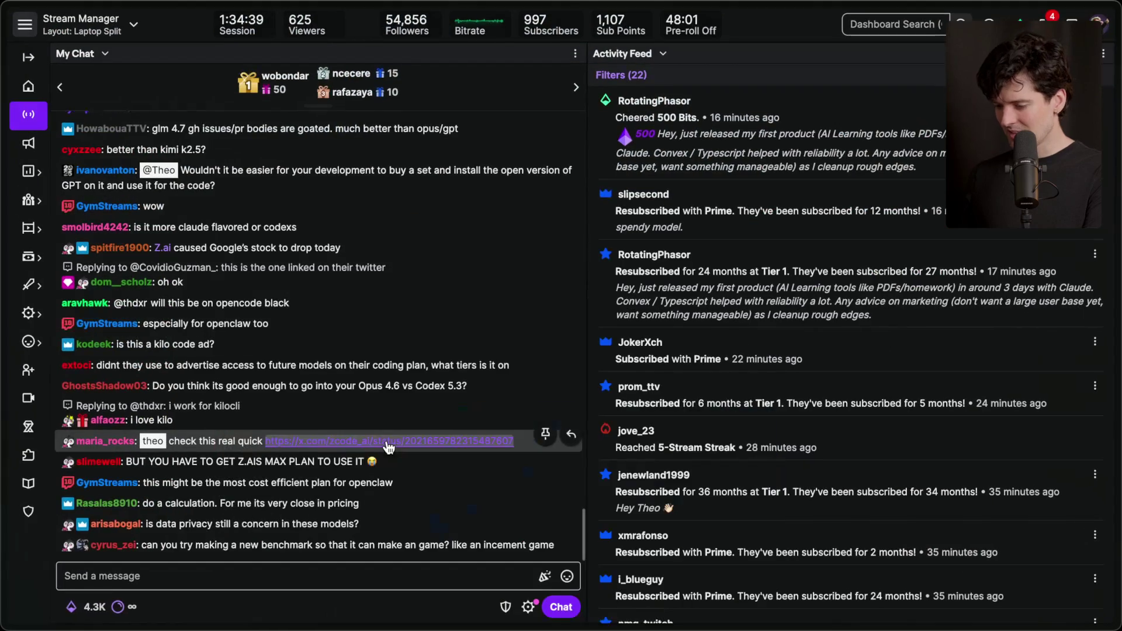
Step: Close the erroring localhost:3000/home tab from Arc's sidebar
mouse_move(1118, 333)
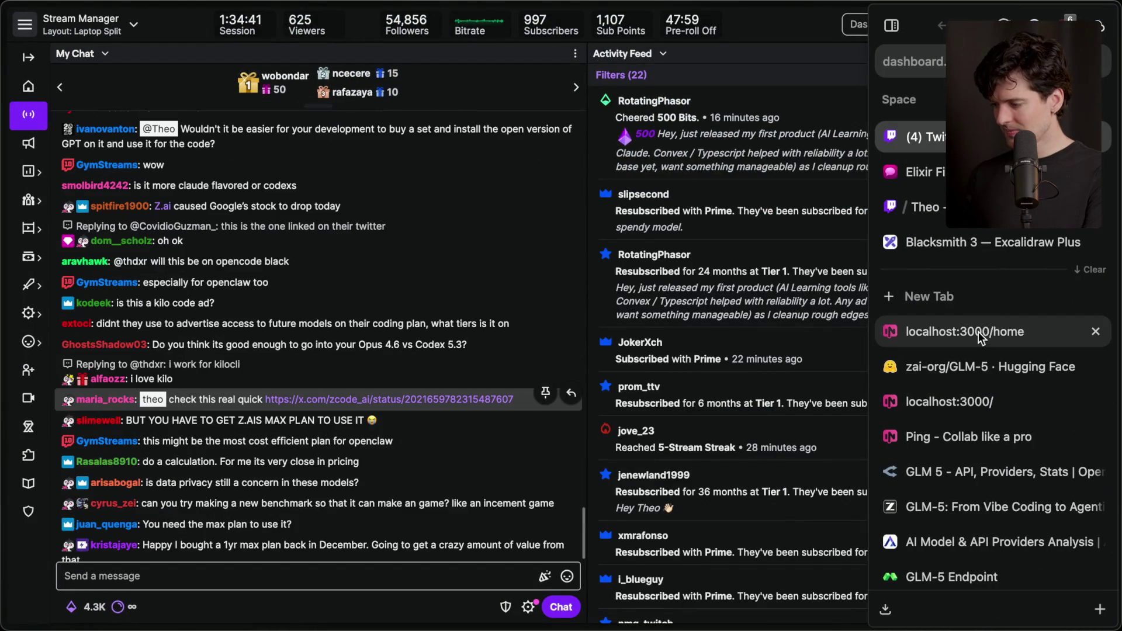
left_click(978, 332)
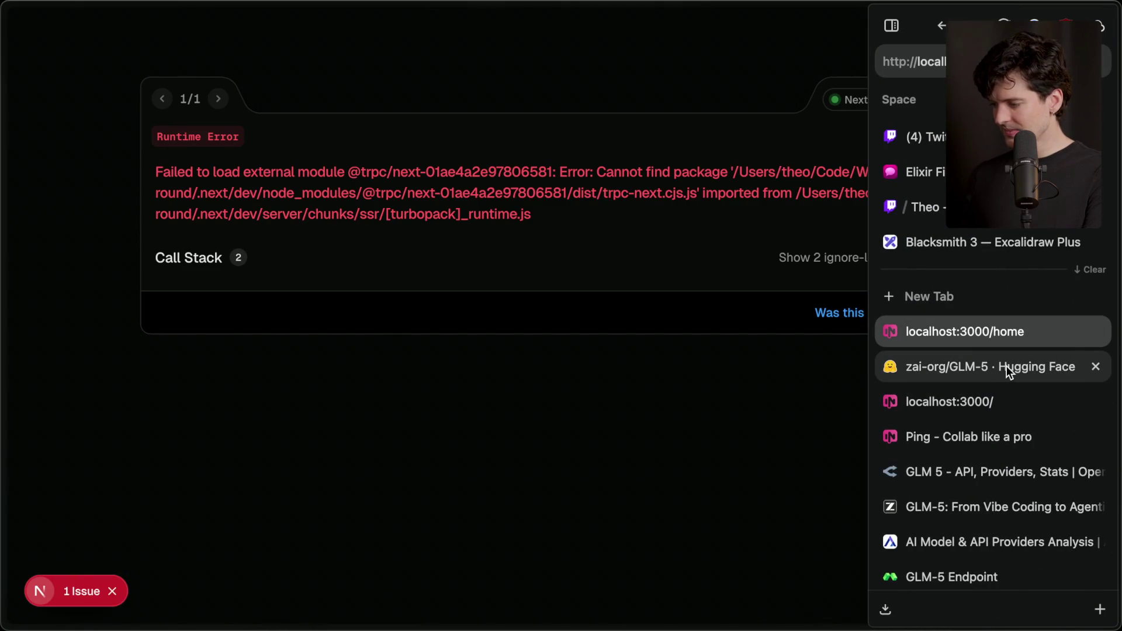
key("ctrl+w")
Step: Browse the GLM-5 tabs and skim the blog post, then bring up the chat.z.ai page
left_click(1011, 339)
left_click(997, 461)
scroll(987, 456, "down", 2)
scroll(980, 462, "down", 1)
left_click(980, 462)
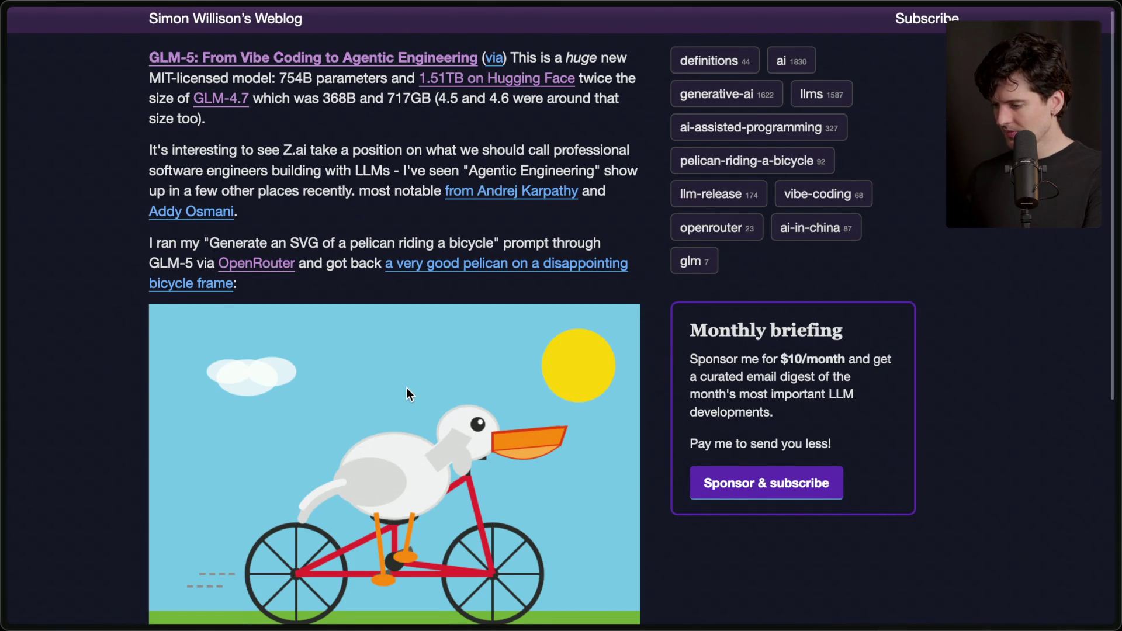
scroll(407, 387, "down", 5)
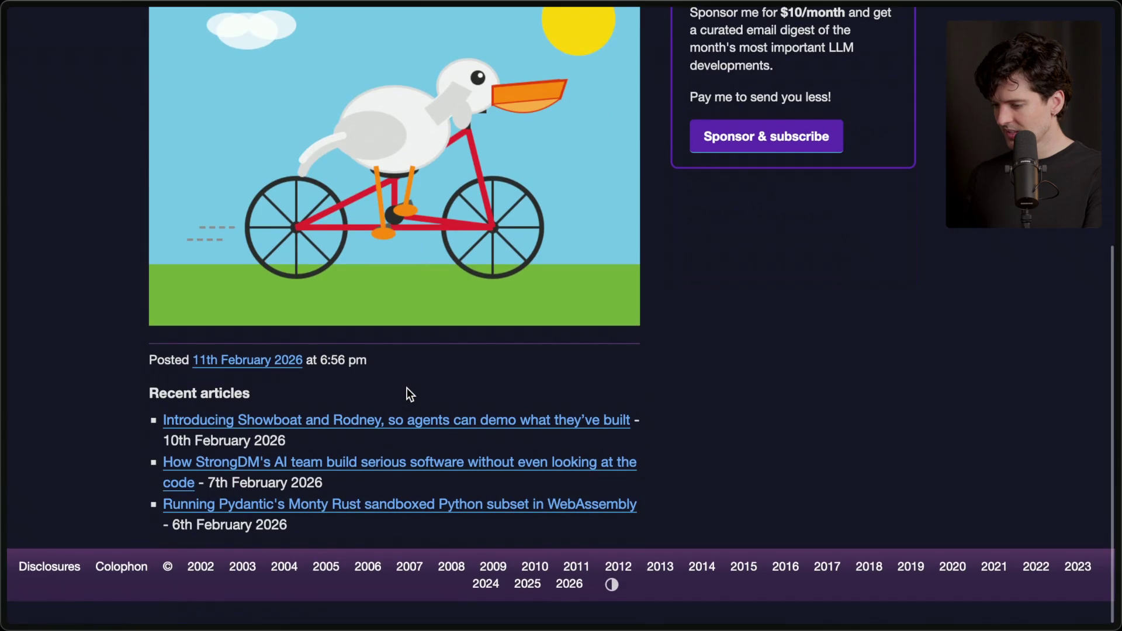
scroll(407, 387, "up", 5)
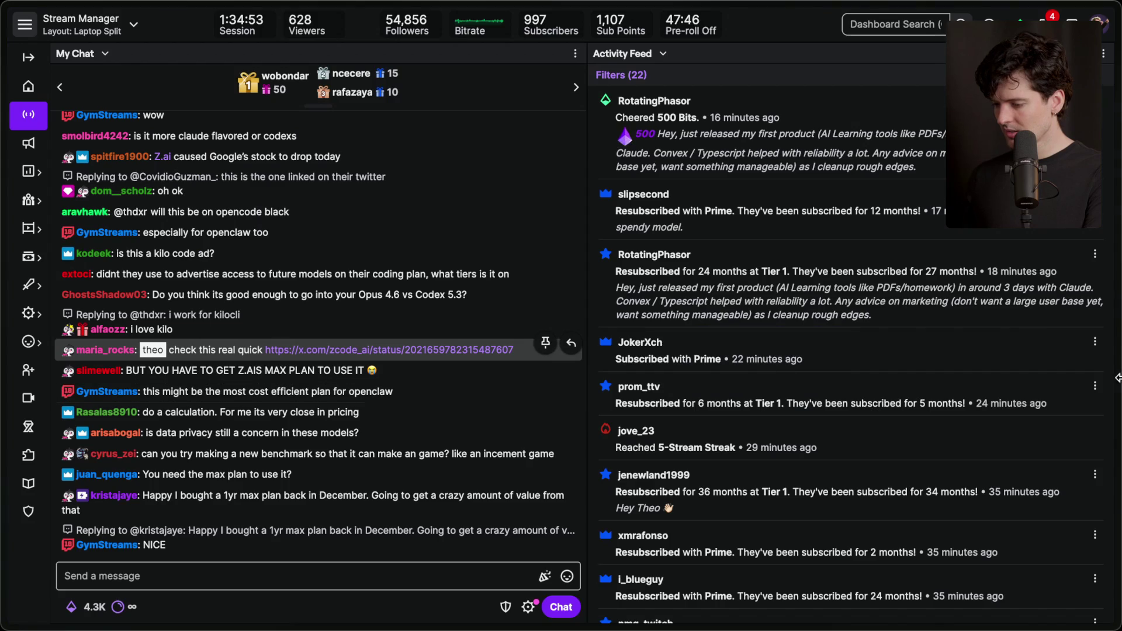
mouse_move(1112, 384)
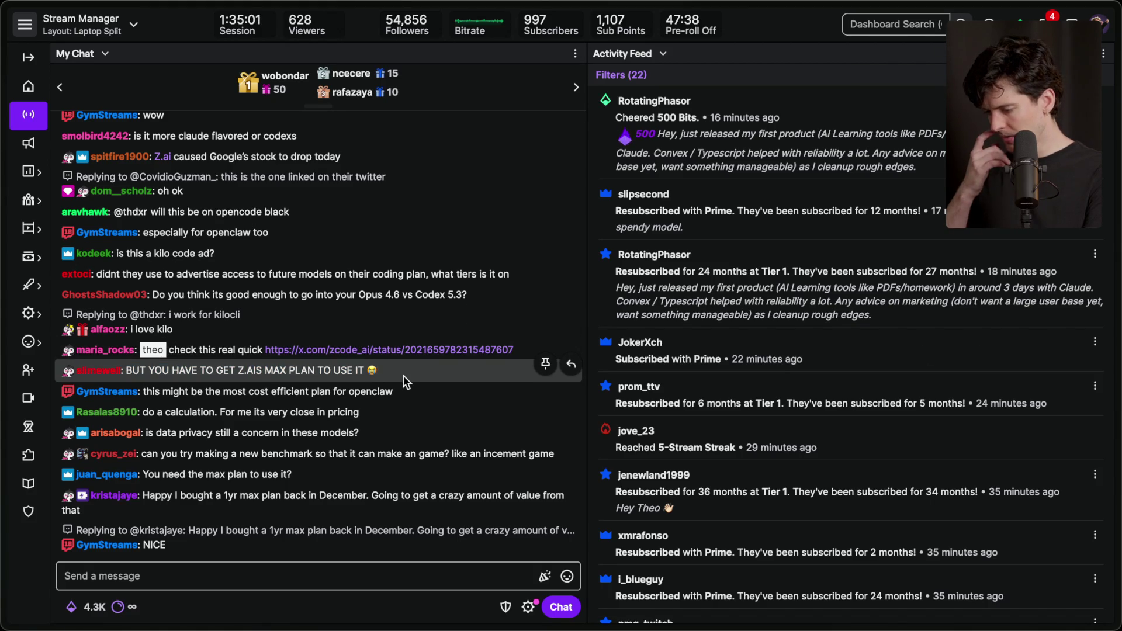
key("super+Tab")
key("super+Tab")
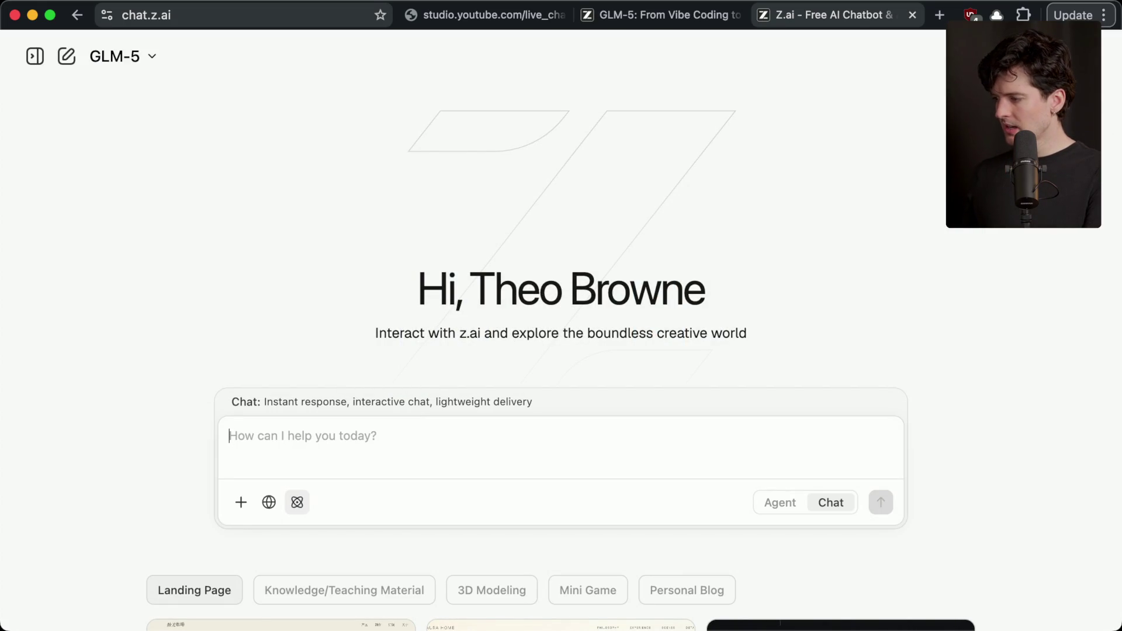
Step: Search 'zai opencode' in a new tab and open the docs.z.ai Open Code guide
key("super+t")
type("zai opencode")
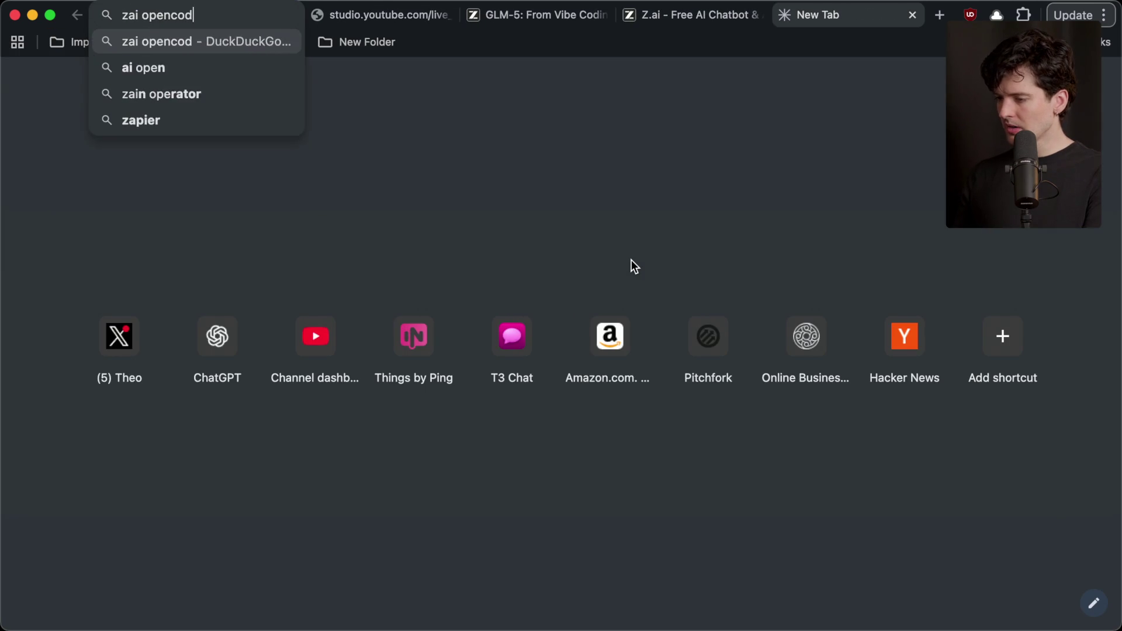
key("Return")
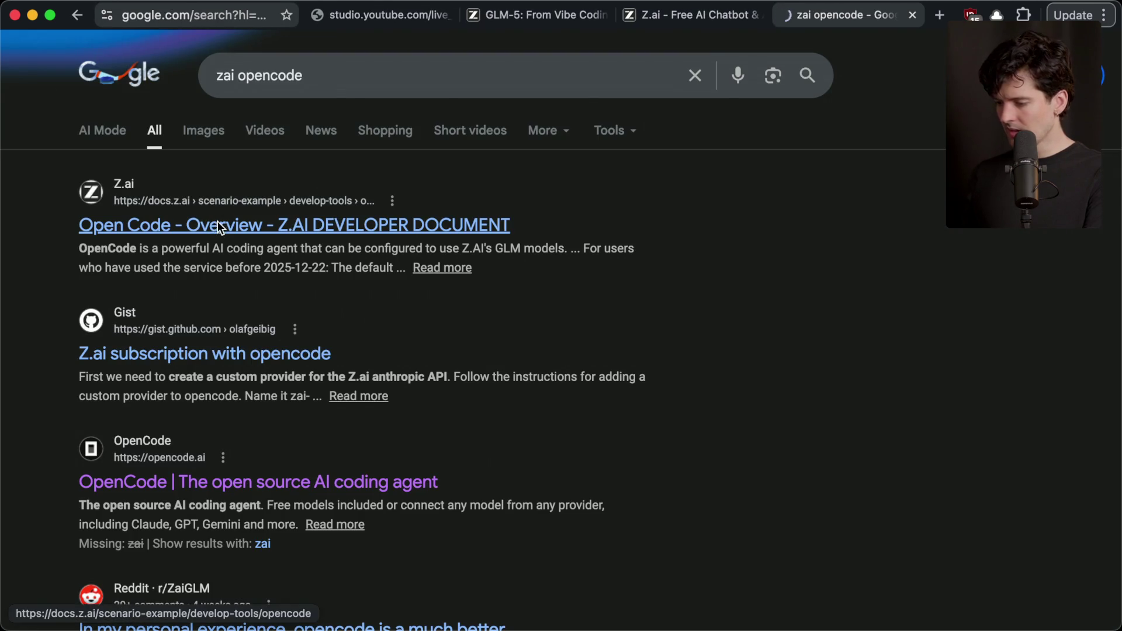
left_click(220, 228)
Step: Scroll to Step 2 and select the opencode auth login command
scroll(409, 291, "down", 7)
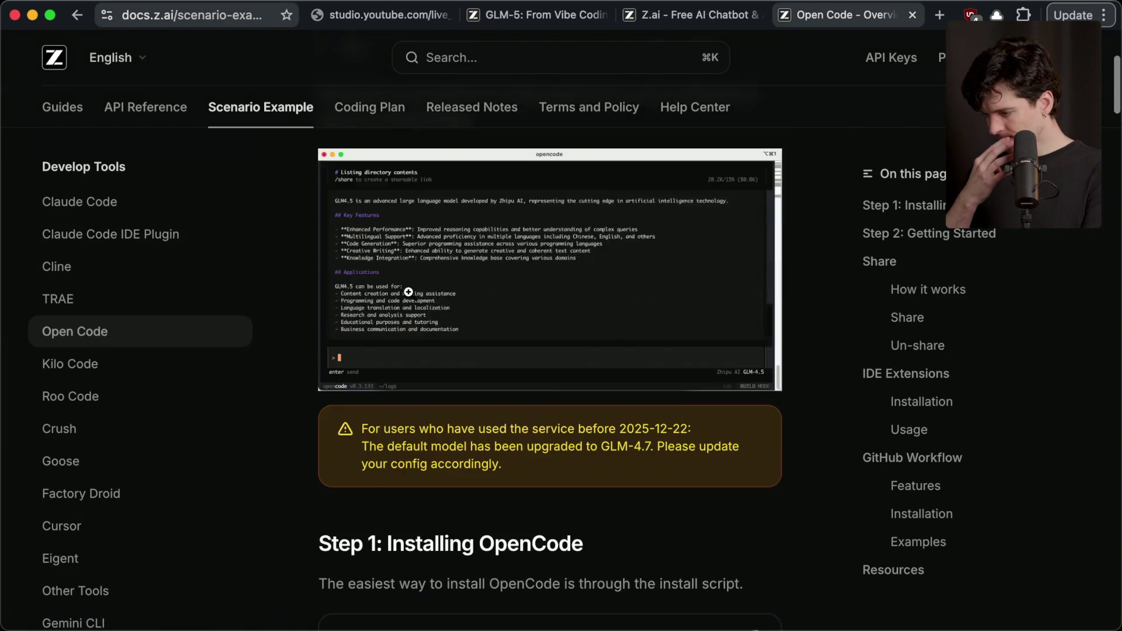
scroll(409, 291, "down", 10)
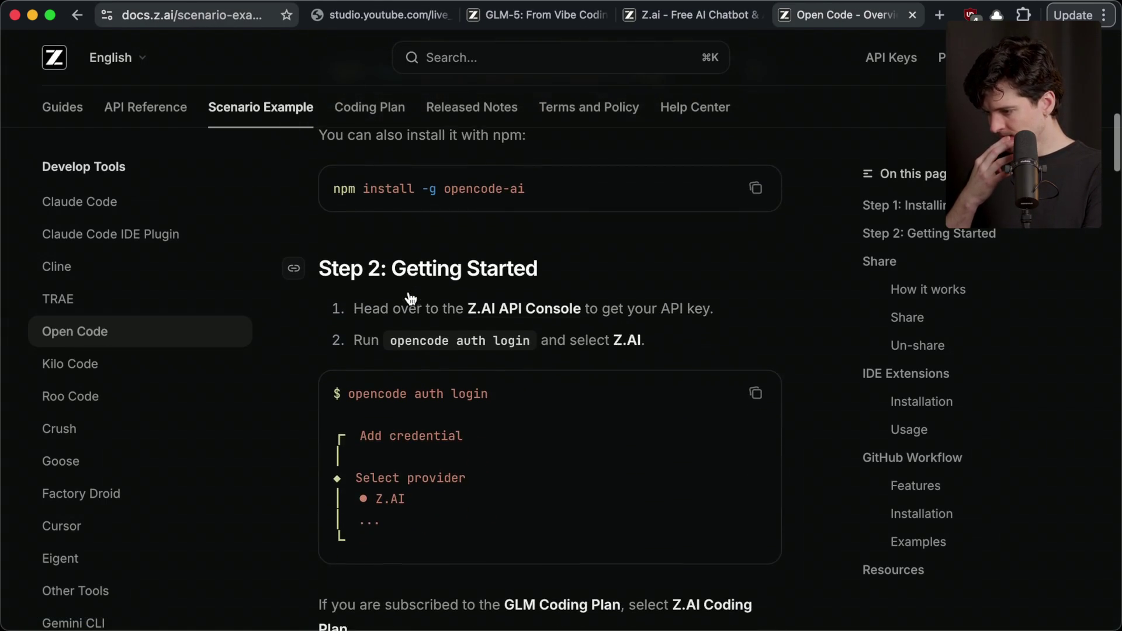
scroll(411, 297, "down", 1)
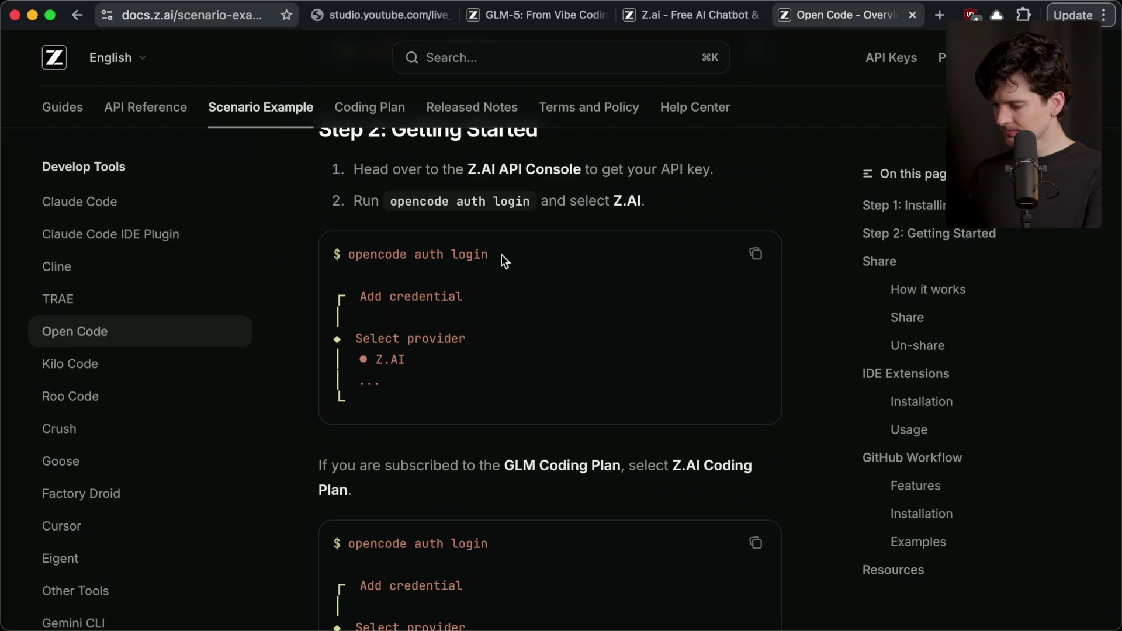
left_click_drag(502, 256, 355, 255)
key("super+Tab")
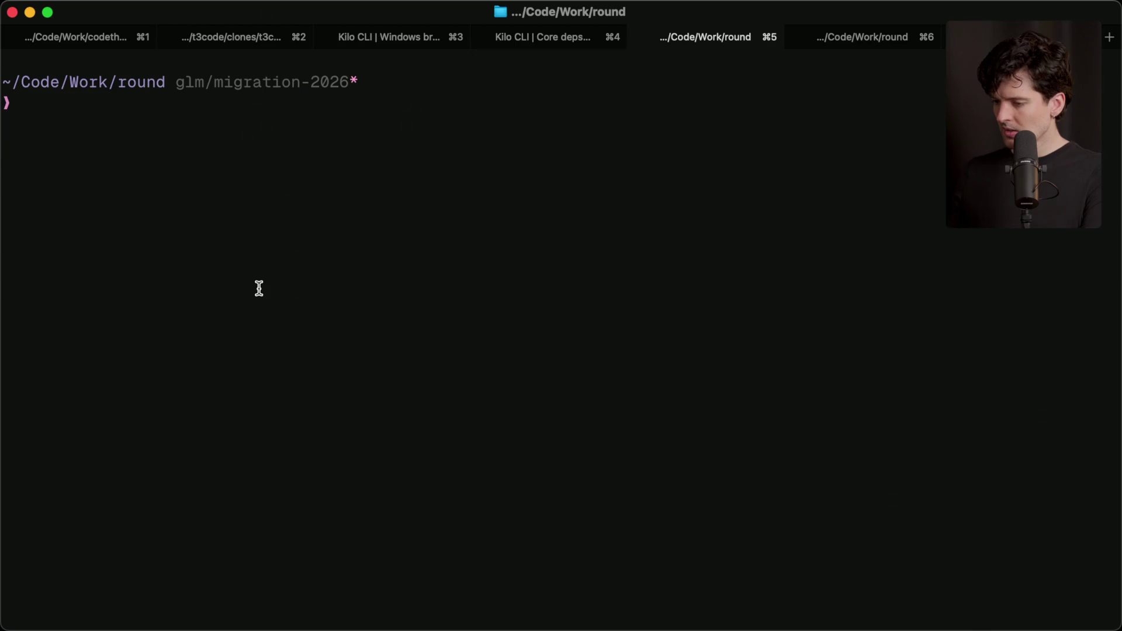
Step: Launch opencode from the empty shell tab in the round project
left_click(545, 46)
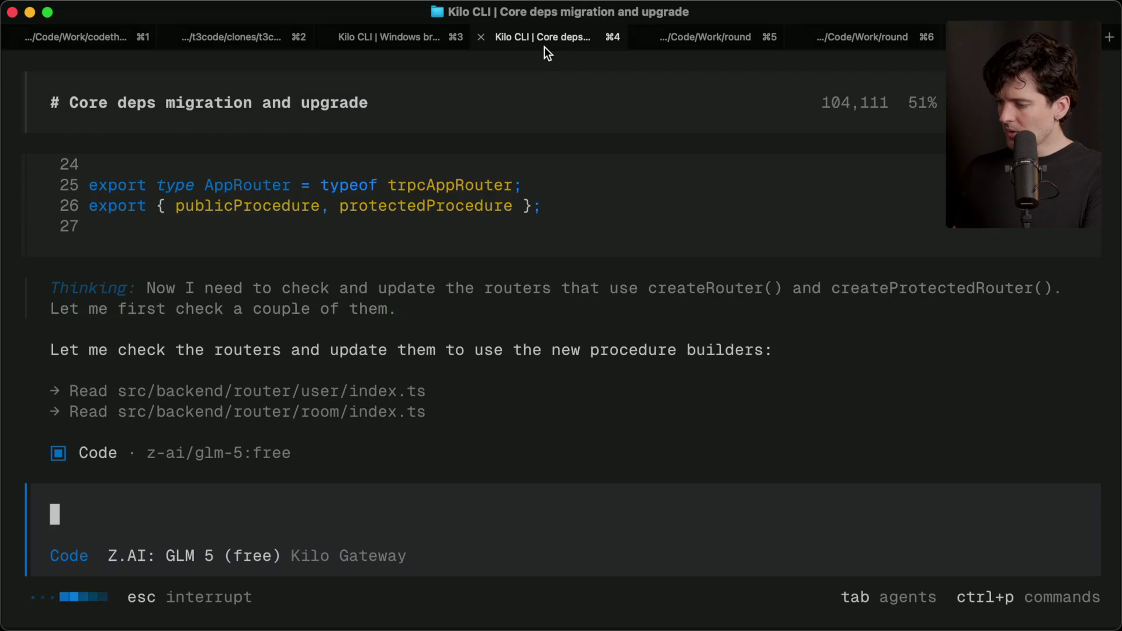
left_click(684, 46)
type("oper")
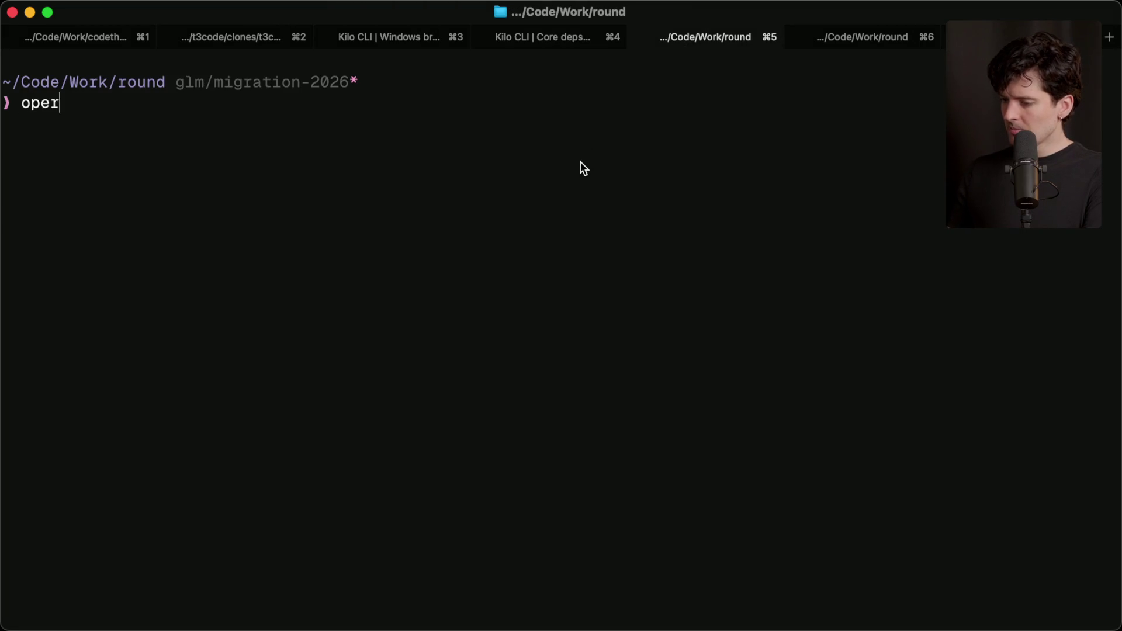
type("de")
key("Return")
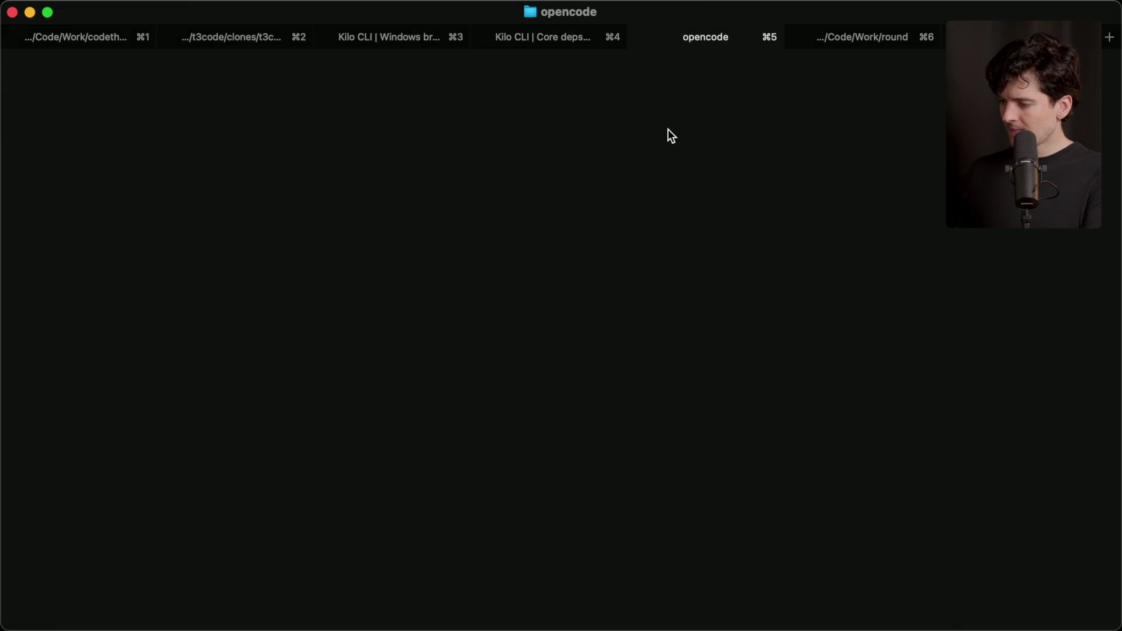
Step: Use /models, filter by 'glm', and pick GLM-5 on the Z.AI Coding Plan
type("/ma")
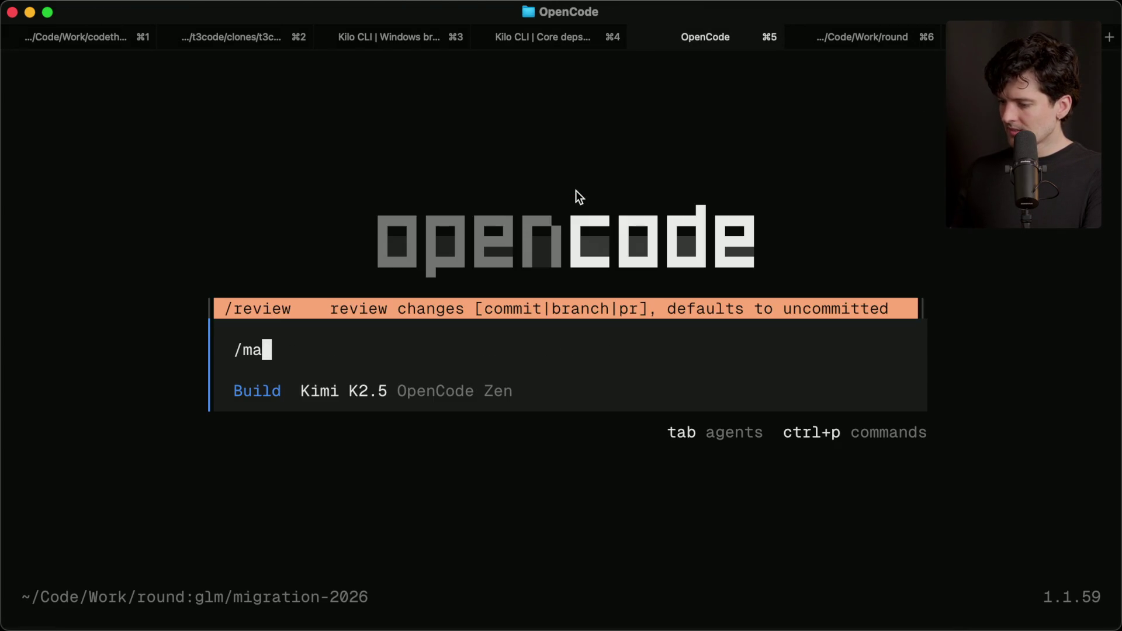
key("BackSpace")
type("od")
key("Return")
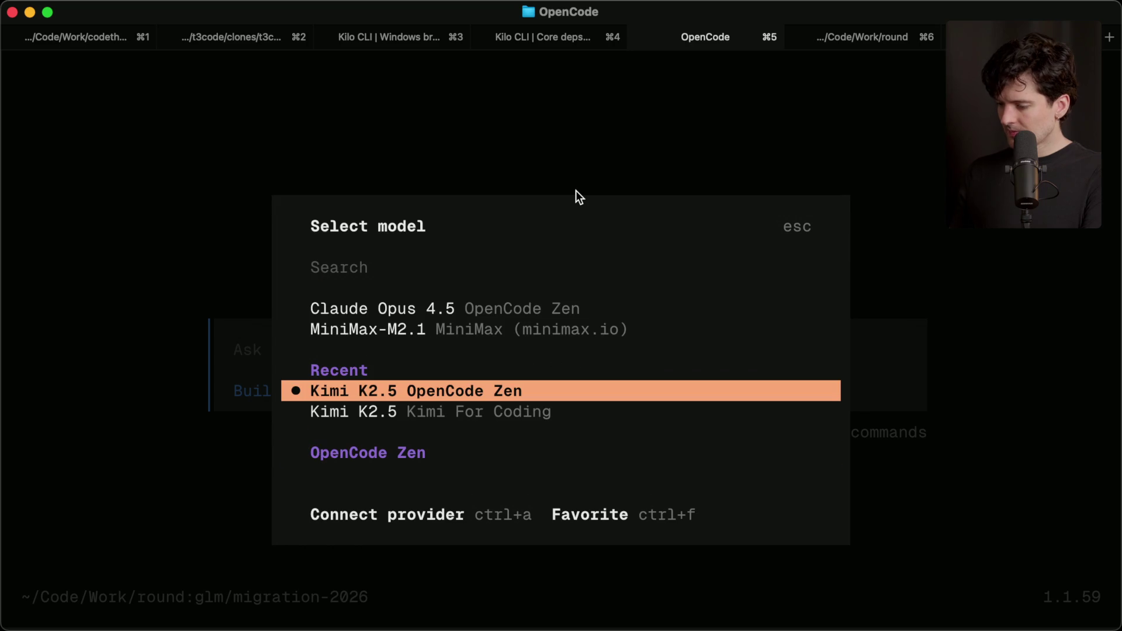
type("z")
key("BackSpace")
type("g")
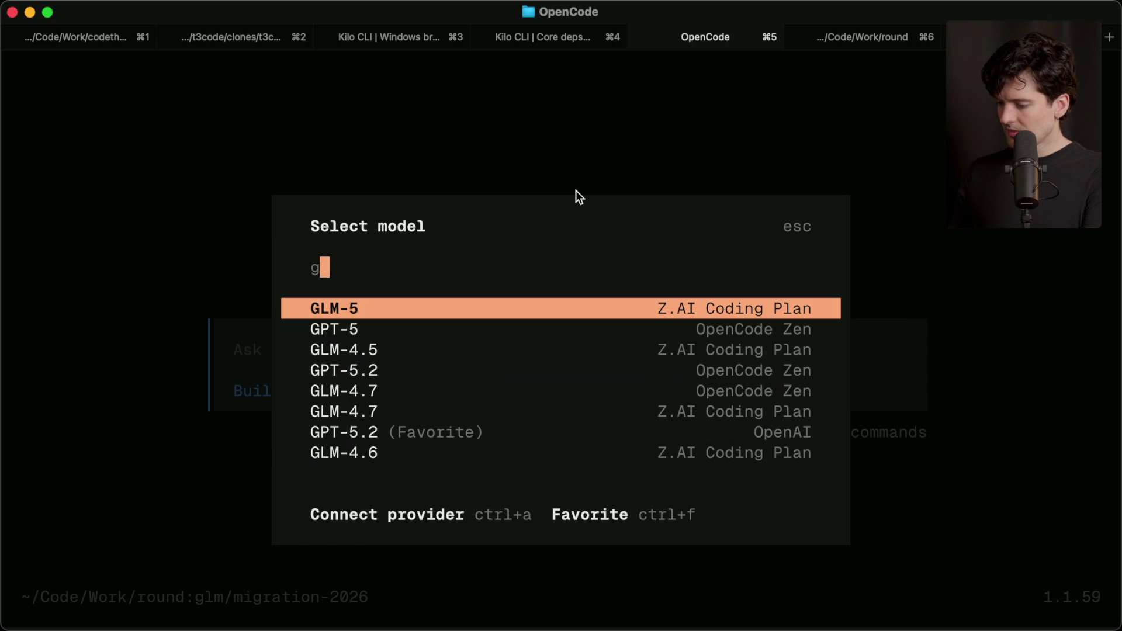
type("lm")
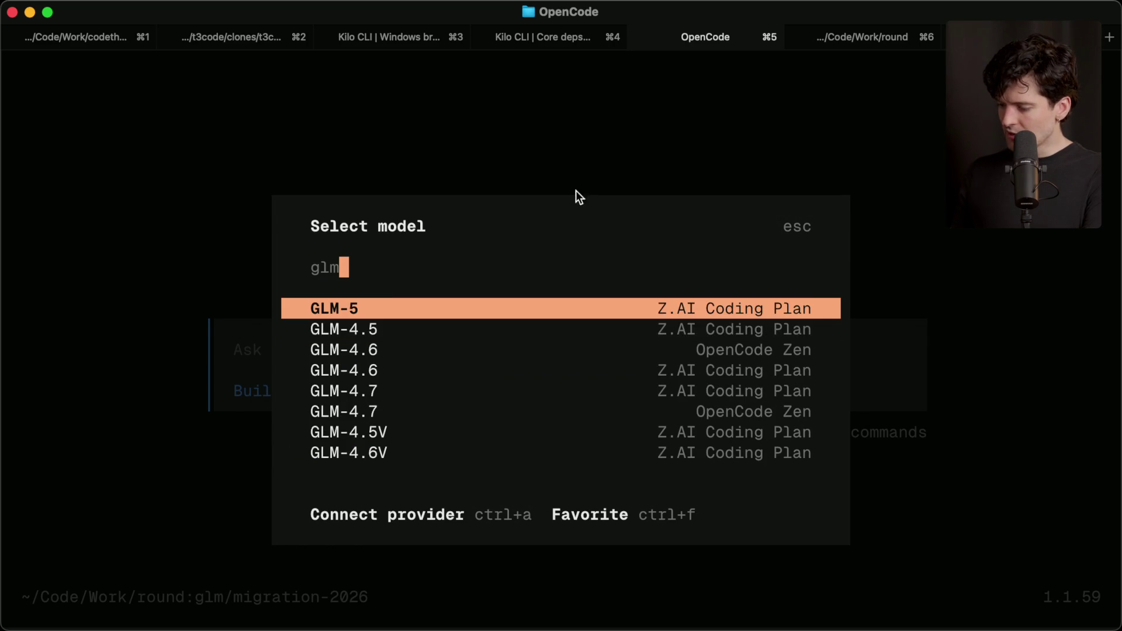
key("Return")
Step: Check the Windows branch and Core deps sessions, then quit OpenCode to a fresh shell prompt
key("super+3")
key("super+4")
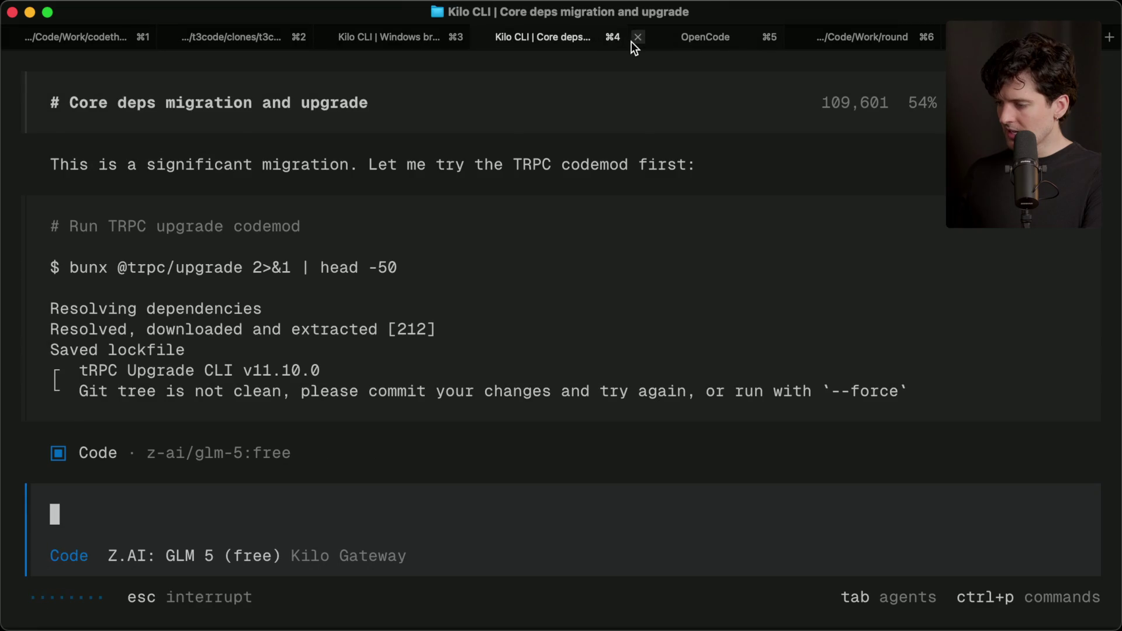
key("super+5")
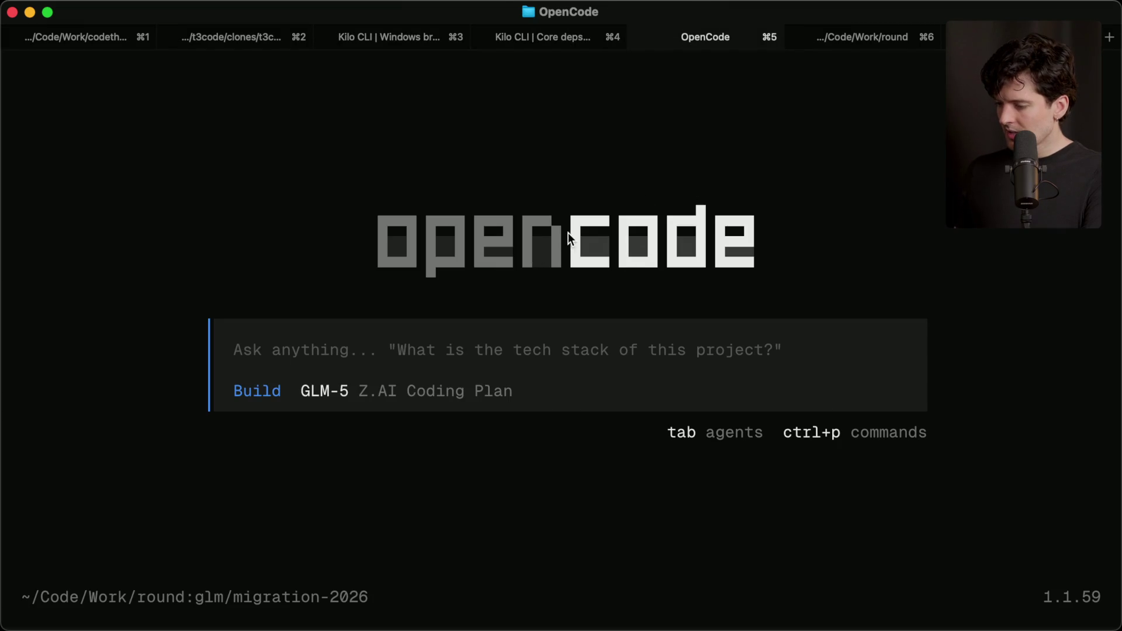
key("ctrl+c")
key("Return")
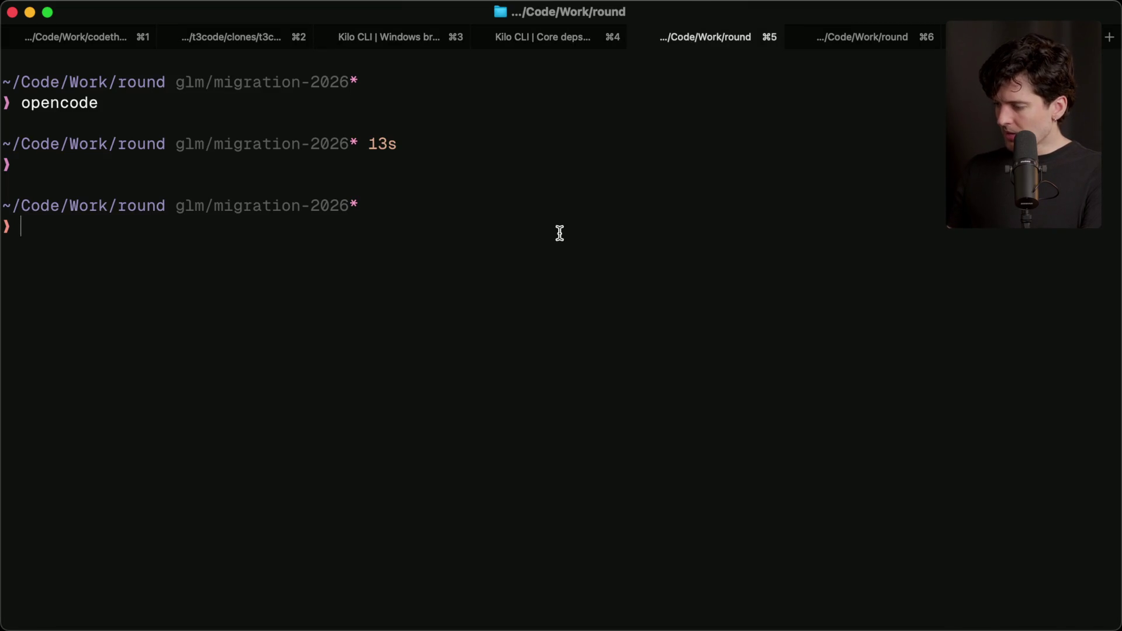
Step: Open a full-screen terminal window and cd into ../experimental-projects/shoo
key("super+2")
key("super+5")
key("super+n")
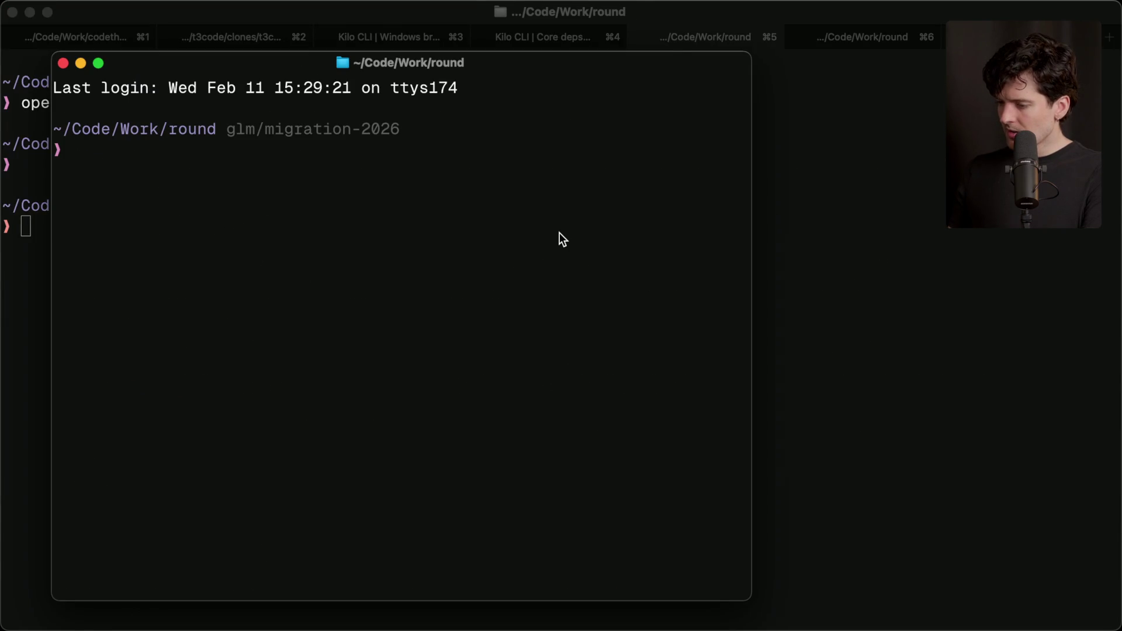
key("ctrl+alt+Return")
type("cd ../experi")
key("Return")
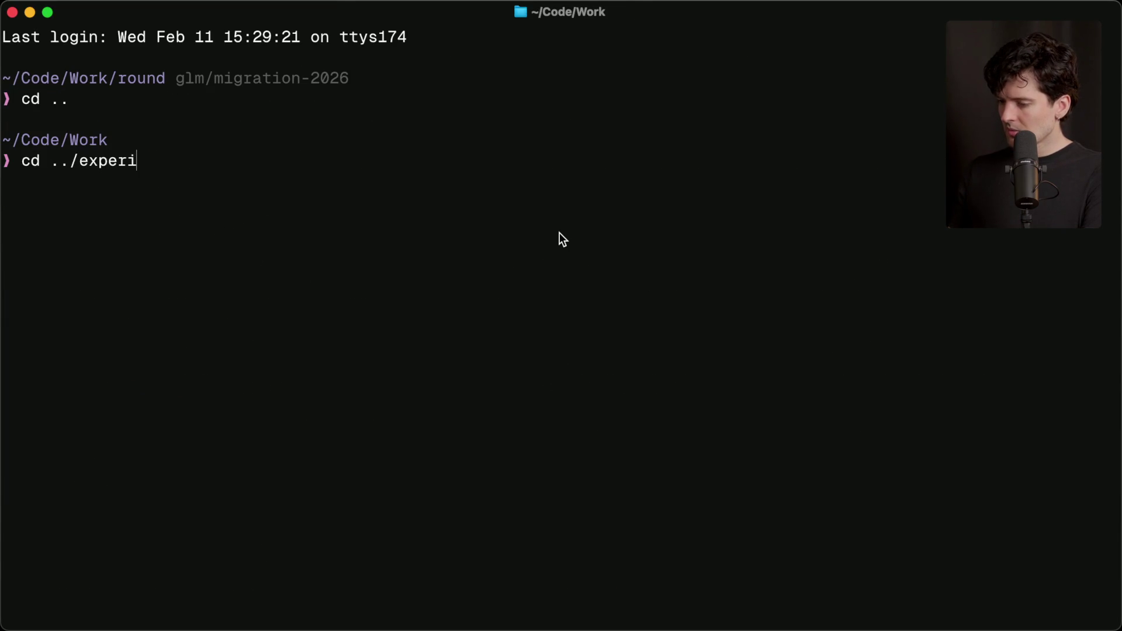
key("Tab")
key("Tab")
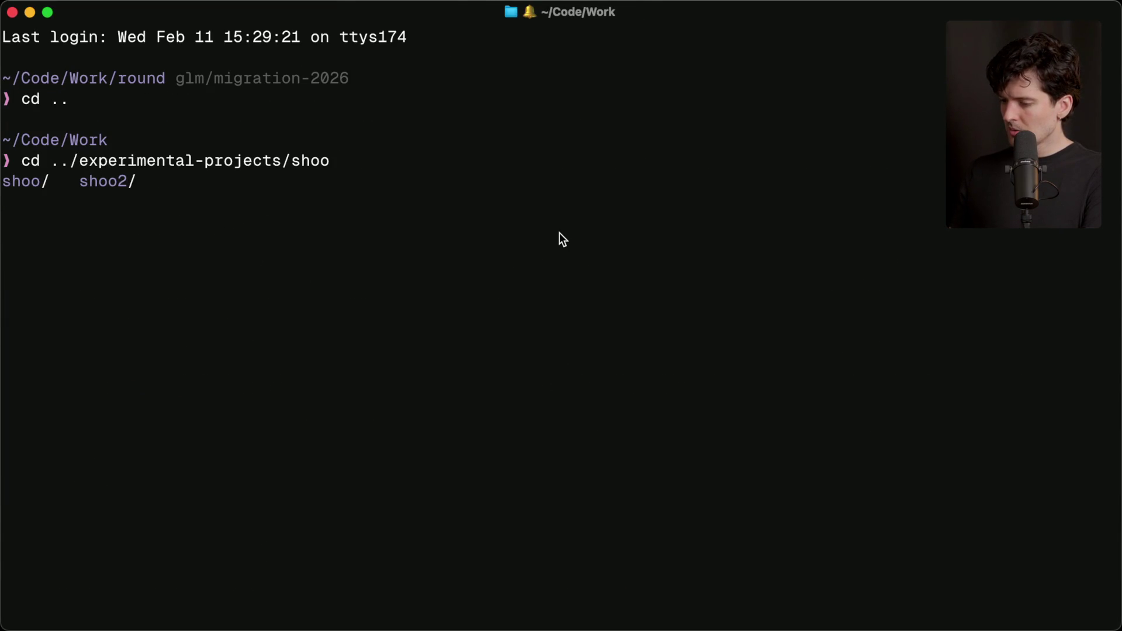
key("Return")
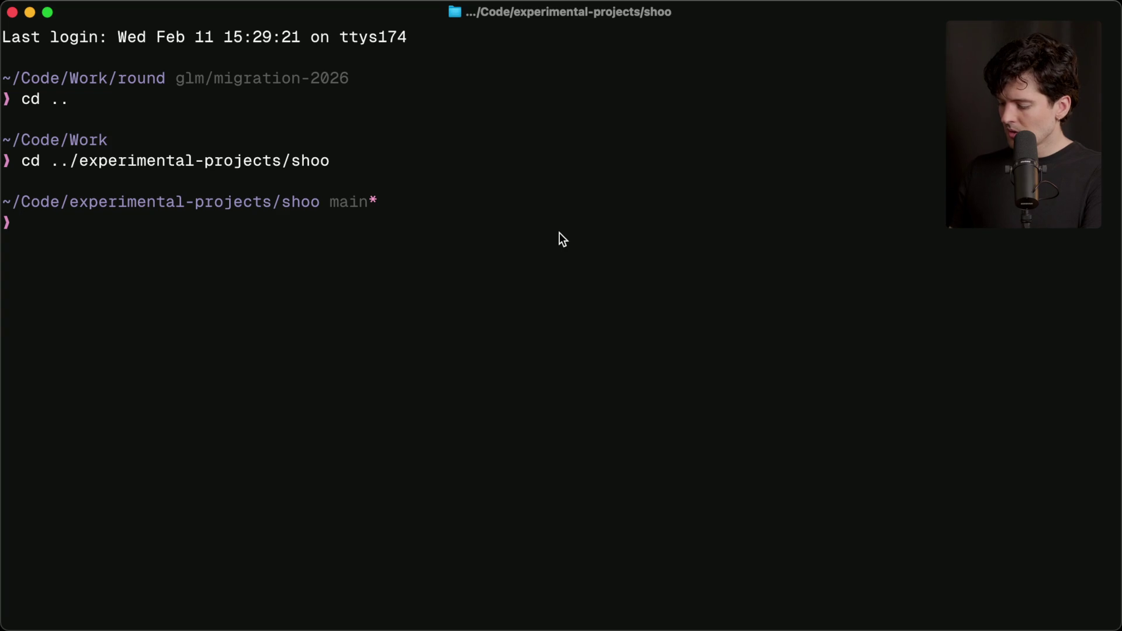
Step: Run opencode and ask 'I'm planning on releasing this app soon. Anything stand out that I should address before we launch'
type("opencode")
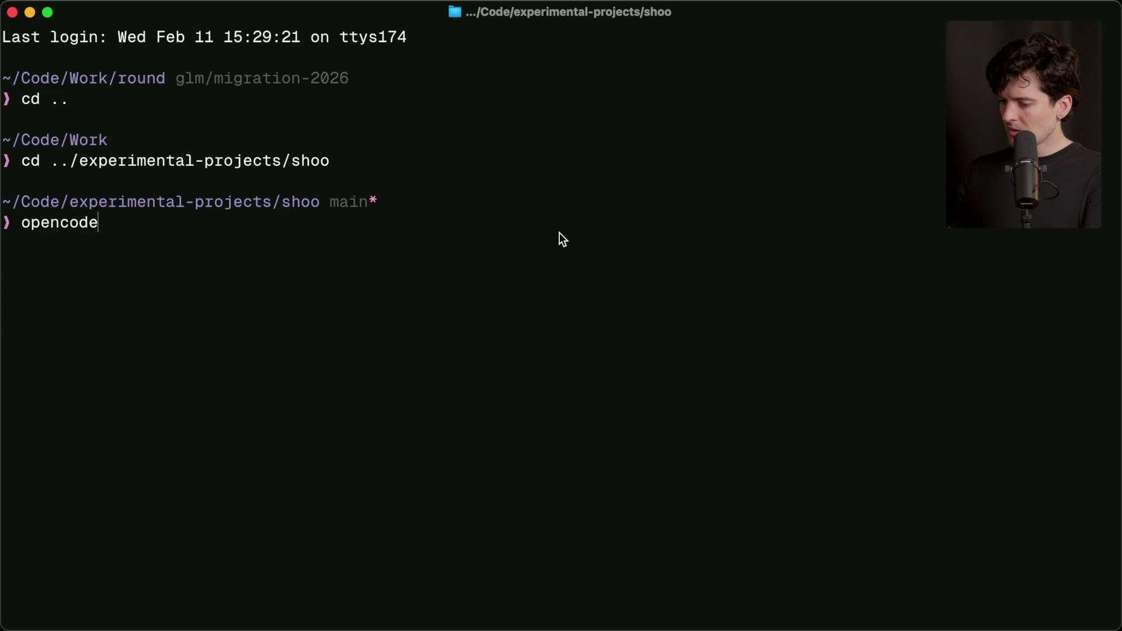
key("Return")
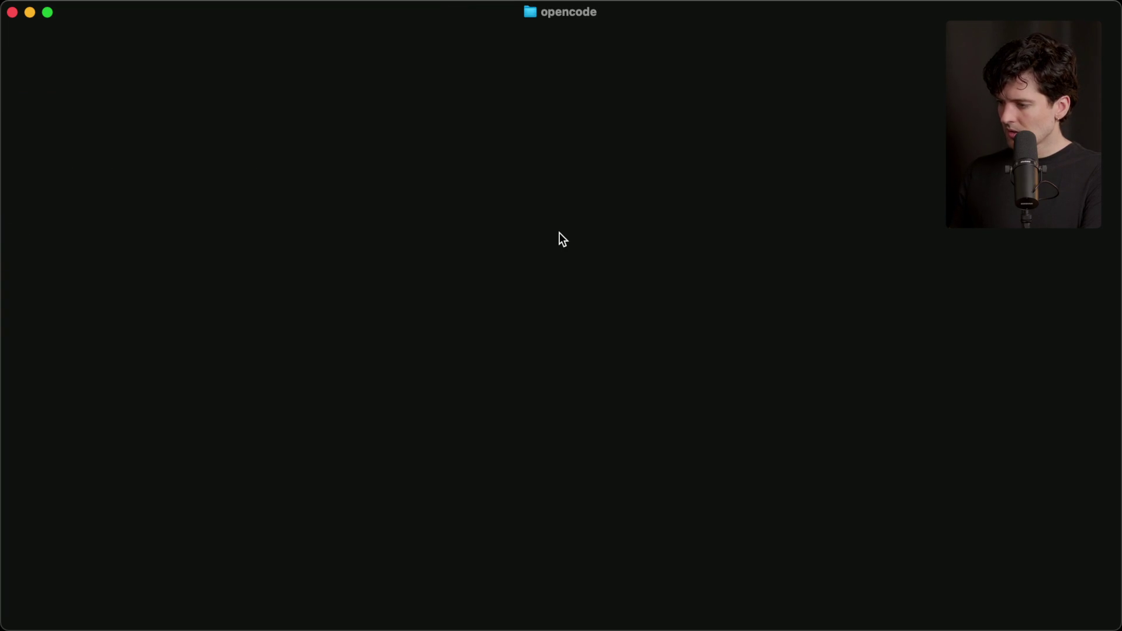
type("I'm planning on rele")
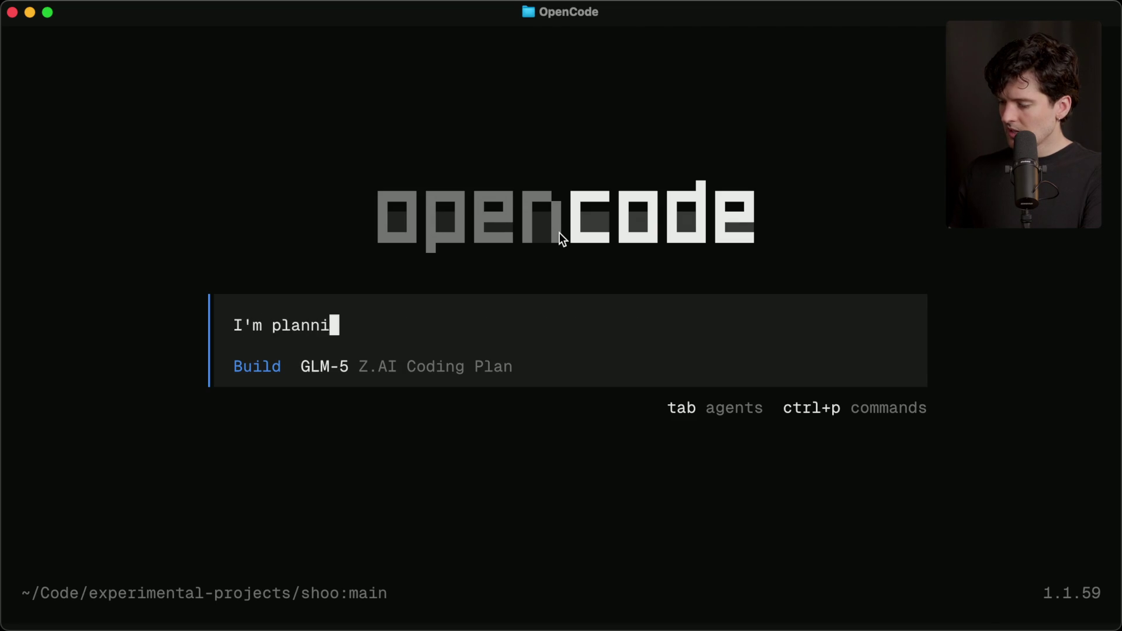
type("asing this ap")
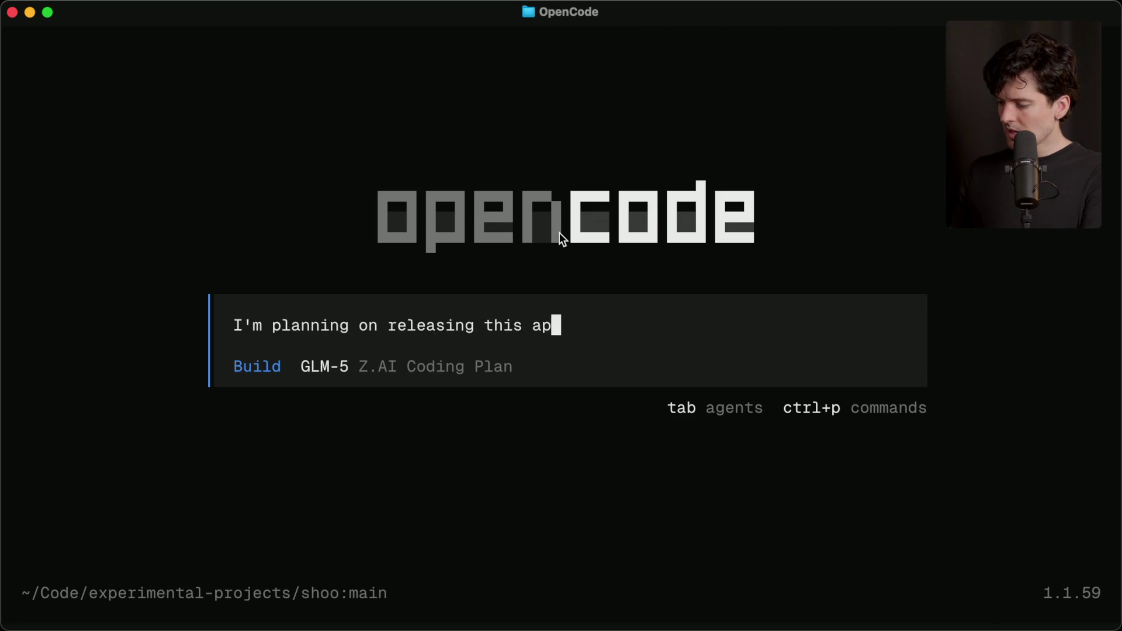
type("p soon. Anything stand out tha y")
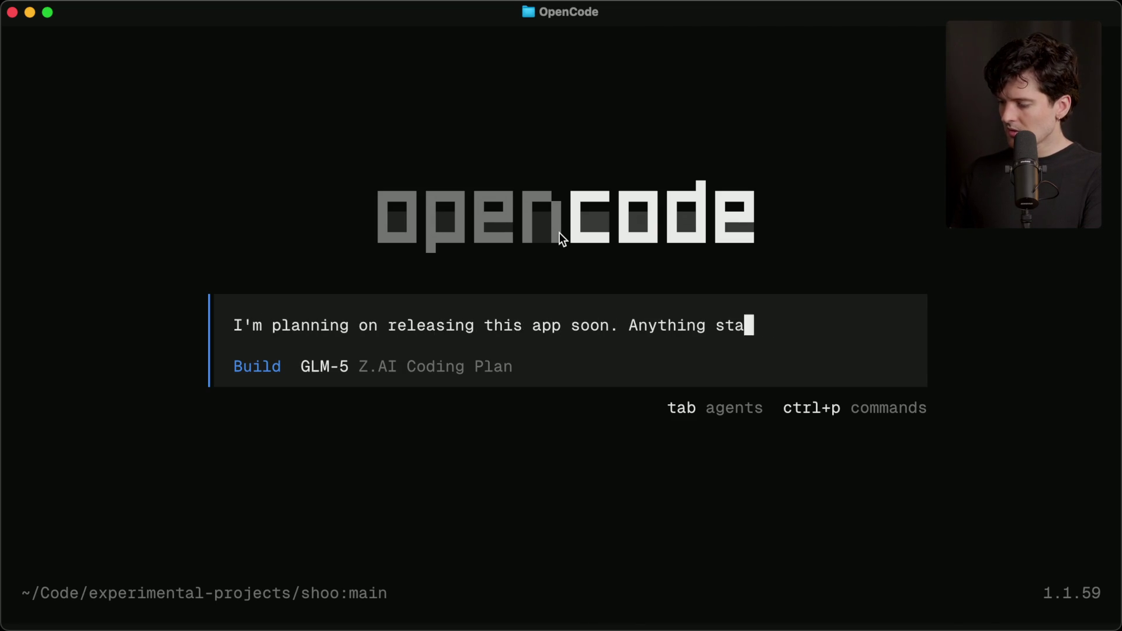
key("BackSpace")
key("BackSpace")
type("t I shoul")
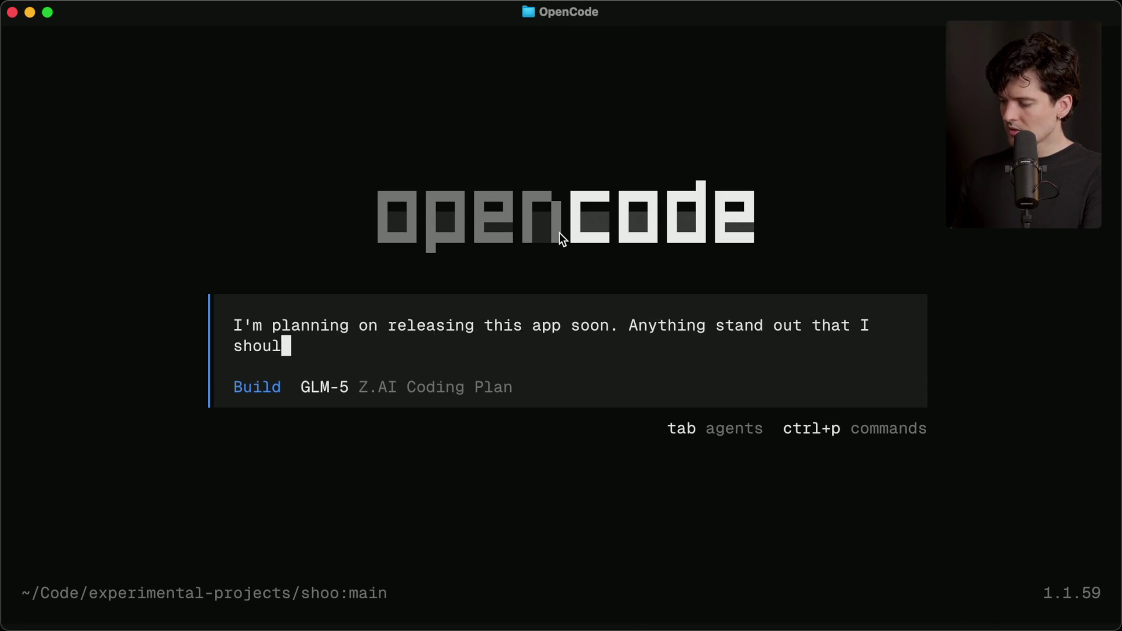
type("d address before we launch")
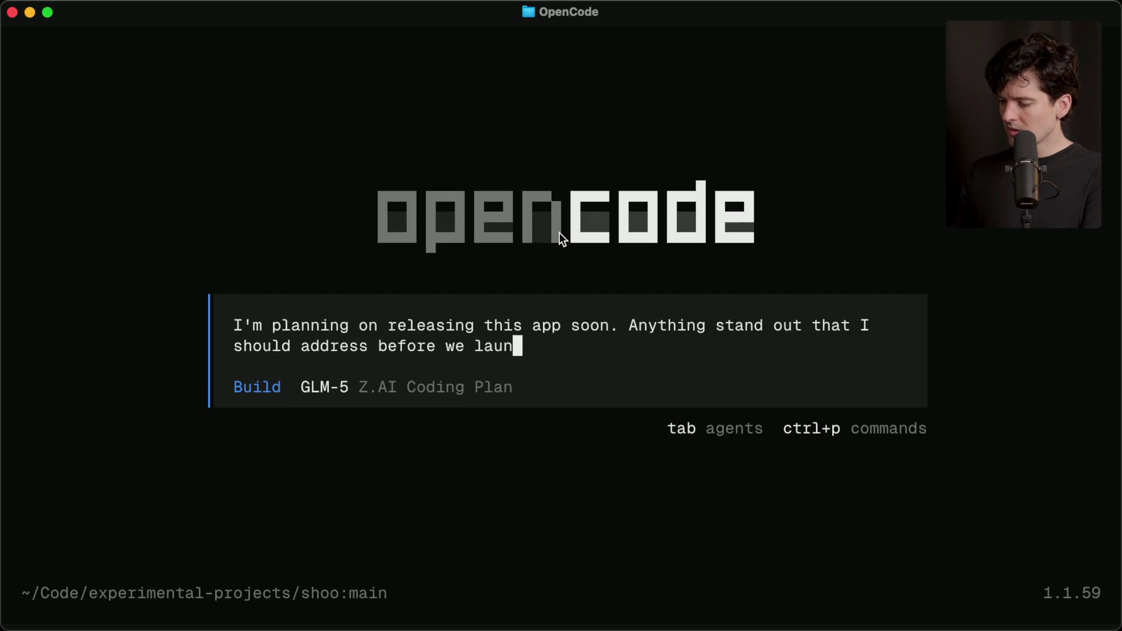
key("Return")
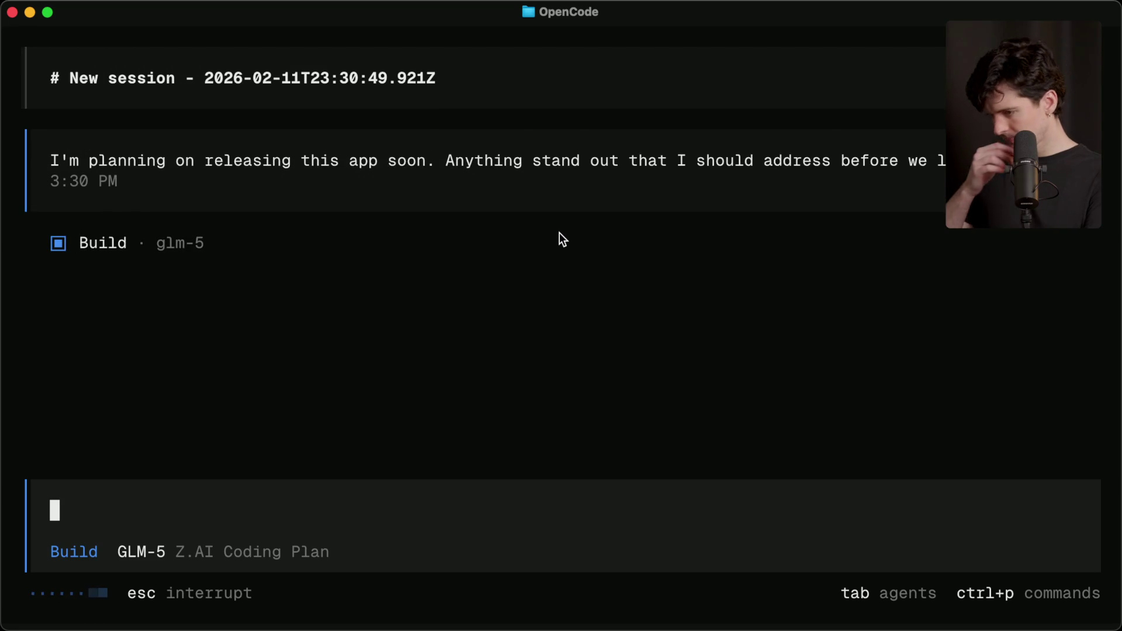
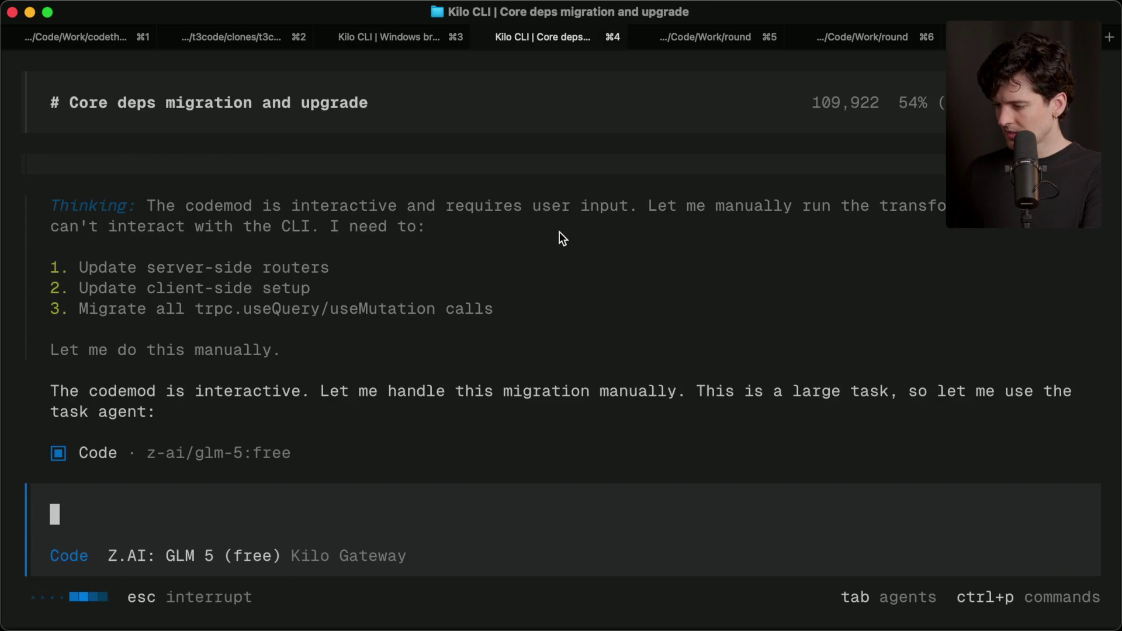
Step: Glance at Kilo CLI tabs 5 and 4, then switch to the OpenCode readiness-checks window
key("super+5")
key("super+4")
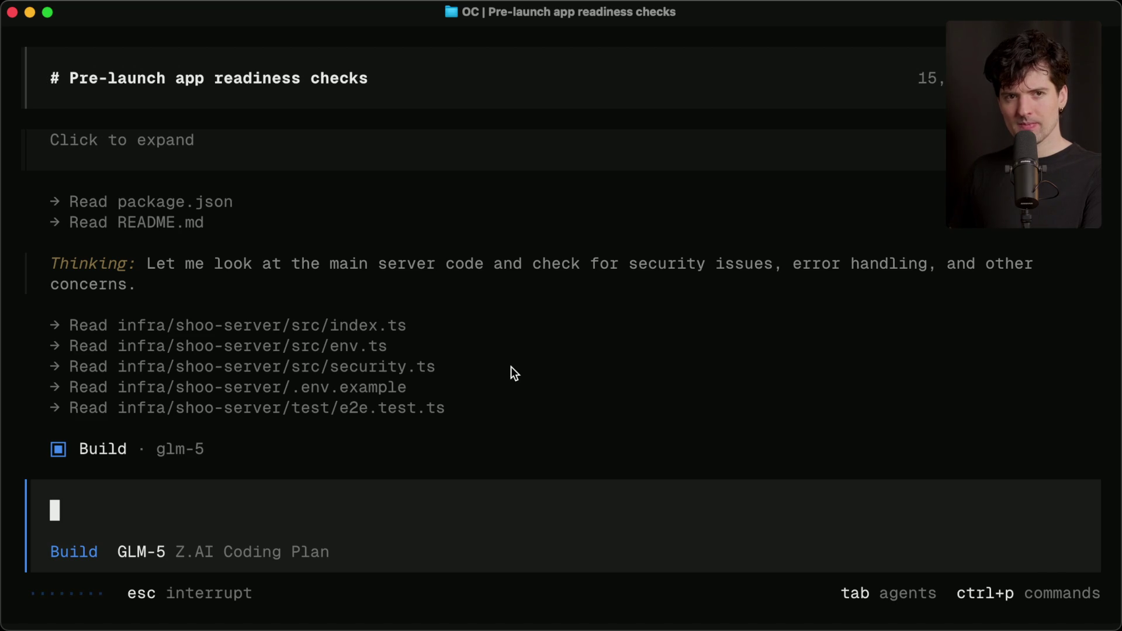
key("super+Tab")
key("super+Tab")
Step: In a new tab, go to ~/Code/benchmarks, list its contents, and open it in VS Code
key("super+t")
type("cd ..")
key("Return")
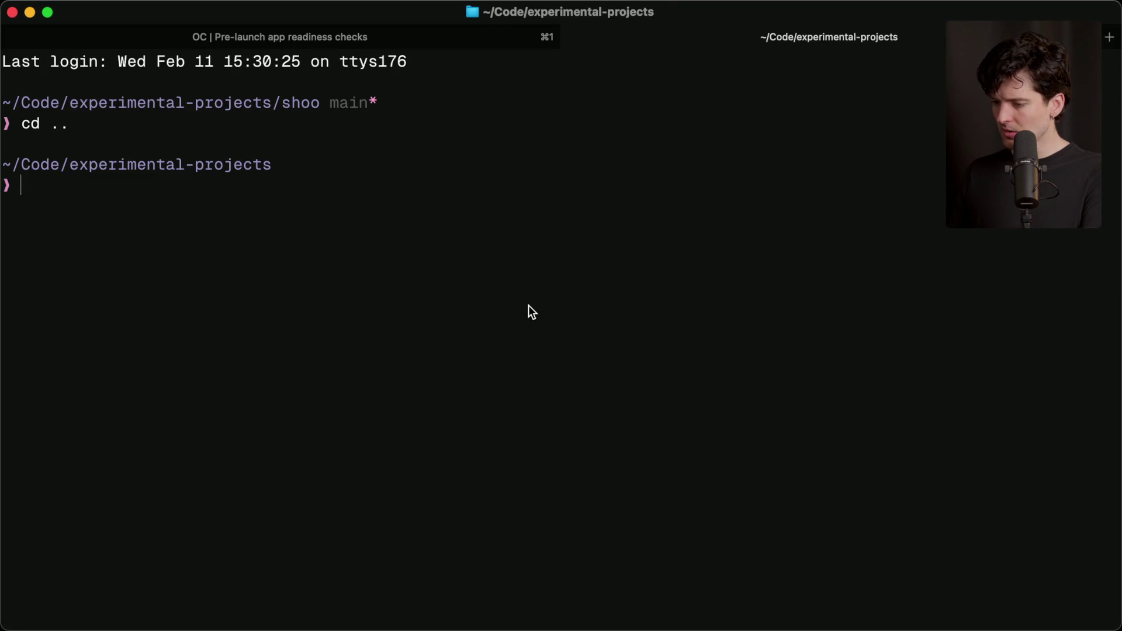
key("Return")
type("cd")
key("Tab")
type("bench")
key("Tab")
key("Return")
type("ls")
key("Return")
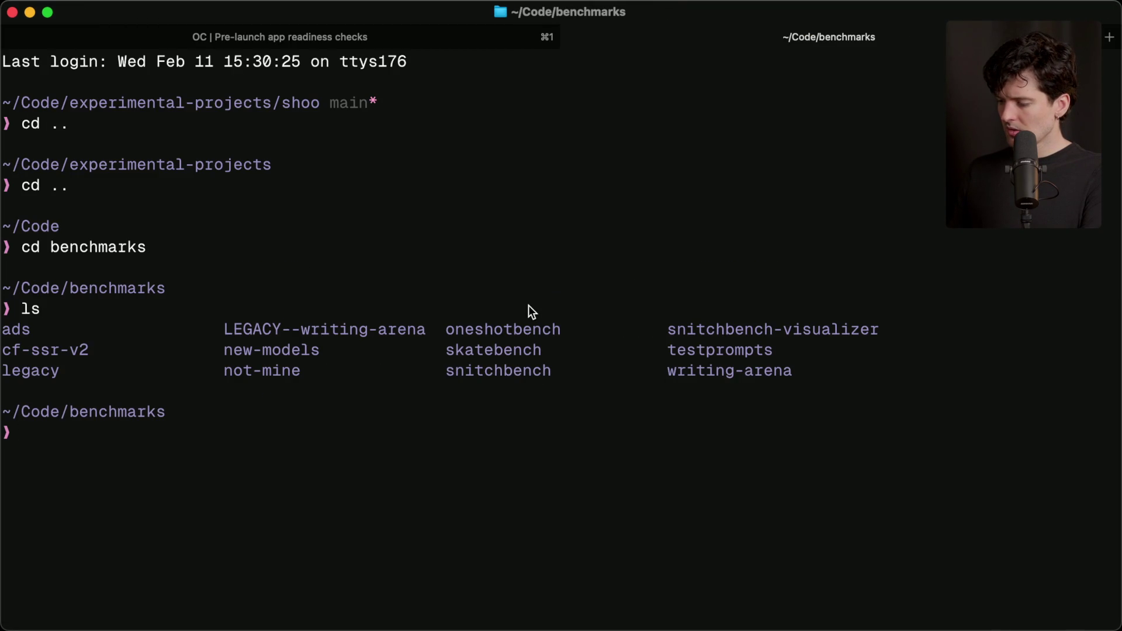
type("e .")
key("Return")
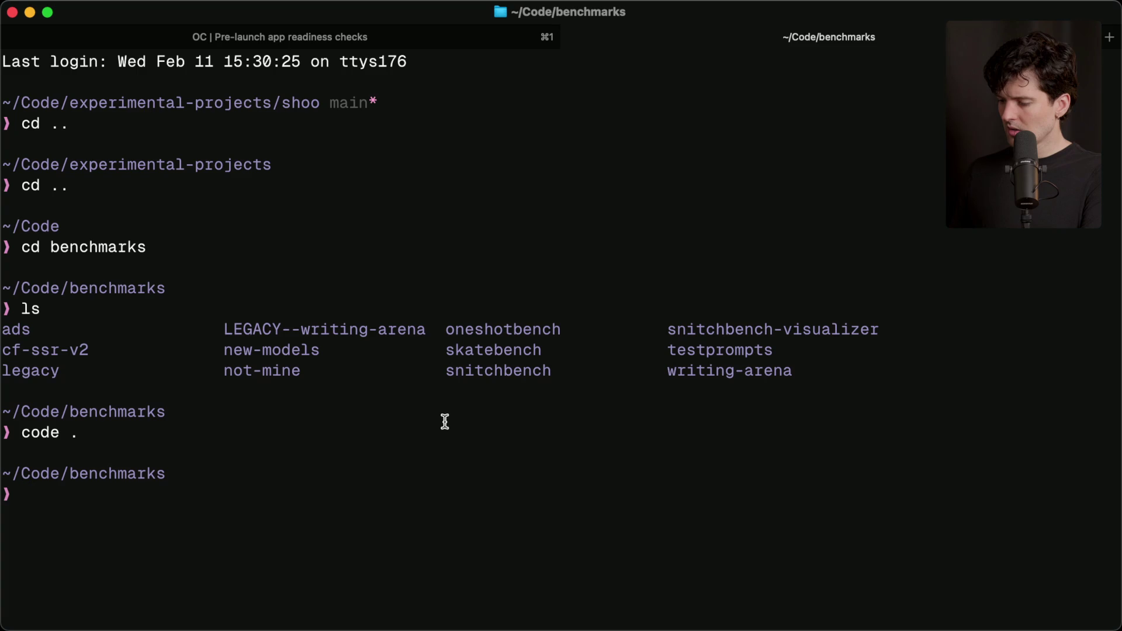
type("cd new")
Step: Inside new-models, create the glm-5 folder and move into it
key("Tab")
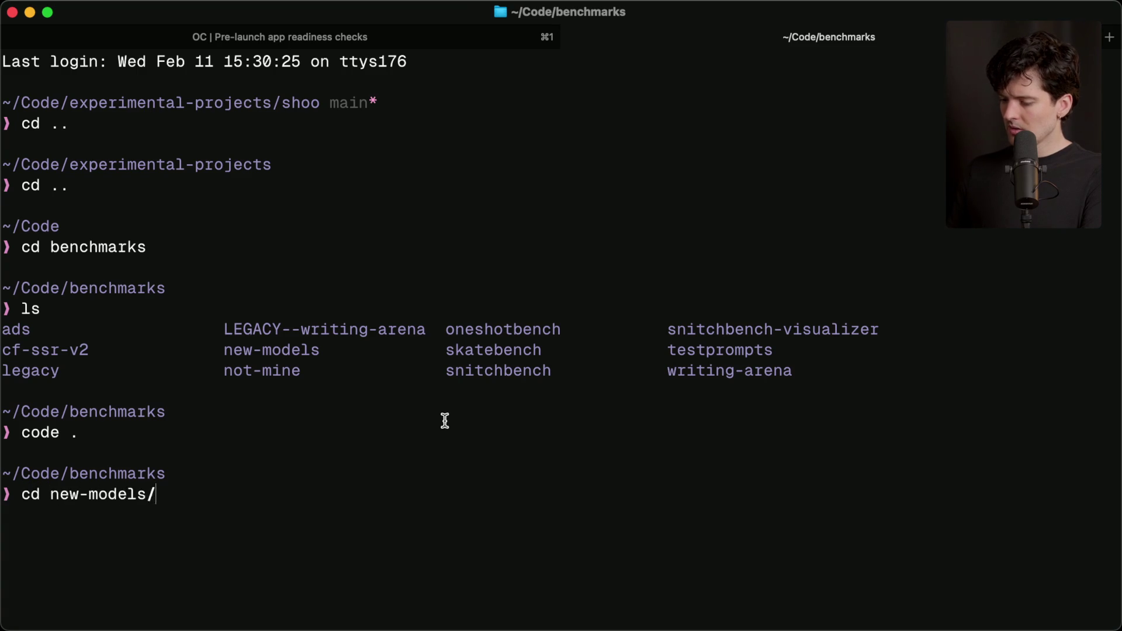
key("Return")
type("ls")
key("Return")
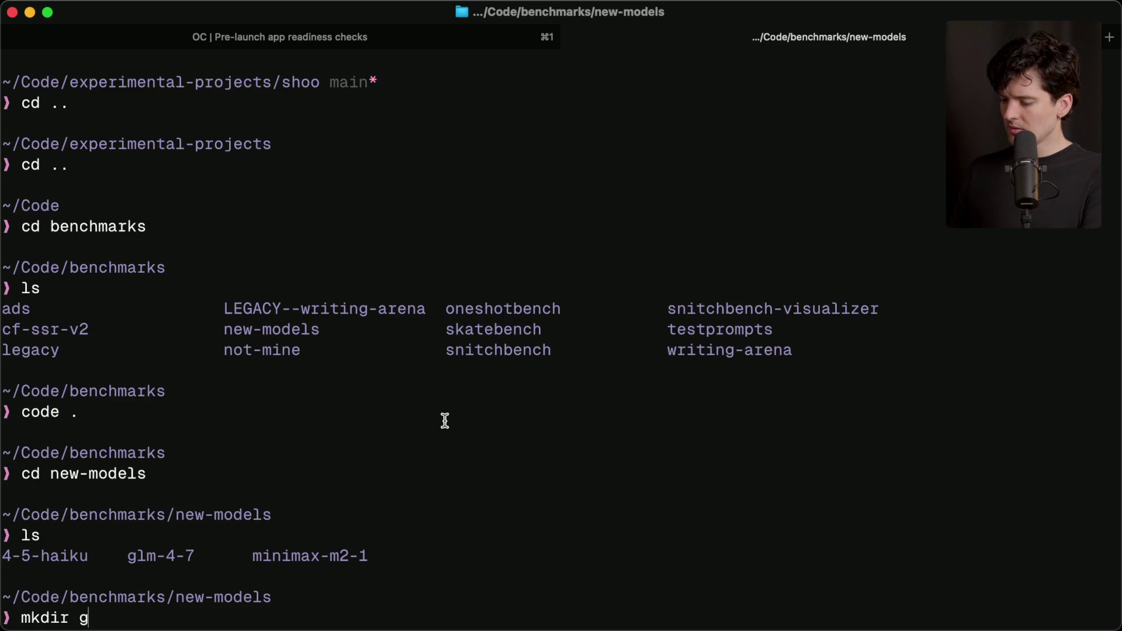
type("5")
key("Return")
type("d glm-5")
key("Tab")
key("Return")
Step: Create and enter the image-studio folder, then launch opencode there
type("mkdir image-studio")
key("Return")
type("e")
key("Tab")
key("Return")
type("opencode")
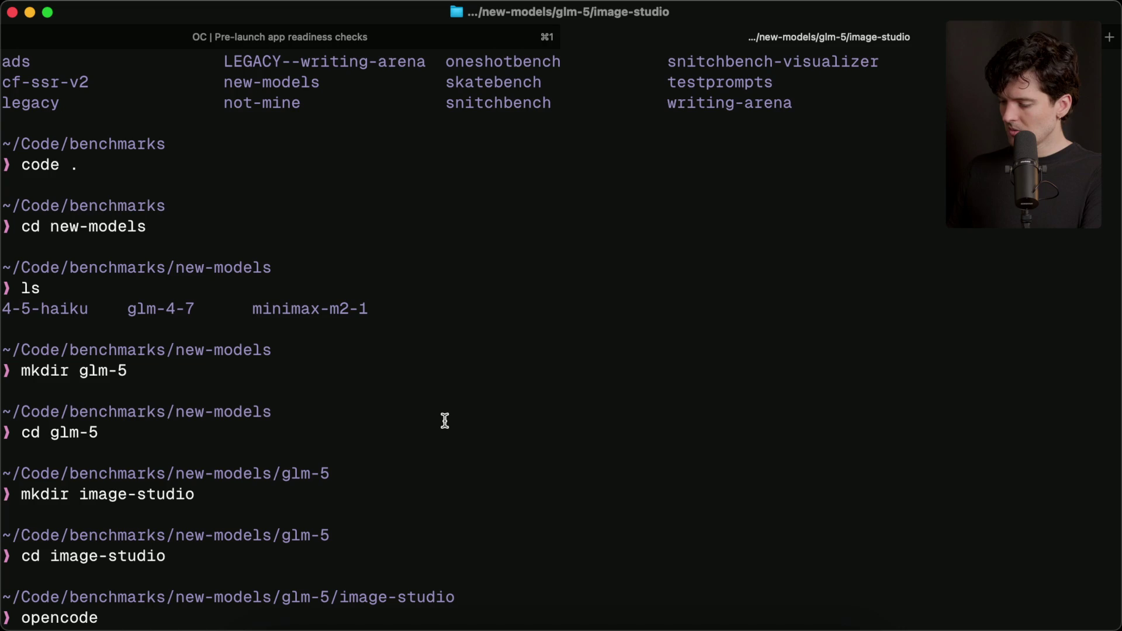
key("Return")
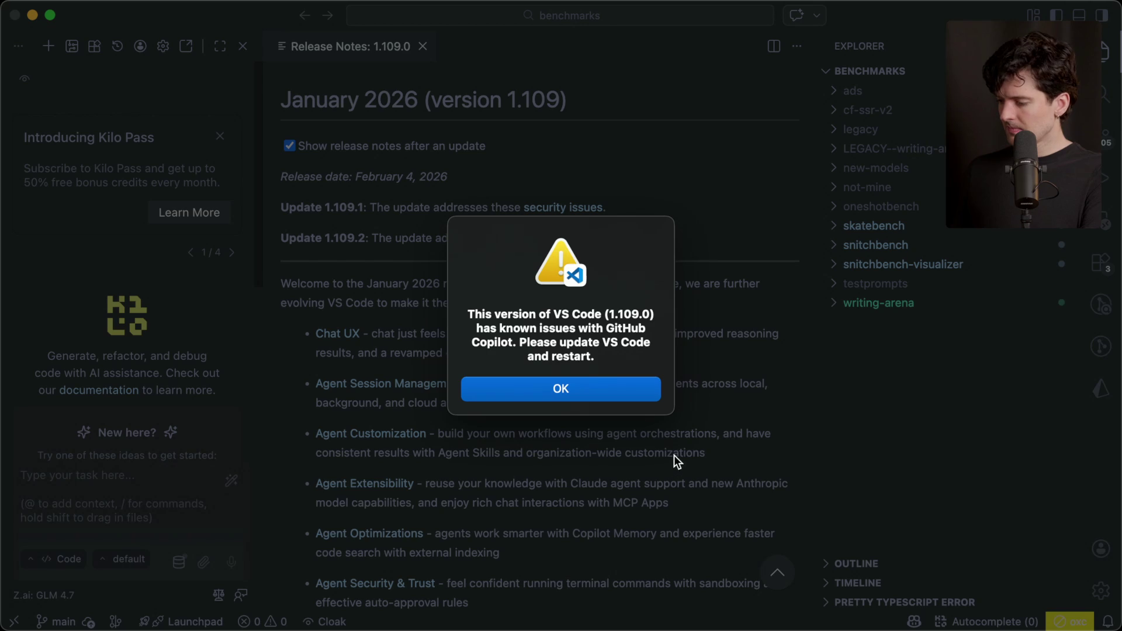
Step: Dismiss the Copilot warning, collapse the Kilo panel and close Release Notes in VS Code
left_click(581, 389)
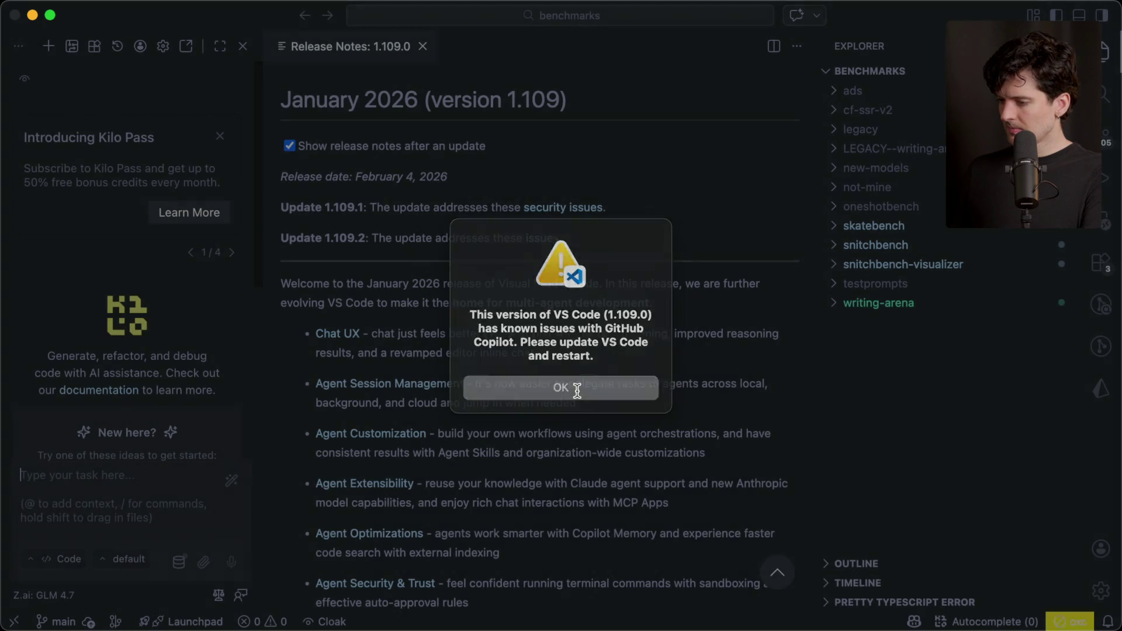
left_click(247, 48)
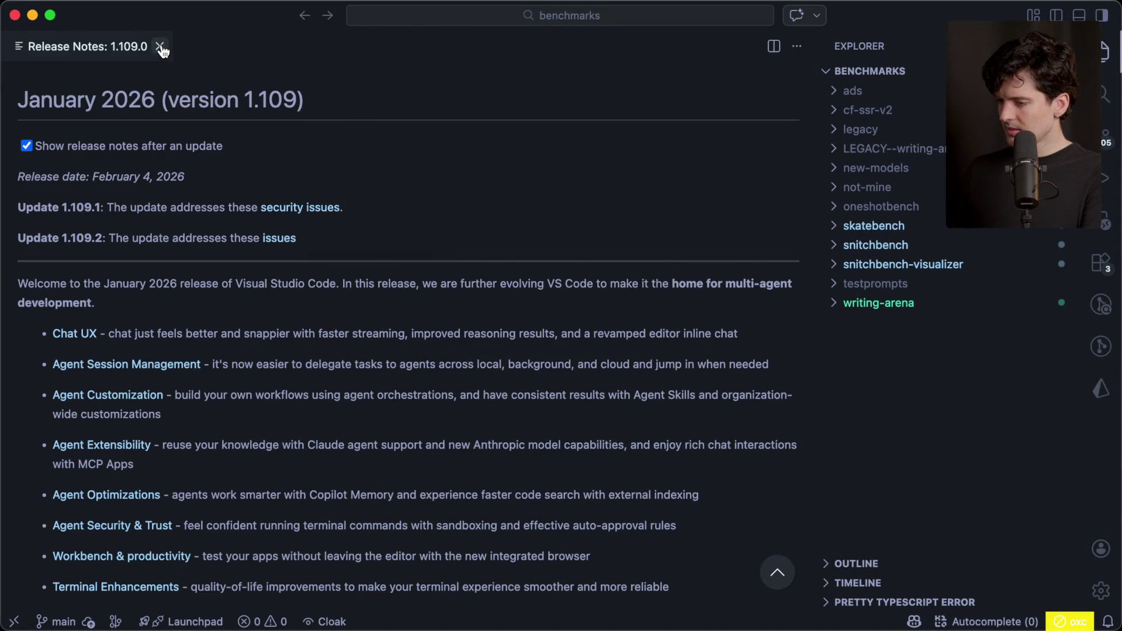
left_click(159, 47)
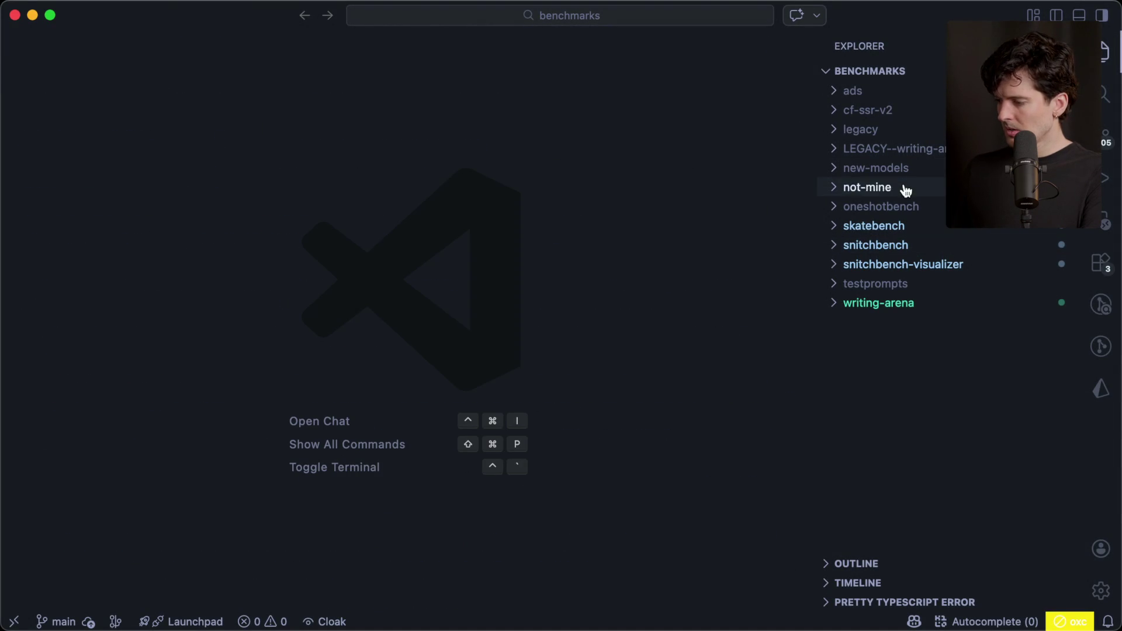
Step: Open testprompts/image-studio-bench.md and copy all of its text
left_click(892, 285)
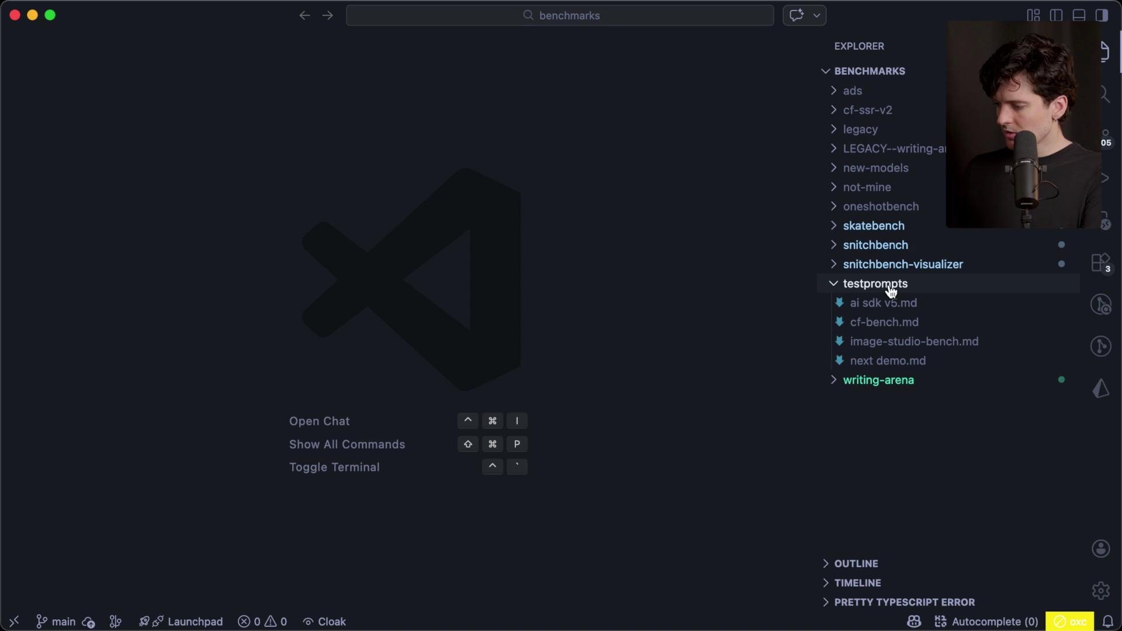
left_click(917, 344)
key("super+a")
key("super+Tab")
Step: Submit the pasted prompt plus Vite/Bun/Tailwind/React/TypeScript setup, five renditions at /1, /2, /3, and frontend-design-skill instructions
key("super+v")
type("Init")
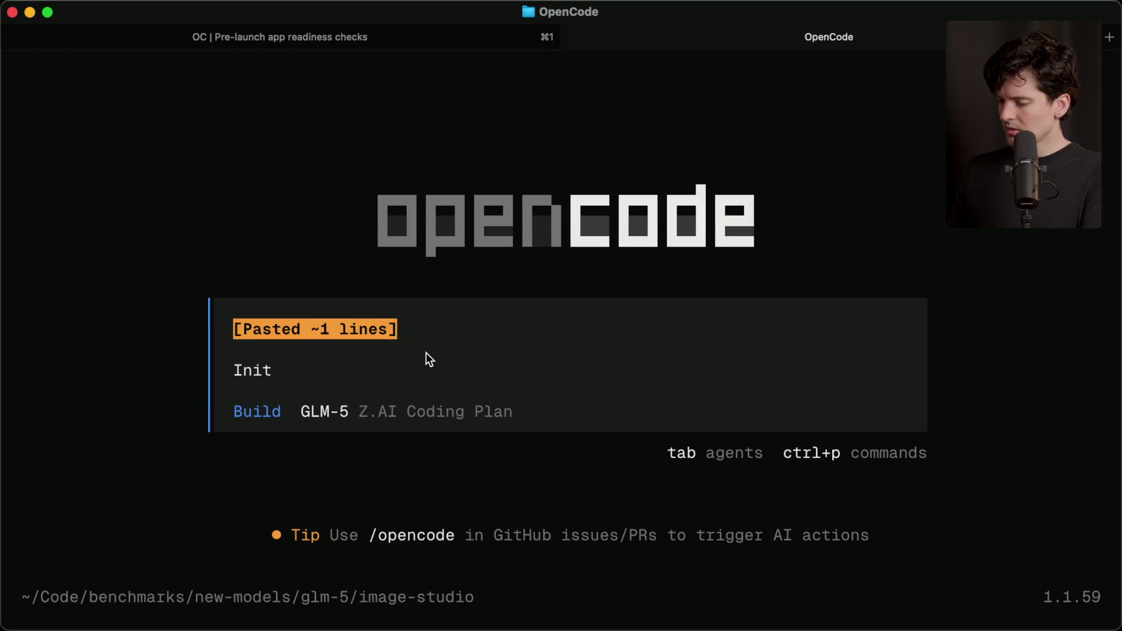
type("ialize it with")
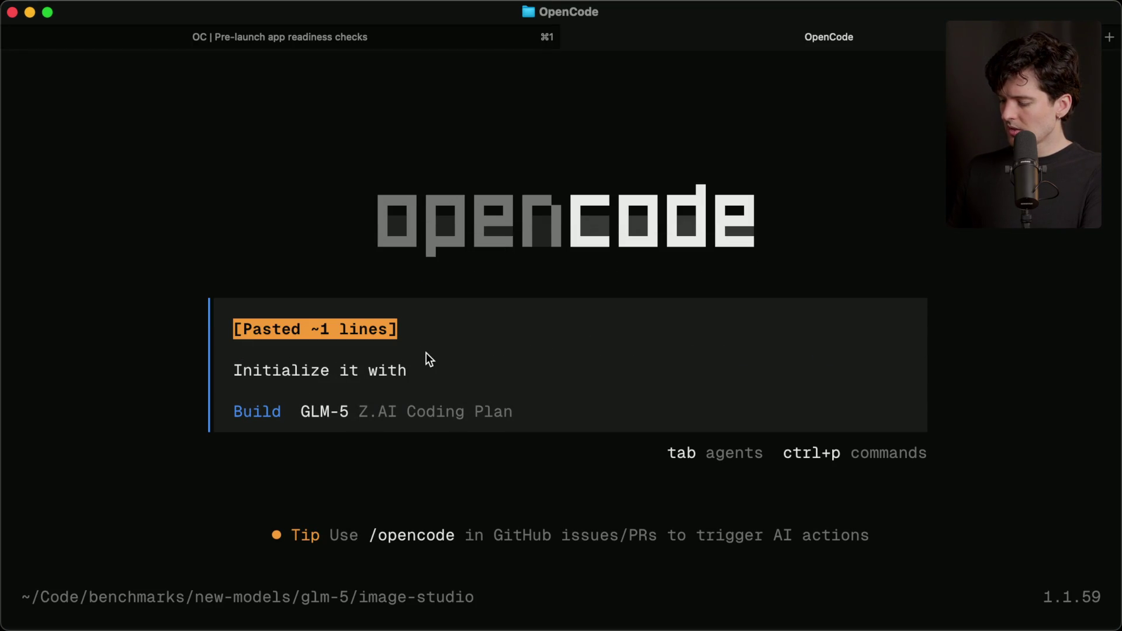
type(" vite, bun,")
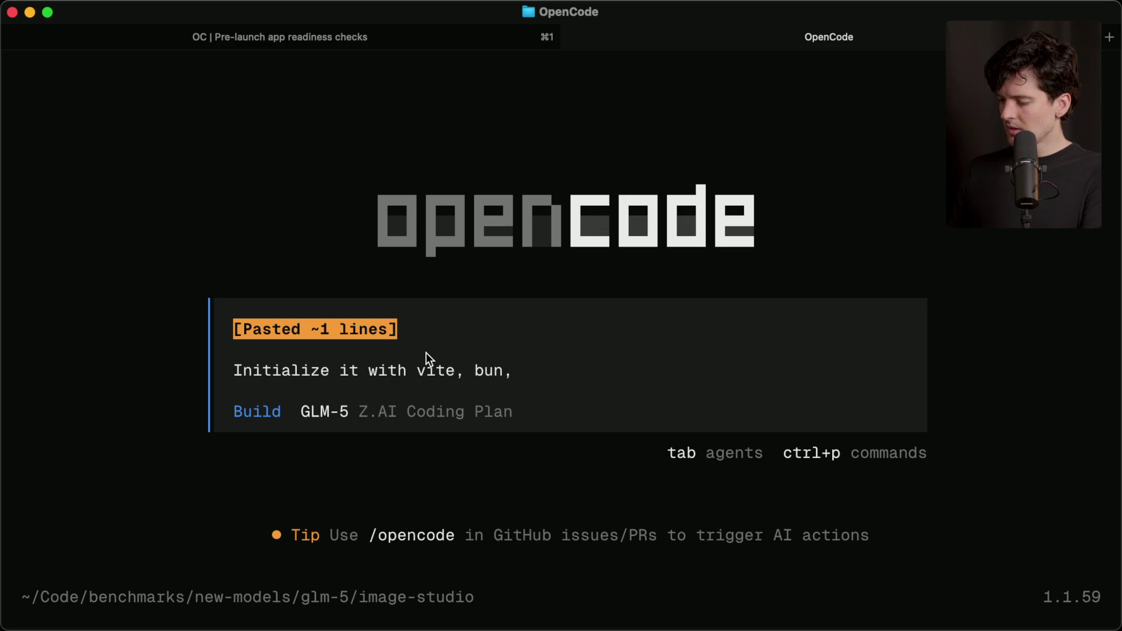
type(" tailwind, react")
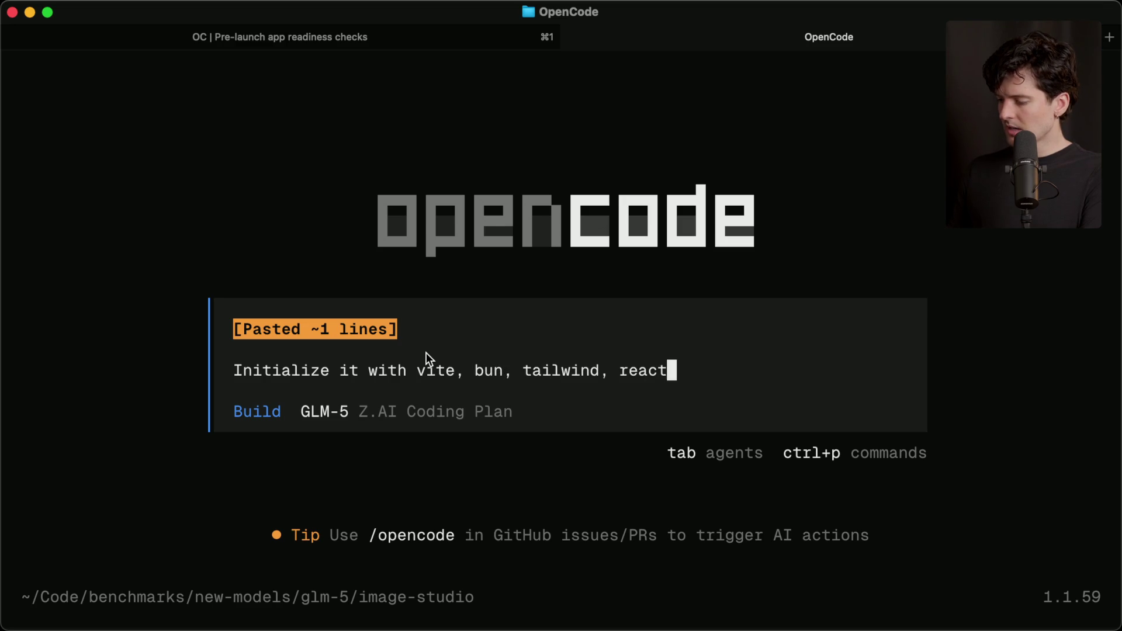
type(" and typescript. ")
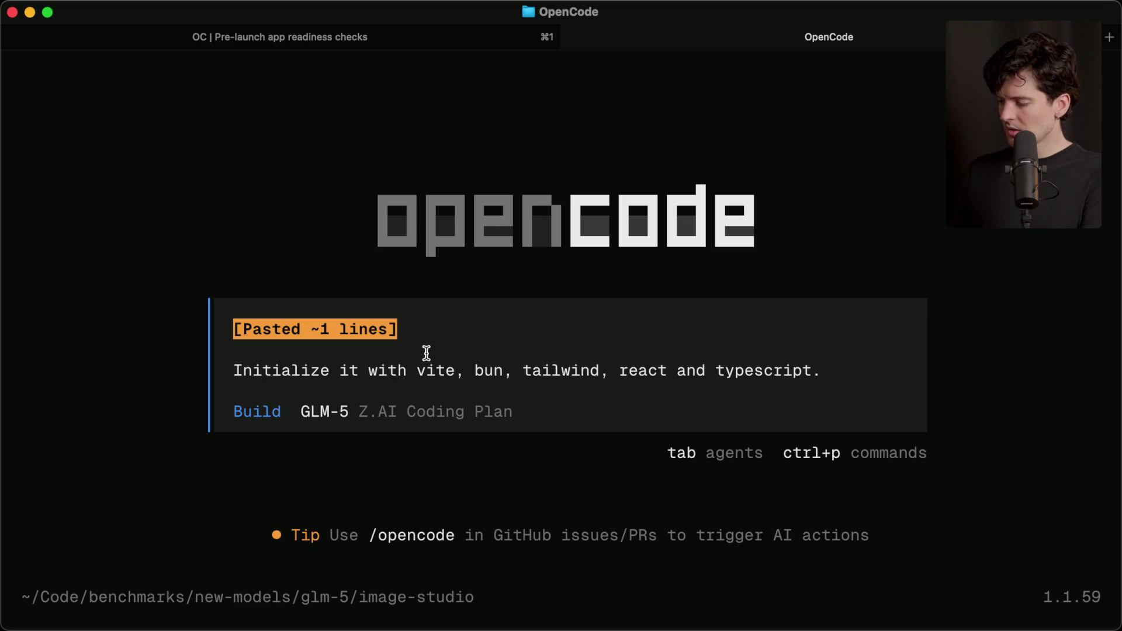
type("Make 5 rendi")
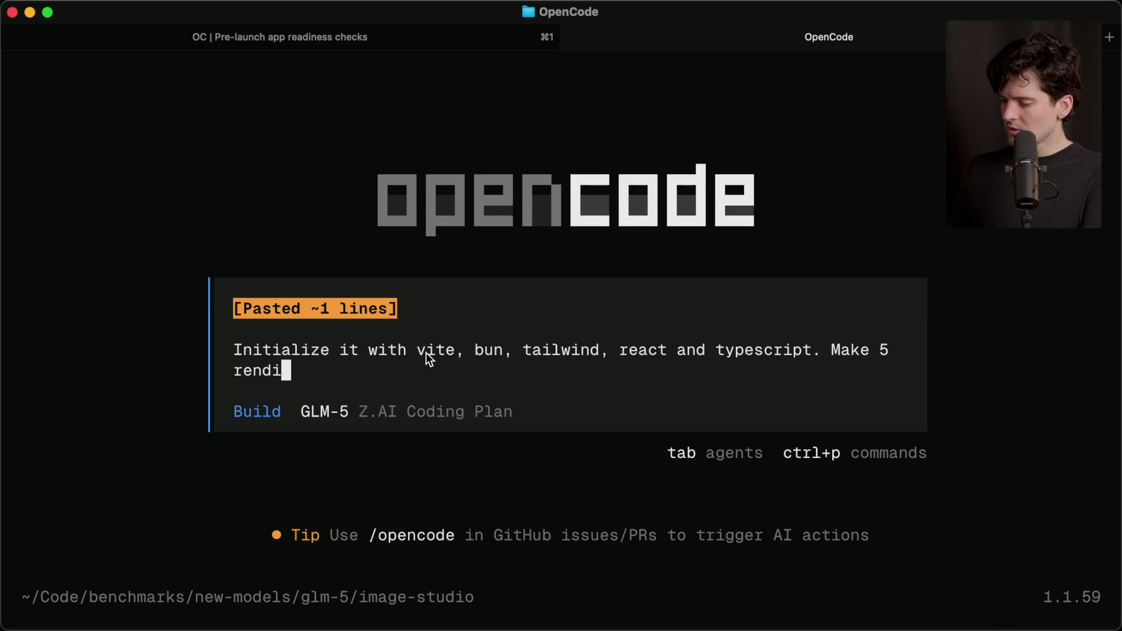
type("tions of the homepage, put the")
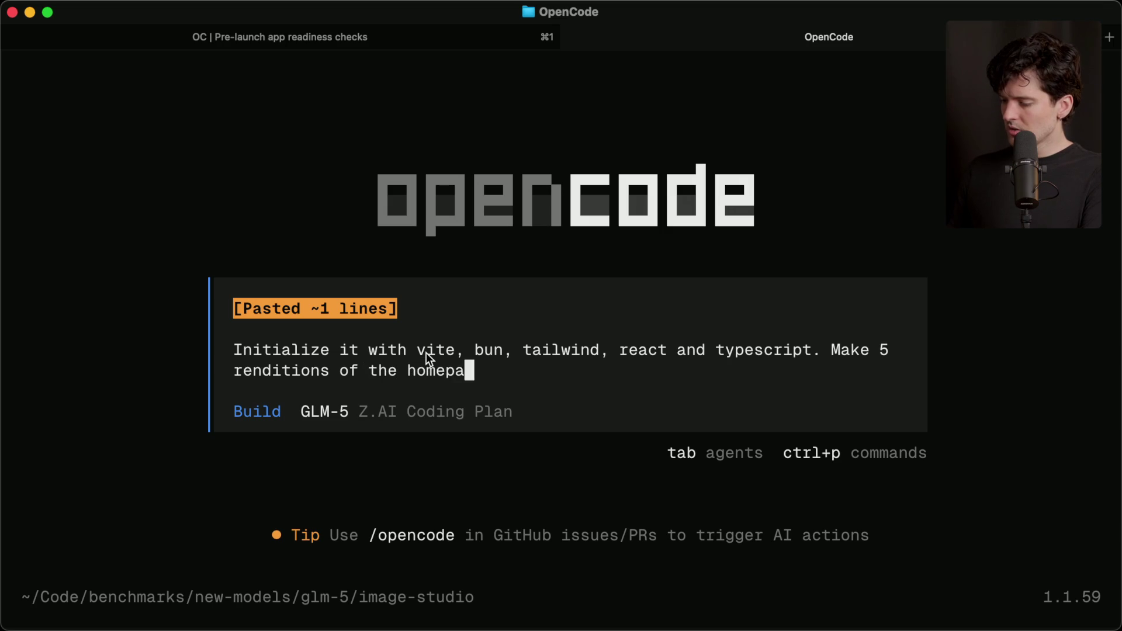
type("m at /1, /2 ,")
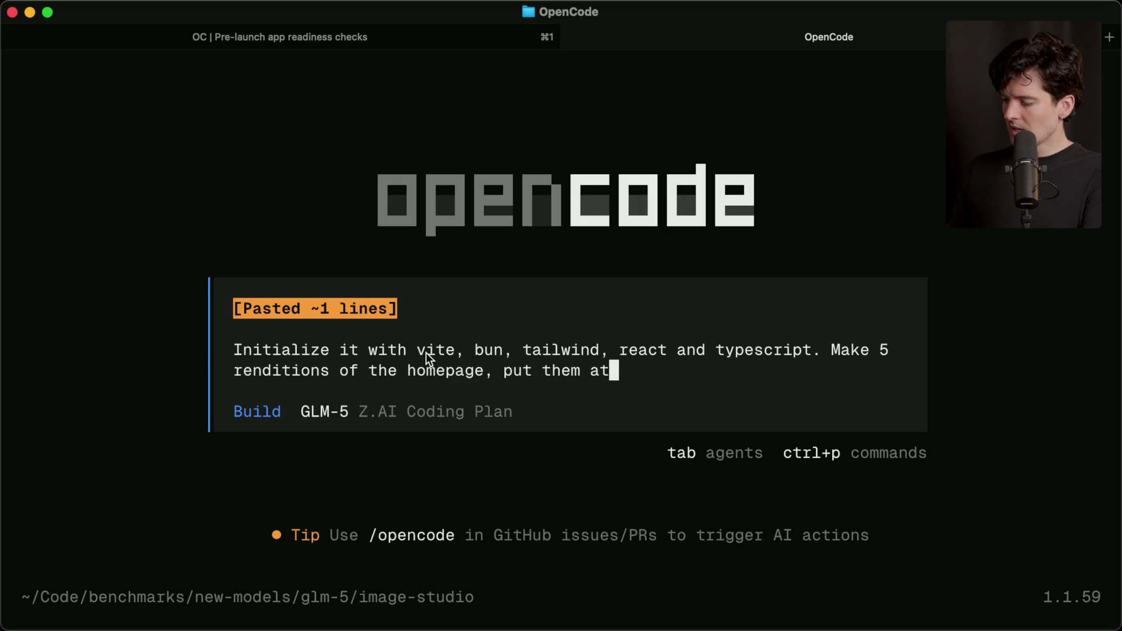
key("BackSpace")
key("BackSpace")
type(", /3 etc")
key("shift+Return")
key("shift+Return")
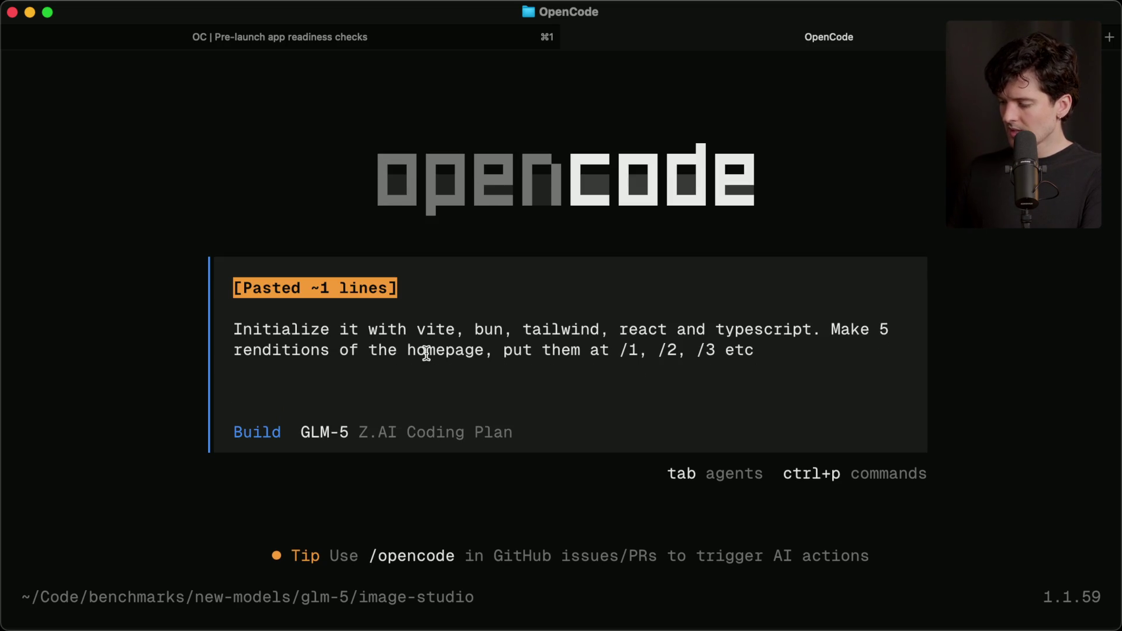
type("Use your fronte")
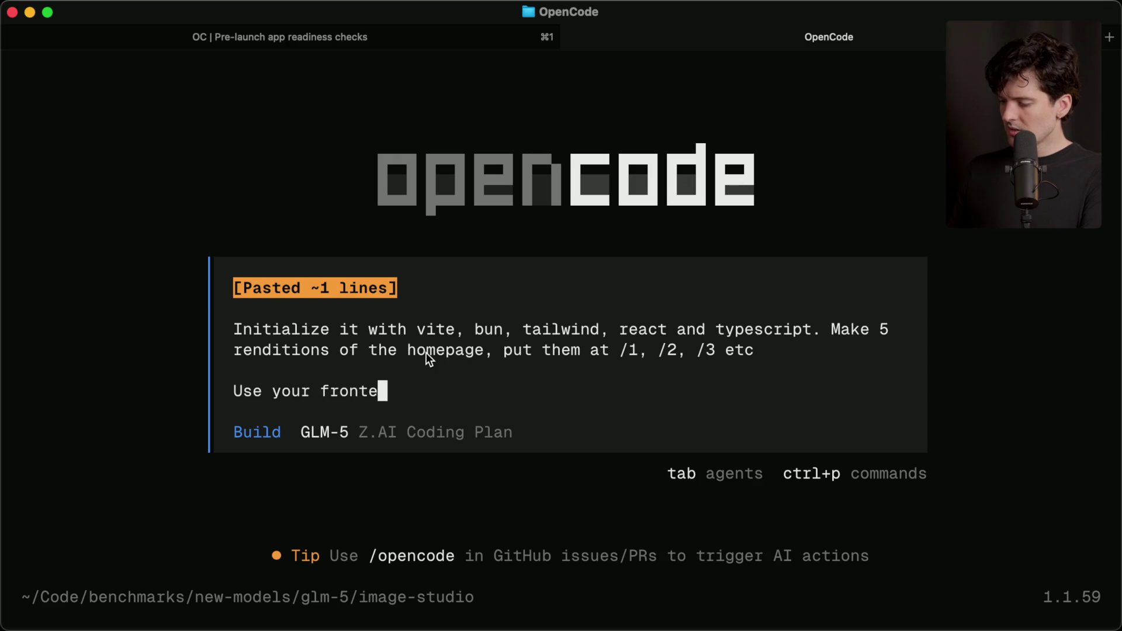
type("nd design skill to m")
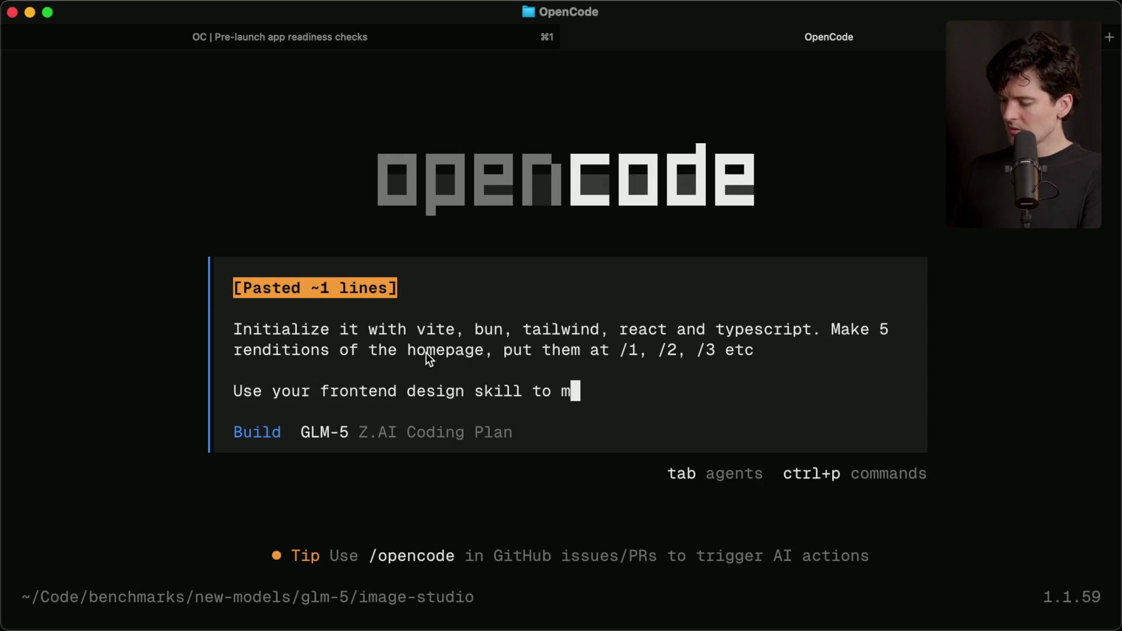
type("ake them look awesome")
key("Return")
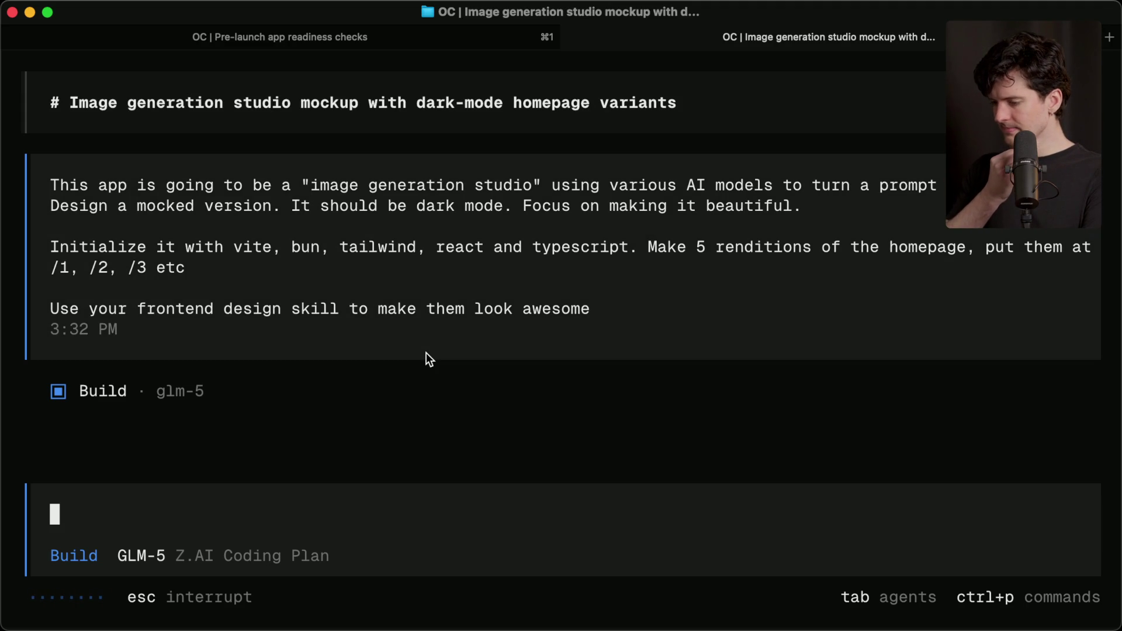
Step: Check the readiness and image-studio sessions, then return to Kilo CLI's core deps migration tab
key("super+1")
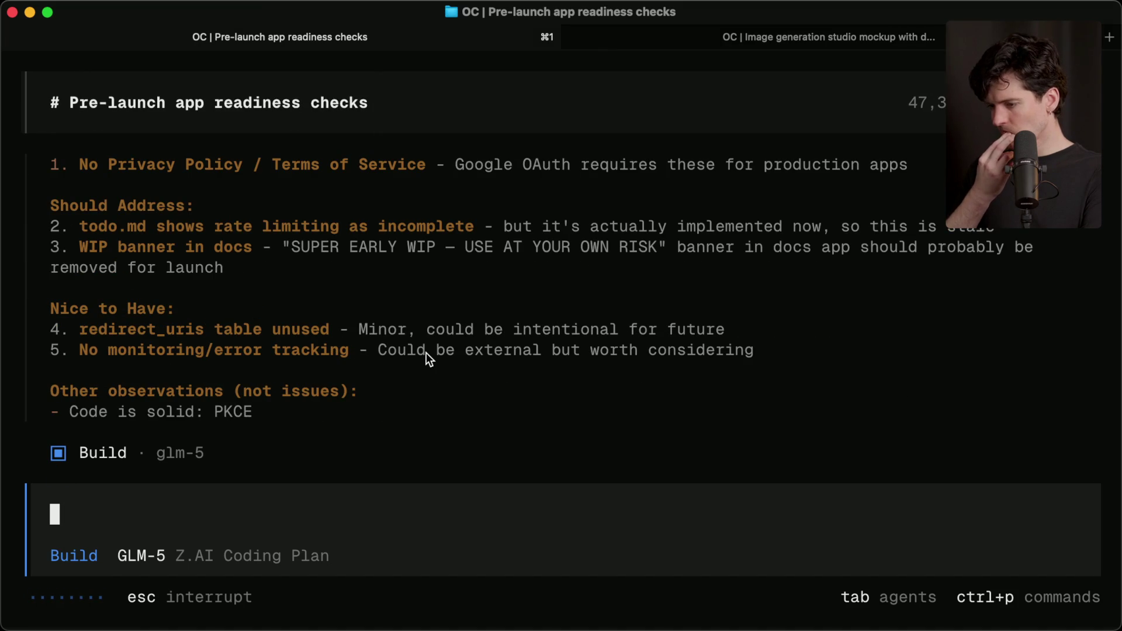
key("super+2")
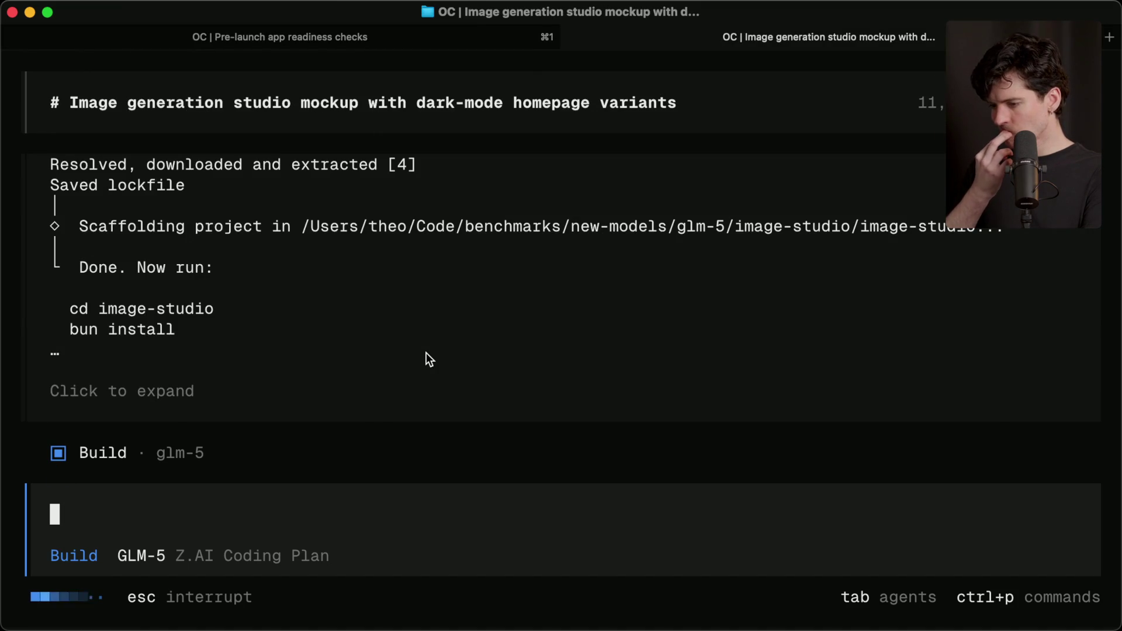
key("super+1")
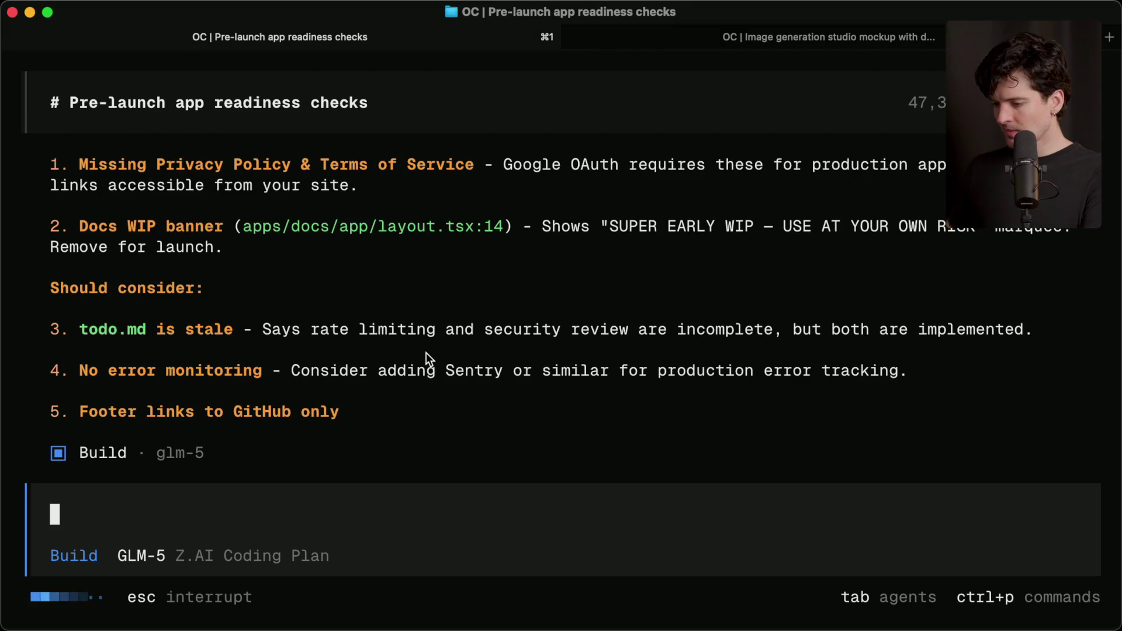
key("super+2")
key("super+Tab")
key("super+Tab")
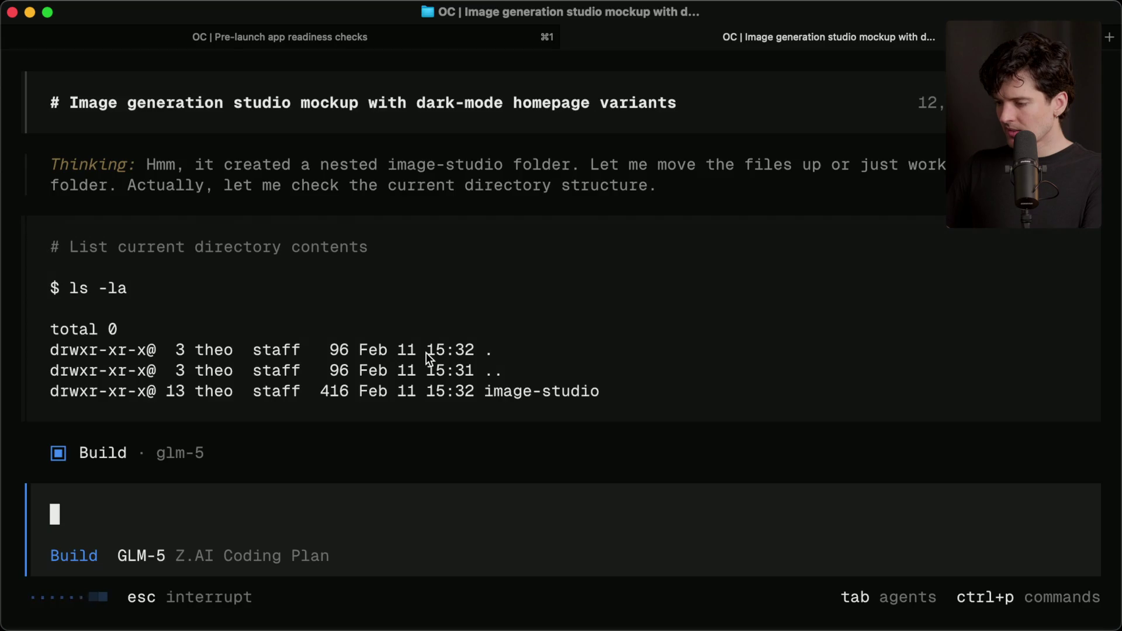
key("super+grave")
key("super+4")
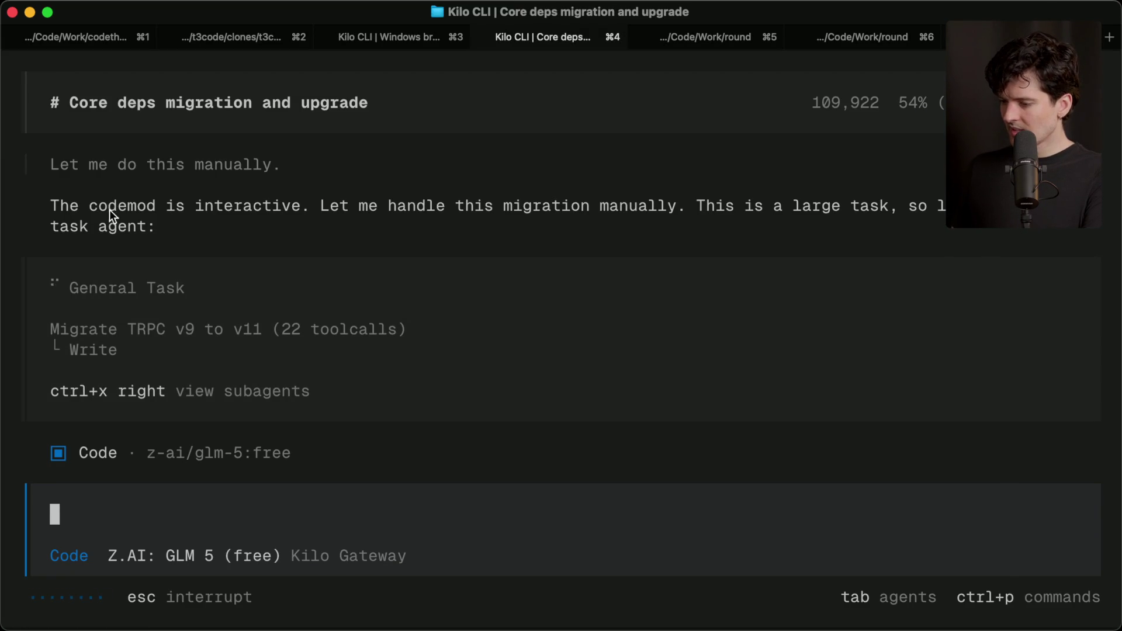
Step: Open the 'Migrate TRPC v9 to v11' subagent session and scroll through its progress
left_click(110, 346)
scroll(233, 374, "up", 20)
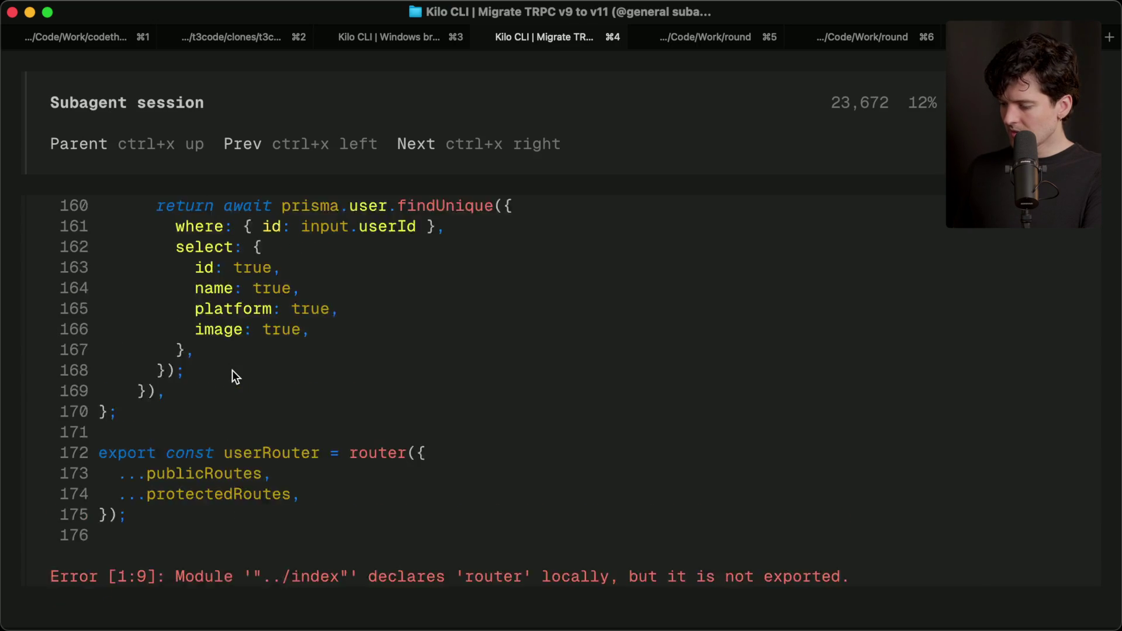
scroll(232, 374, "up", 5)
scroll(233, 374, "down", 20)
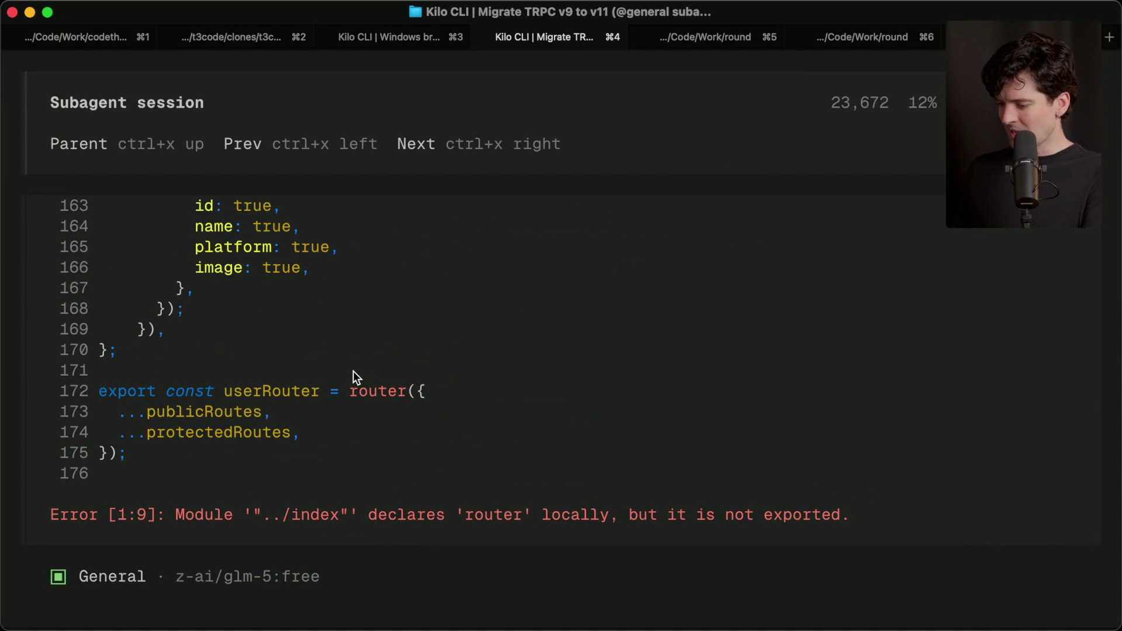
scroll(426, 465, "up", 5)
scroll(427, 465, "down", 6)
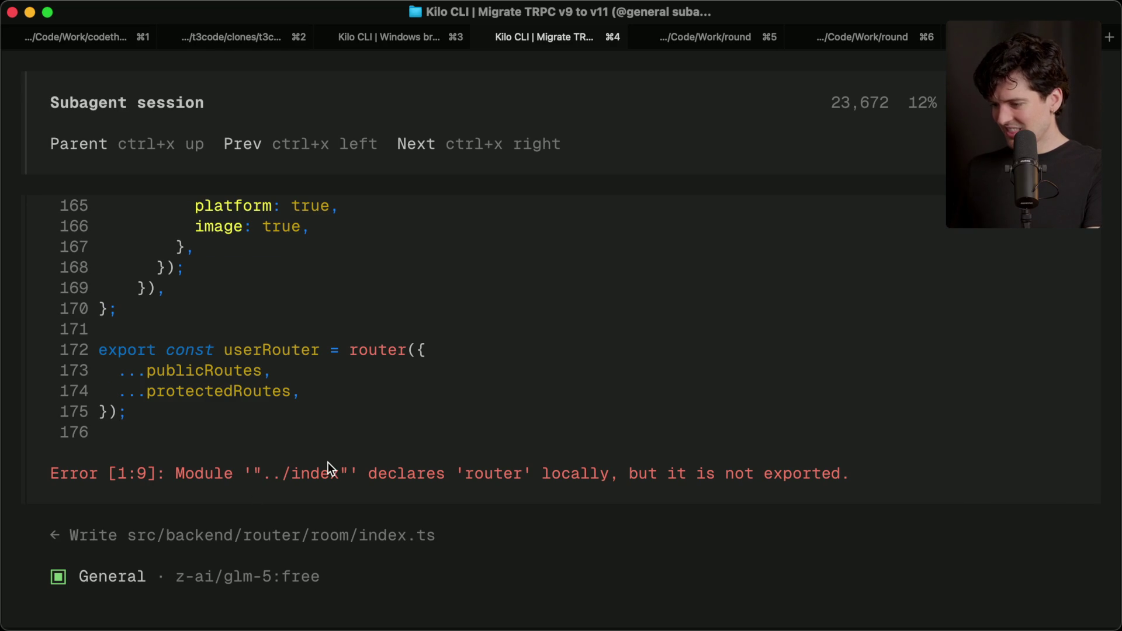
Step: Go back to the parent Core deps migration session, press Esc once, and shrink the font size
key("ctrl+x")
key("Up")
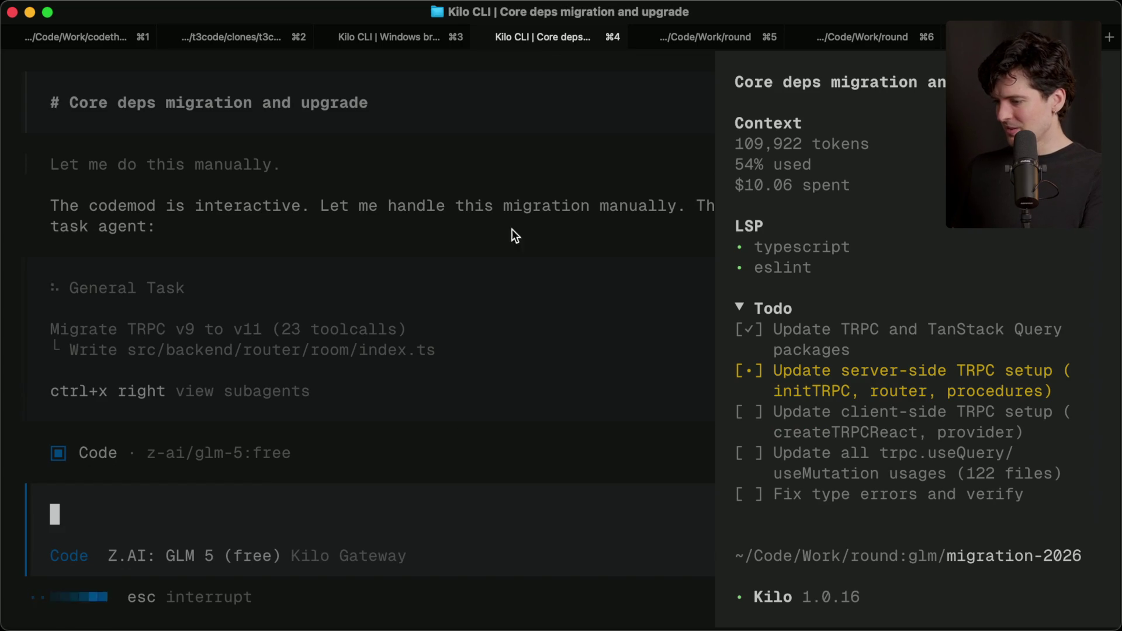
key("Escape")
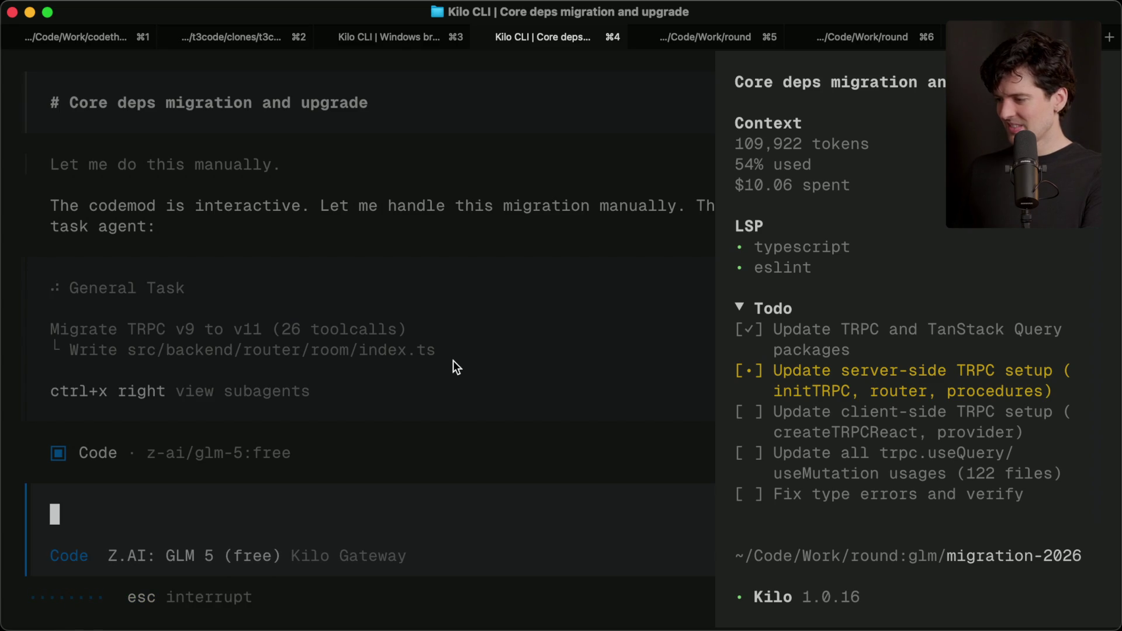
key("super+minus")
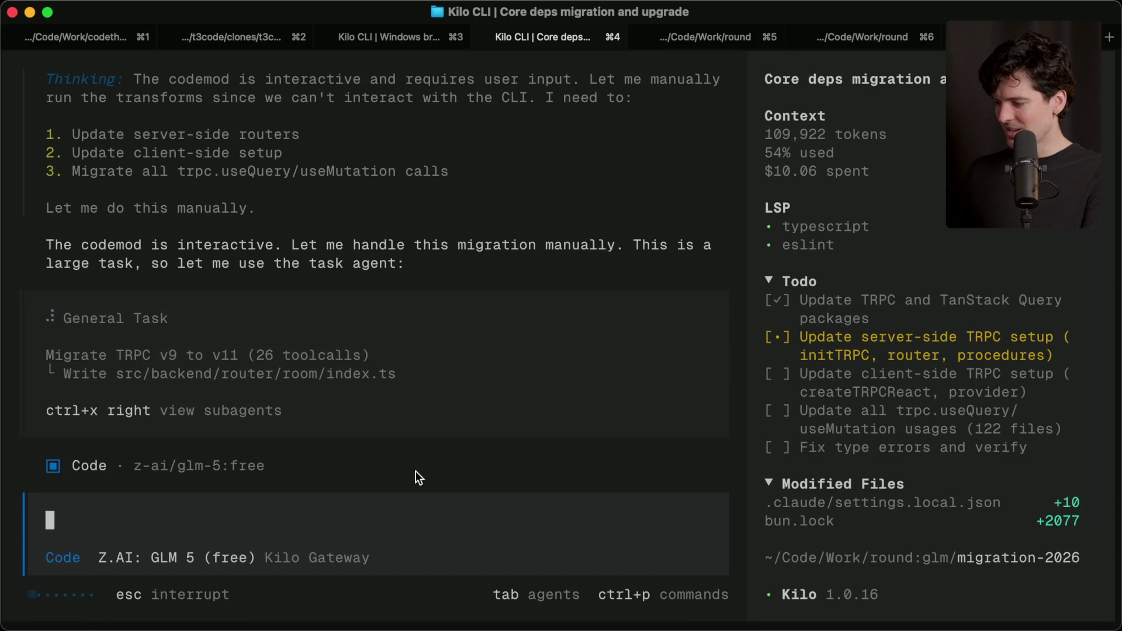
key("super+grave")
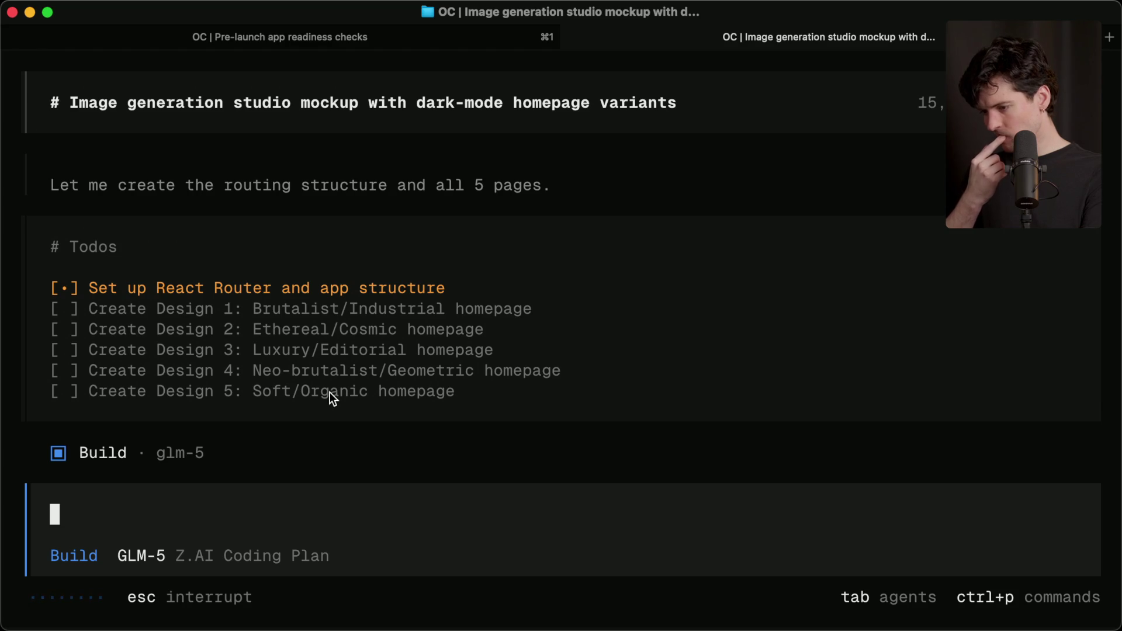
Step: Scroll through the pre-launch app readiness review in the first terminal tab
key("super+1")
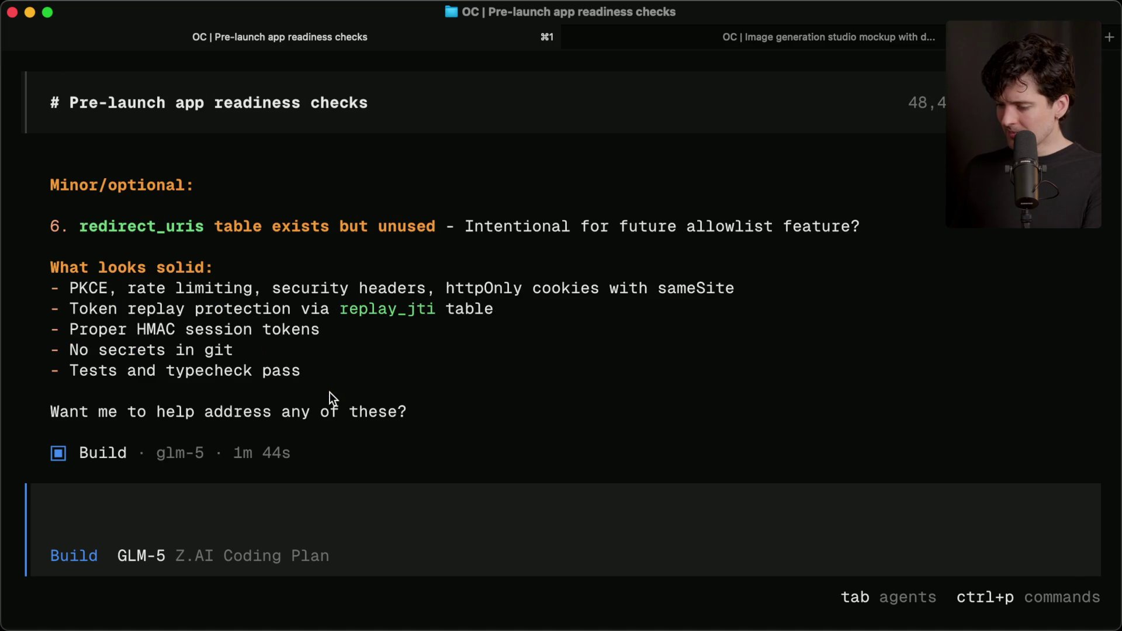
scroll(308, 290, "up", 15)
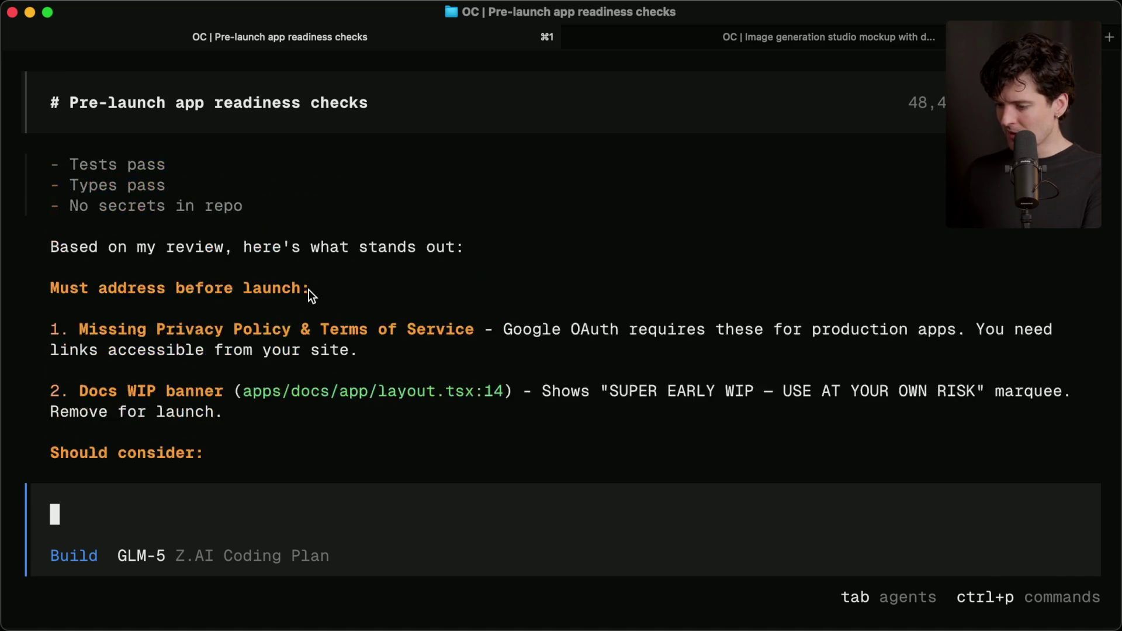
scroll(308, 289, "up", 15)
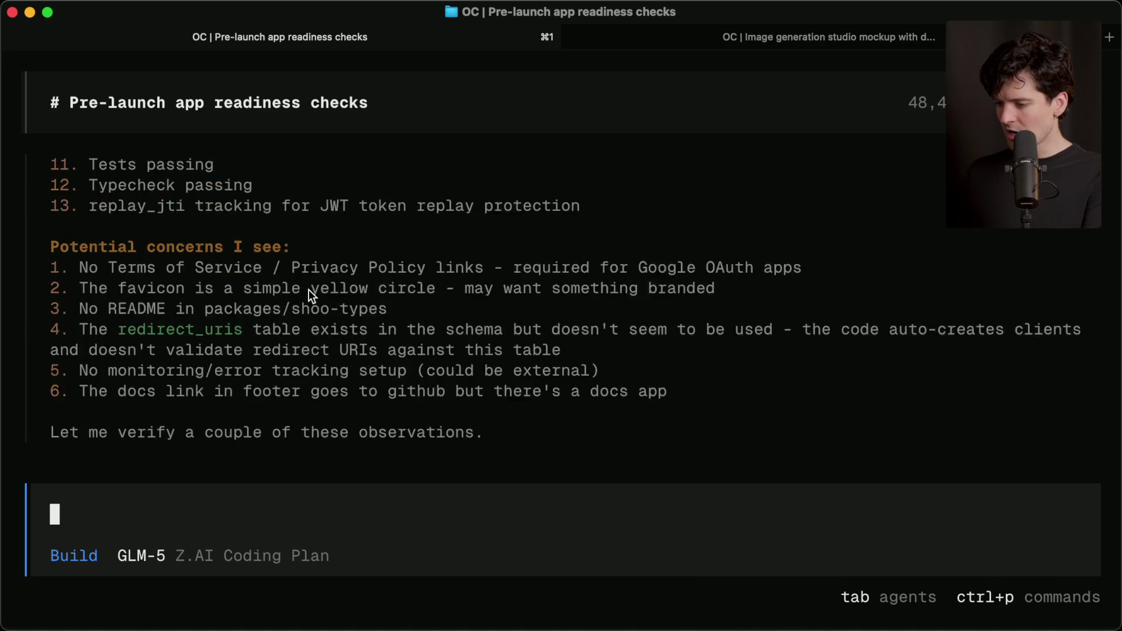
scroll(309, 292, "up", 3)
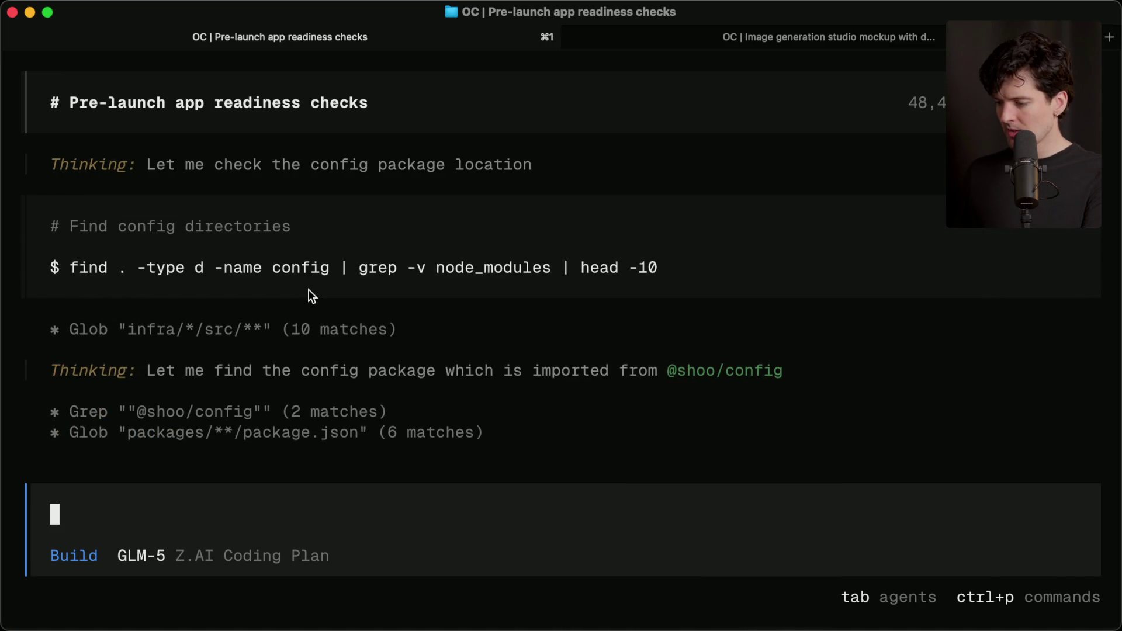
scroll(308, 289, "up", 15)
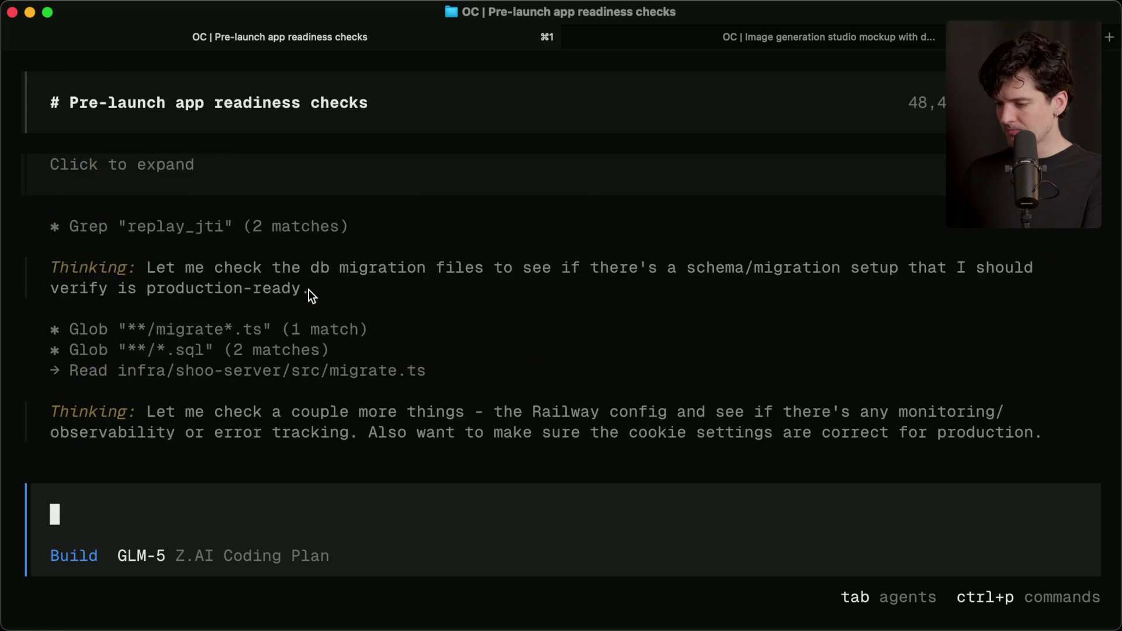
scroll(309, 289, "up", 15)
scroll(308, 289, "up", 5)
scroll(309, 289, "down", 20)
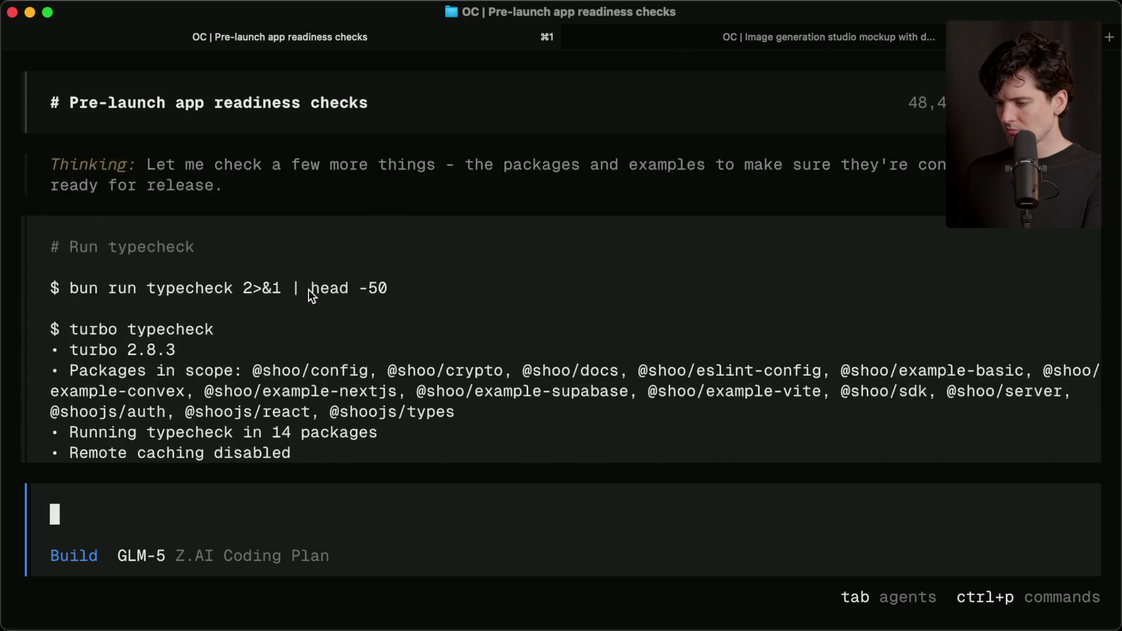
scroll(309, 289, "down", 15)
Step: Glance at Kilo and the image studio session, then cycle windows to the z.ai API Management page
key("super+2")
key("super+grave")
key("super+grave")
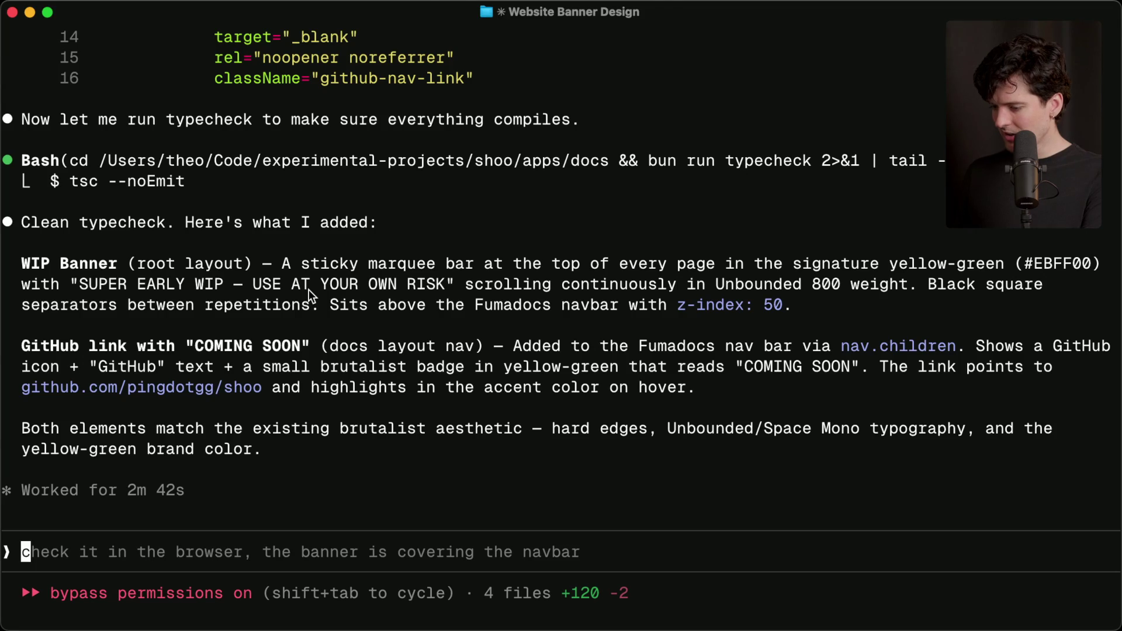
key("super+grave")
scroll(306, 265, "up", 5)
scroll(306, 266, "down", 5)
key("super+Tab")
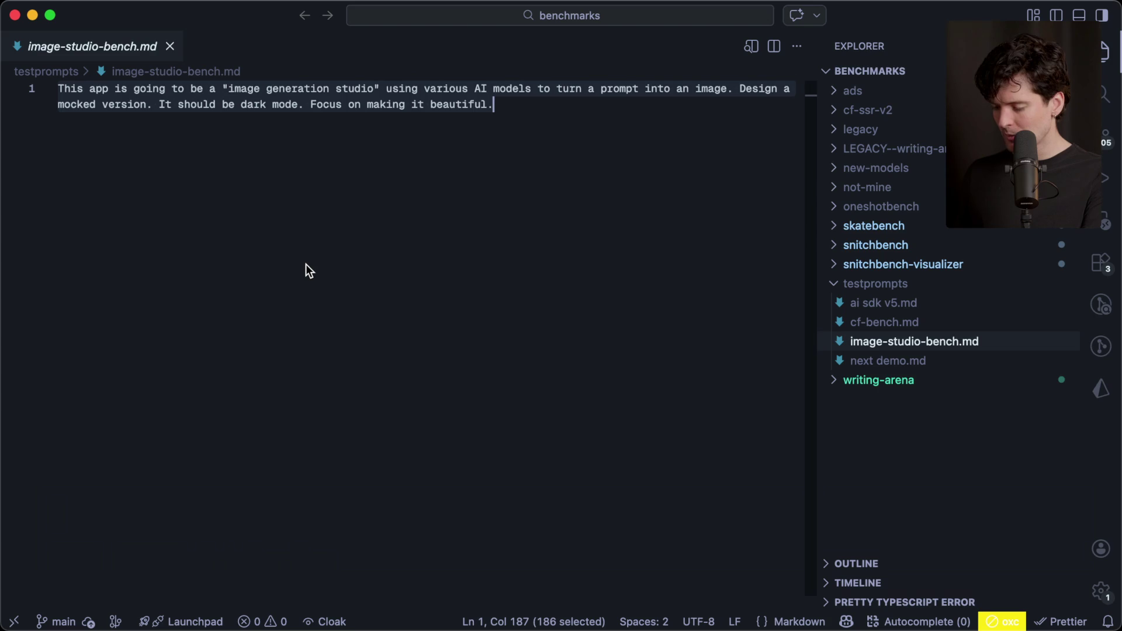
key("super+Tab")
key("super+Tab")
key("super+Tab")
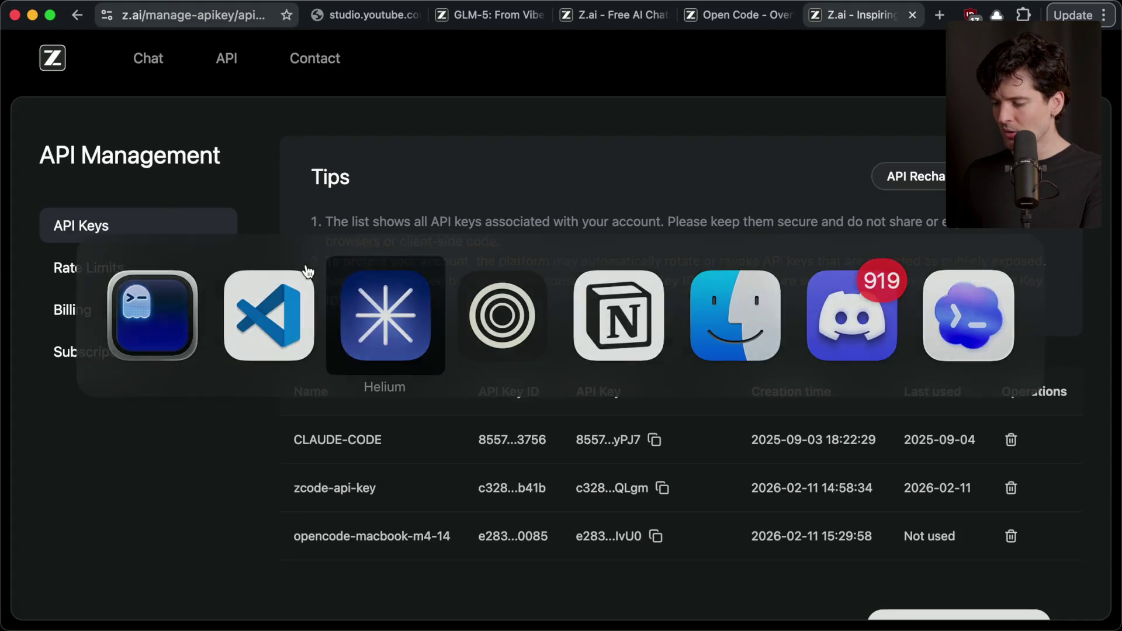
key("super+Tab")
key("super+Tab")
key("super+Tab")
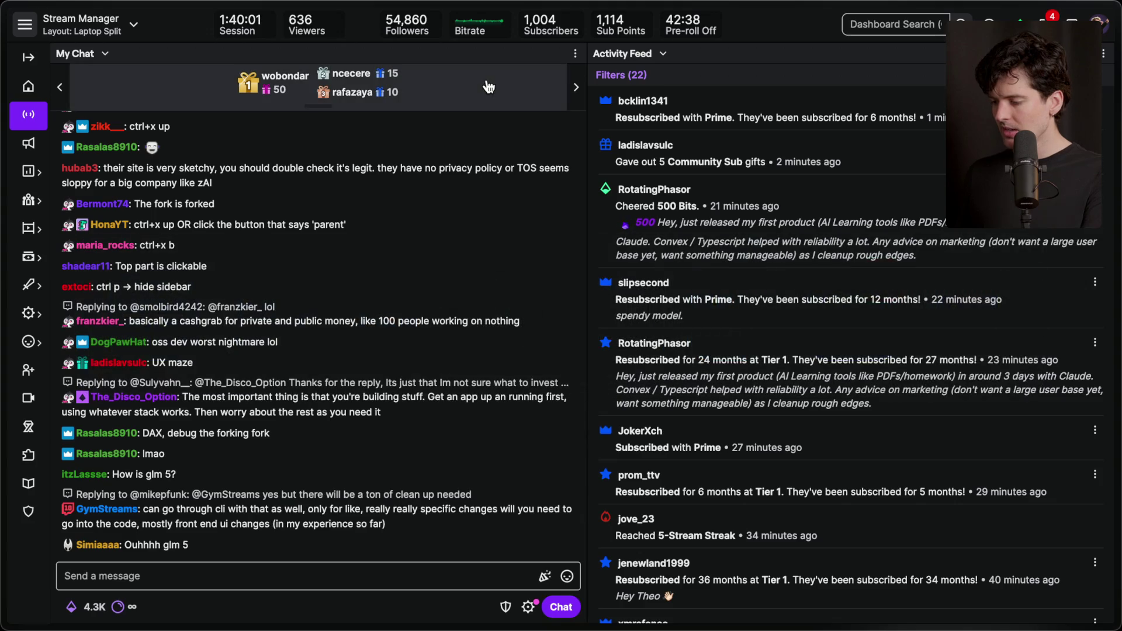
mouse_move(543, 364)
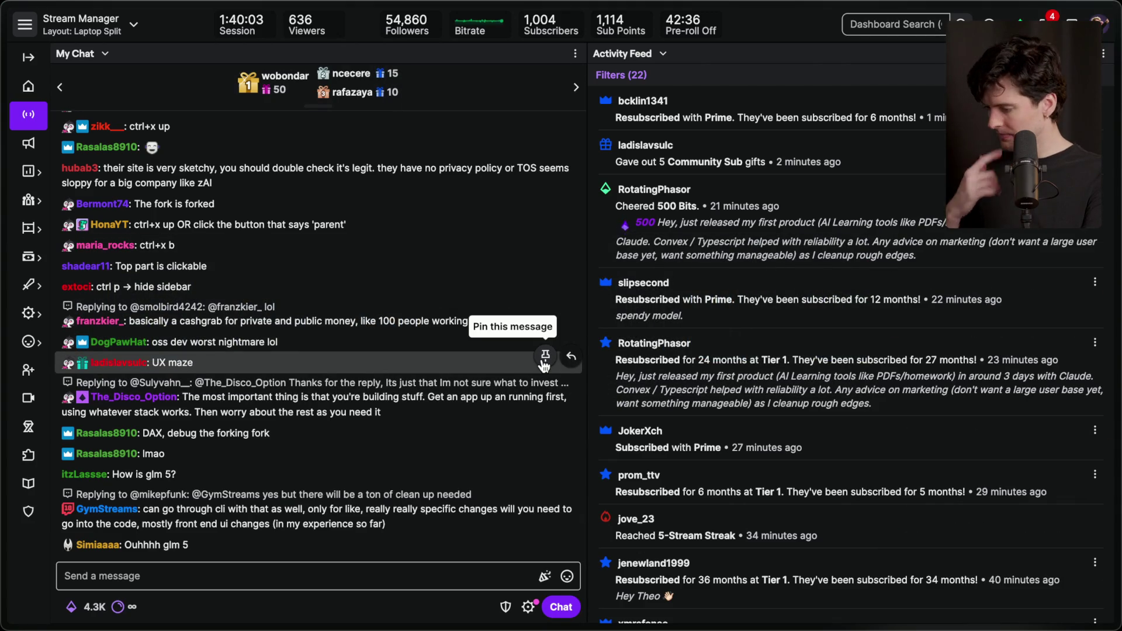
scroll(751, 504, "down", 2)
scroll(752, 504, "down", 2)
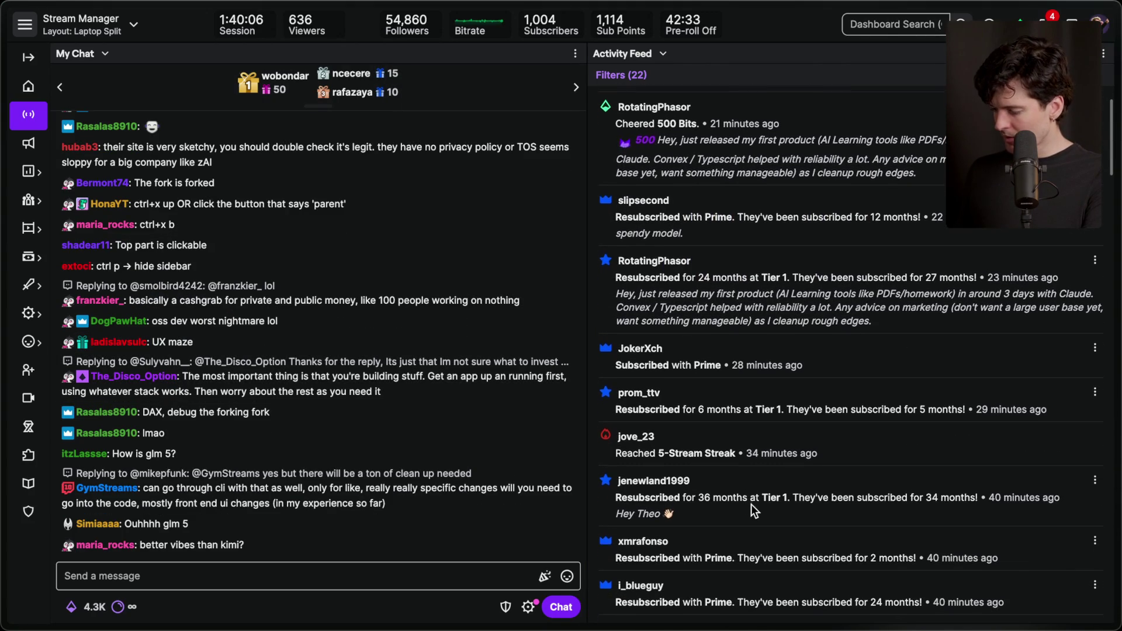
scroll(752, 504, "down", 1)
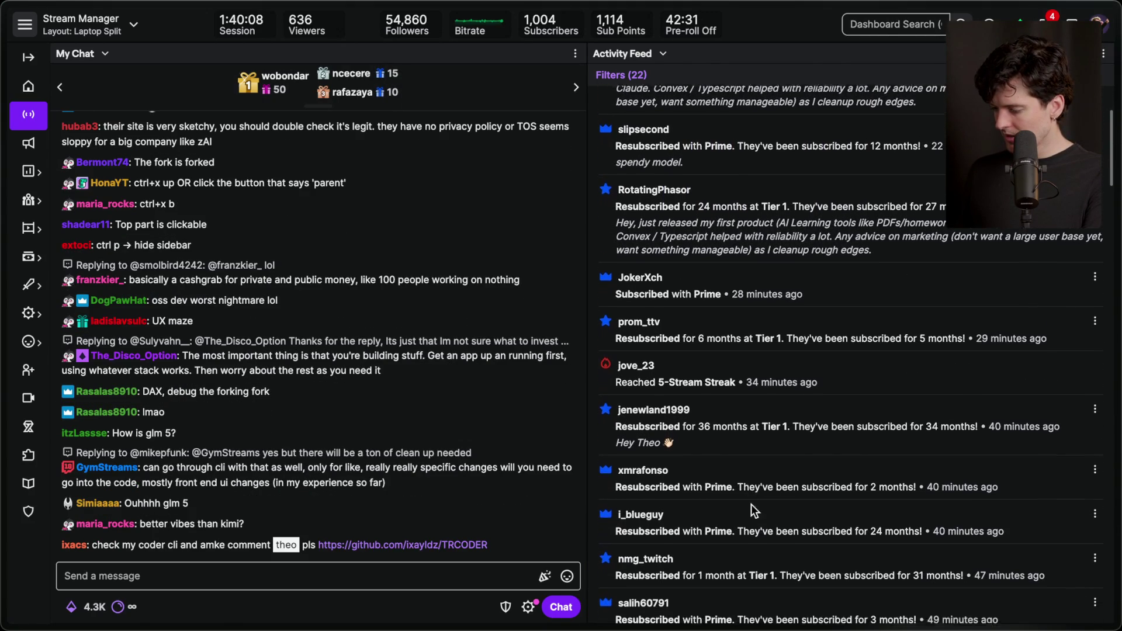
scroll(752, 506, "down", 1)
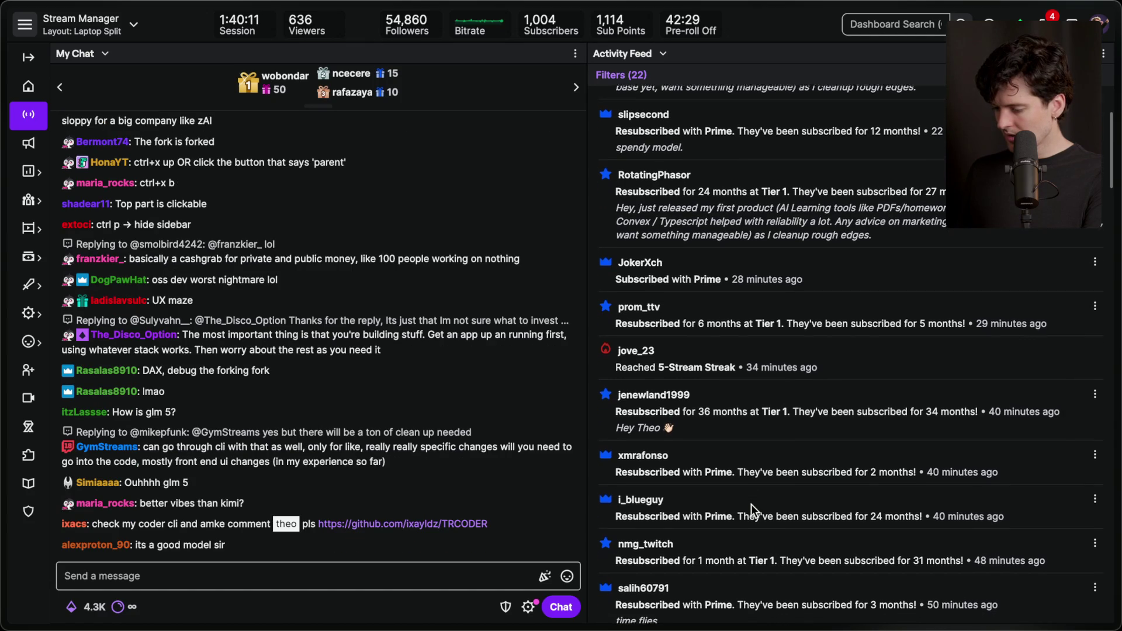
scroll(751, 503, "down", 1)
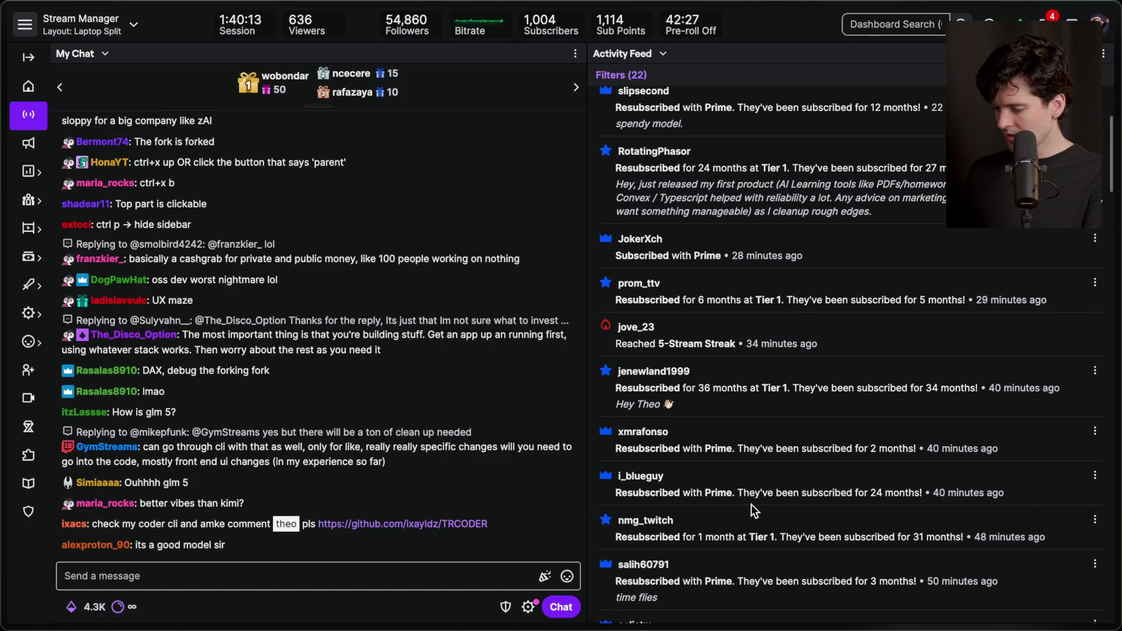
scroll(752, 504, "down", 2)
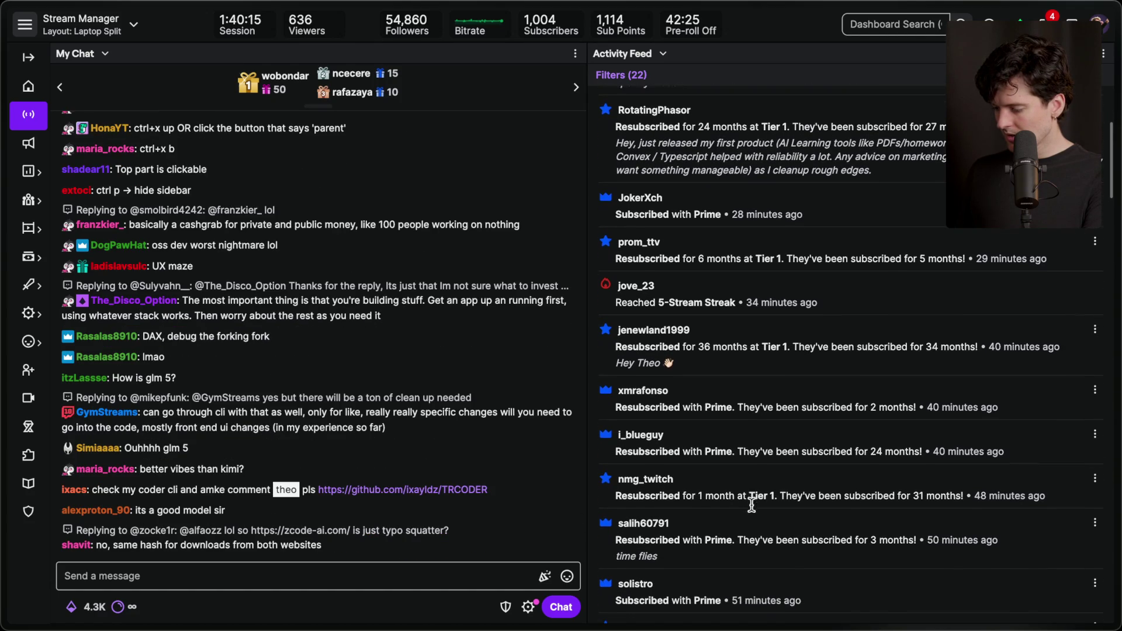
scroll(751, 503, "down", 2)
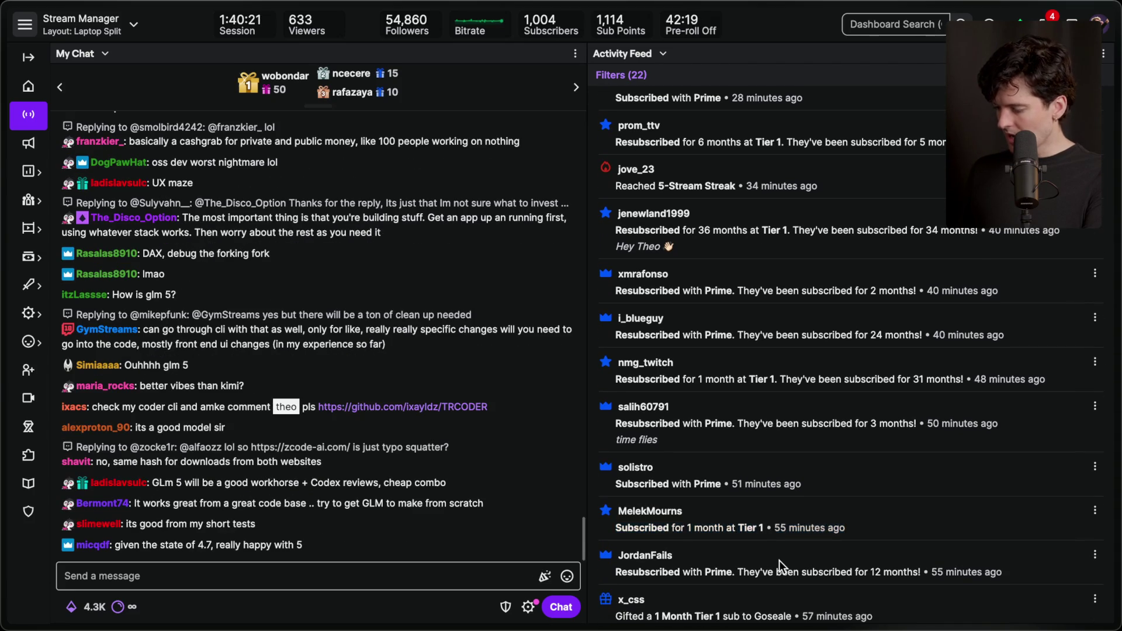
scroll(779, 559, "down", 3)
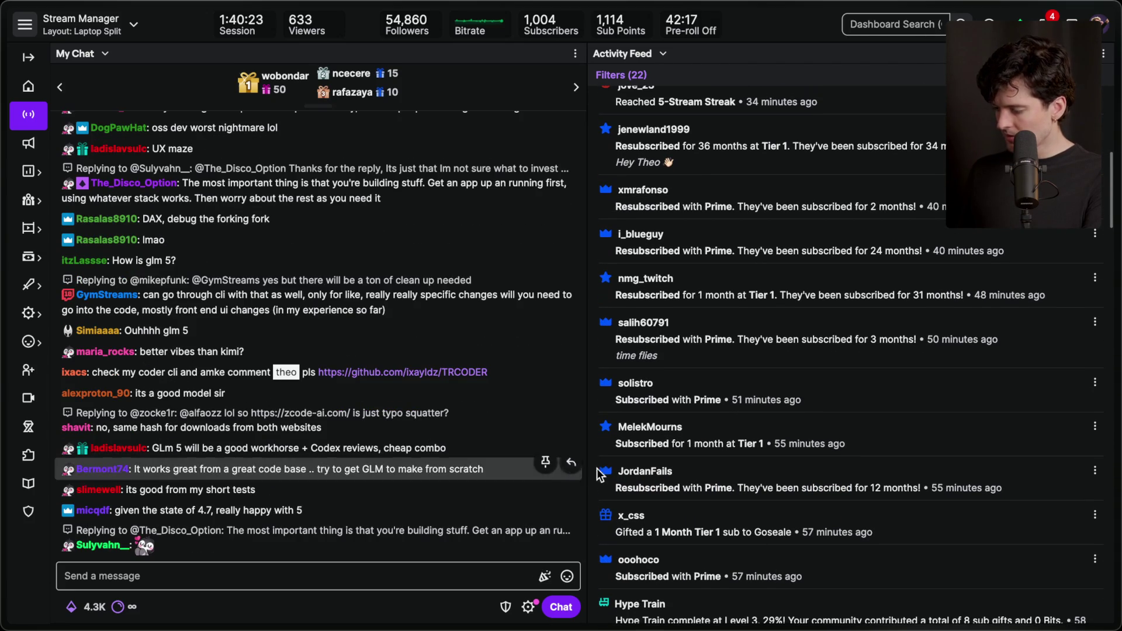
left_click_drag(614, 442, 853, 463)
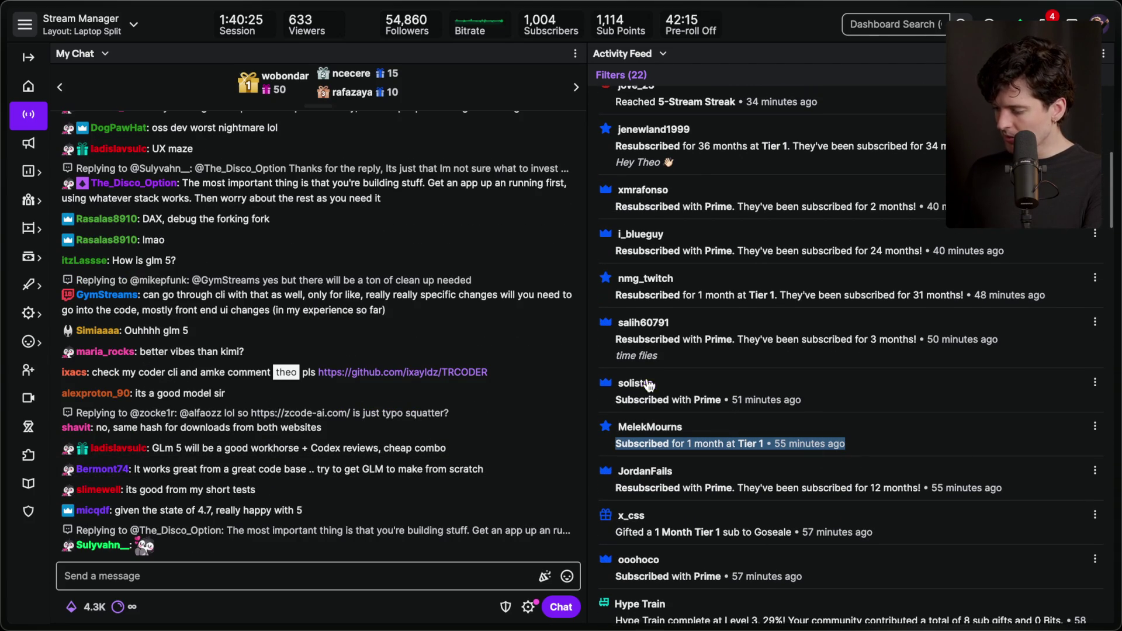
triple_click(677, 397)
left_click(797, 402)
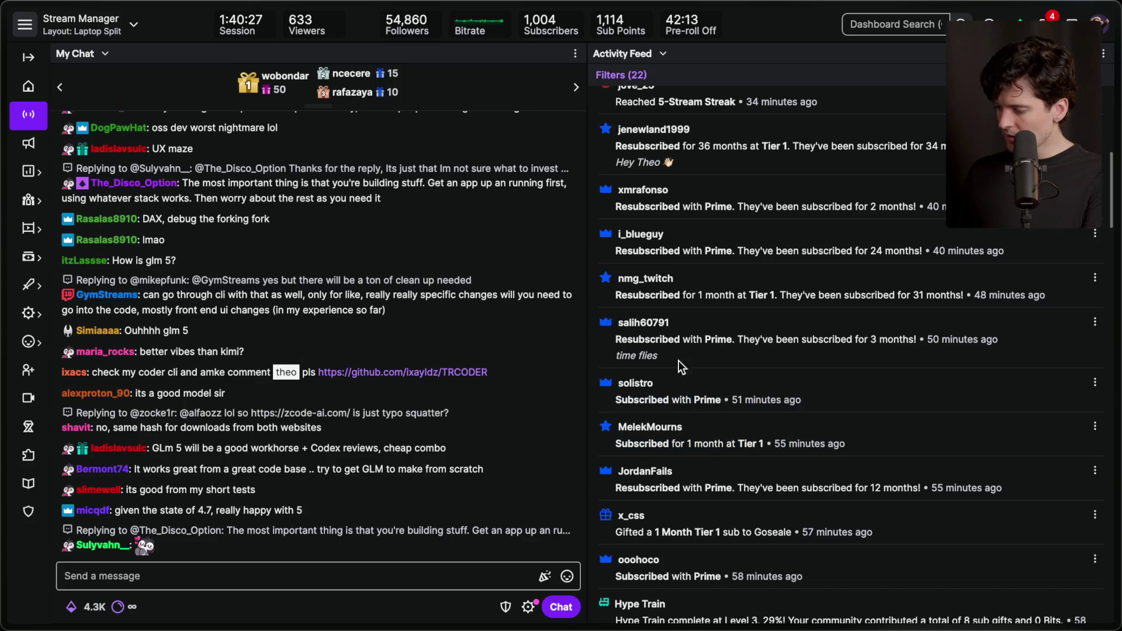
left_click_drag(615, 337, 689, 367)
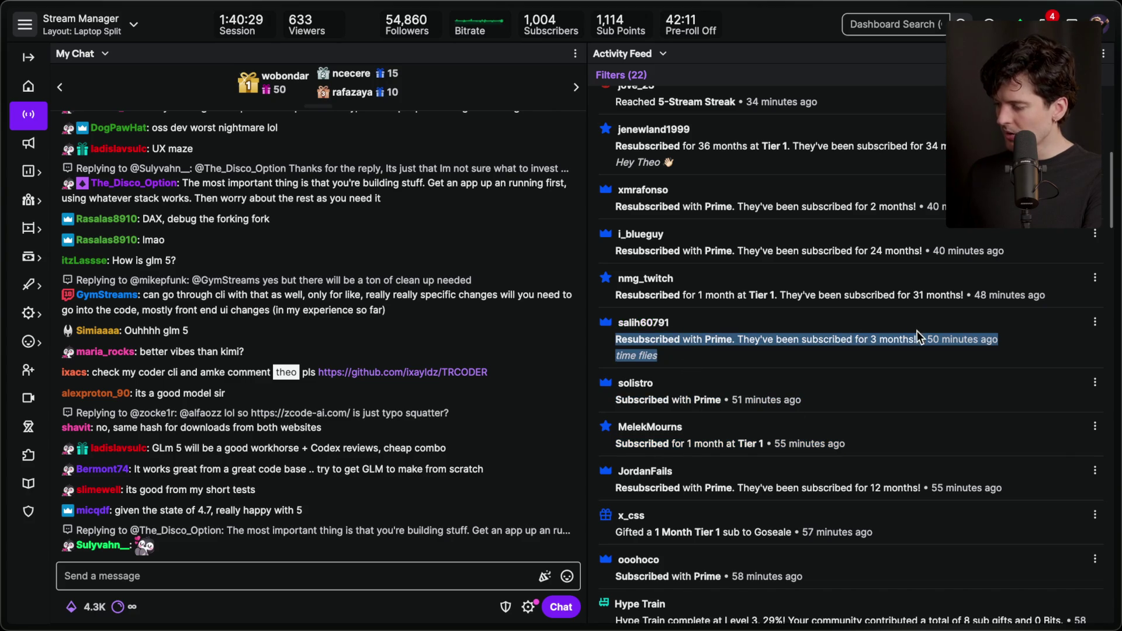
scroll(659, 333, "up", 1)
left_click_drag(615, 325, 928, 325)
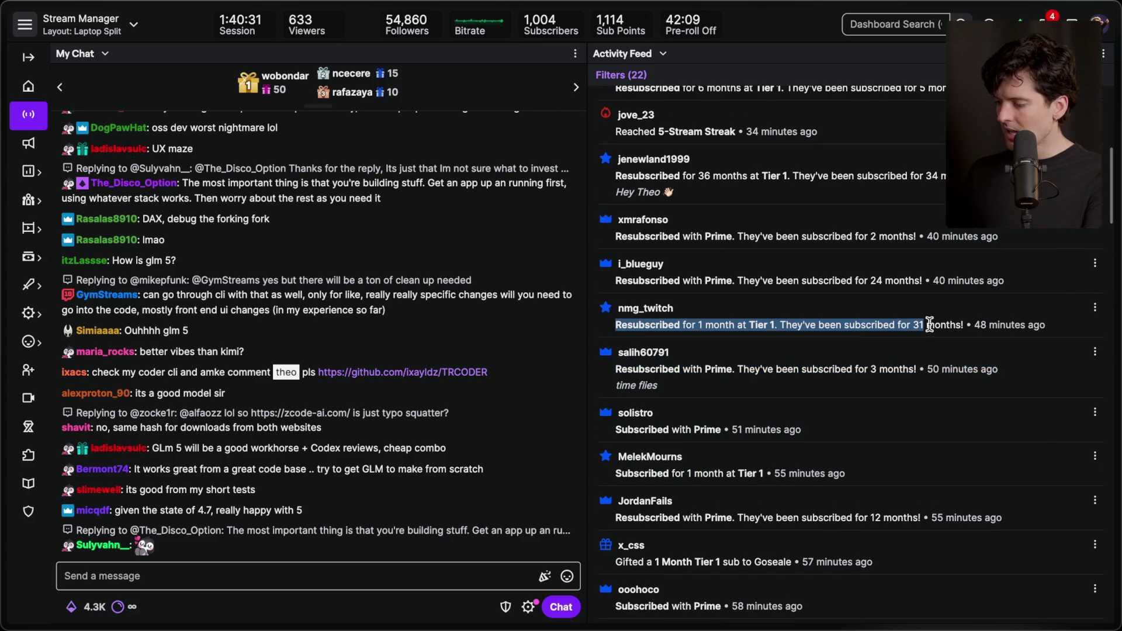
left_click(631, 263)
left_click_drag(616, 280, 938, 304)
scroll(794, 261, "up", 2)
left_click_drag(615, 293, 814, 298)
triple_click(694, 235)
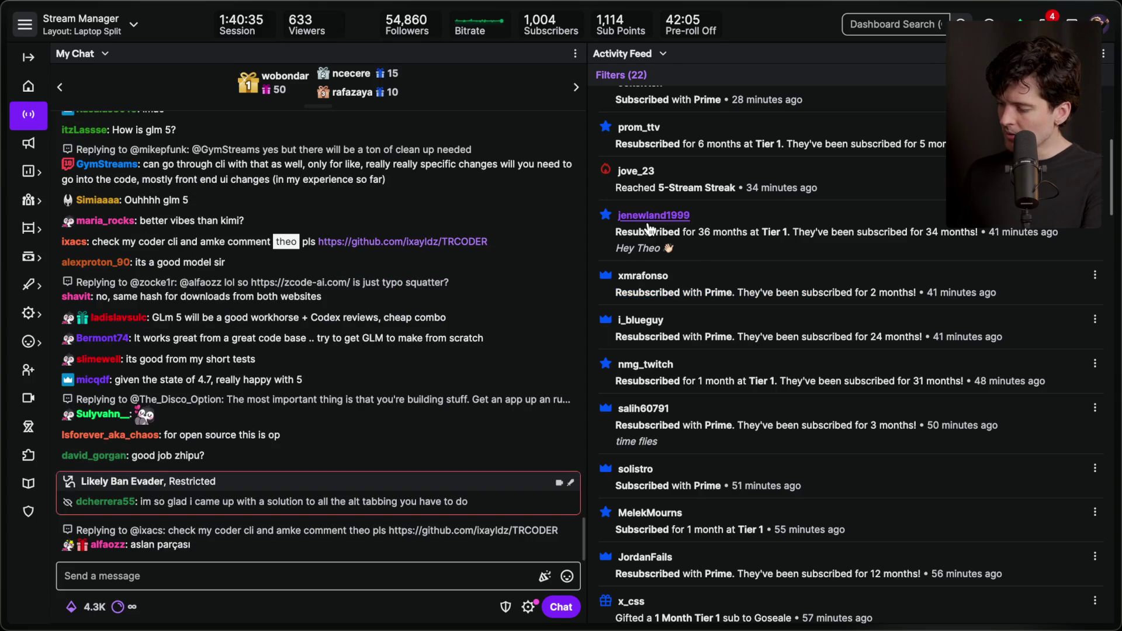
left_click(725, 243)
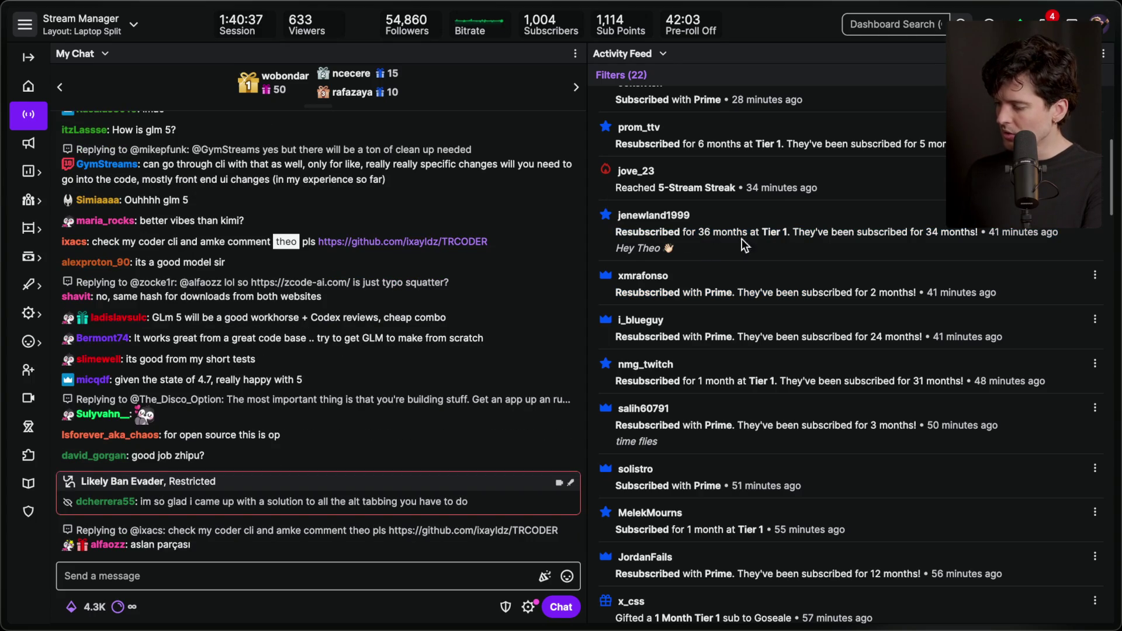
scroll(694, 229, "up", 4)
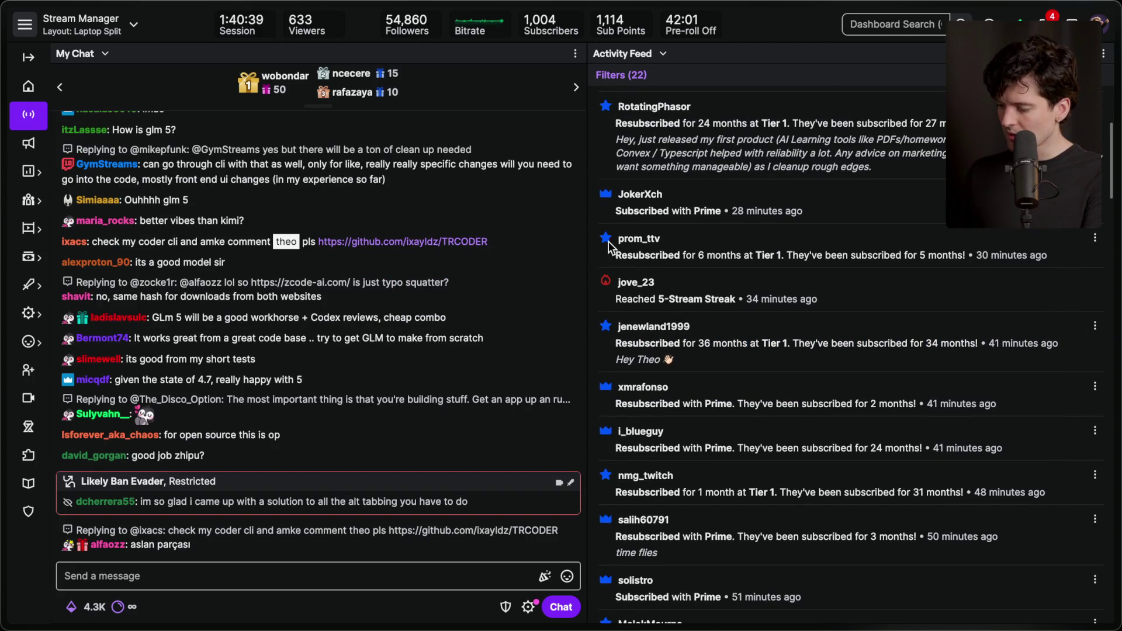
triple_click(841, 255)
left_click(835, 255)
scroll(696, 245, "up", 1)
triple_click(696, 250)
scroll(825, 271, "up", 4)
left_click_drag(754, 269, 620, 268)
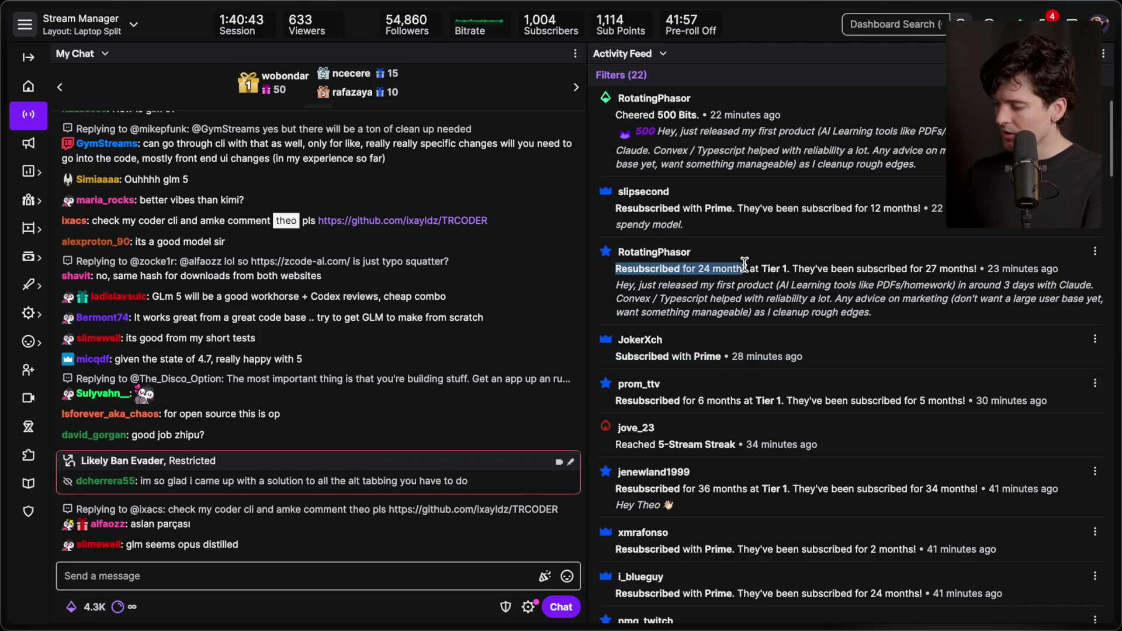
left_click(853, 271)
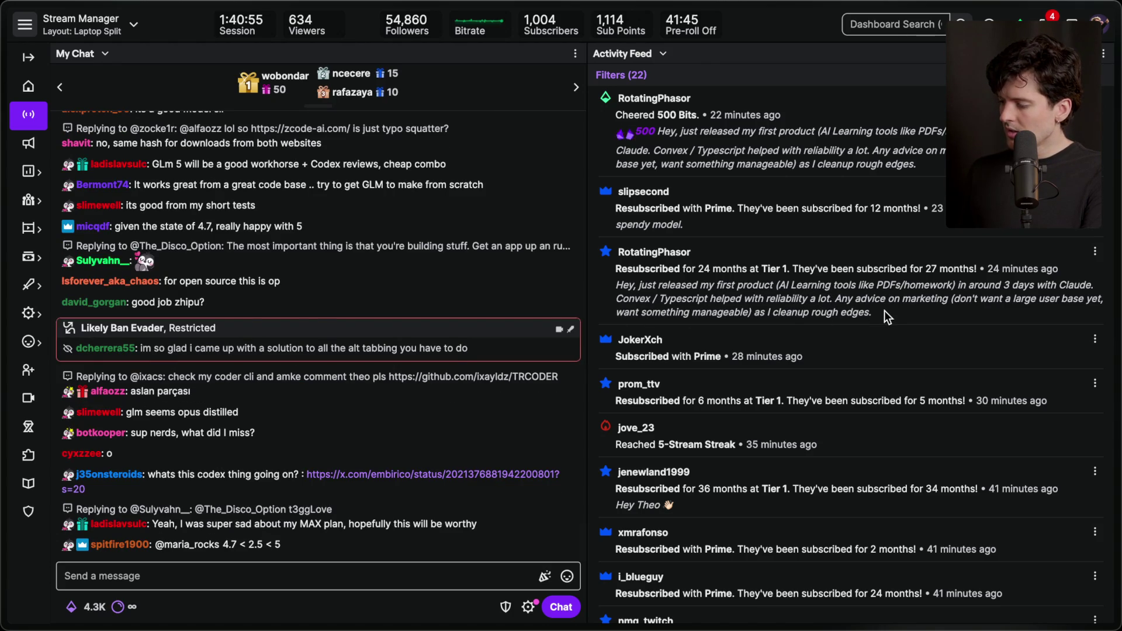
left_click_drag(886, 317, 687, 269)
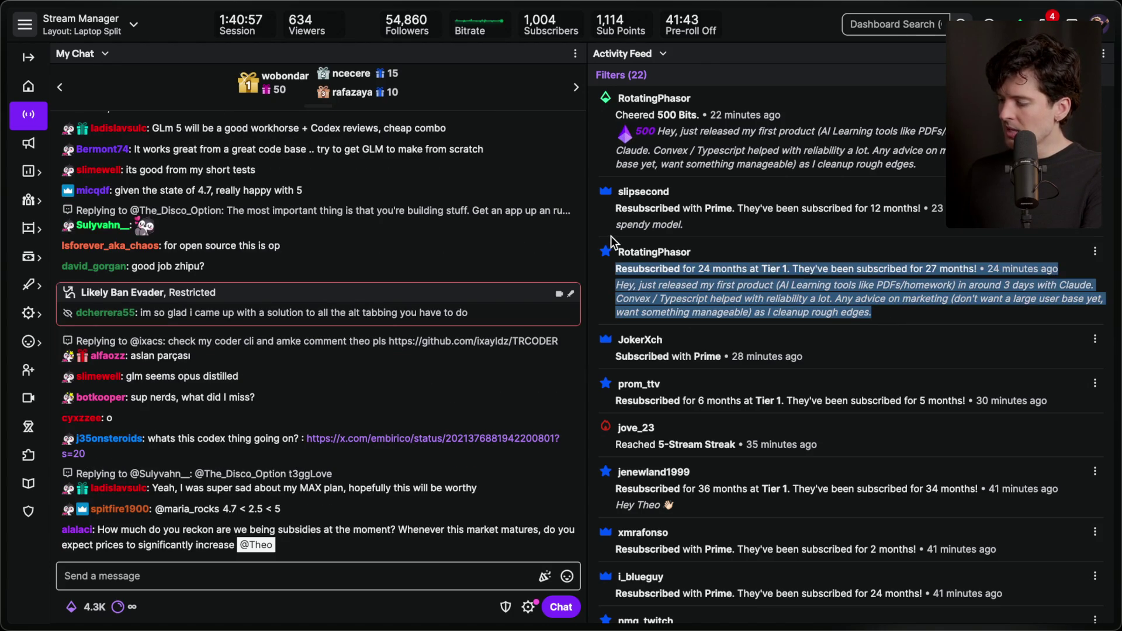
left_click(820, 278)
scroll(820, 279, "up", 1)
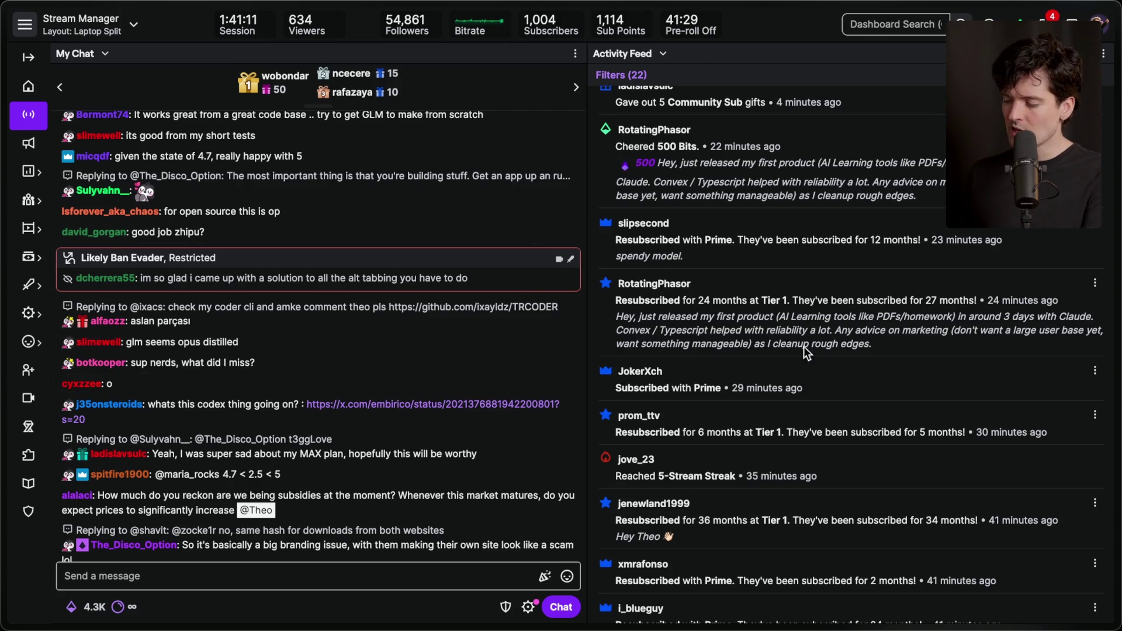
left_click_drag(852, 343, 587, 284)
triple_click(763, 325)
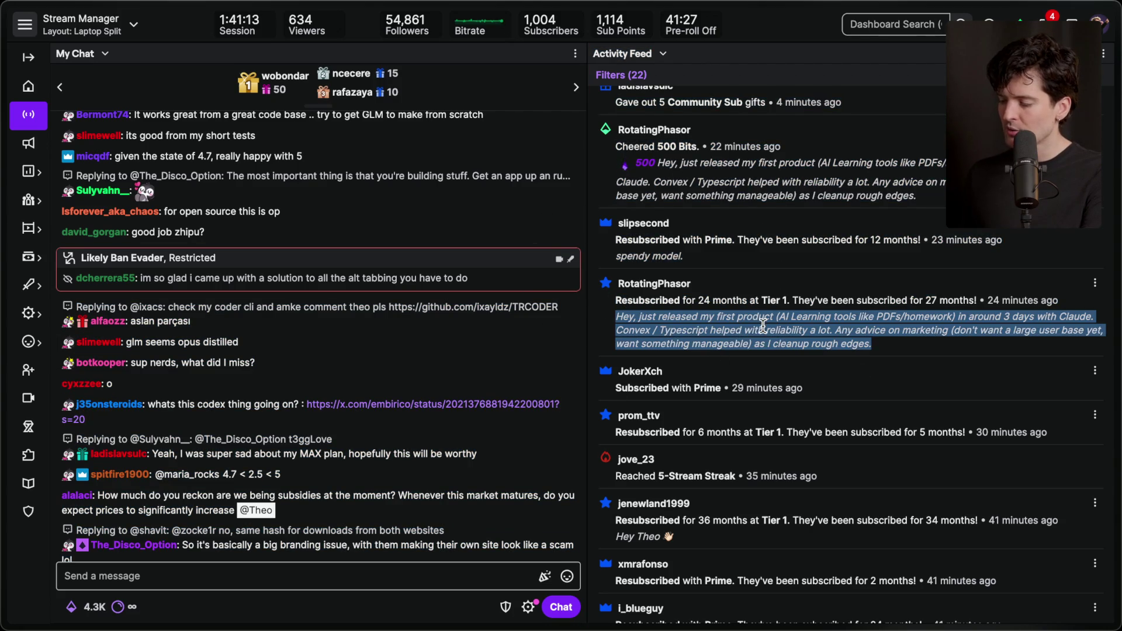
left_click(755, 327)
scroll(752, 329, "up", 1)
triple_click(737, 312)
left_click(736, 312)
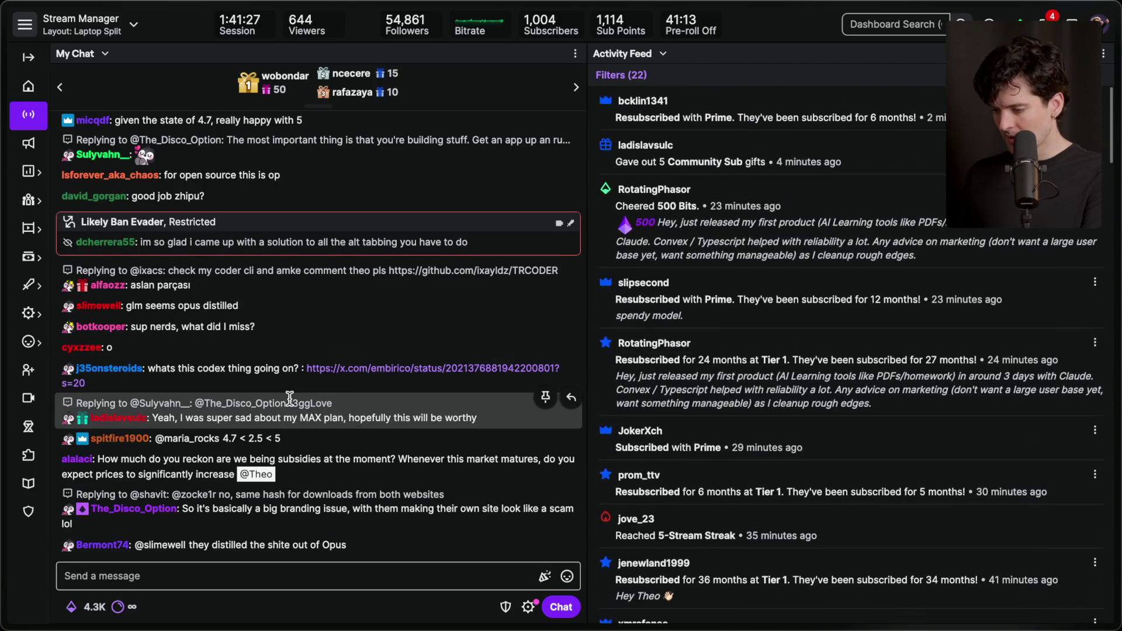
Step: Scroll back through earlier My Chat messages and return to the bottom, then switch toward the OpenCode terminal
scroll(290, 398, "up", 1)
scroll(290, 398, "up", 3)
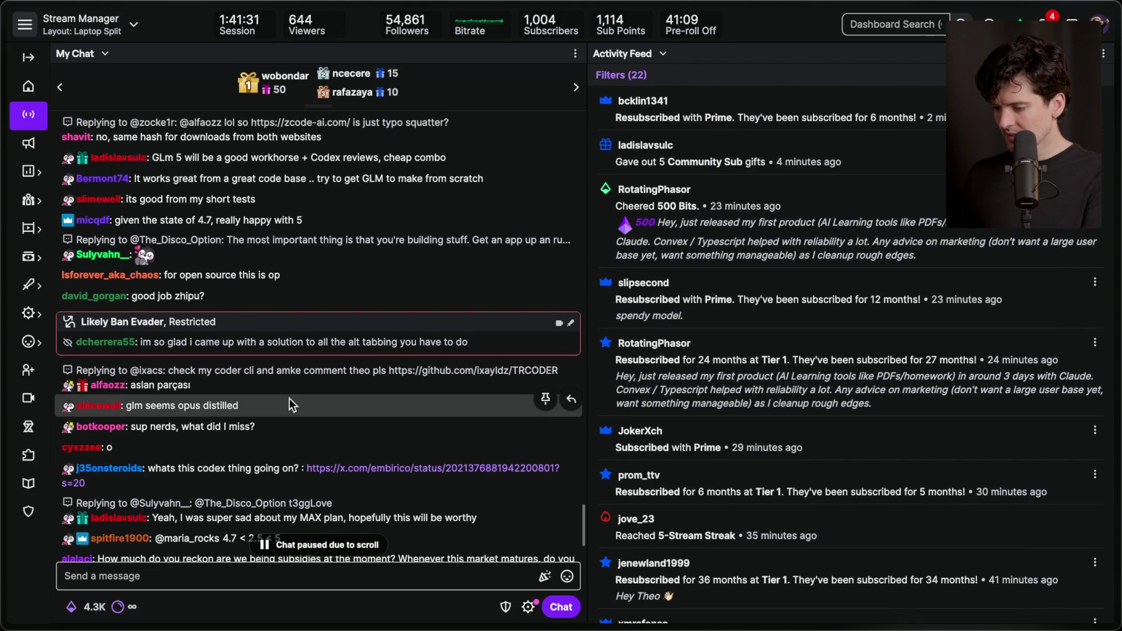
scroll(290, 403, "up", 1)
scroll(290, 398, "up", 5)
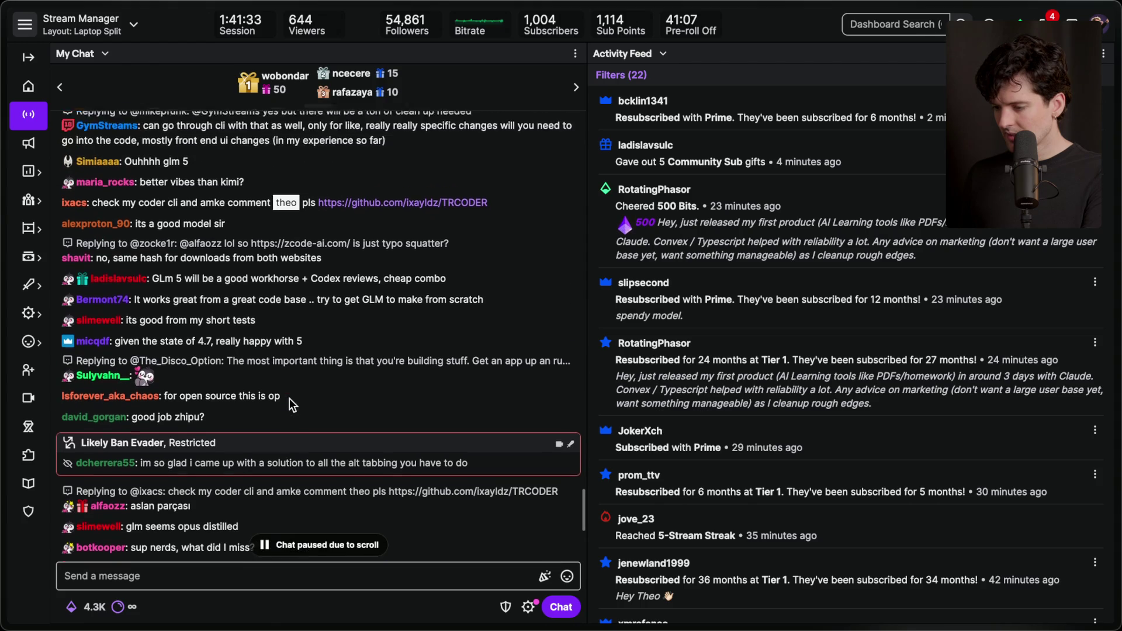
scroll(289, 398, "up", 12)
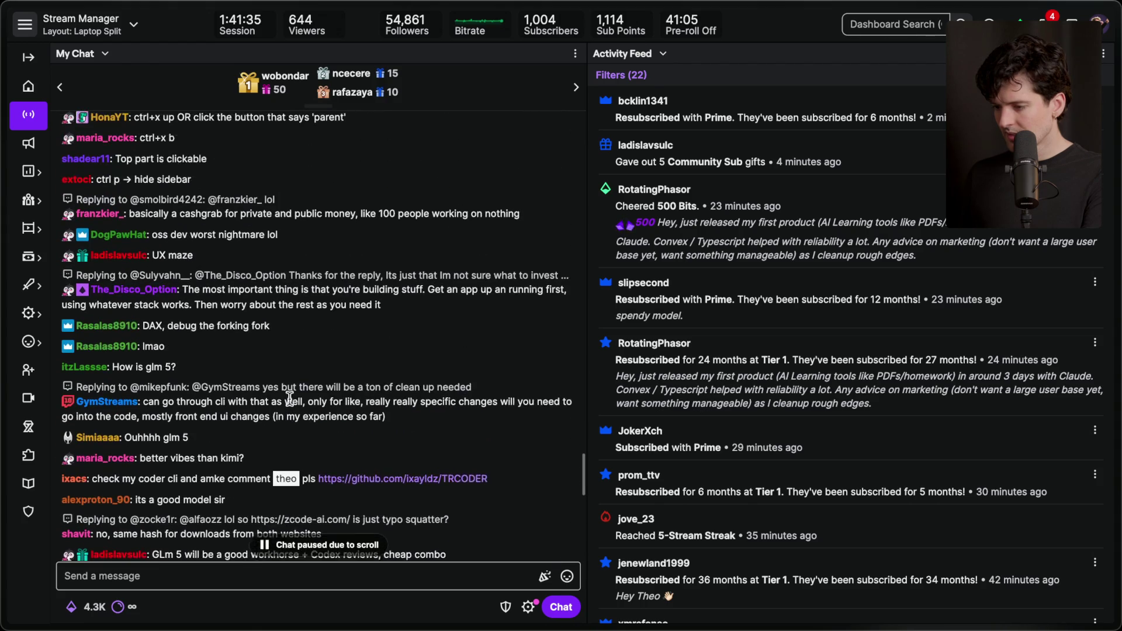
scroll(289, 399, "up", 1)
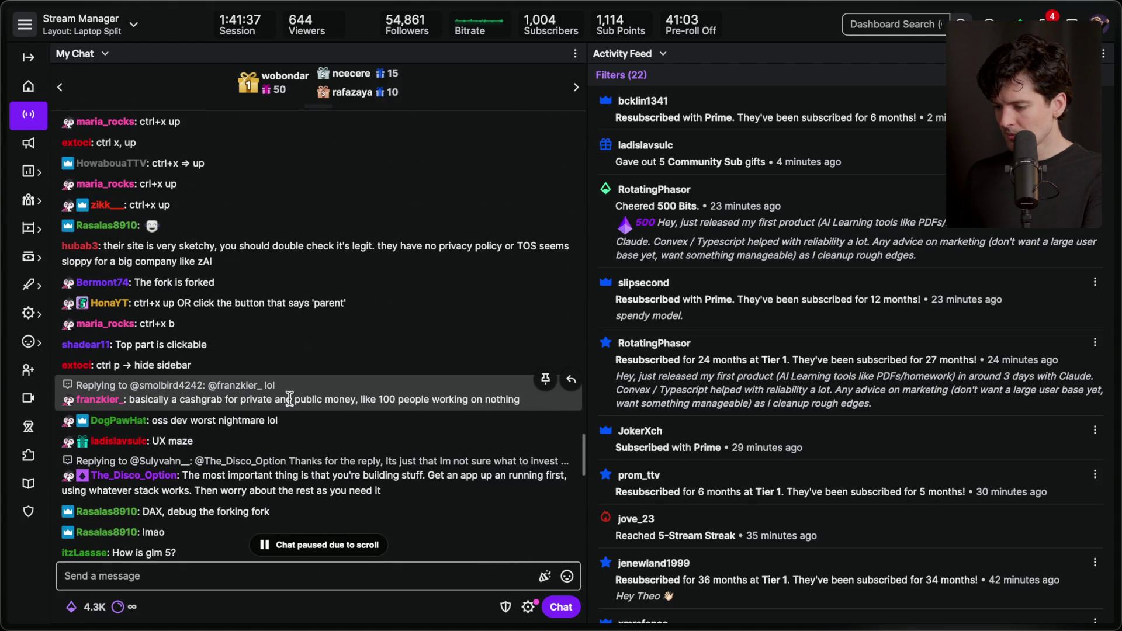
scroll(289, 398, "down", 10)
scroll(289, 399, "down", 2)
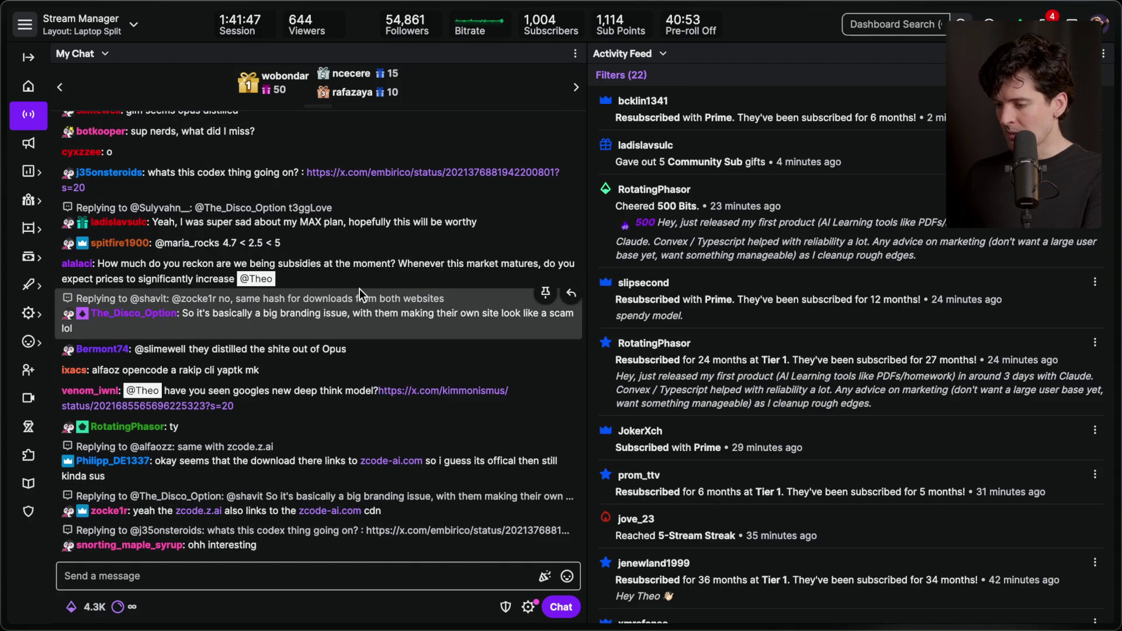
key("super+Tab")
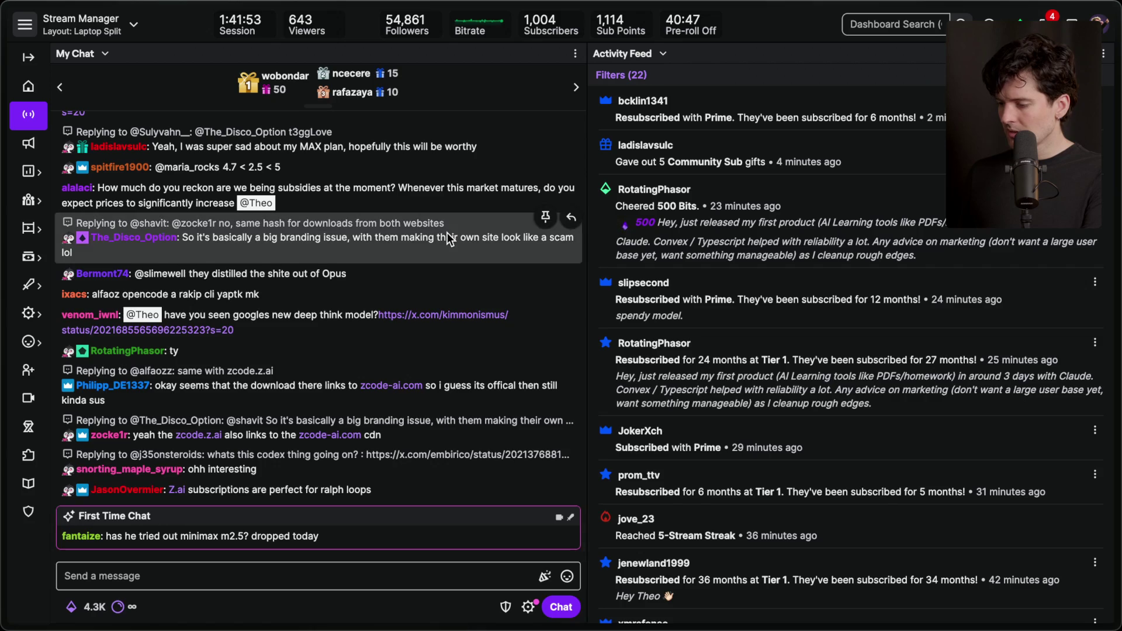
key("super+Tab")
key("super+Tab")
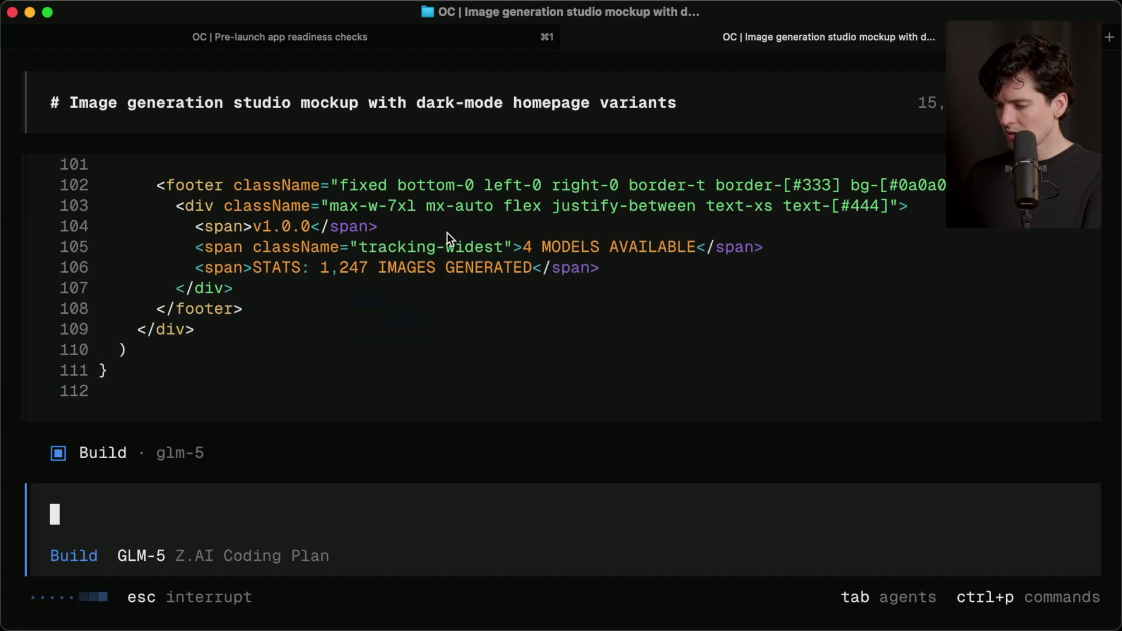
Step: Check the readiness tab, scroll the image studio's src/App.tsx output, then return to Stream Manager
key("super+1")
key("super+2")
key("super+1")
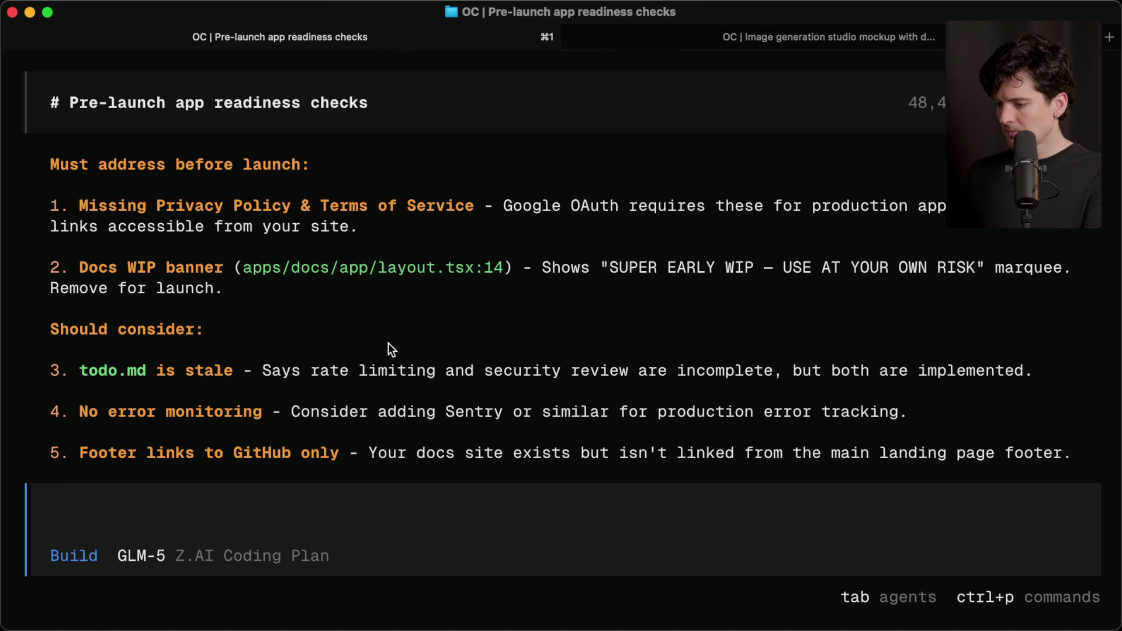
key("super+2")
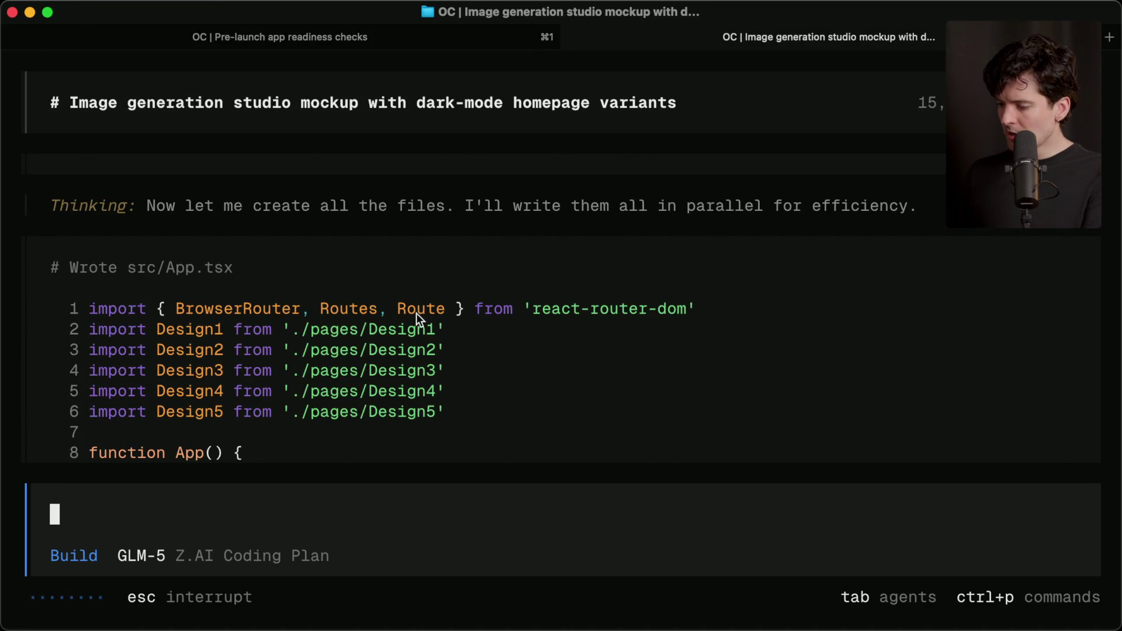
scroll(416, 316, "down", 4)
scroll(416, 313, "down", 15)
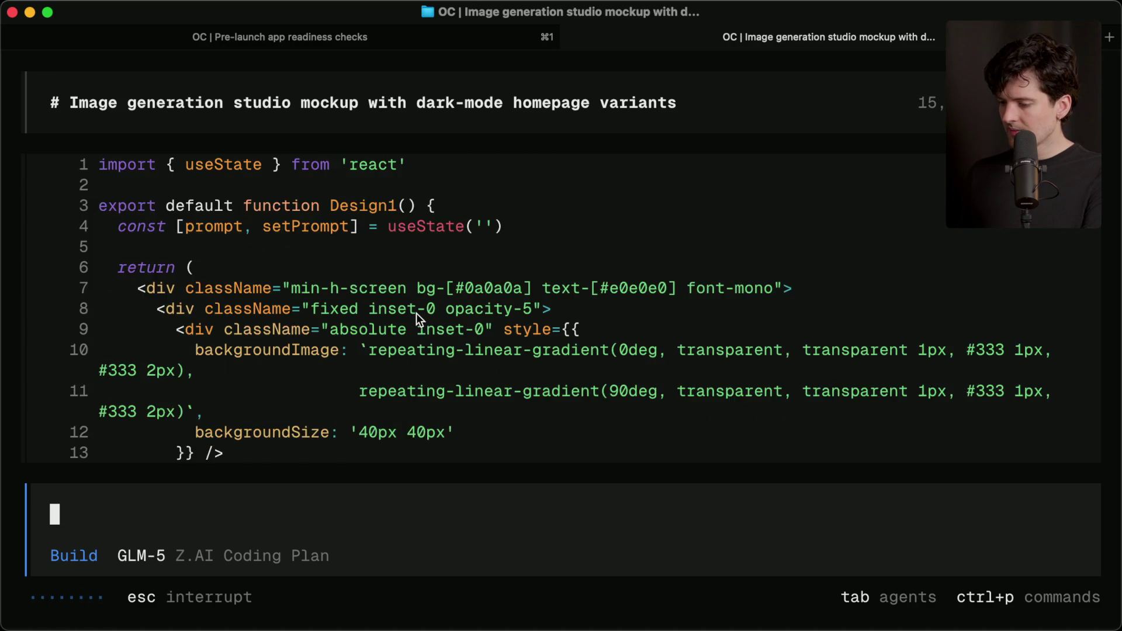
scroll(416, 314, "down", 5)
key("super+Tab")
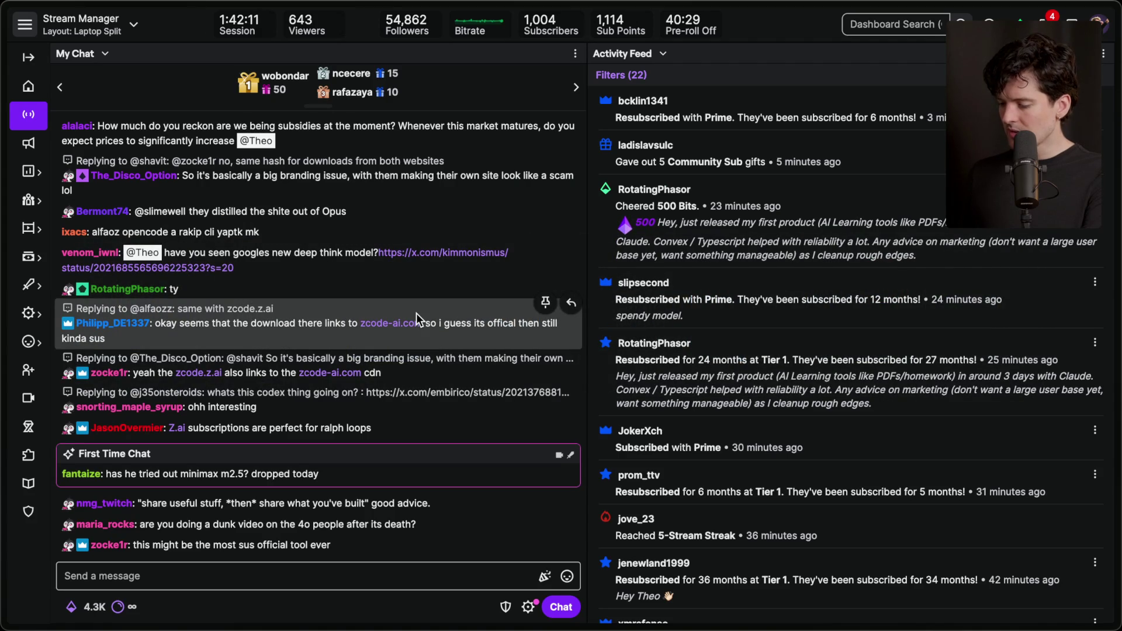
Step: Step through the GLM-5 browser tabs to the Artificial Analysis post on X
mouse_move(1117, 269)
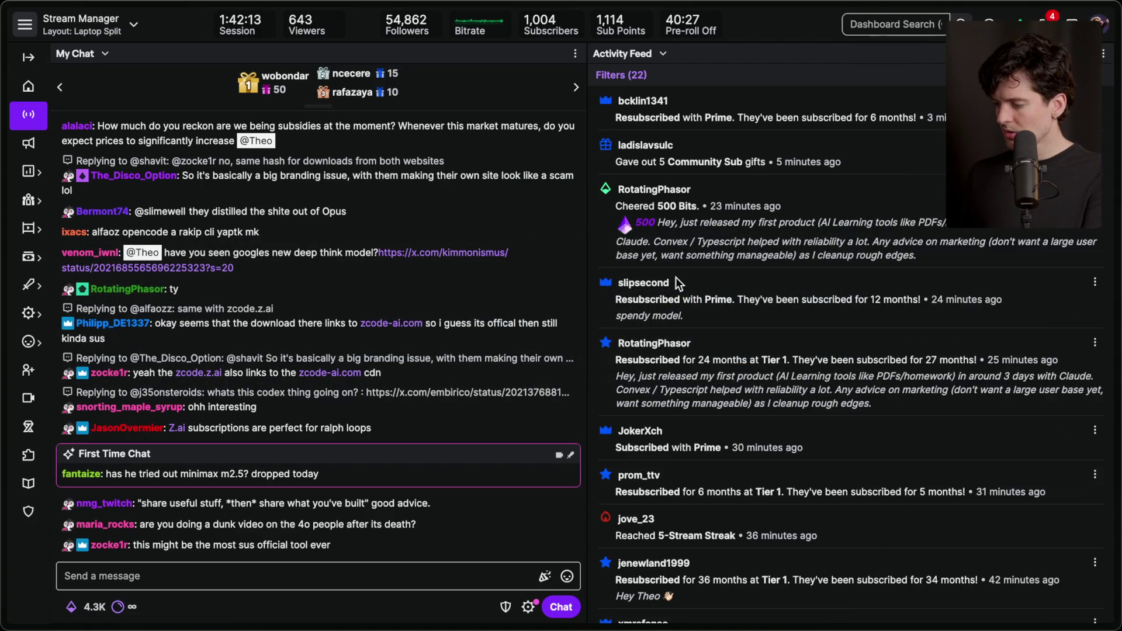
left_click(978, 350)
left_click(966, 391)
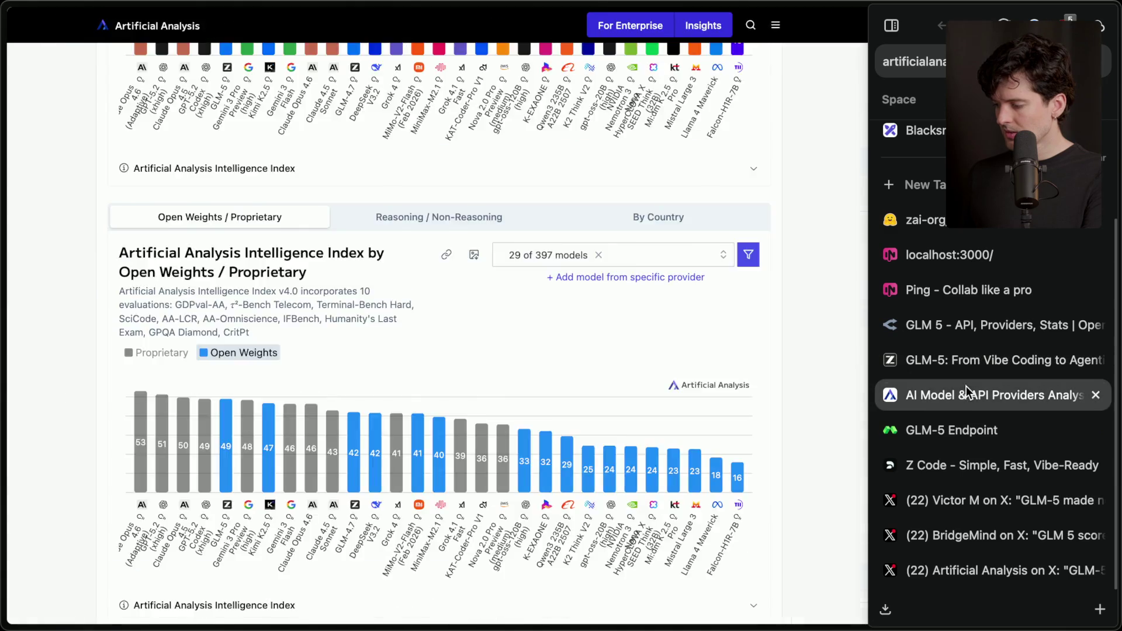
left_click(961, 427)
left_click(961, 534)
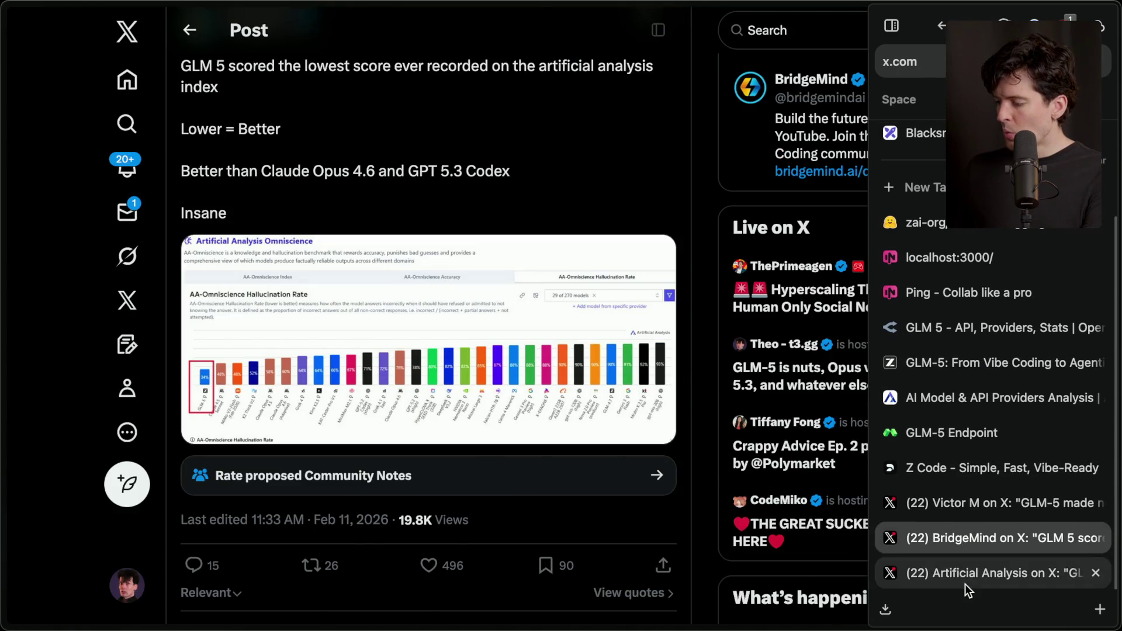
left_click(965, 573)
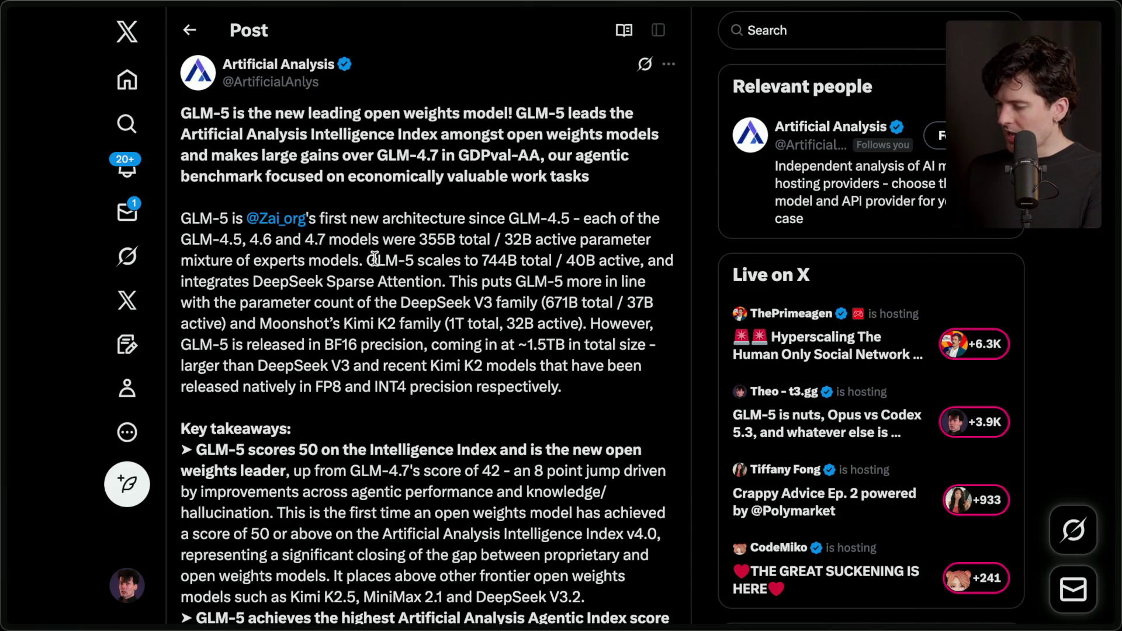
Step: Read the post, highlighting 744B total, BF16, FP8, INT4 and the BF16 release size sentence
scroll(374, 260, "down", 2)
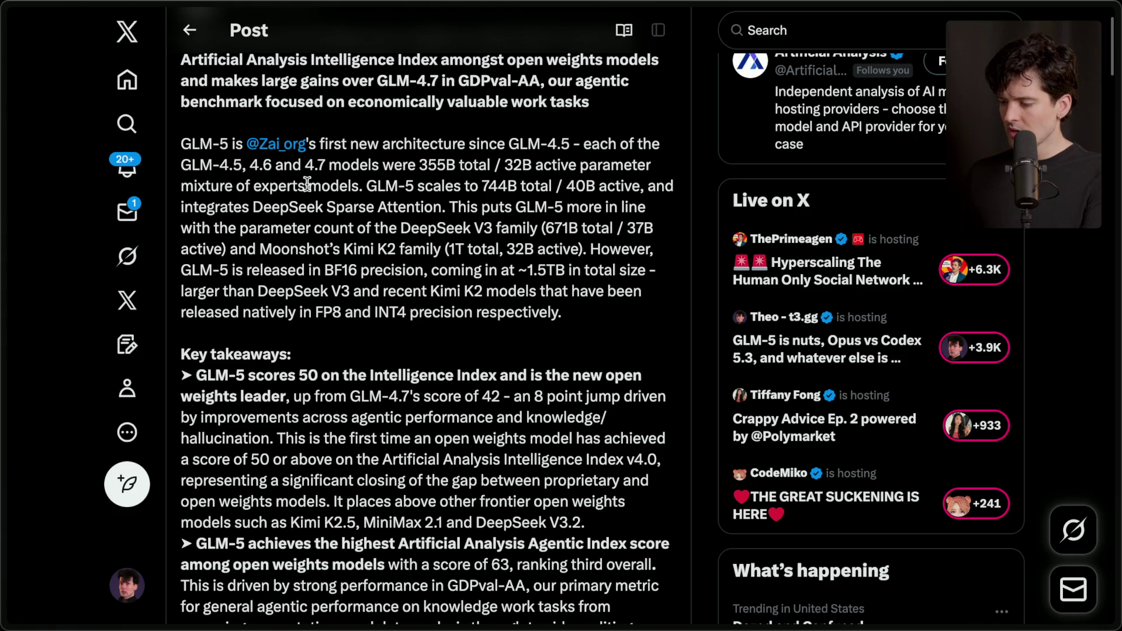
left_click_drag(480, 187, 552, 187)
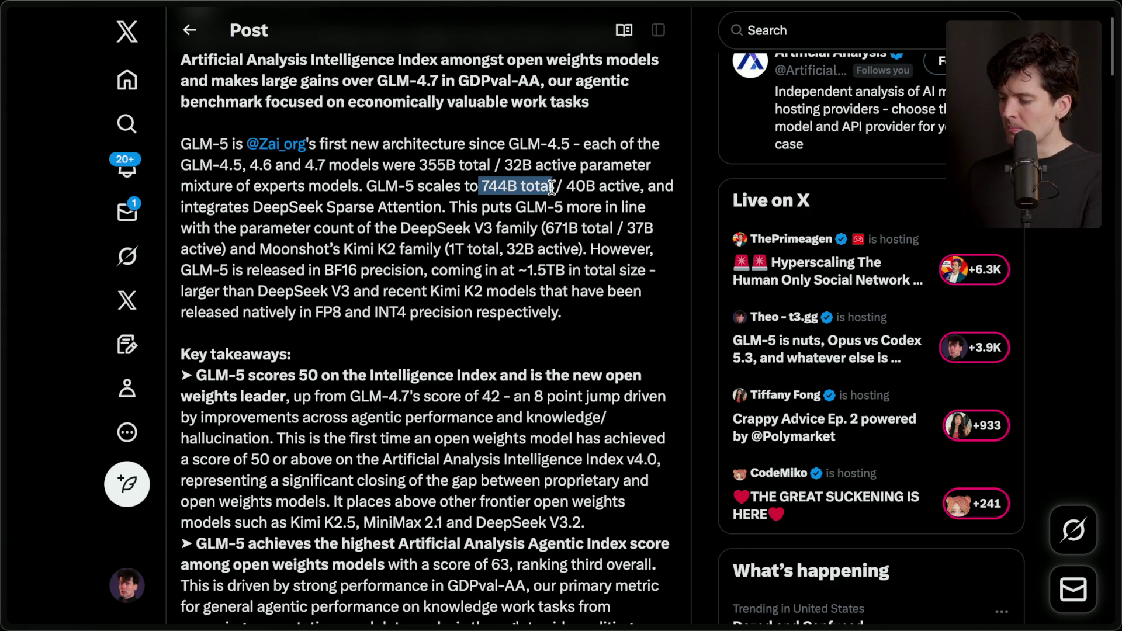
left_click(571, 188)
scroll(489, 205, "down", 1)
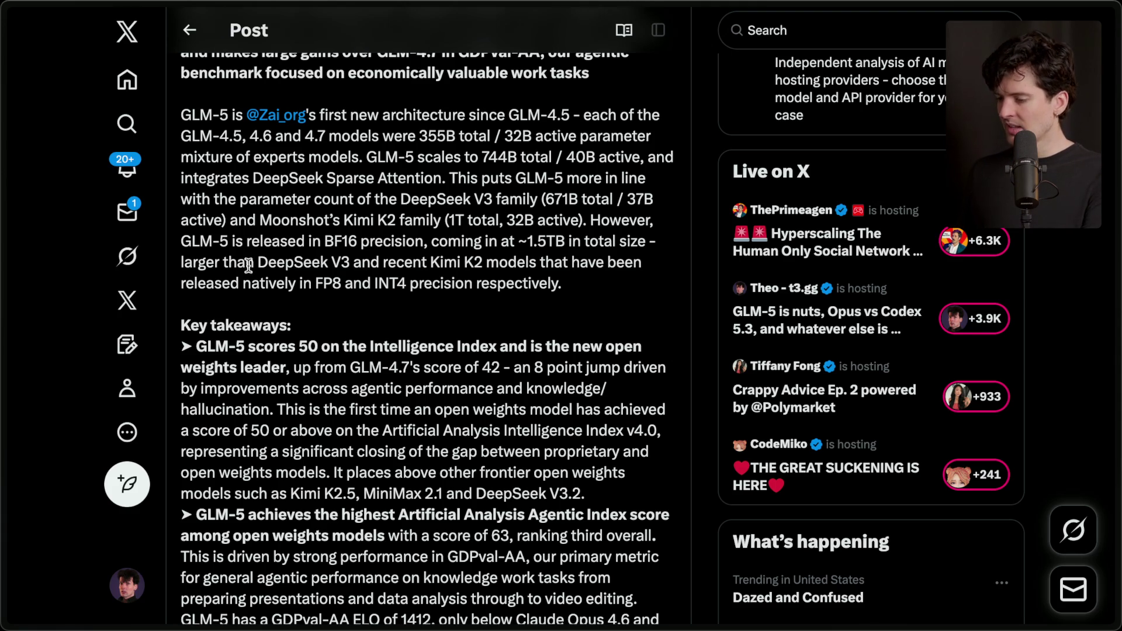
left_click_drag(327, 241, 354, 242)
left_click(353, 240)
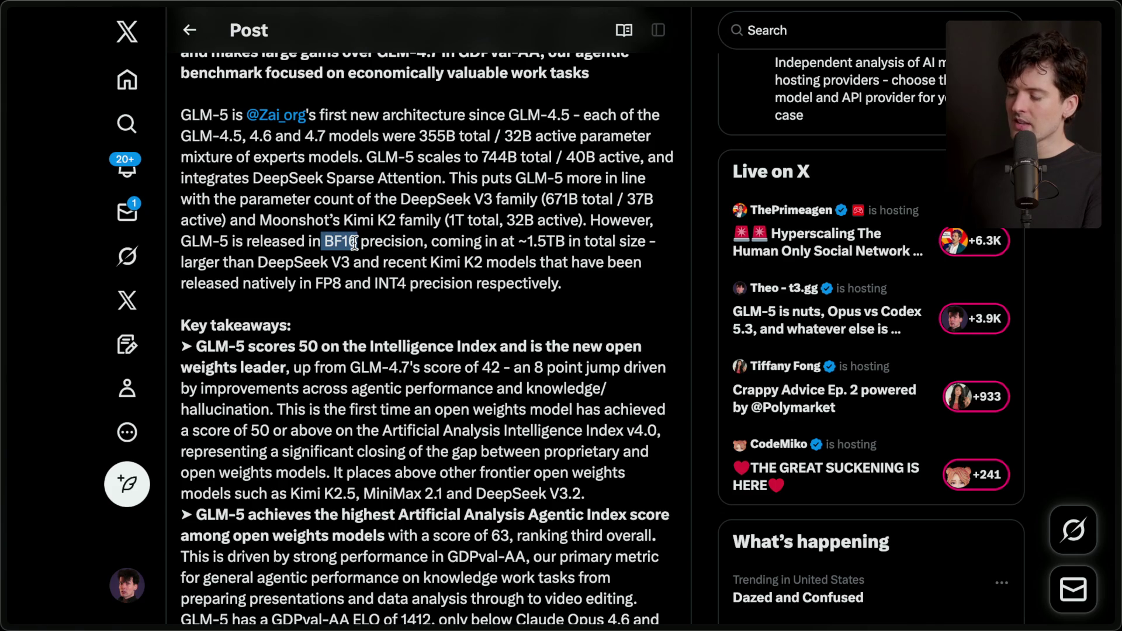
double_click(327, 284)
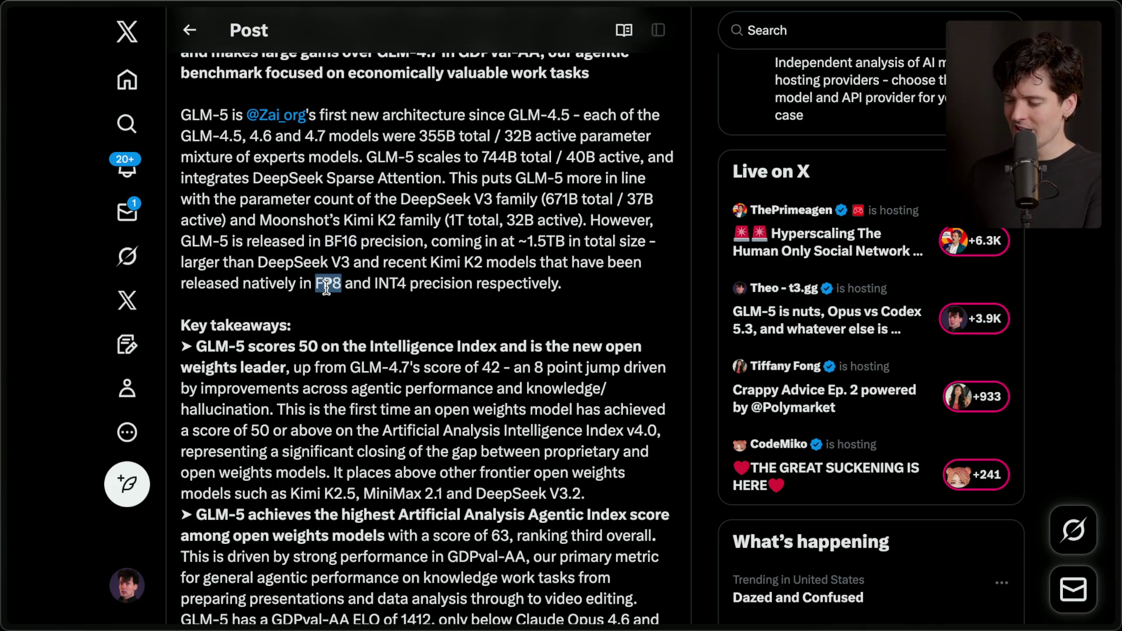
double_click(395, 289)
left_click_drag(603, 289, 584, 215)
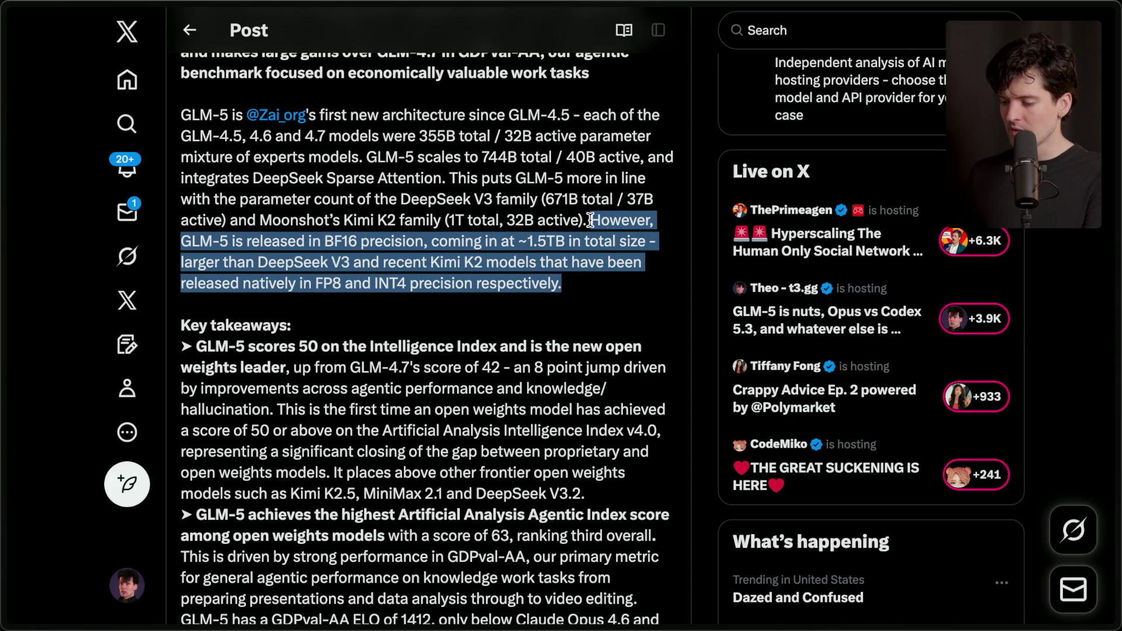
scroll(591, 220, "down", 3)
left_click(406, 169)
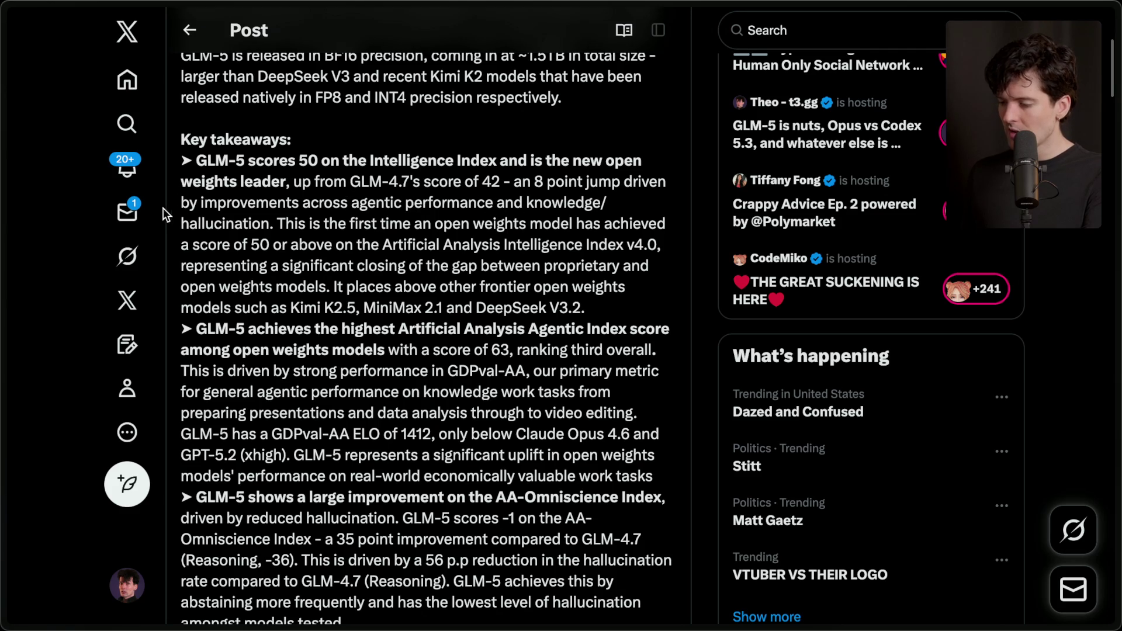
Step: Highlight 'hallucination' in the key takeaways and scroll through the remaining results
left_click_drag(266, 224, 191, 223)
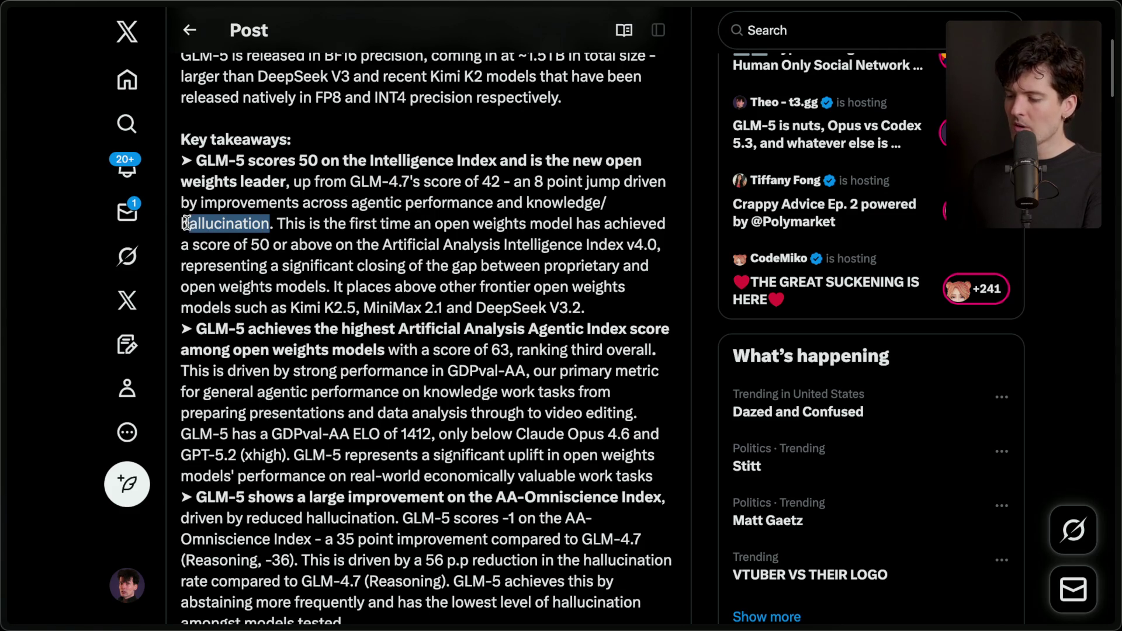
left_click(292, 244)
scroll(292, 244, "down", 1)
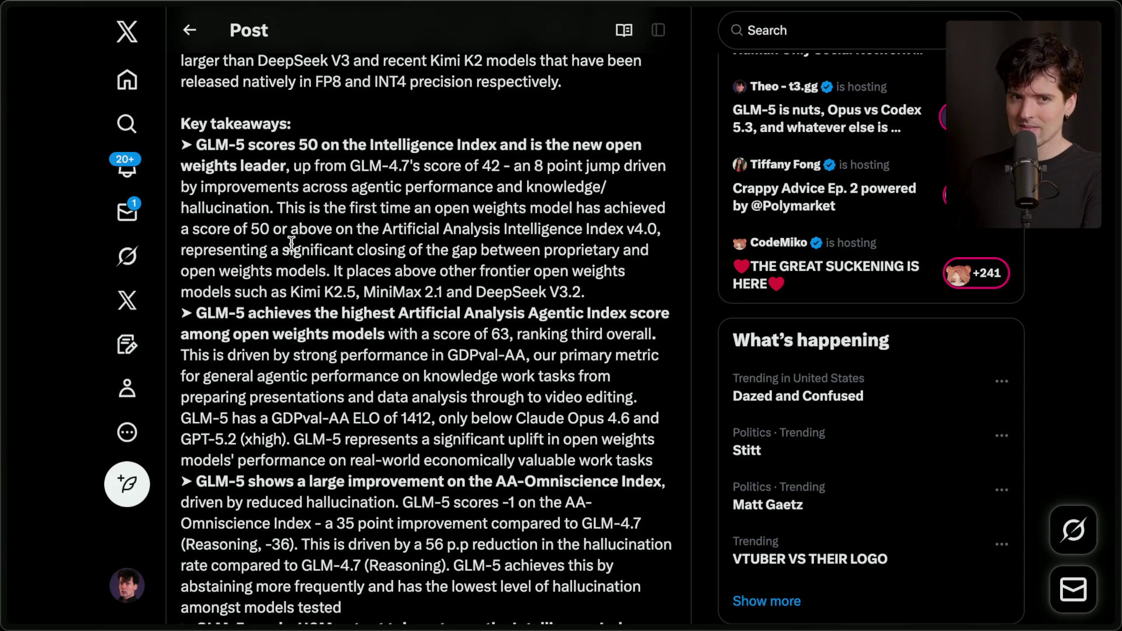
scroll(291, 244, "down", 2)
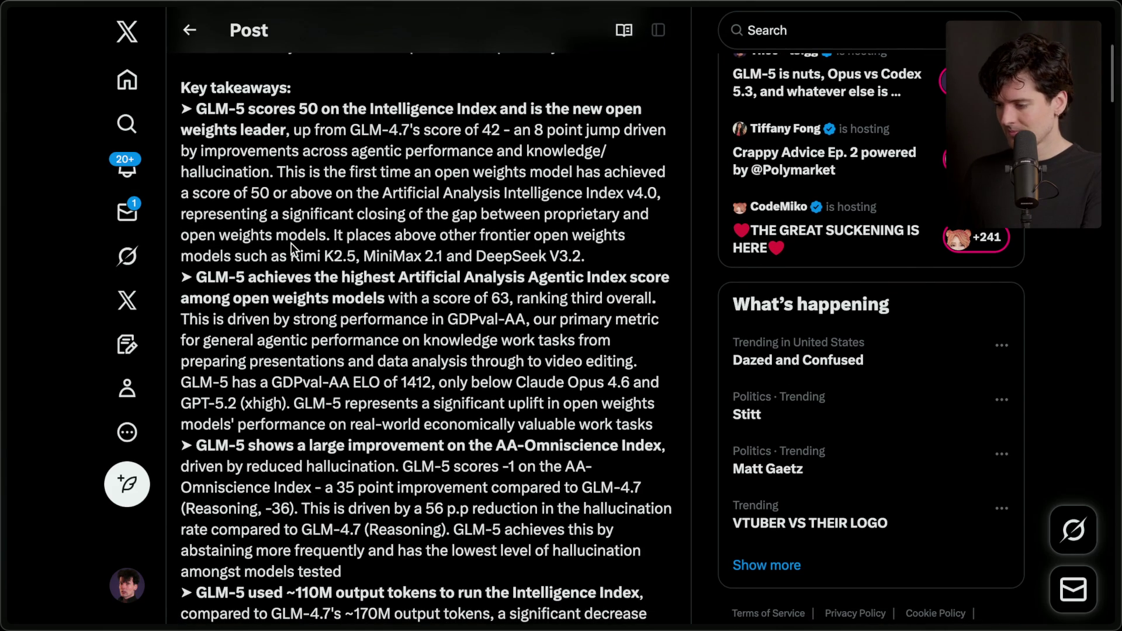
key("super+Tab")
key("Tab")
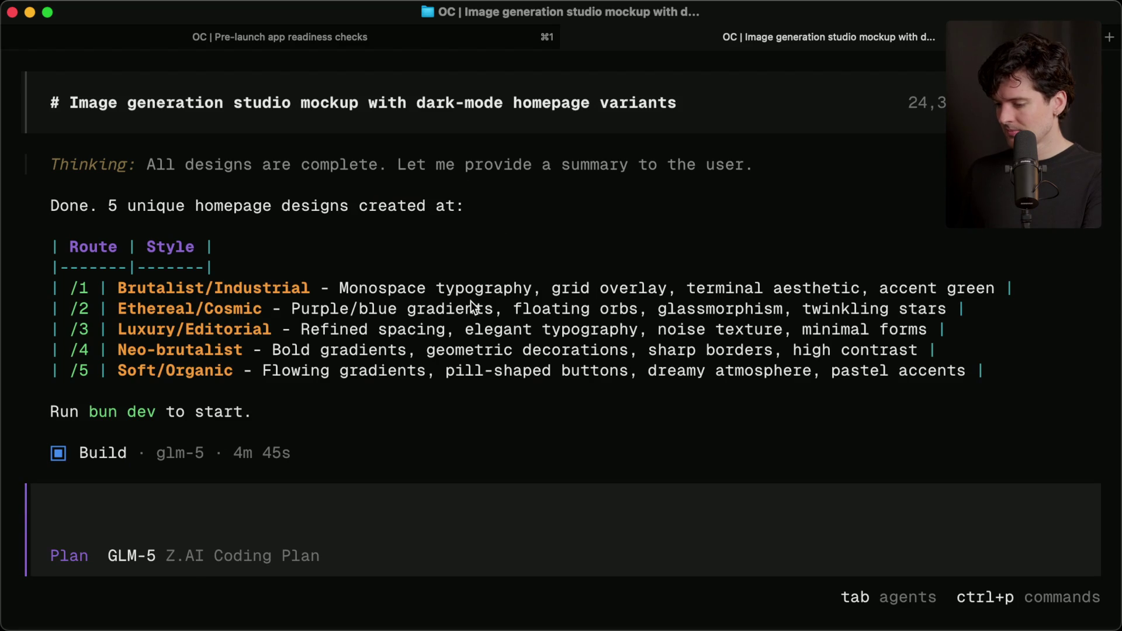
key("Tab")
key("Tab")
key("Tab")
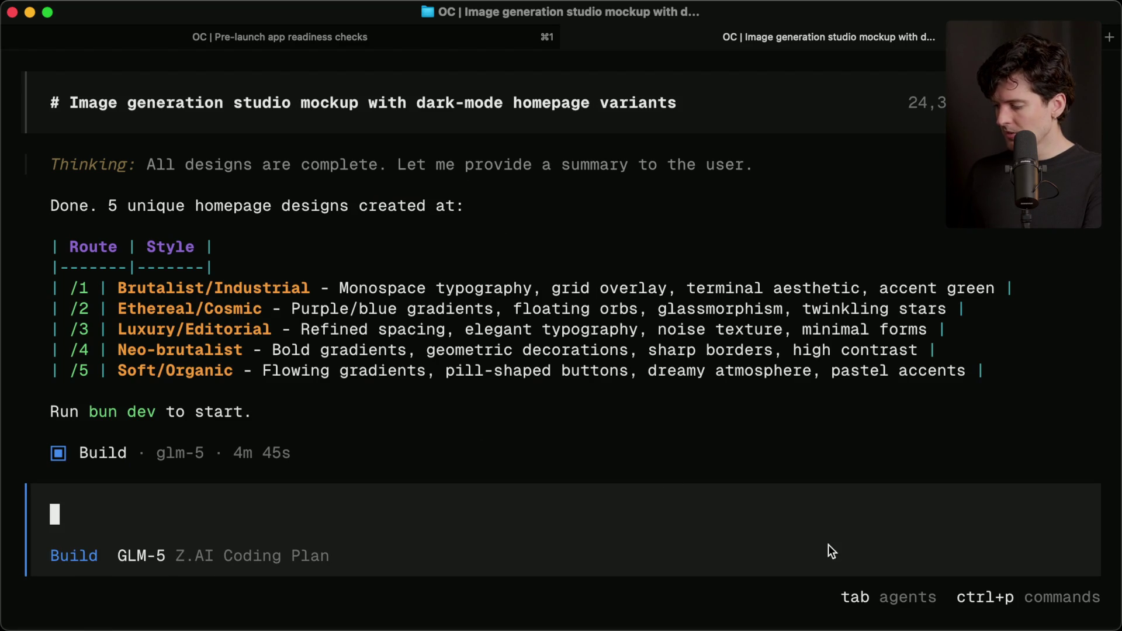
key("ctrl+p")
type("think")
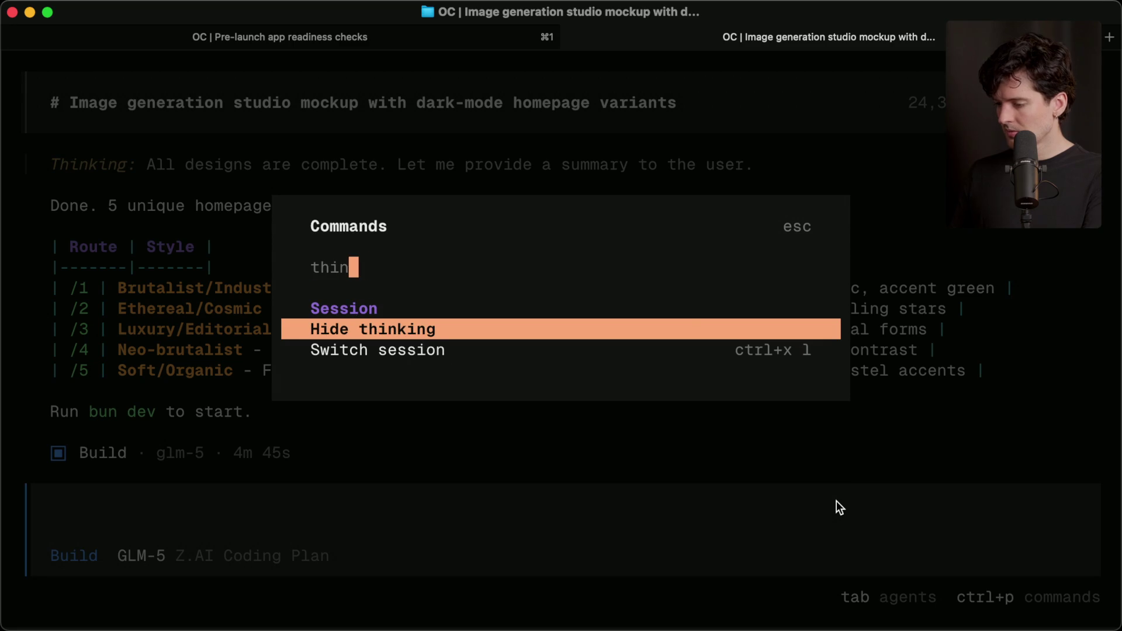
key("BackSpace")
key("BackSpace")
key("BackSpace")
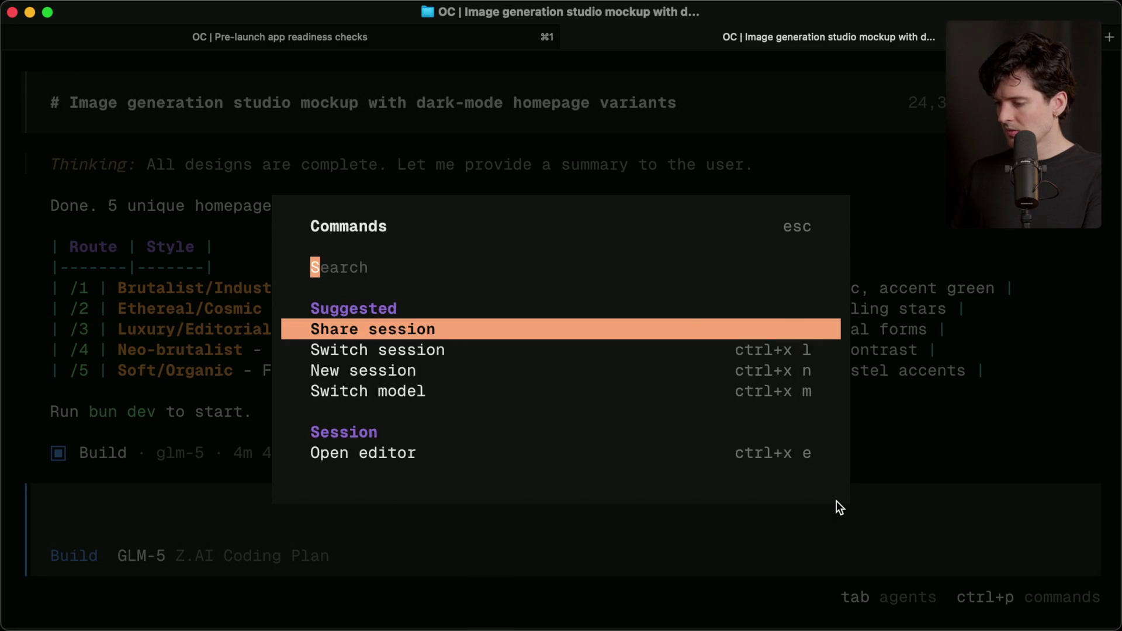
type("reason")
key("BackSpace")
key("BackSpace")
key("BackSpace")
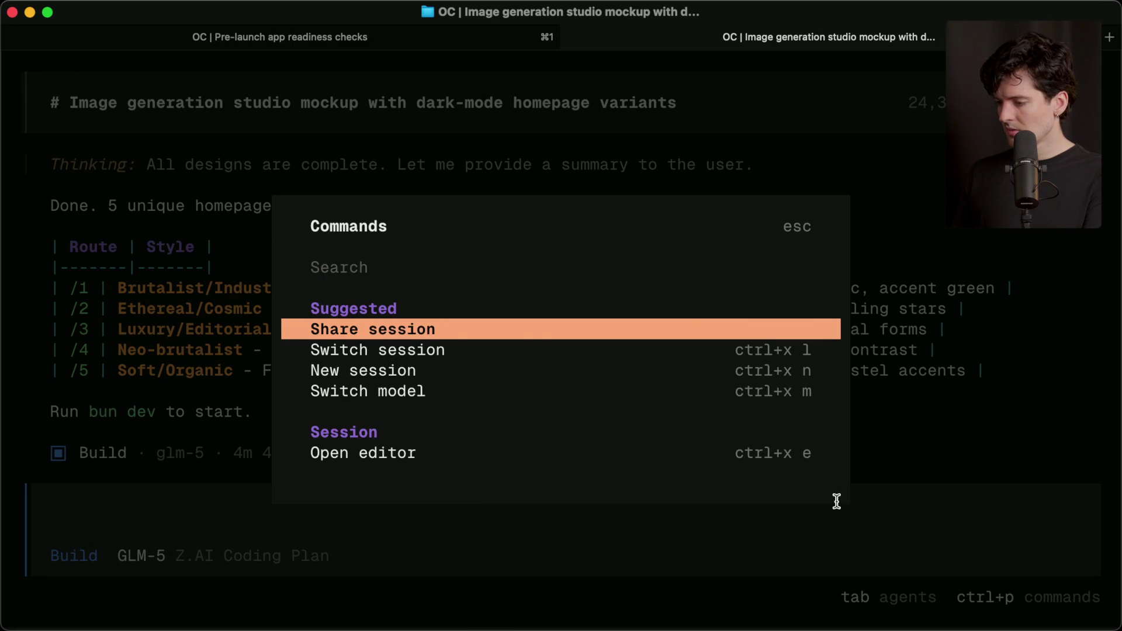
type("thin")
key("BackSpace")
key("BackSpace")
key("BackSpace")
key("Escape")
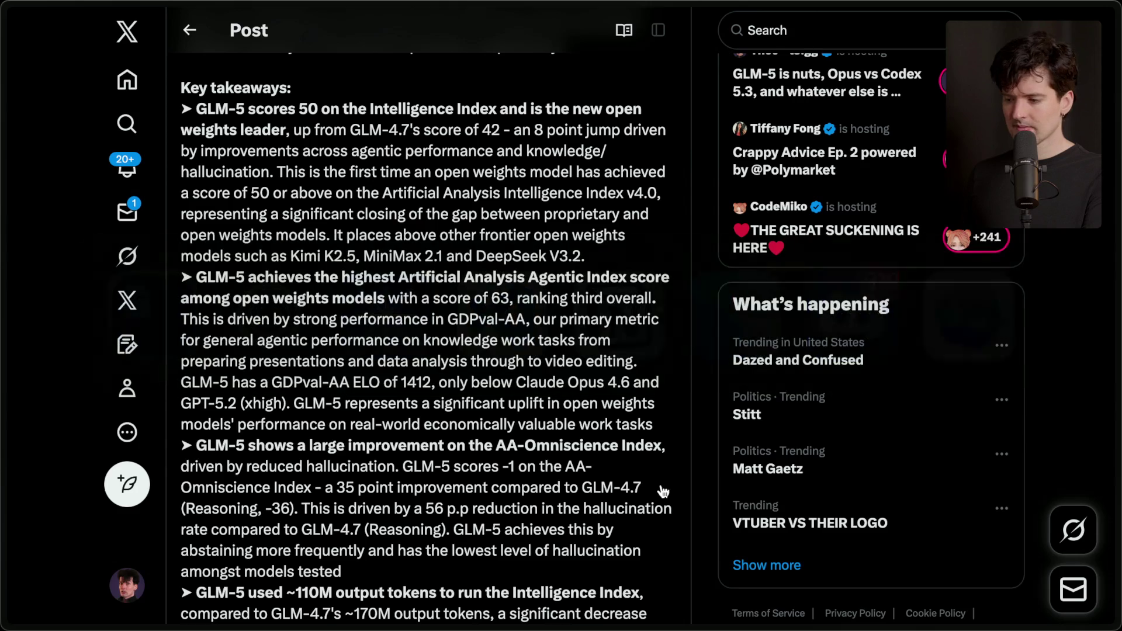
scroll(662, 487, "down", 5)
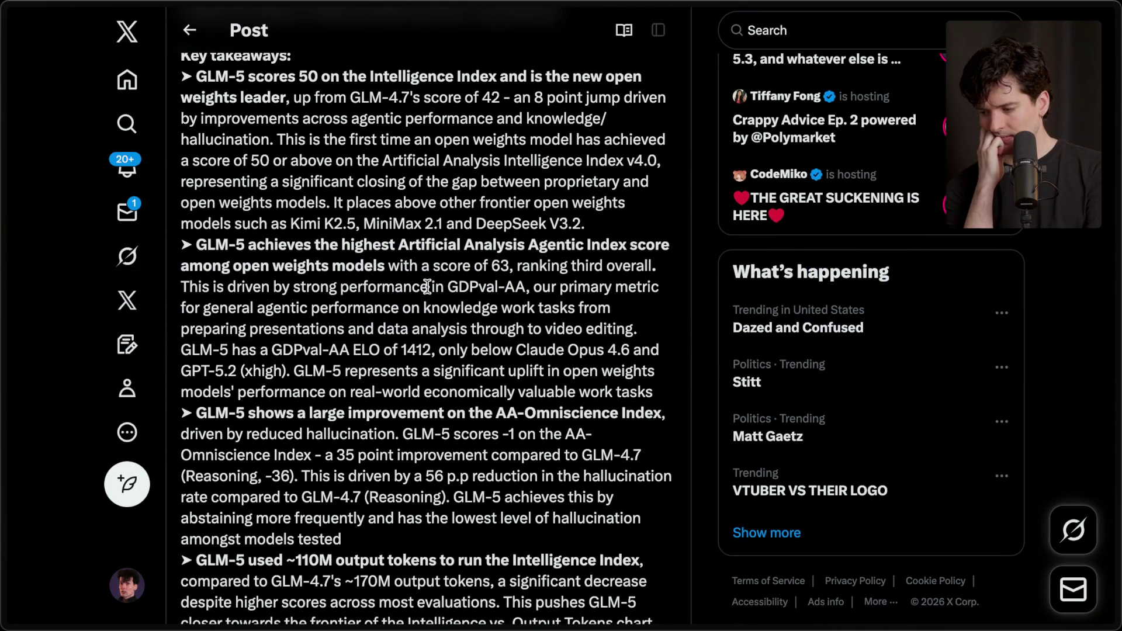
Step: Read down the Artificial Analysis post, highlighting the sentence about GLM-5 abstaining more often
scroll(430, 305, "down", 2)
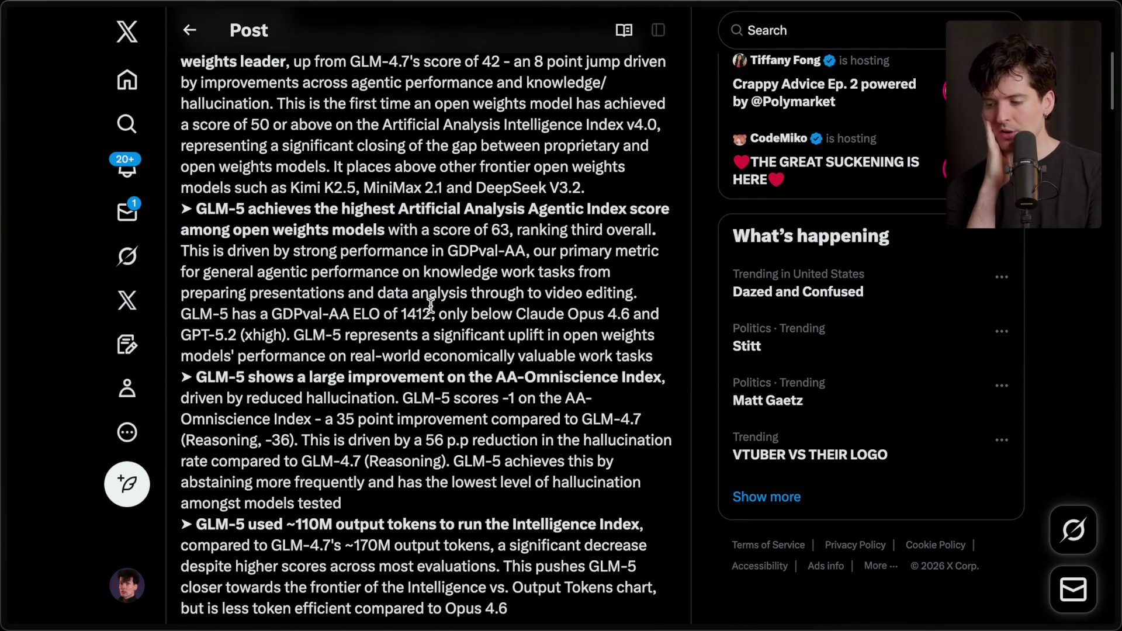
scroll(430, 305, "down", 1)
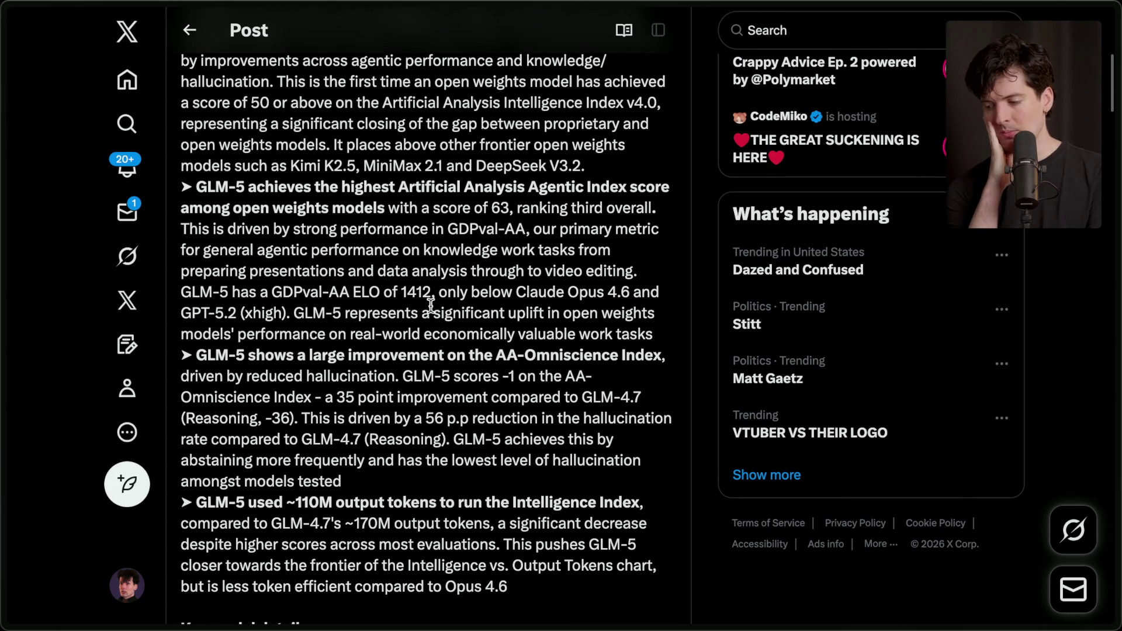
scroll(431, 305, "down", 2)
scroll(431, 305, "down", 1)
scroll(430, 305, "down", 1)
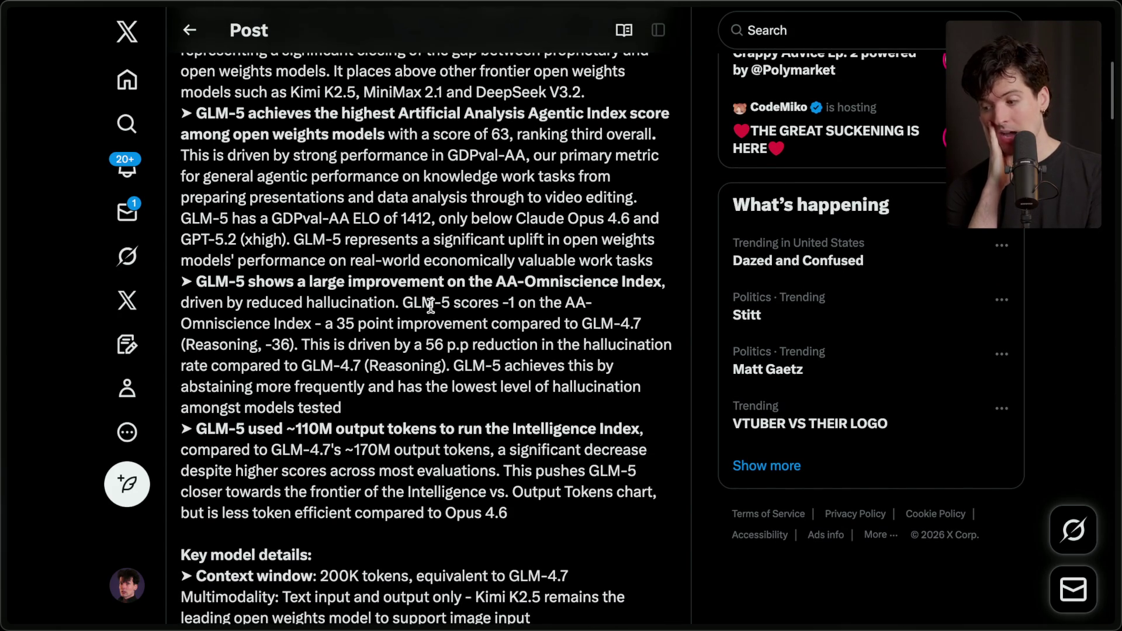
scroll(431, 305, "down", 1)
scroll(431, 305, "down", 1)
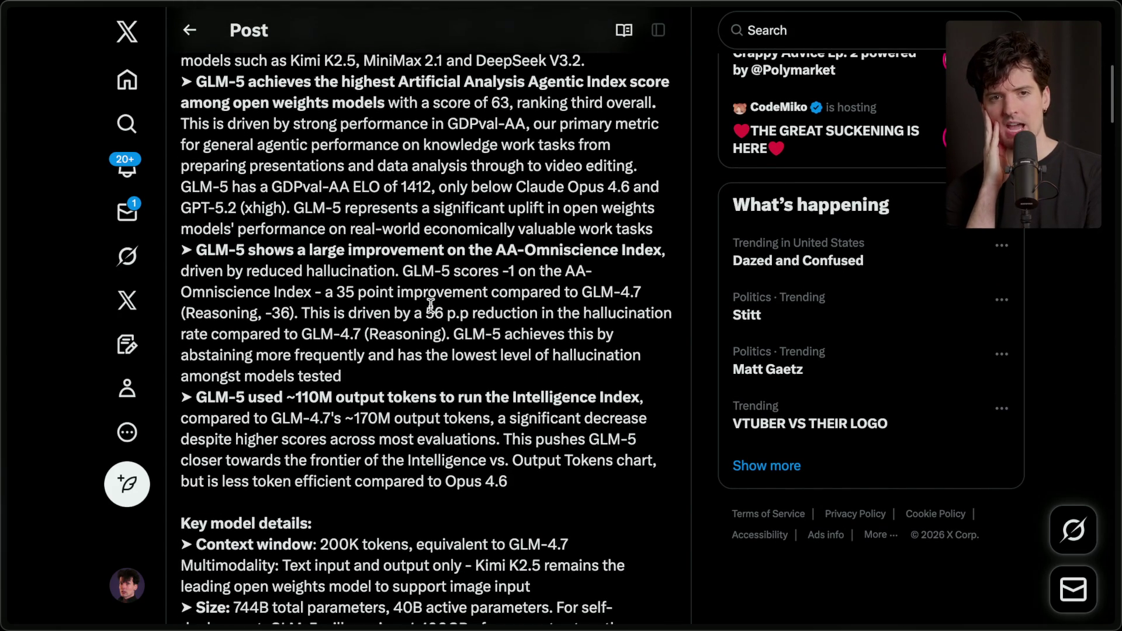
scroll(431, 305, "down", 2)
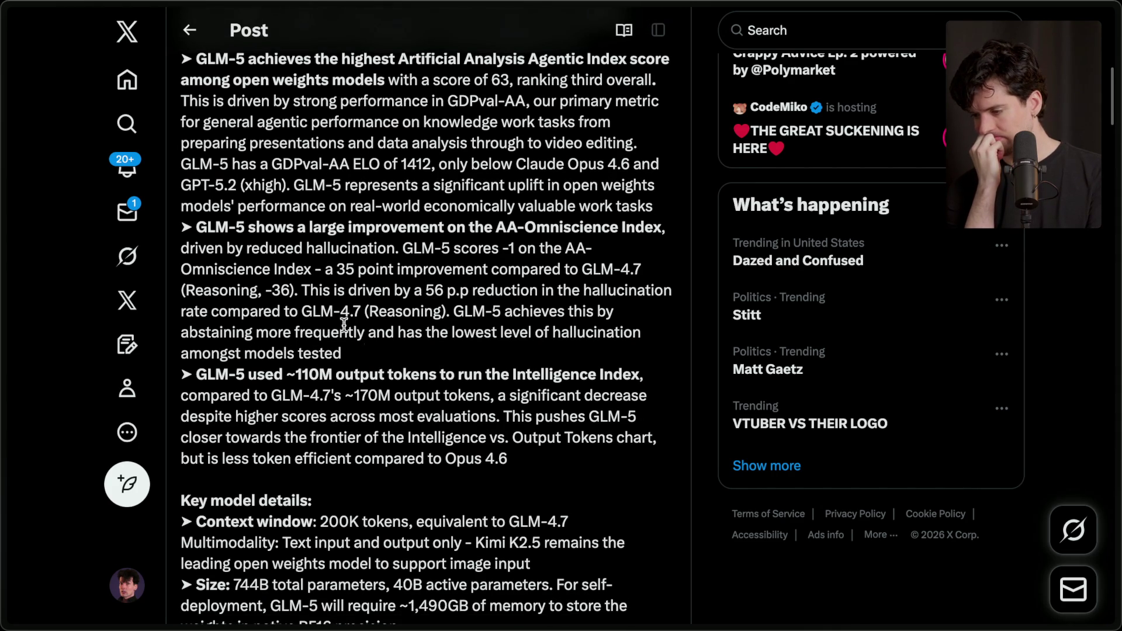
scroll(386, 389, "down", 1)
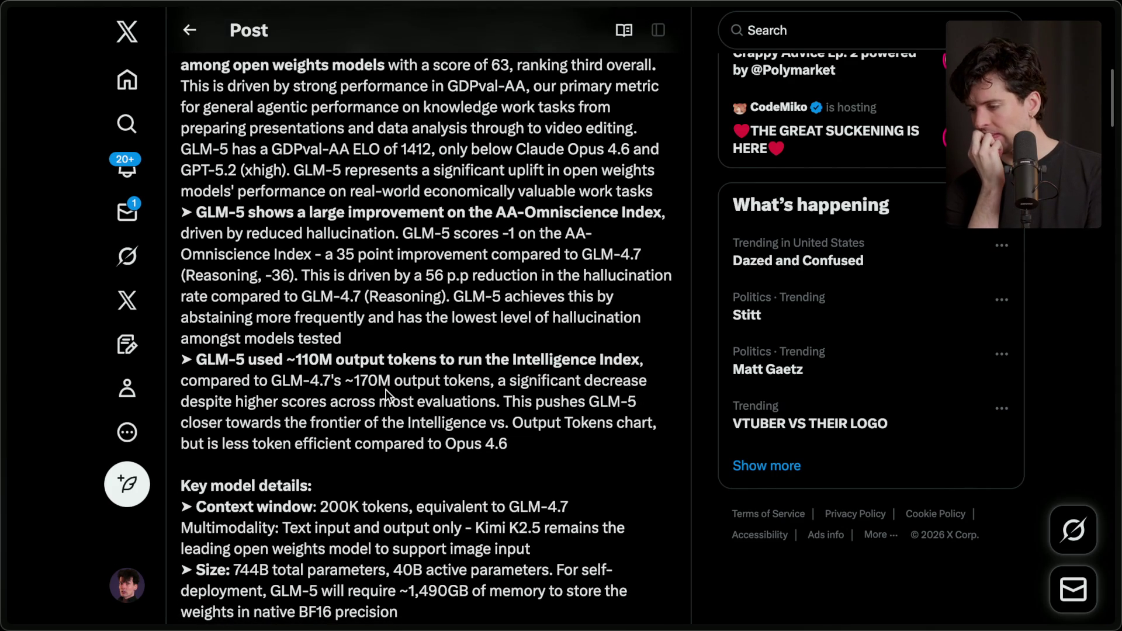
scroll(385, 389, "down", 1)
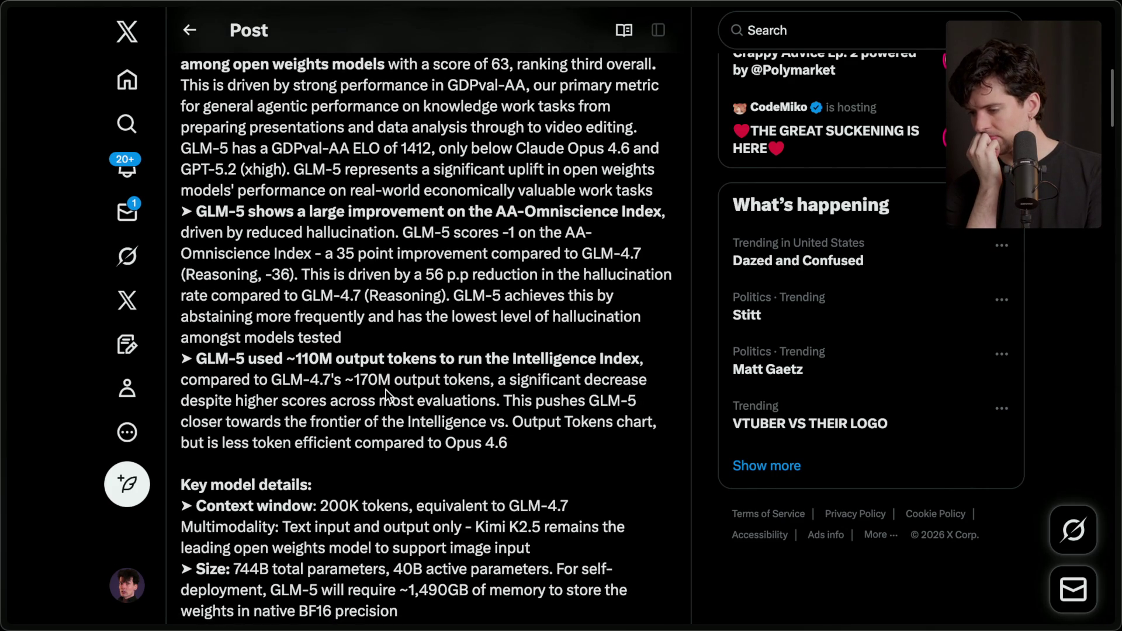
scroll(386, 390, "down", 1)
scroll(385, 389, "down", 1)
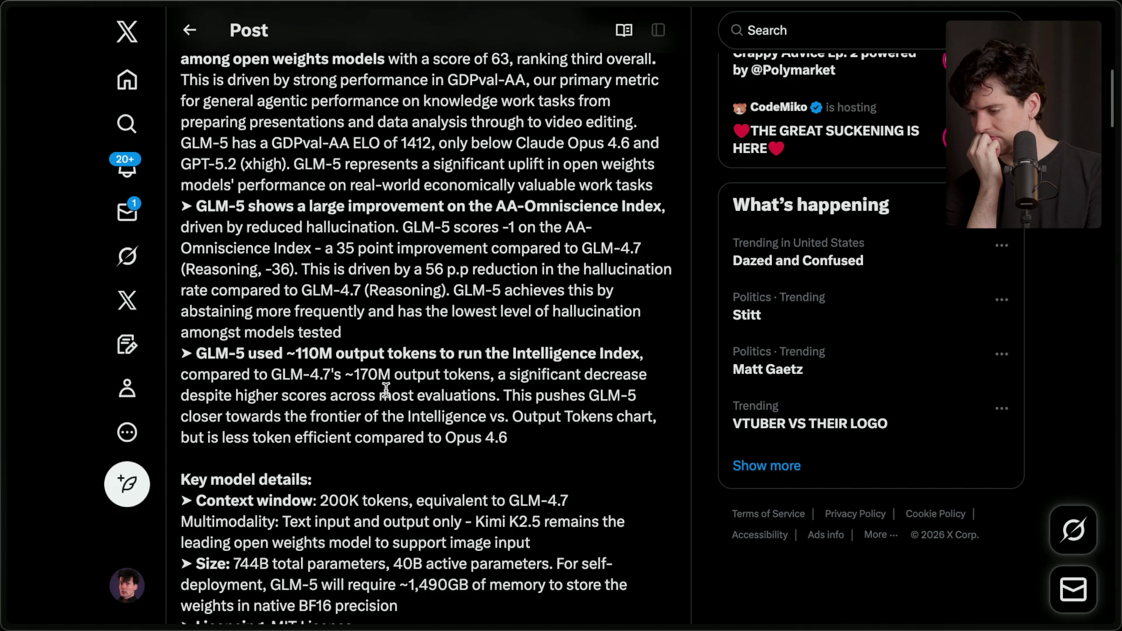
scroll(386, 389, "down", 2)
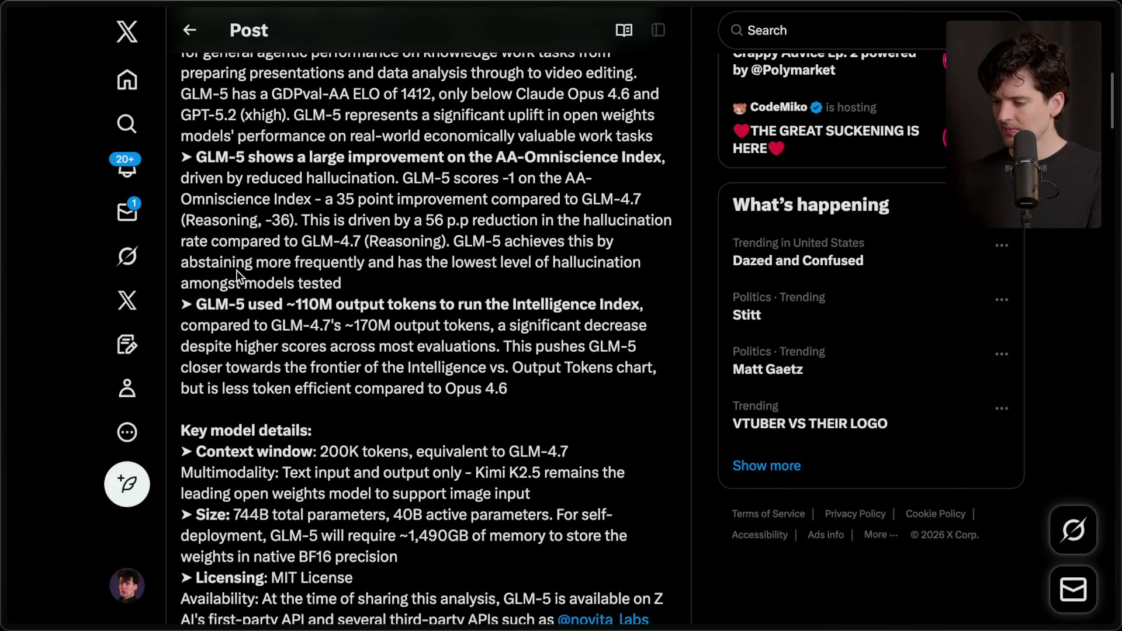
left_click_drag(454, 239, 454, 289)
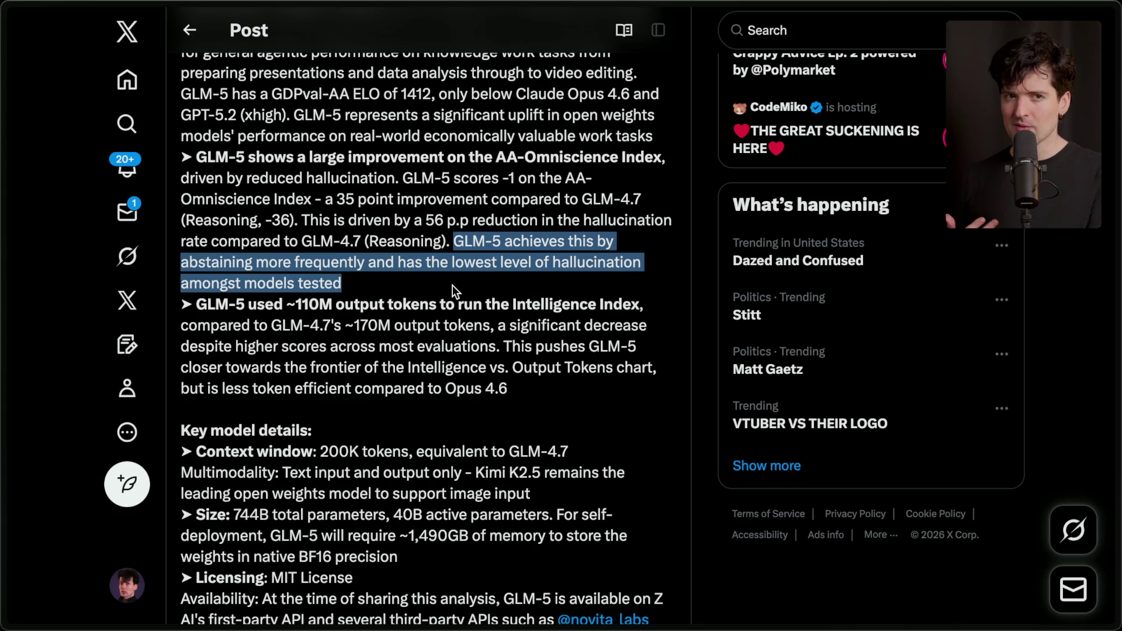
left_click(359, 285)
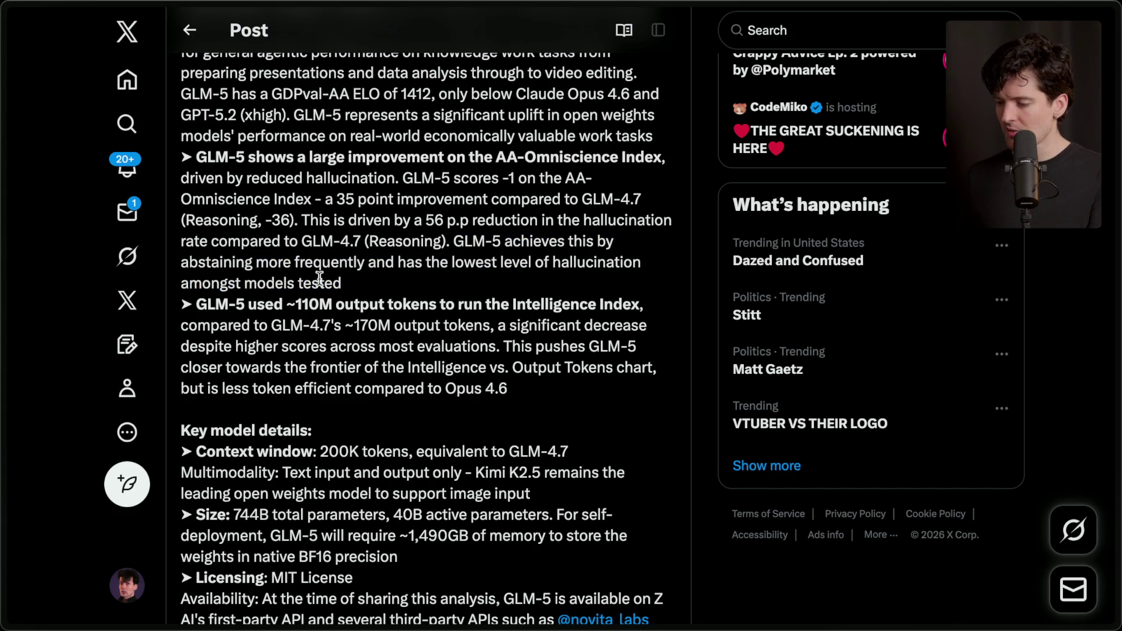
Step: Switch to the BridgeMind post claiming GLM-5's record-low hallucination score
scroll(351, 283, "down", 1)
mouse_move(1113, 315)
left_click(980, 538)
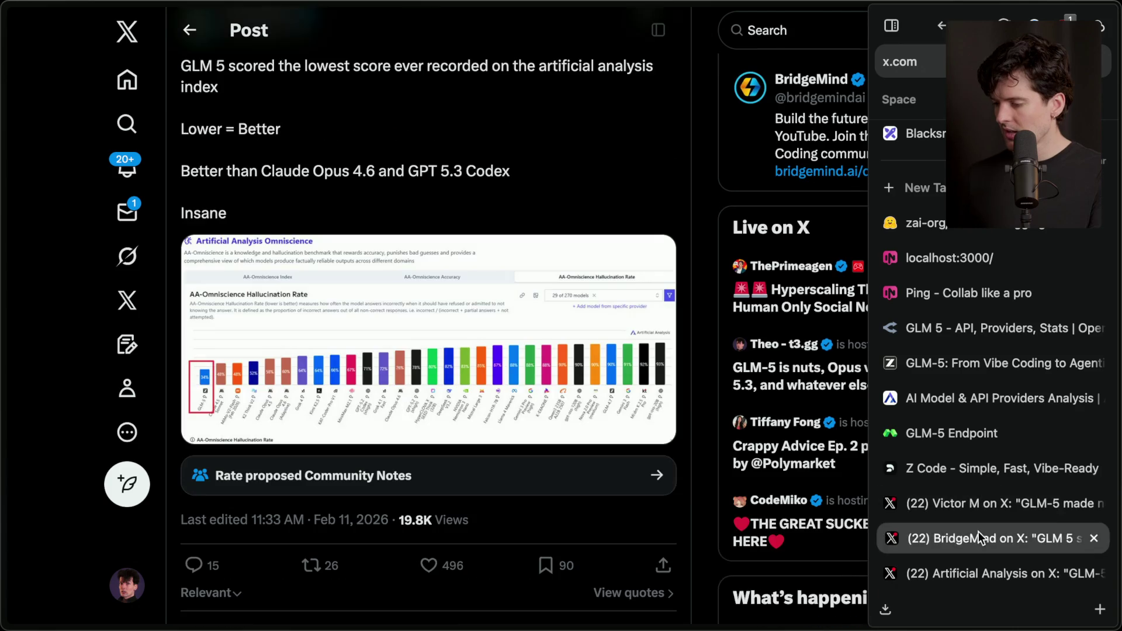
Step: View the BridgeMind hallucination-rate chart full screen, then return to the Artificial Analysis GLM-5 post
left_click(375, 347)
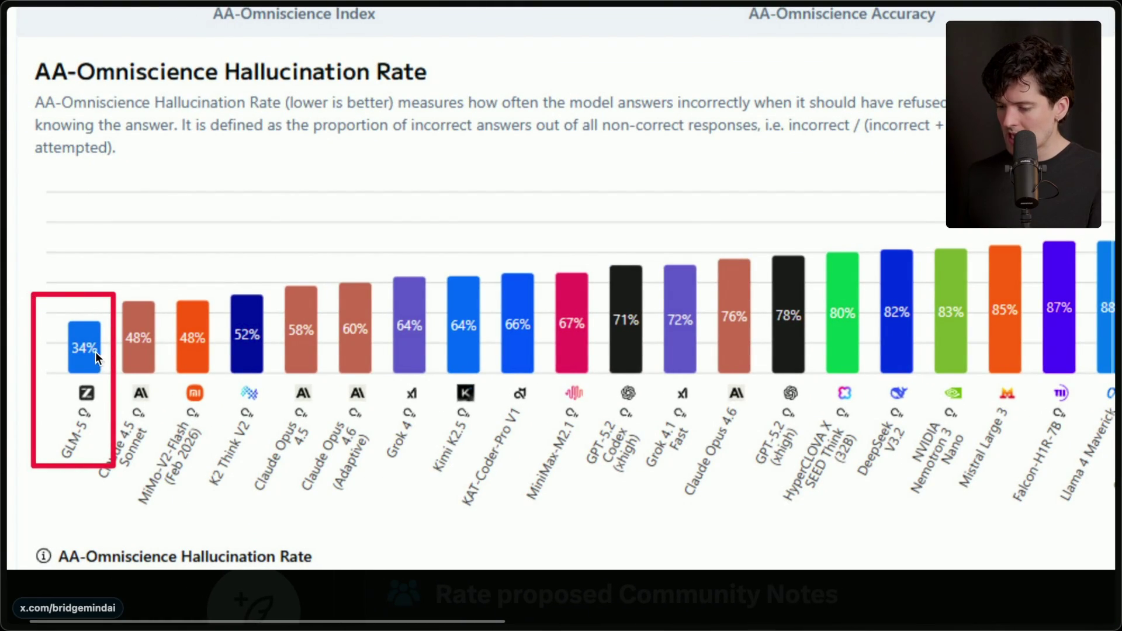
scroll(86, 347, "right", 5)
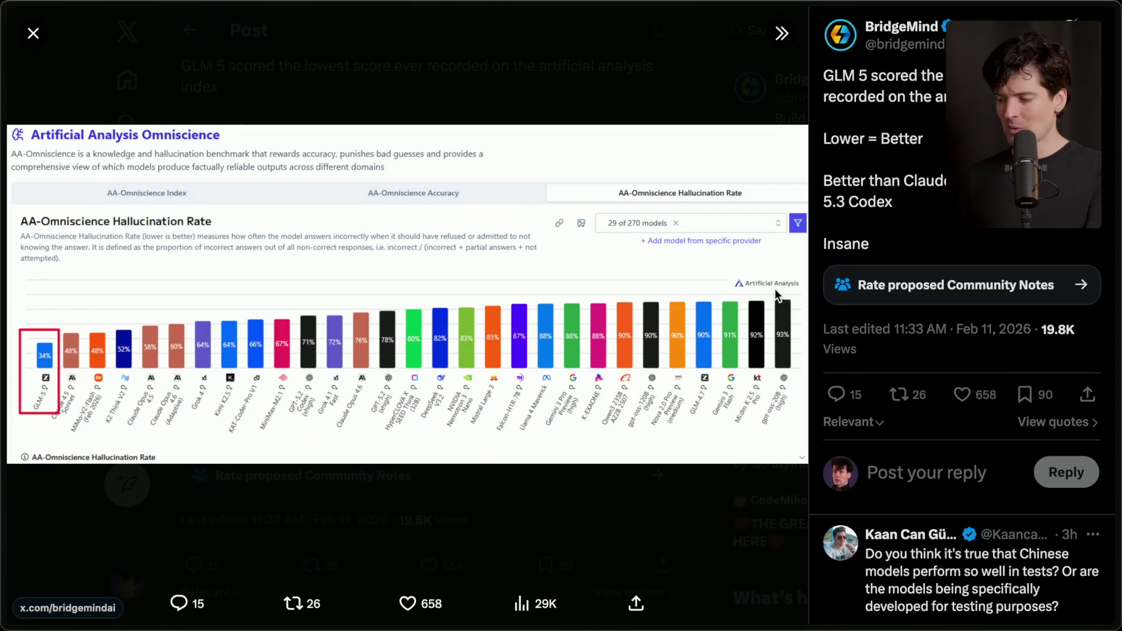
mouse_move(1096, 310)
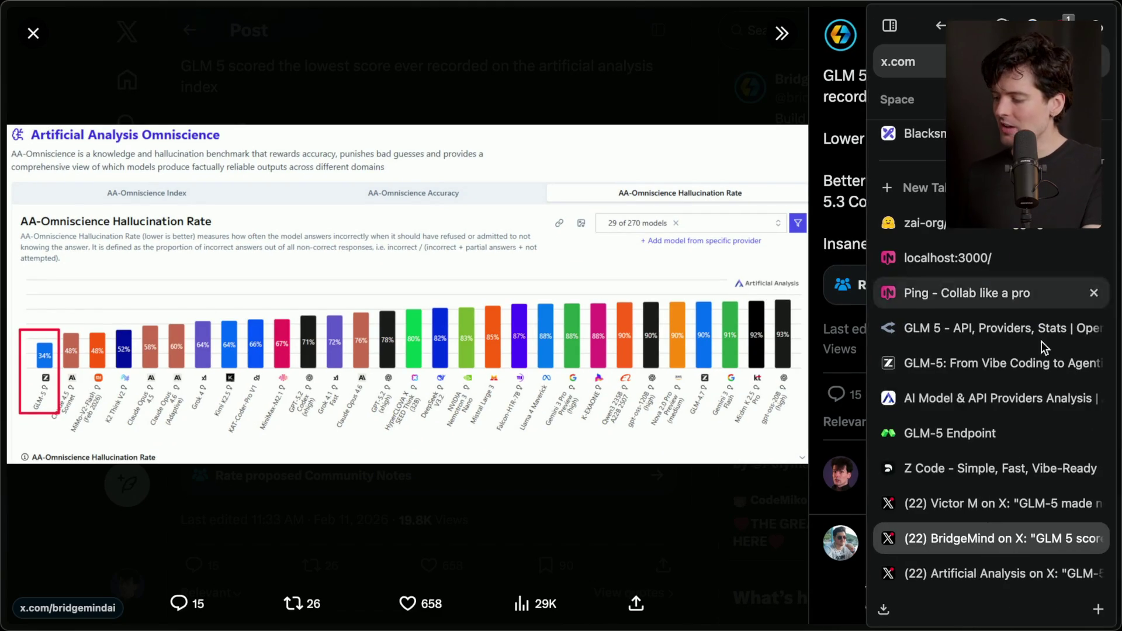
left_click(926, 564)
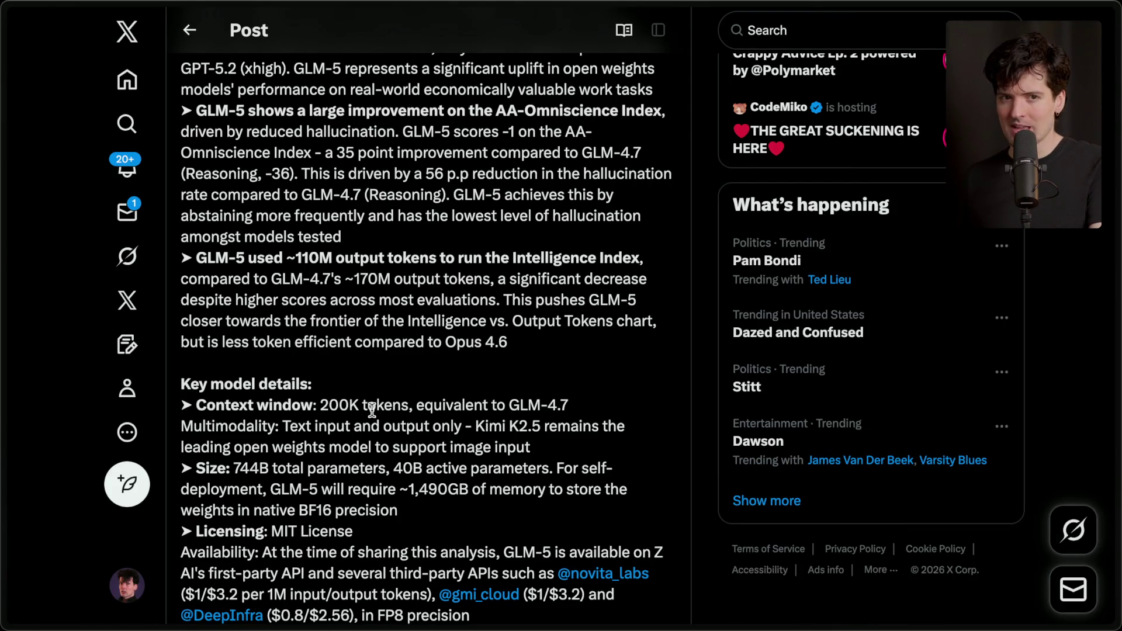
Step: Read the Multimodality notes, highlighting the text-only input/output and Kimi K2.5 image-input remarks
scroll(372, 409, "down", 3)
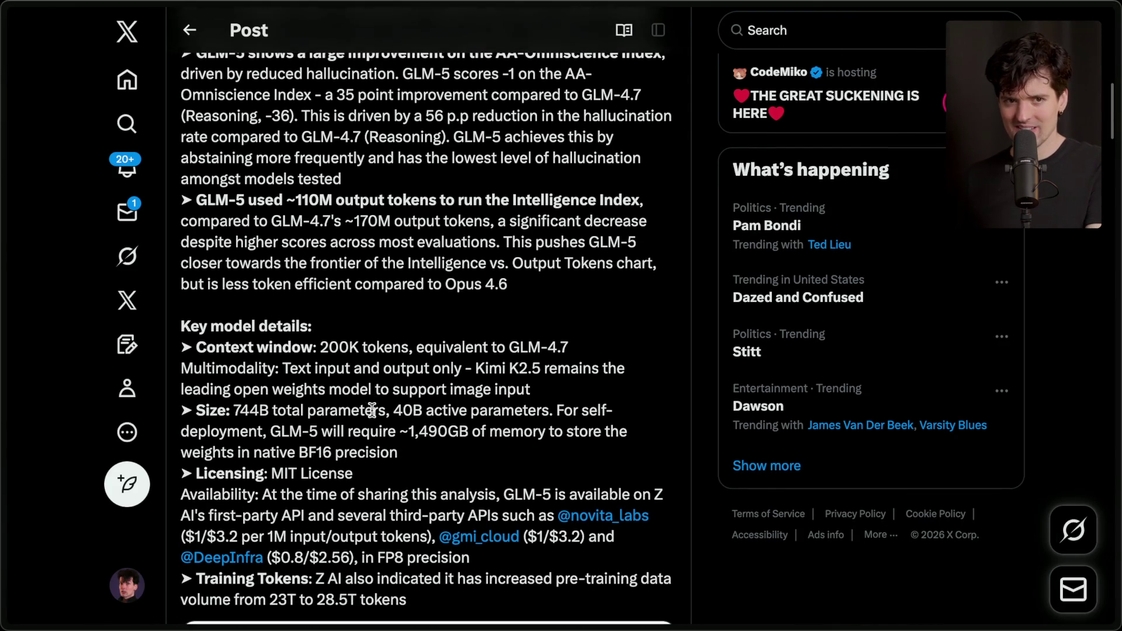
scroll(372, 409, "down", 3)
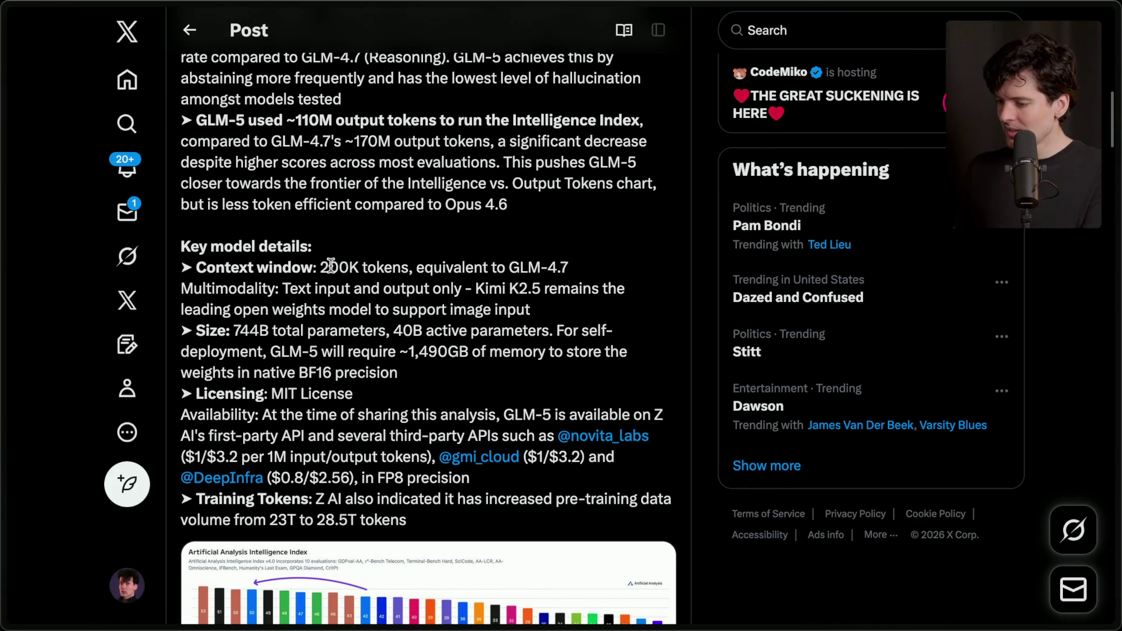
scroll(331, 265, "down", 3)
scroll(331, 265, "down", 2)
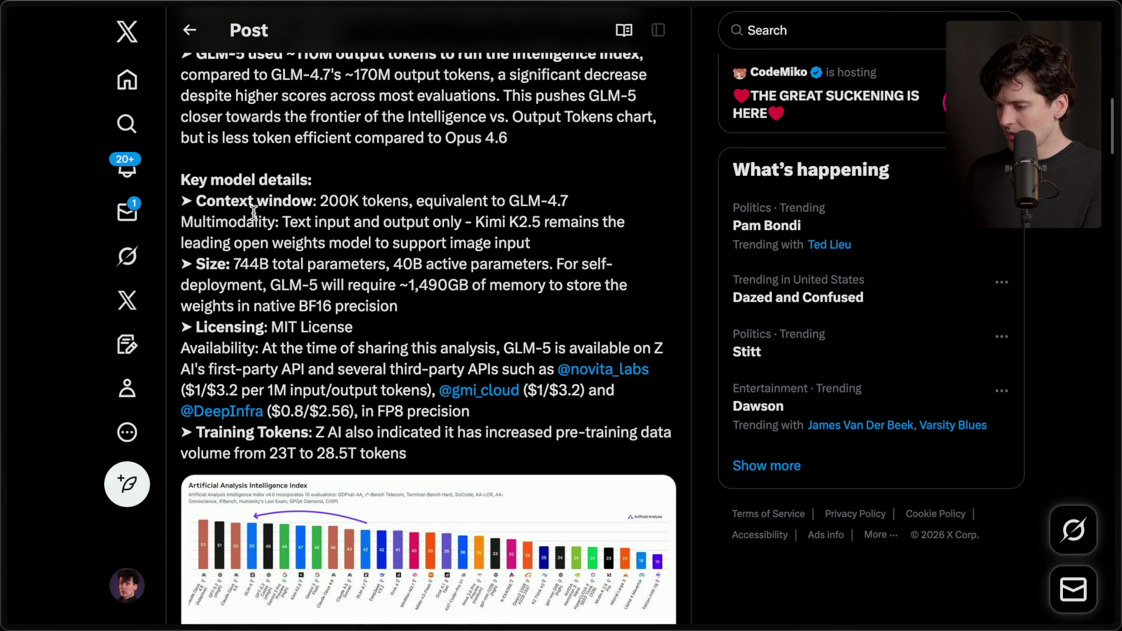
mouse_move(282, 222)
left_mouse_down()
mouse_move(439, 220)
mouse_move(541, 243)
left_mouse_up()
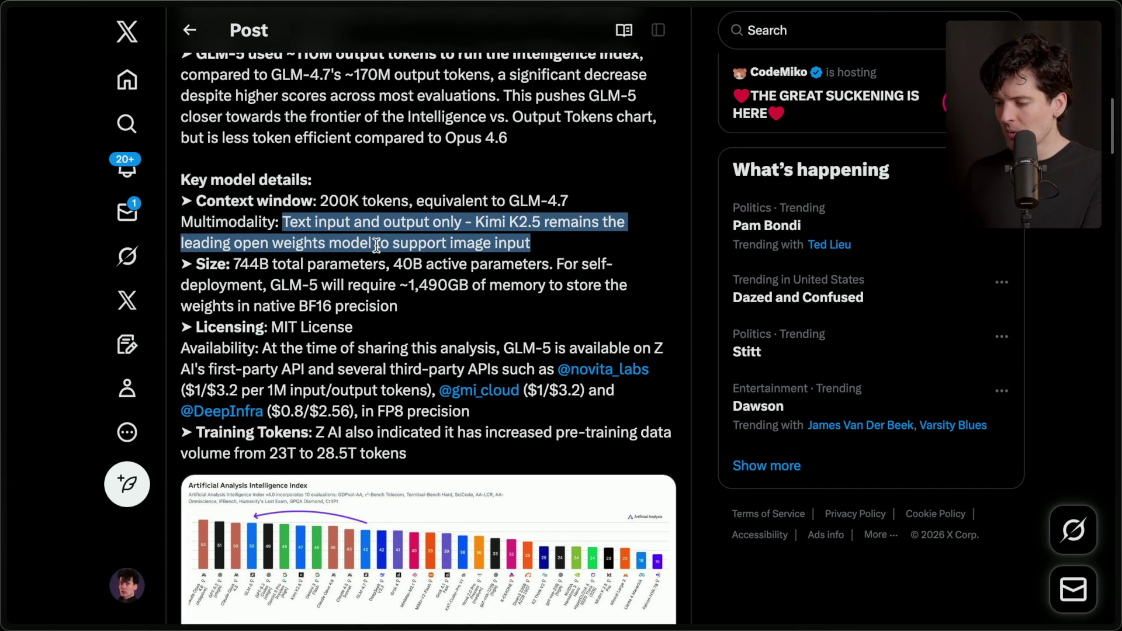
triple_click(556, 244)
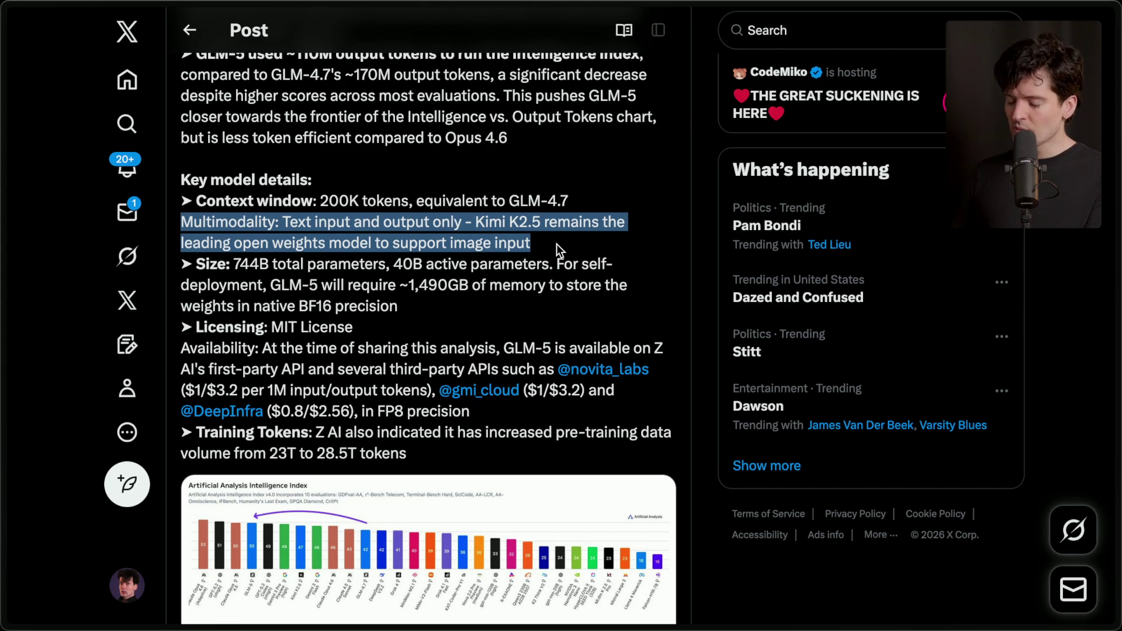
left_click(531, 236)
left_click_drag(474, 222, 554, 241)
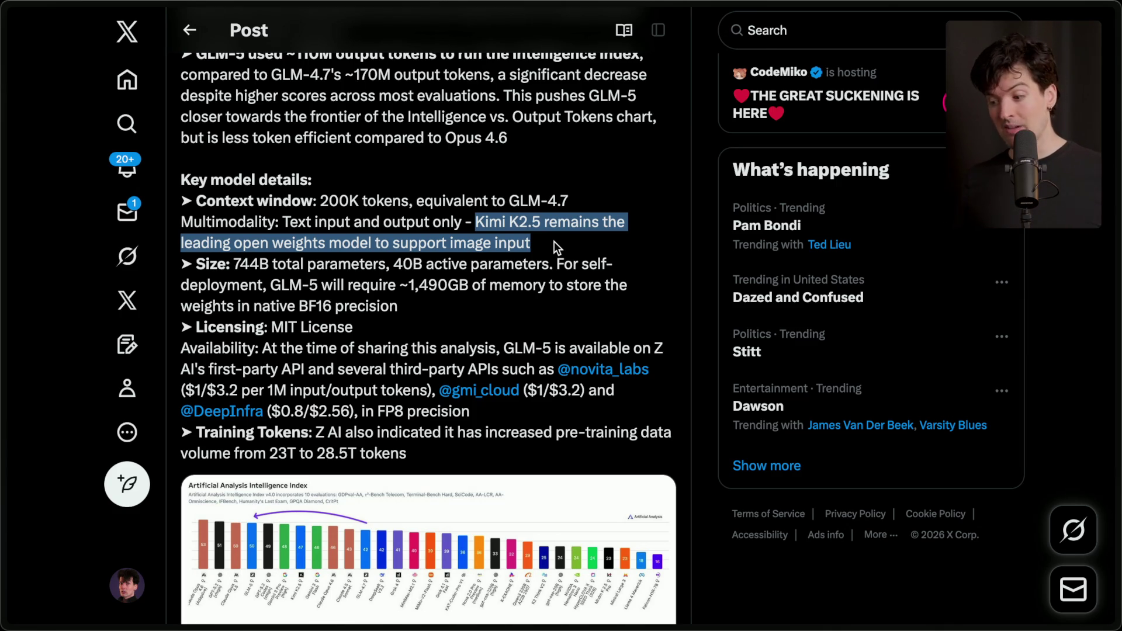
scroll(554, 245, "down", 1)
scroll(553, 245, "down", 2)
scroll(554, 241, "down", 2)
left_click(389, 273)
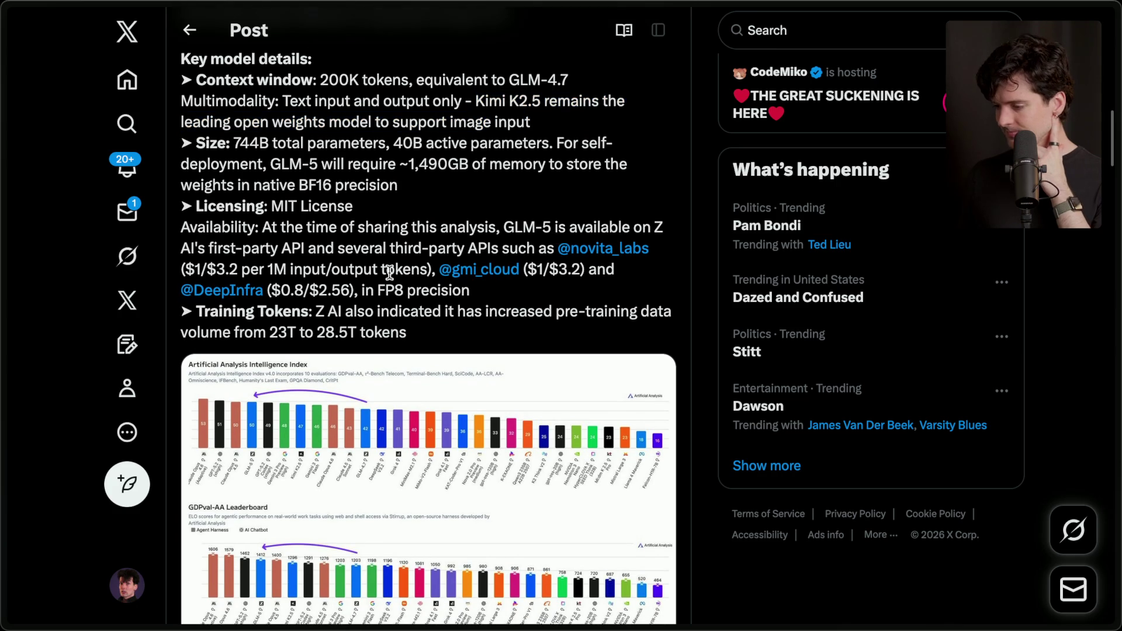
Step: Scroll to the intelligence versus cost chart and view it full size
scroll(390, 273, "down", 6)
scroll(390, 278, "up", 1)
scroll(390, 278, "down", 10)
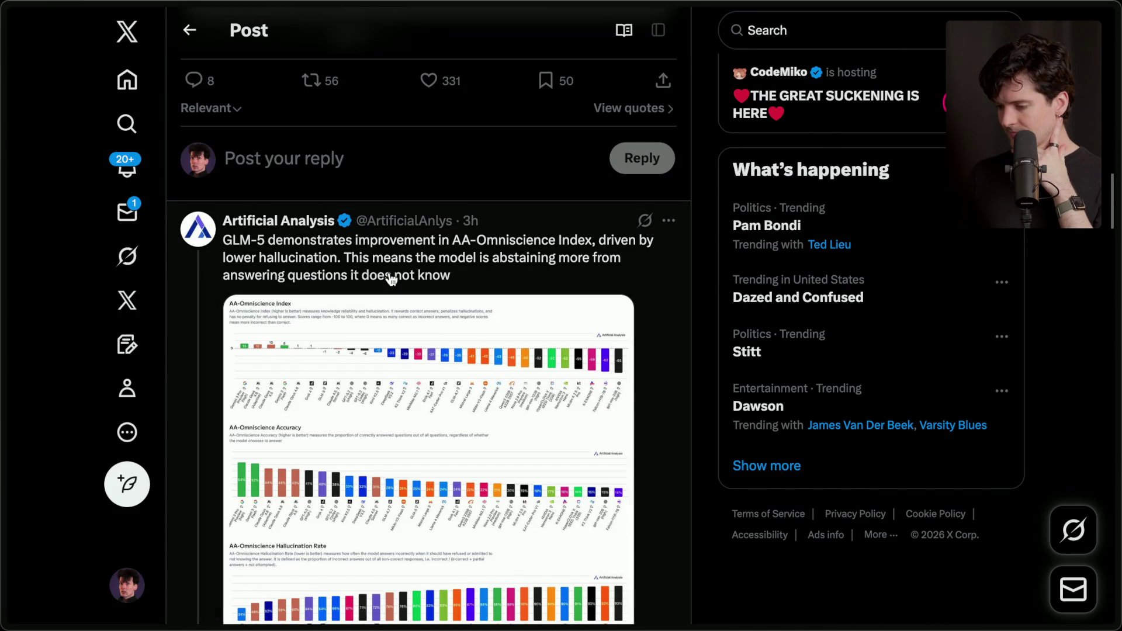
scroll(390, 278, "down", 3)
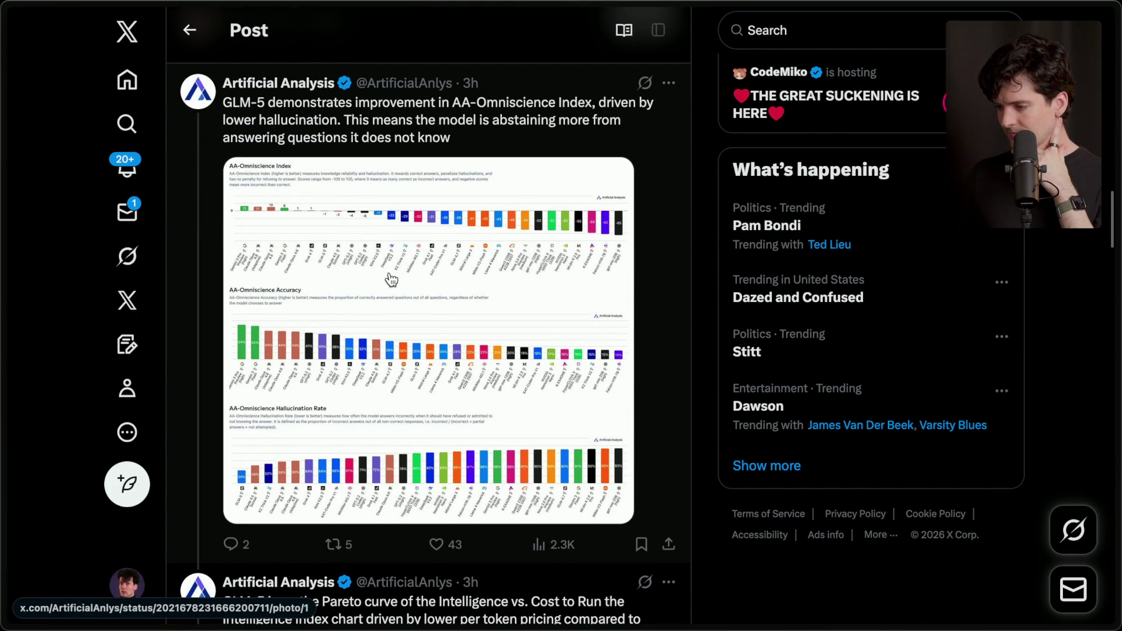
scroll(391, 281, "down", 8)
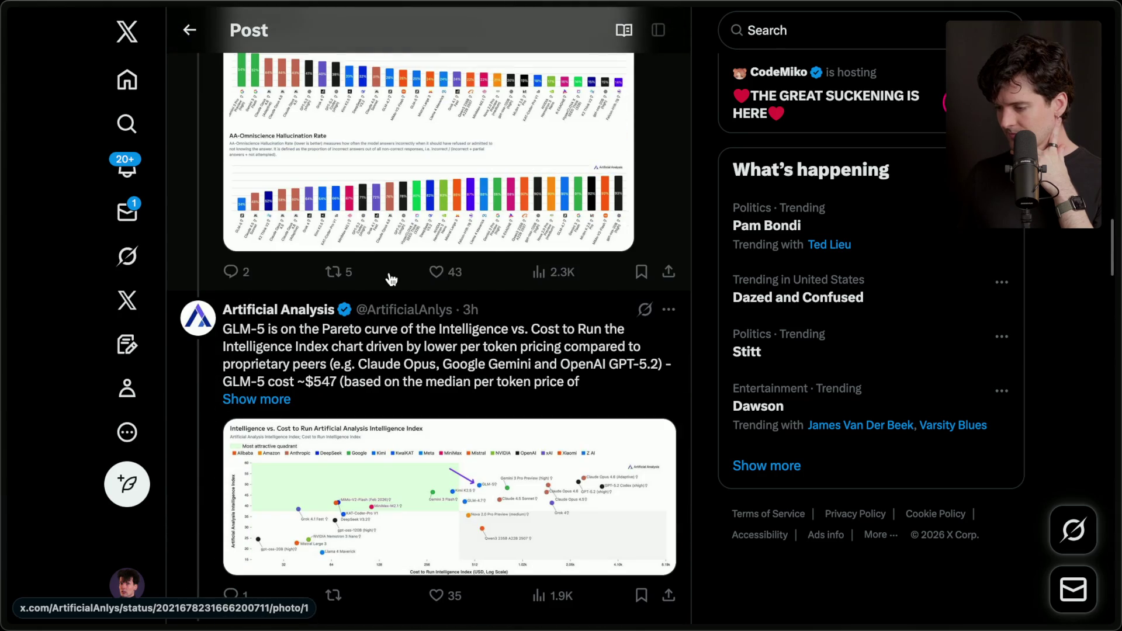
scroll(264, 344, "down", 1)
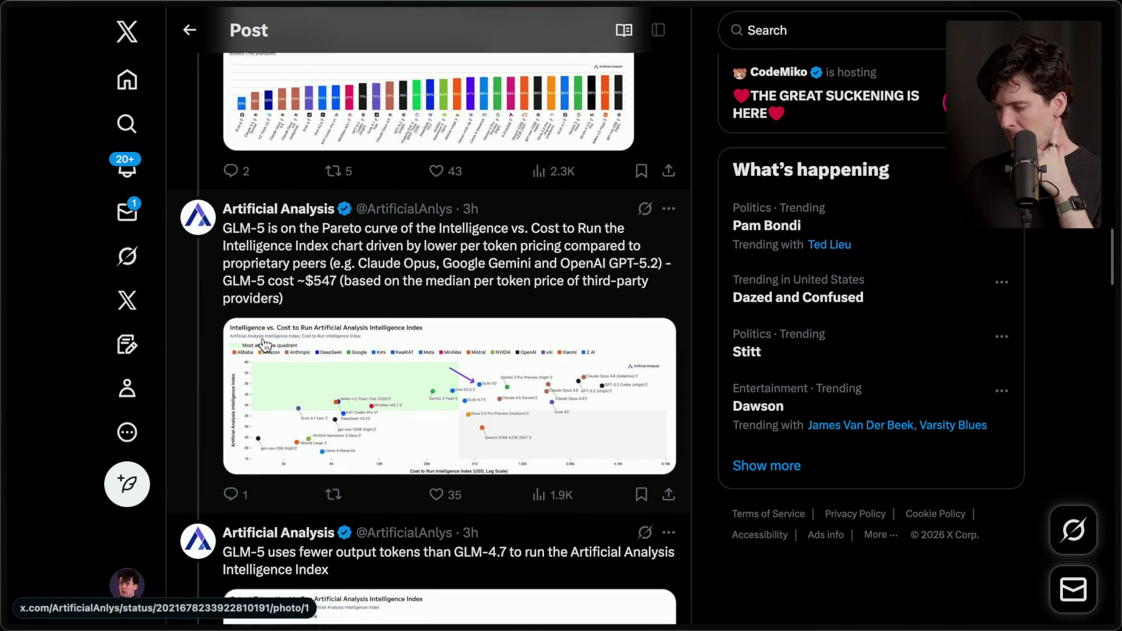
left_click(341, 369)
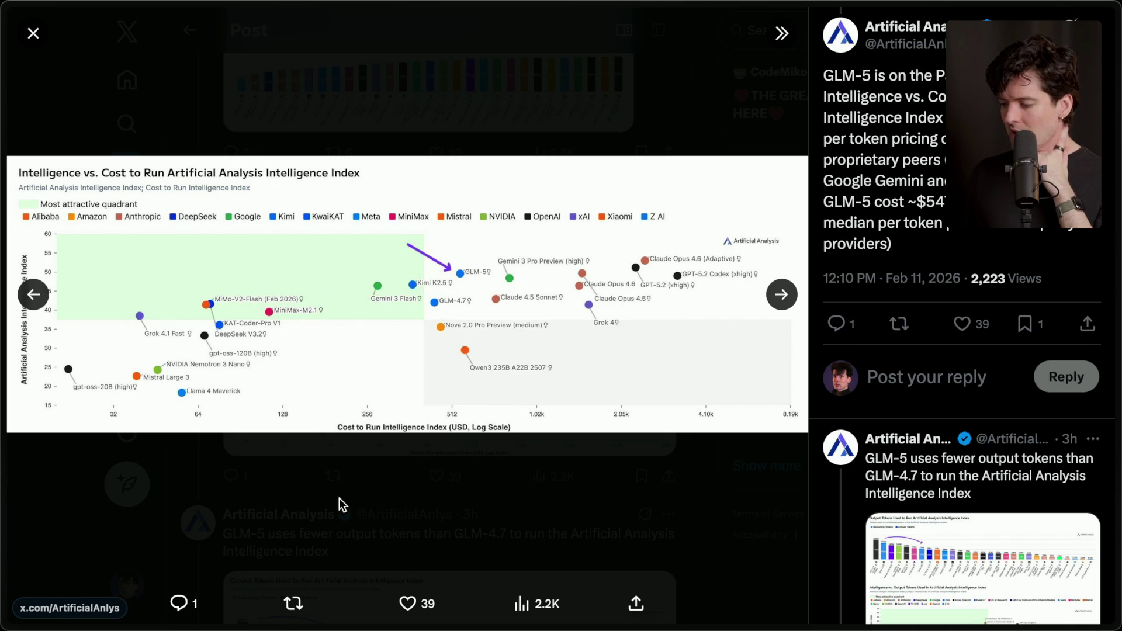
left_click(374, 498)
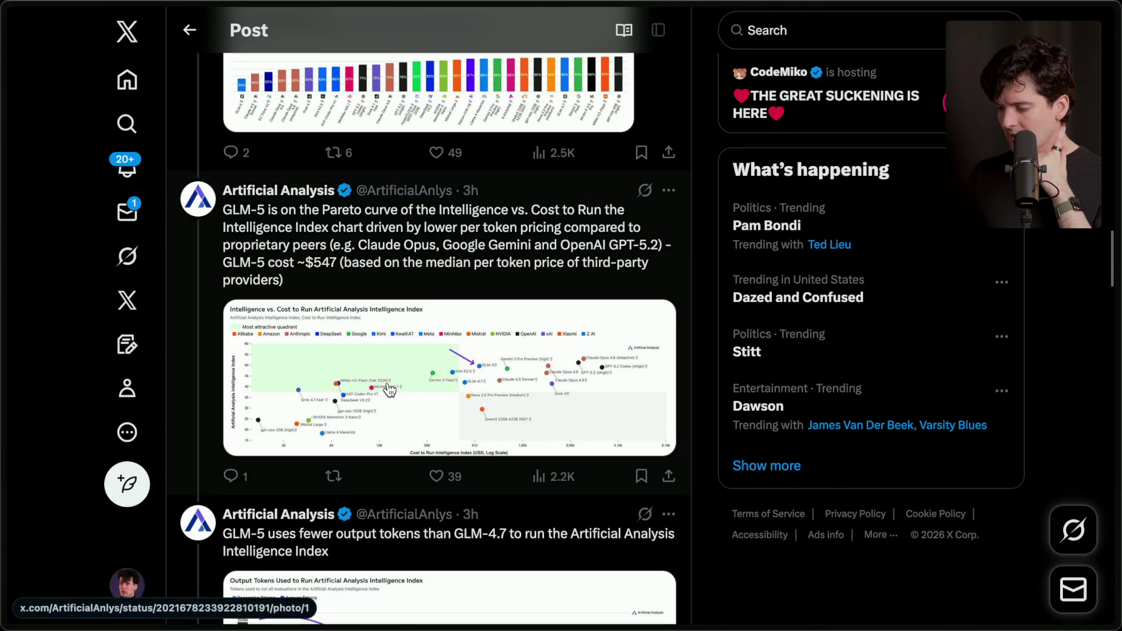
left_click(389, 391)
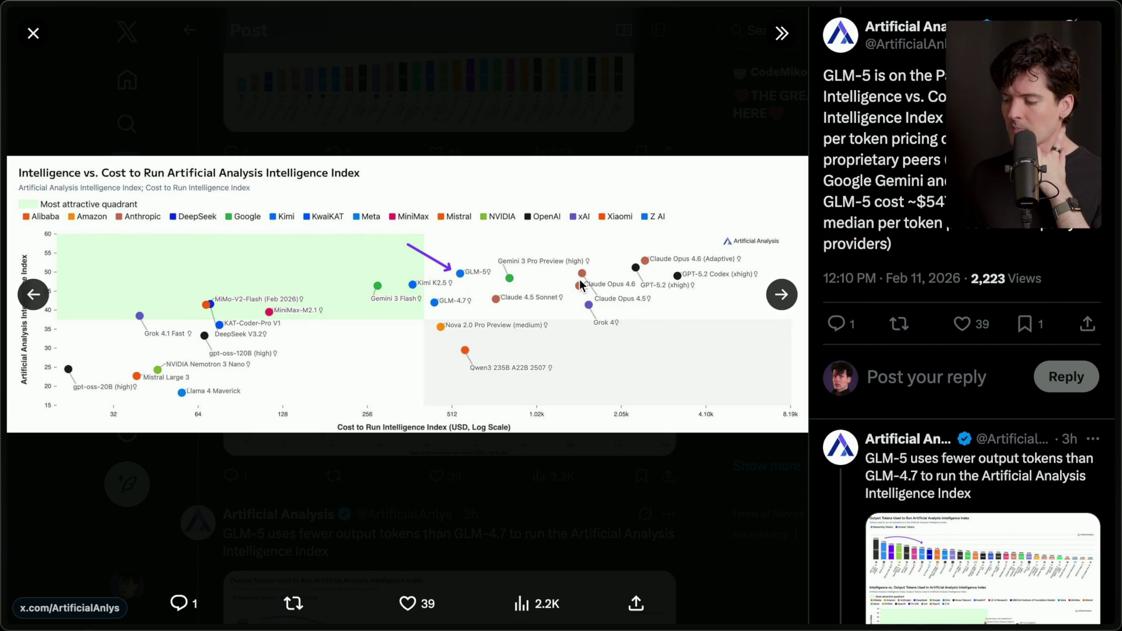
left_click(430, 466)
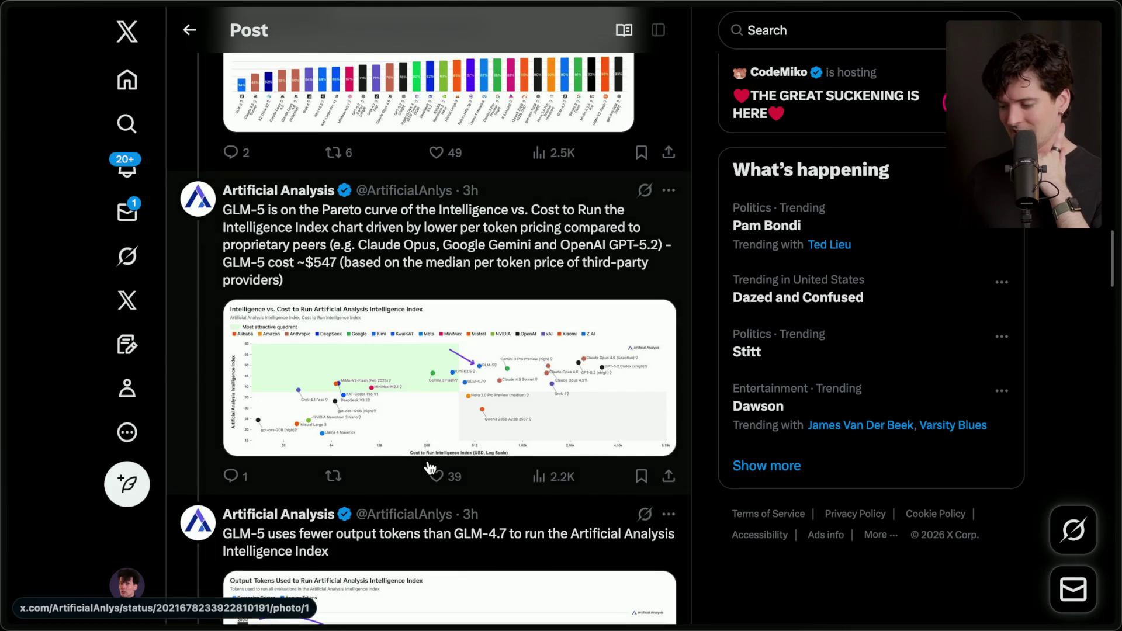
Step: View the output tokens chart full size, then scroll to the post with model page links
scroll(426, 465, "down", 5)
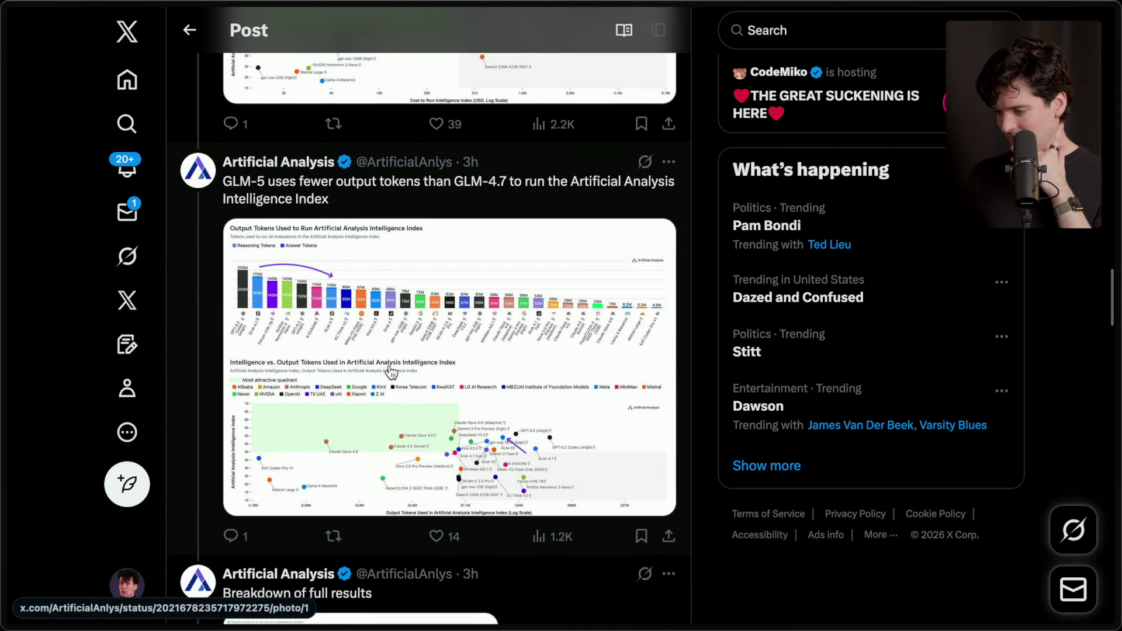
left_click(391, 371)
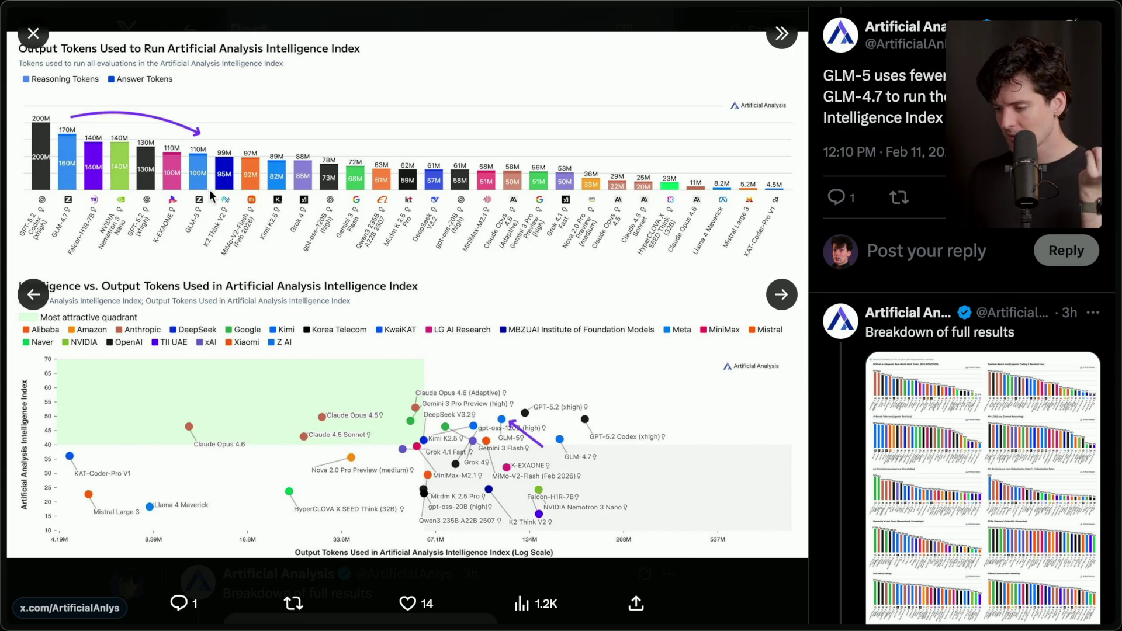
left_click(336, 573)
scroll(403, 454, "down", 5)
scroll(403, 455, "down", 5)
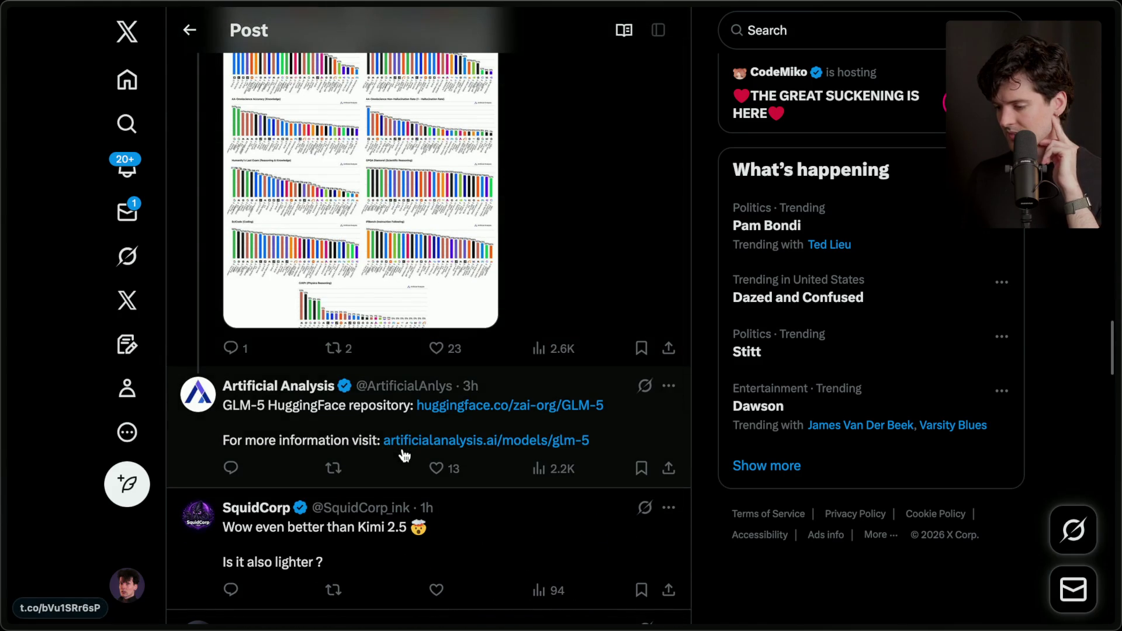
Step: Switch to the Artificial Analysis page and scroll to the Cost Efficiency chart
mouse_move(1117, 444)
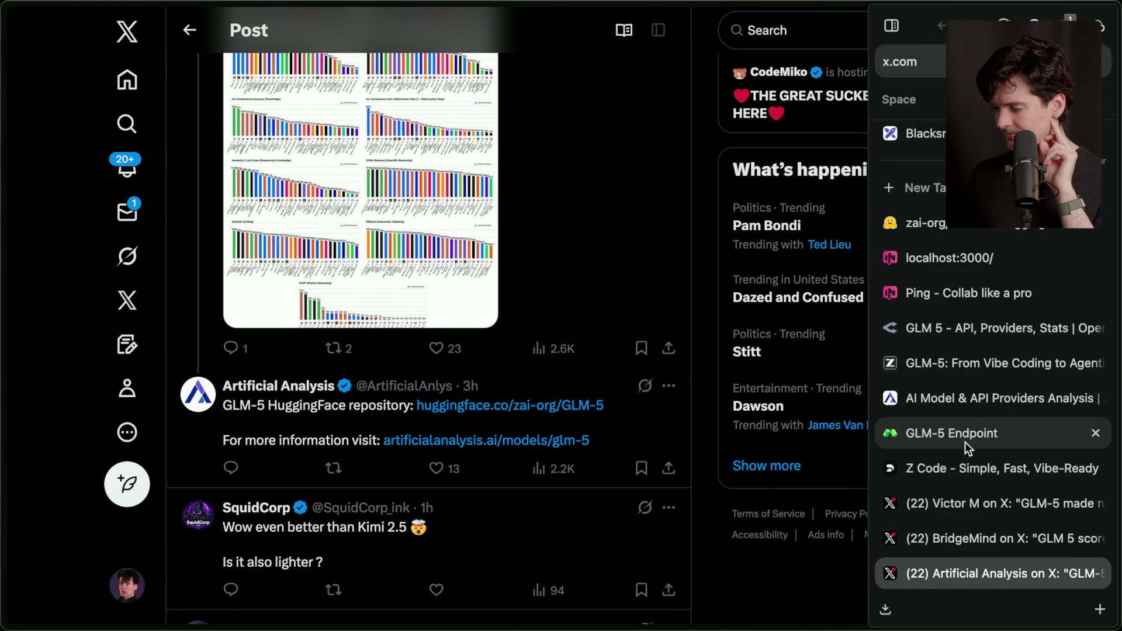
left_click(962, 395)
scroll(256, 472, "down", 10)
scroll(257, 478, "down", 15)
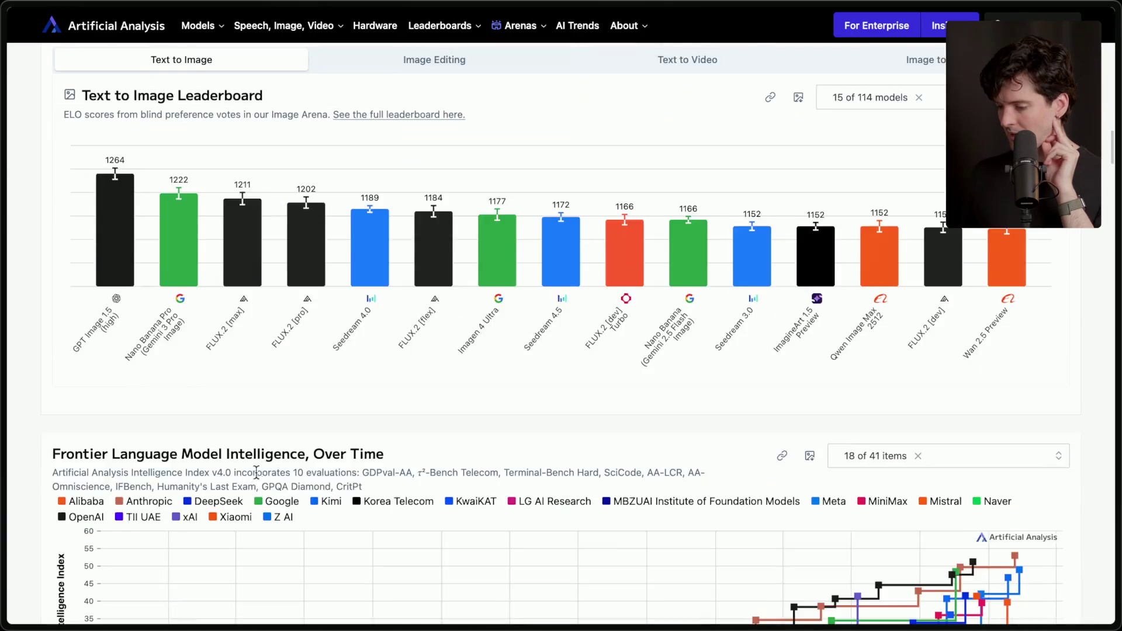
scroll(258, 477, "down", 15)
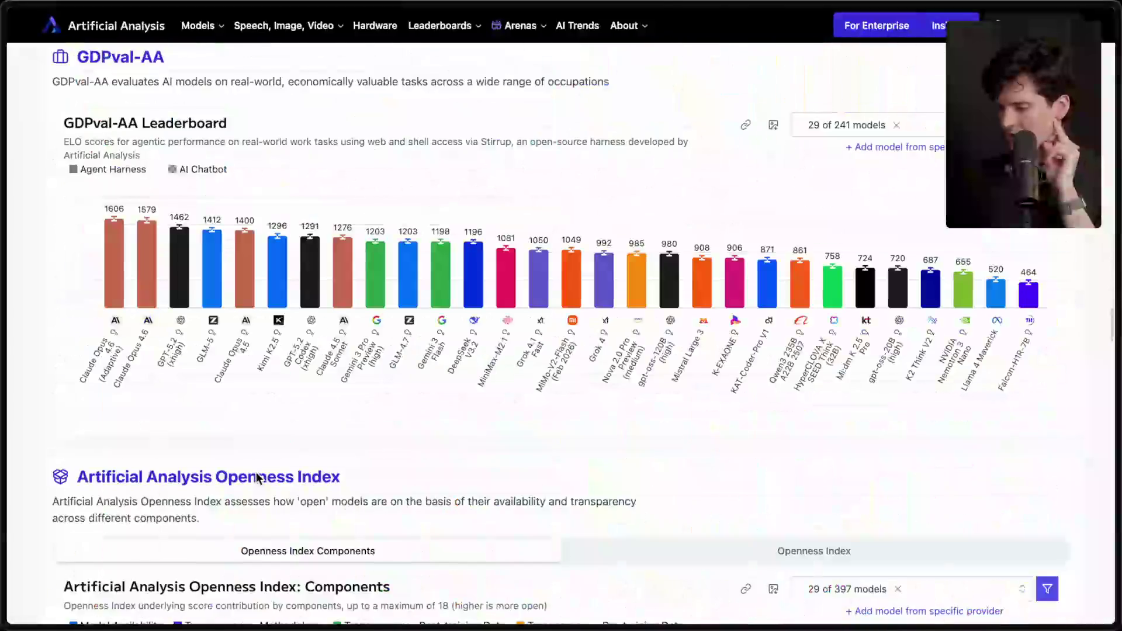
scroll(256, 472, "up", 5)
scroll(255, 472, "down", 10)
scroll(256, 471, "down", 3)
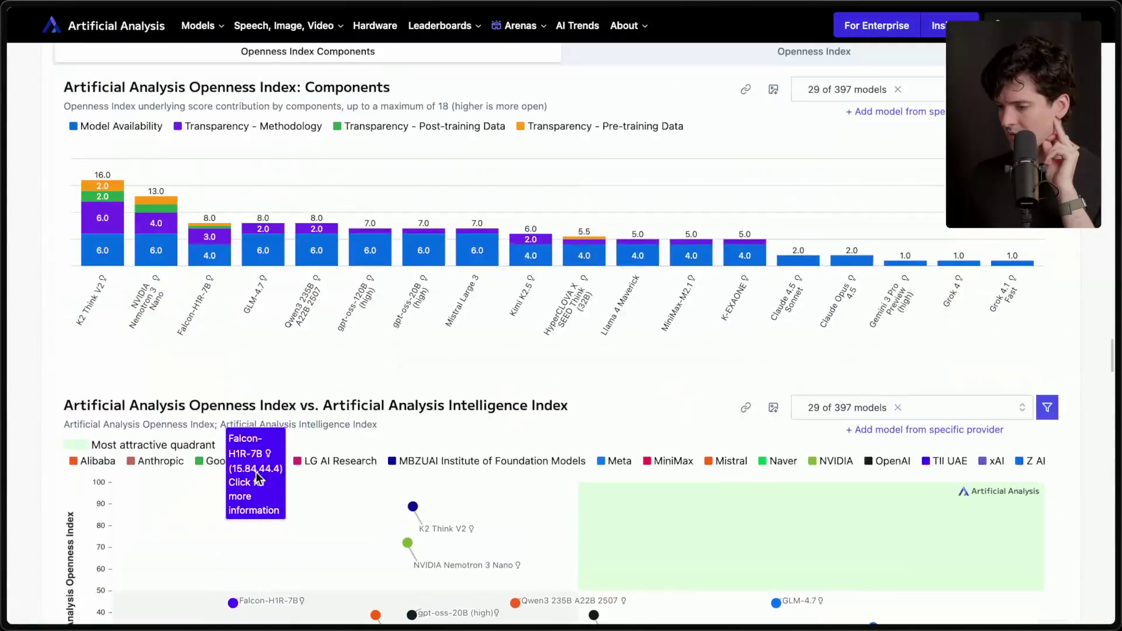
scroll(256, 471, "up", 1)
scroll(256, 471, "down", 10)
scroll(256, 472, "down", 9)
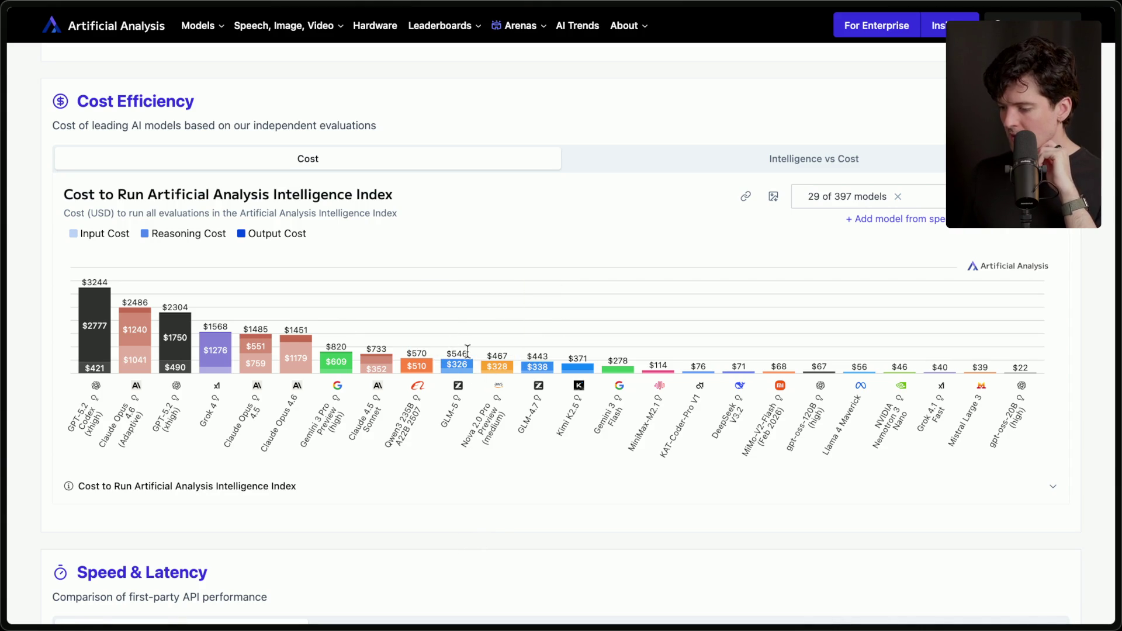
Step: Inspect the cost bar labels, like Claude Opus 4.6 at $1451, then return to the terminal
left_click_drag(285, 329, 305, 329)
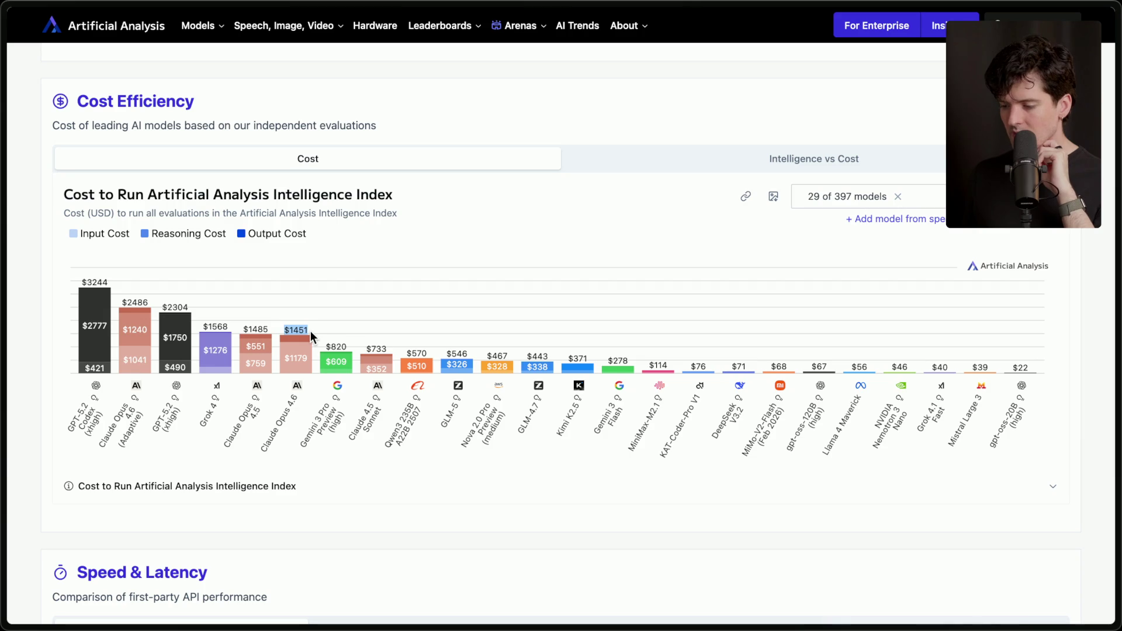
triple_click(176, 309)
left_click(116, 435)
double_click(121, 433)
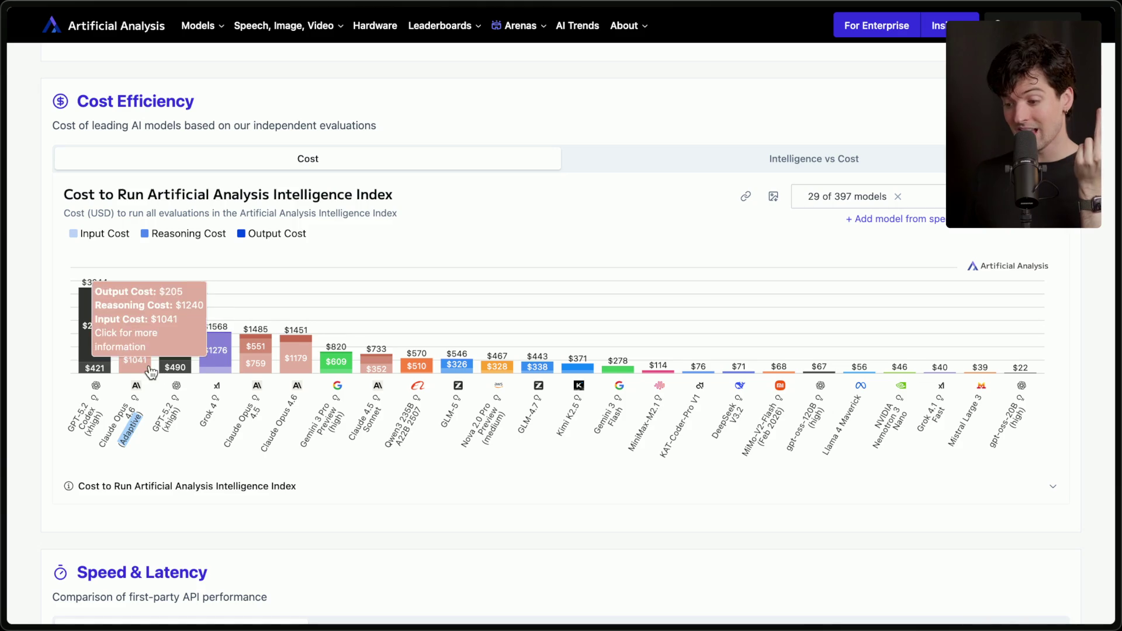
left_click_drag(140, 301, 82, 419)
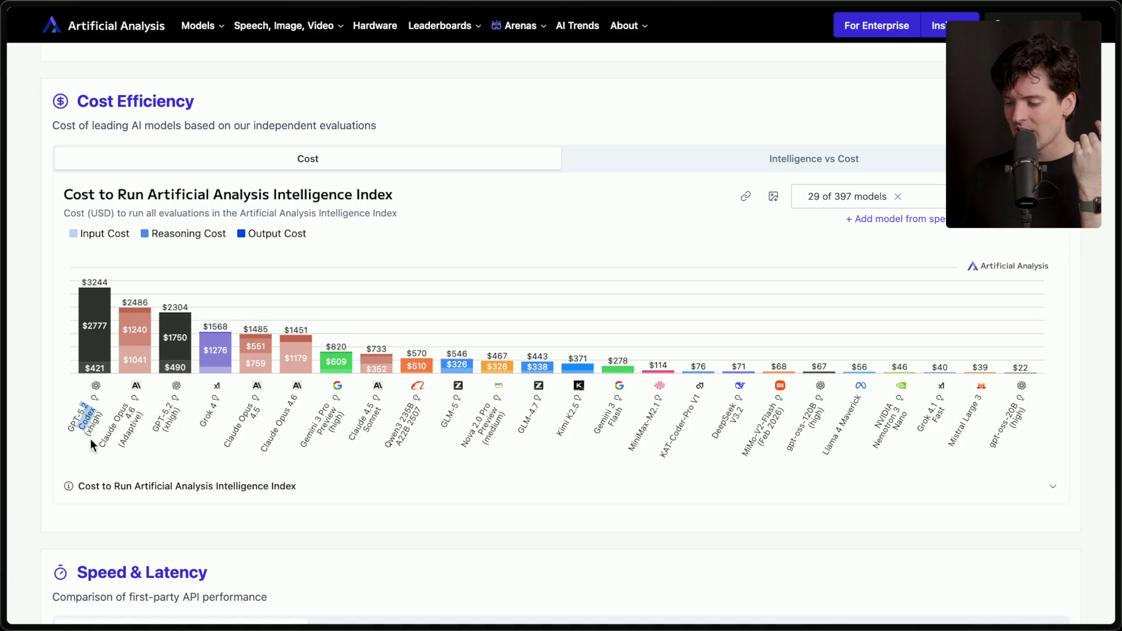
left_click(100, 279)
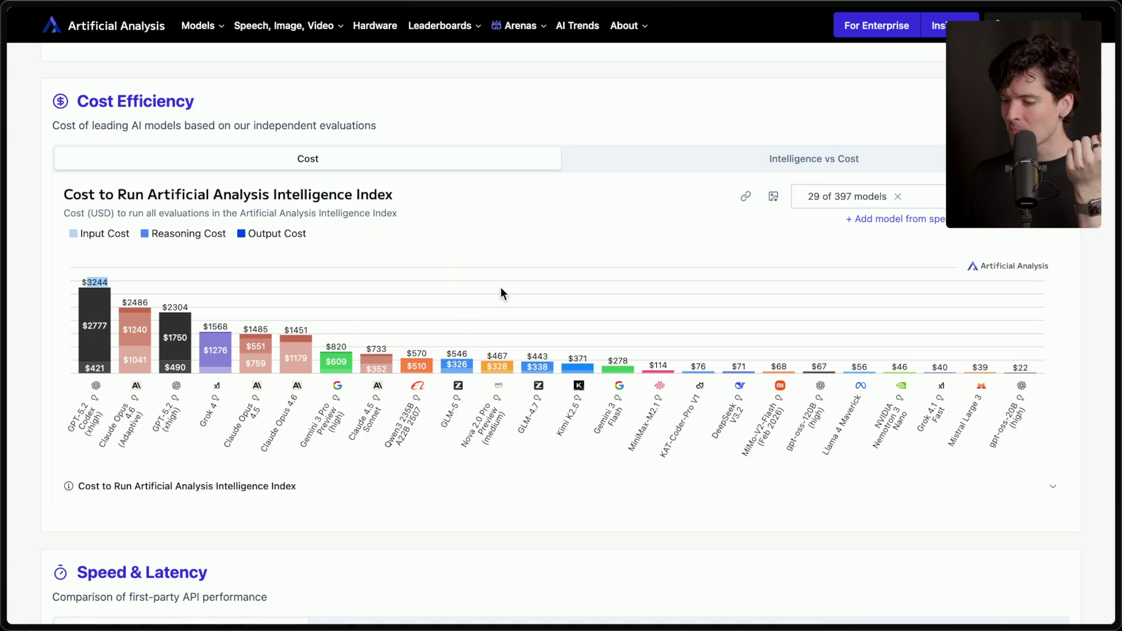
left_click(98, 281)
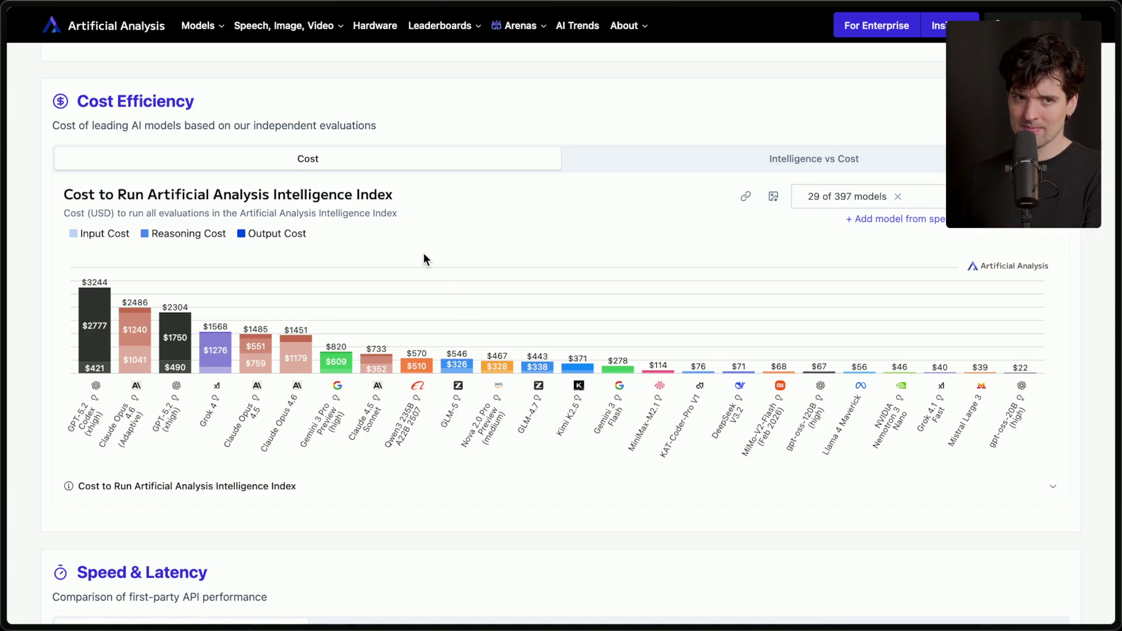
key("super+Tab")
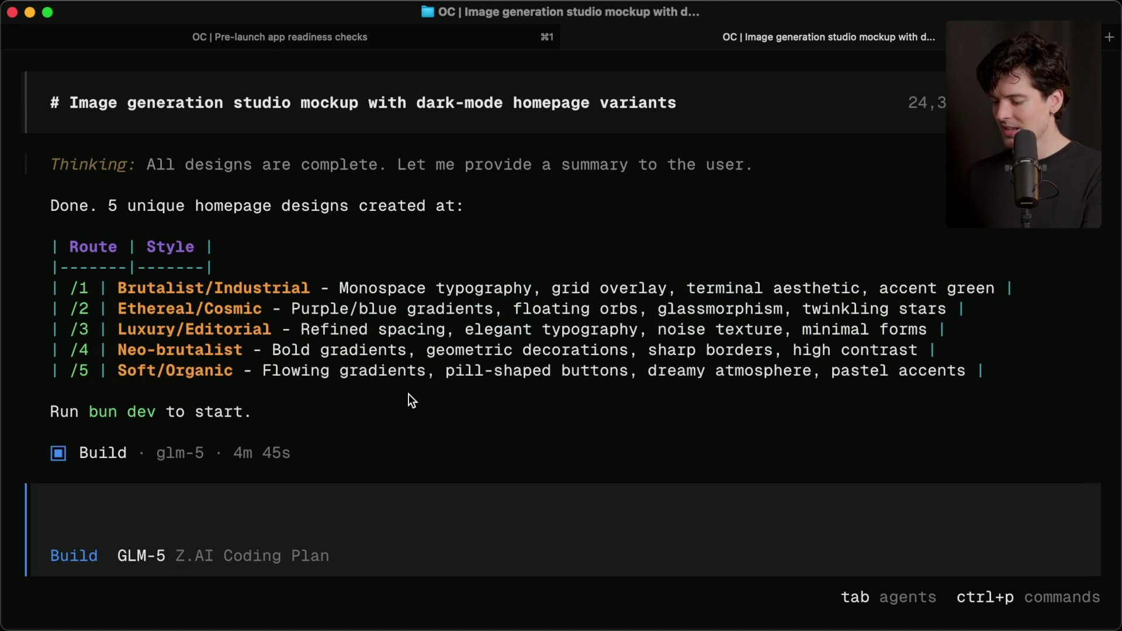
Step: Run the image-studio dev server in a new split pane and open localhost:5173 in the browser
key("super+d")
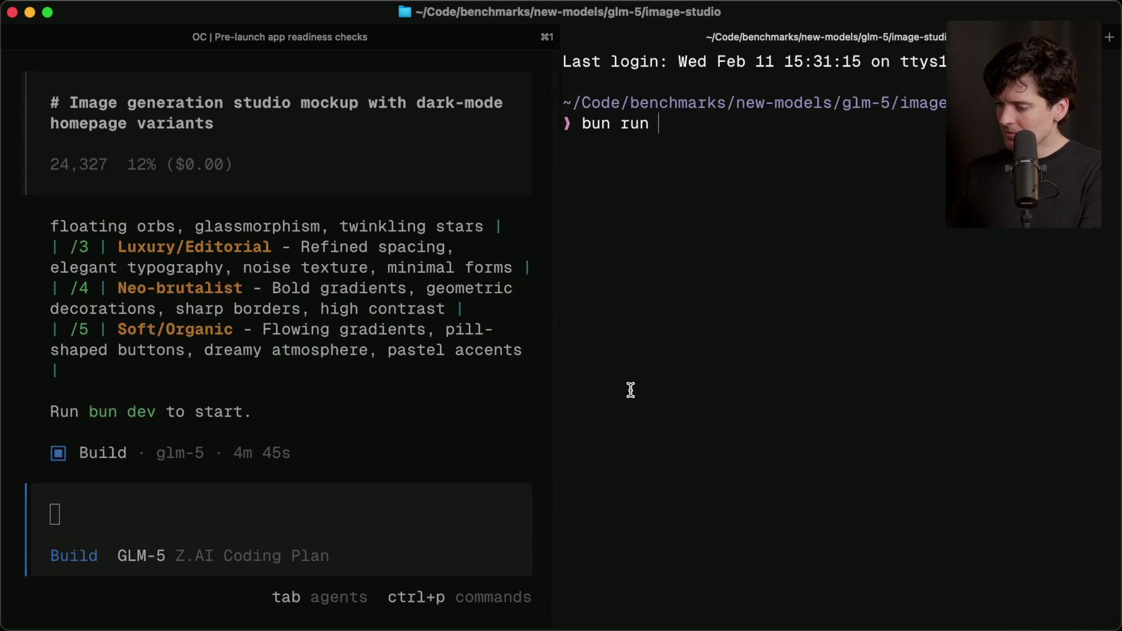
type("dev")
key("Return")
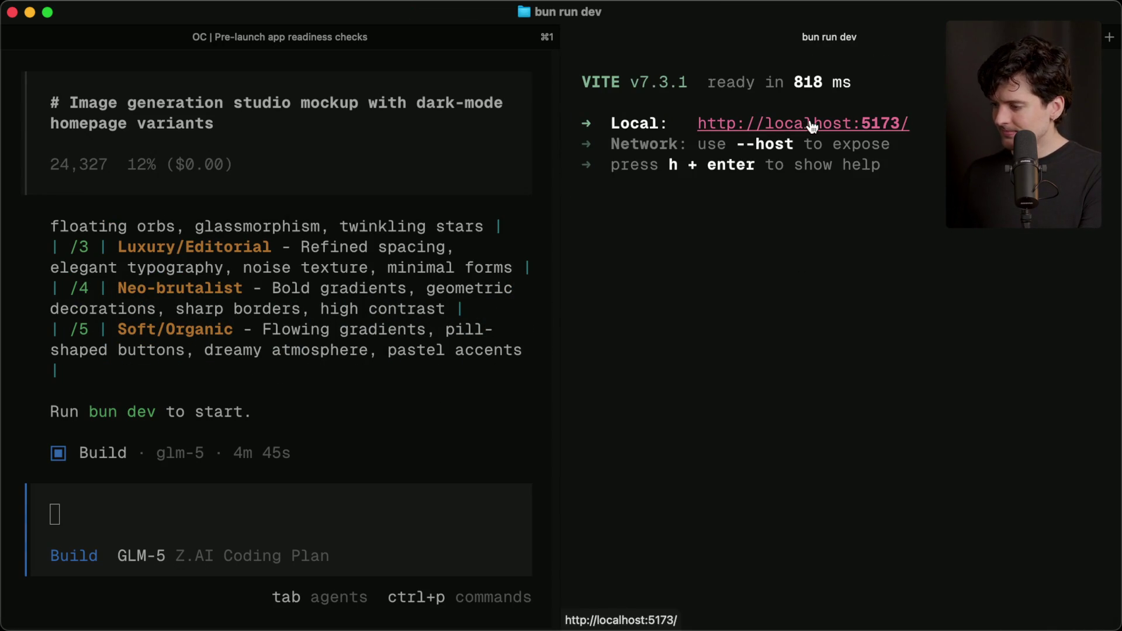
left_click(810, 119, "super")
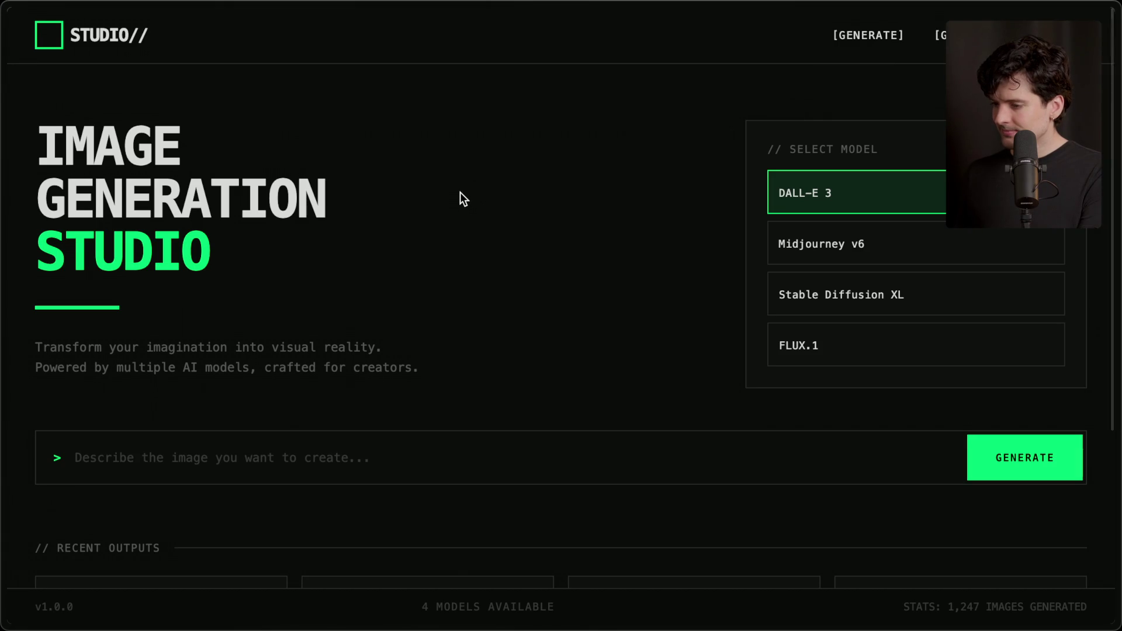
scroll(460, 193, "down", 5)
scroll(460, 193, "up", 5)
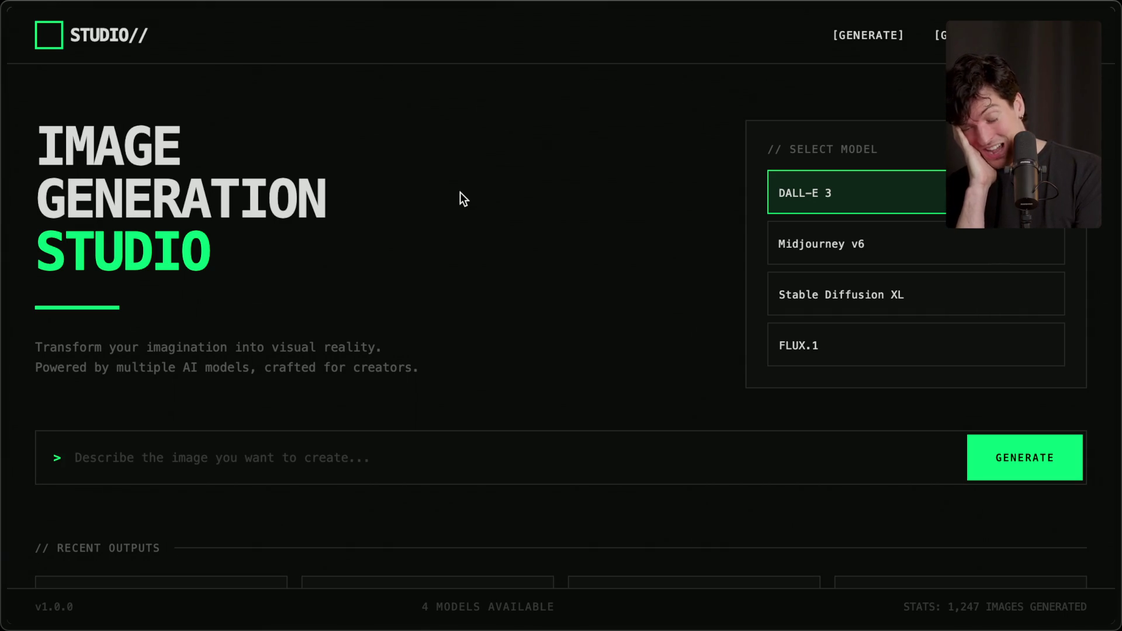
Step: Reload localhost:5173 and look over the 'Imagine Anything' homepage design
mouse_move(1117, 210)
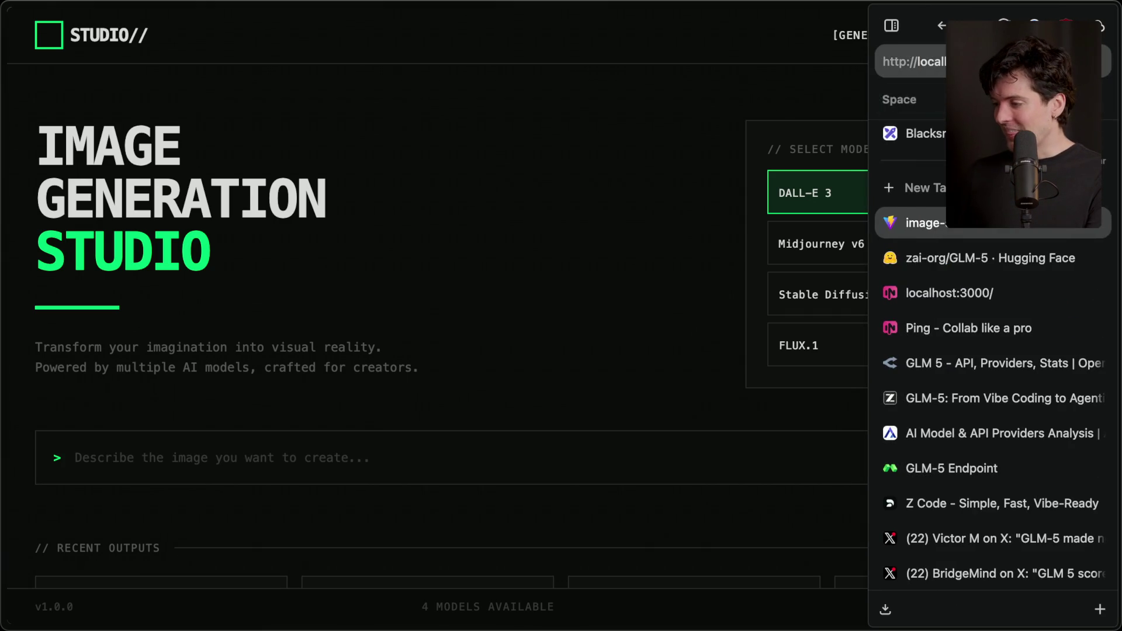
left_click(982, 62)
key("Return")
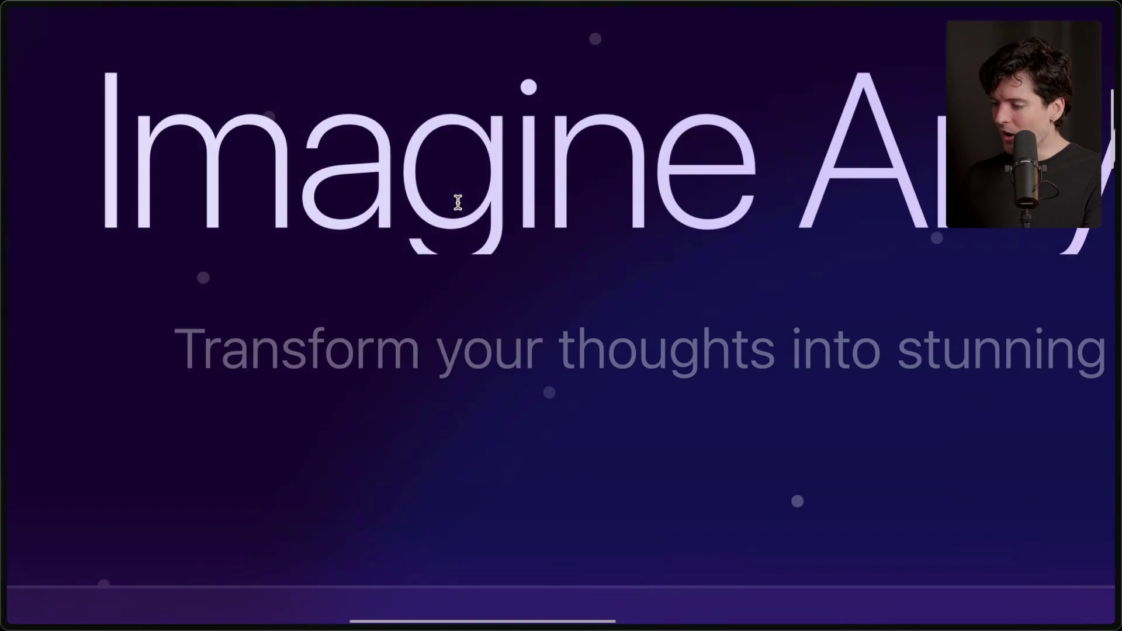
left_click_drag(439, 218, 468, 218)
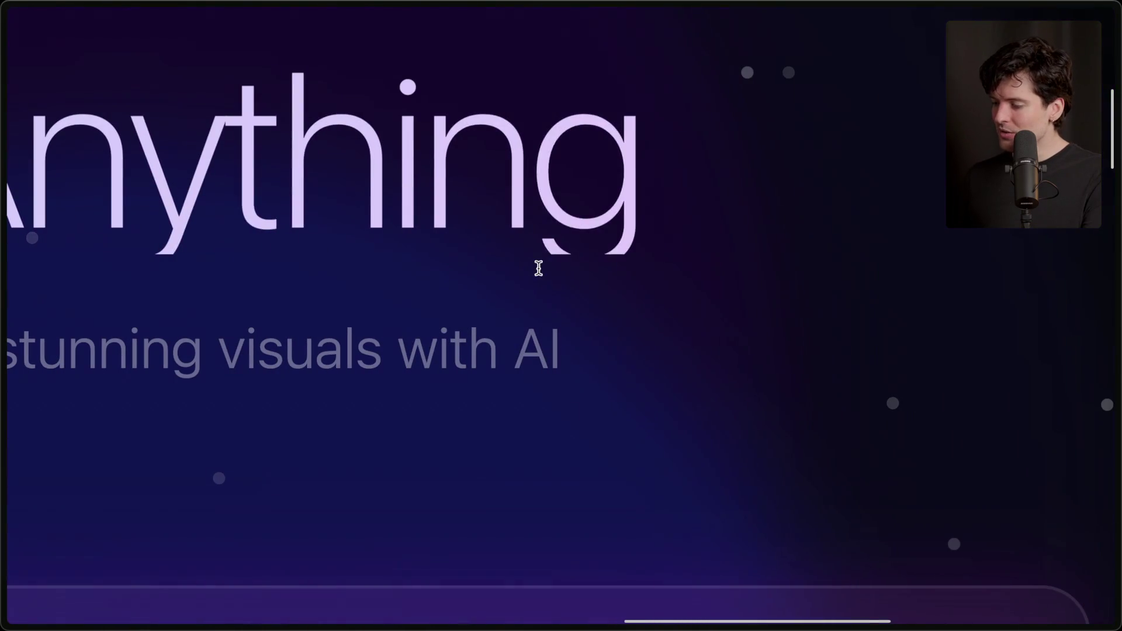
left_click_drag(539, 263, 665, 275)
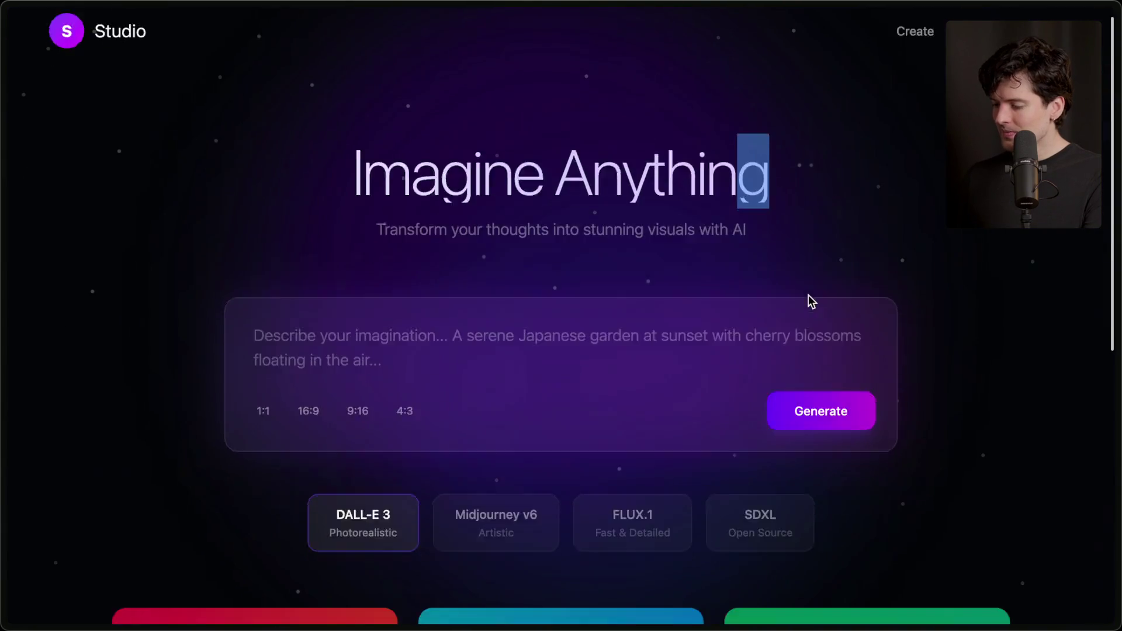
scroll(808, 302, "down", 8)
scroll(808, 302, "up", 9)
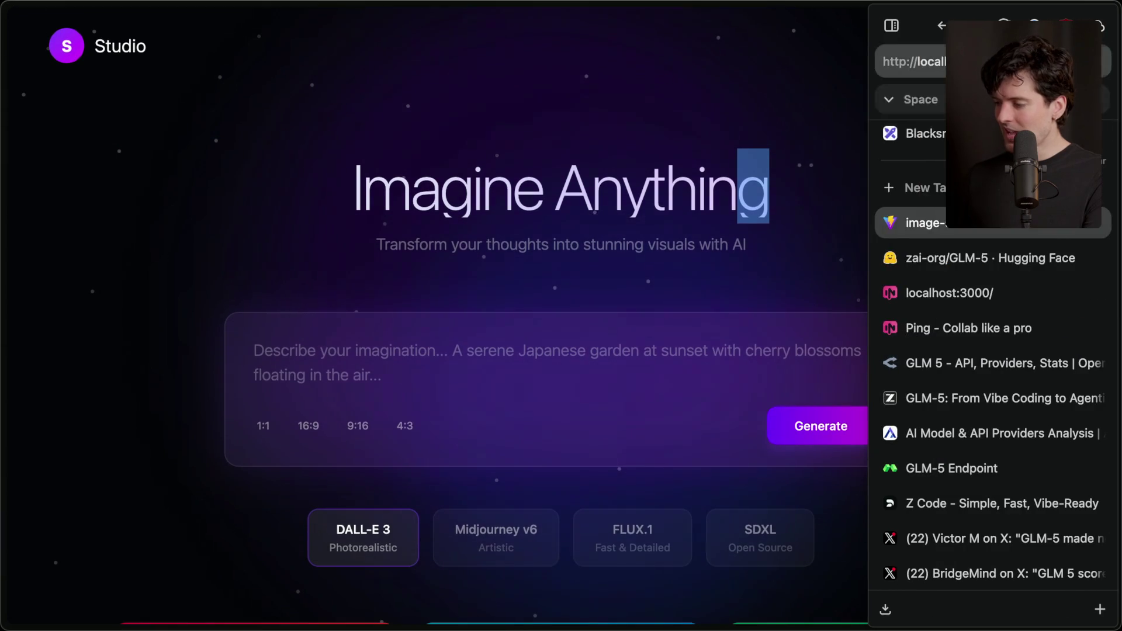
Step: Load another homepage design from the address bar and zoom out and back in
key("super+l")
type("4")
key("Return")
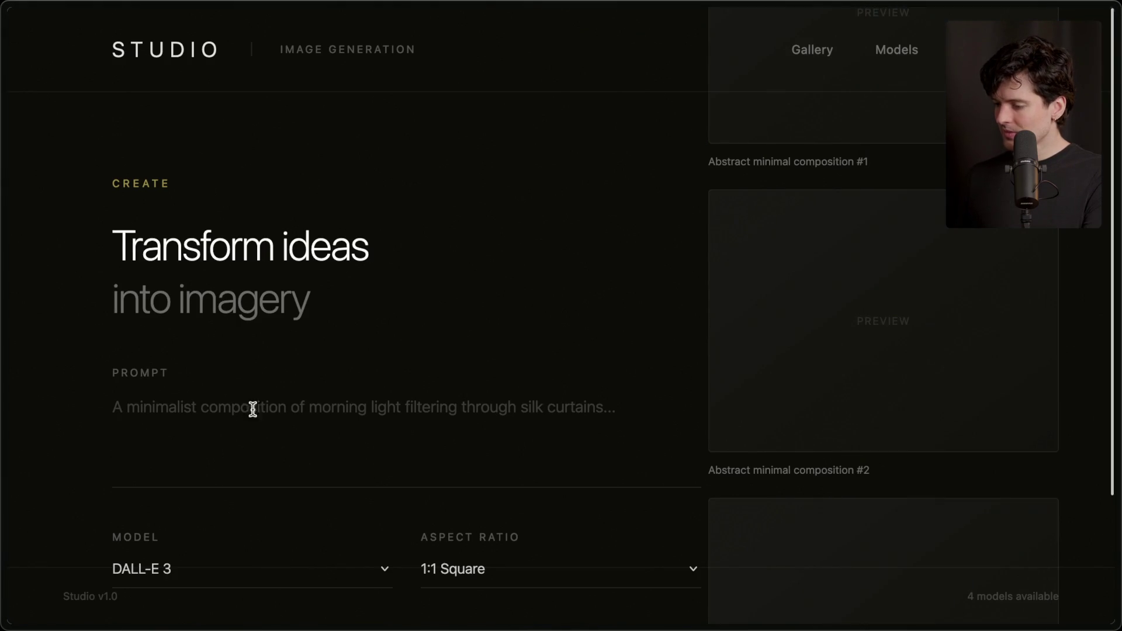
scroll(504, 364, "down", 3)
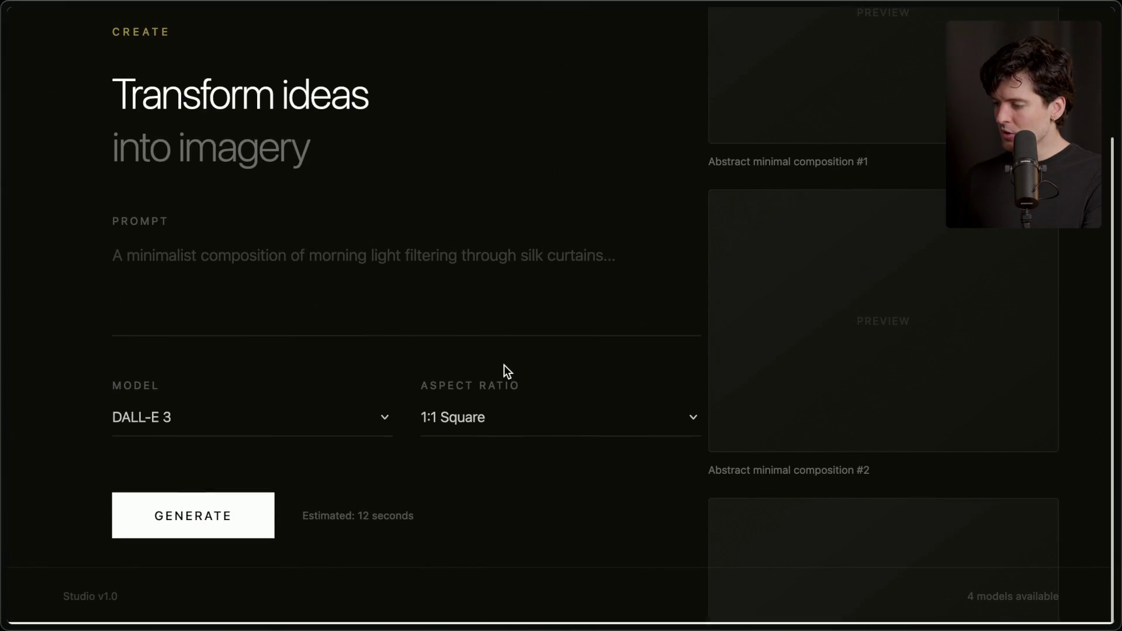
scroll(605, 129, "up", 3)
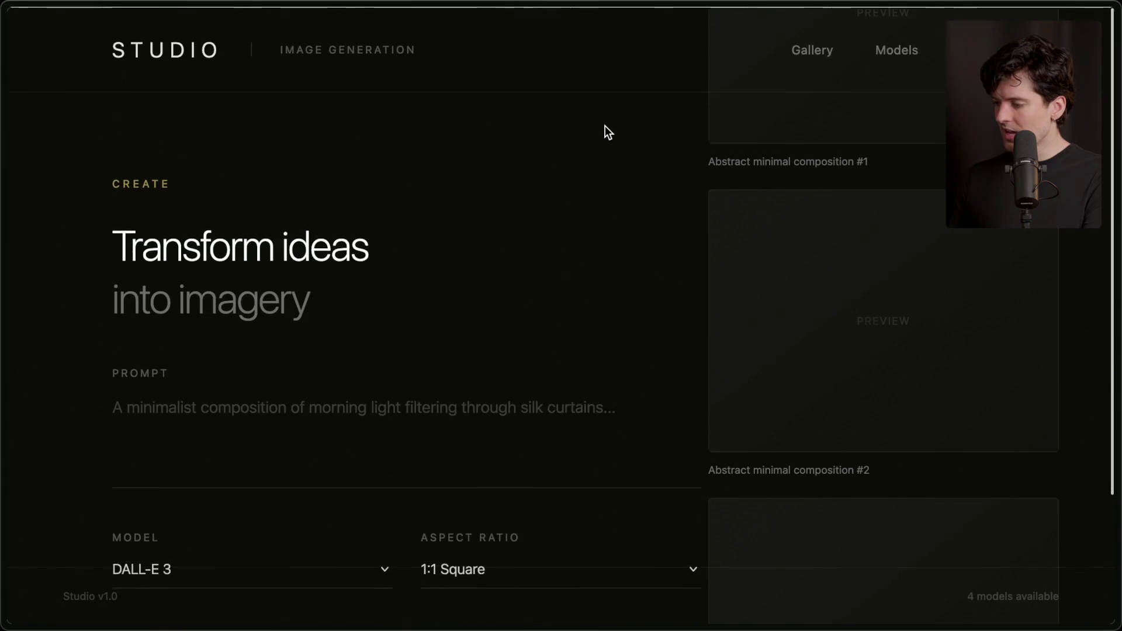
key("ctrl+minus")
key("ctrl+minus")
key("ctrl+minus")
key("ctrl+plus")
key("ctrl+plus")
key("ctrl+plus")
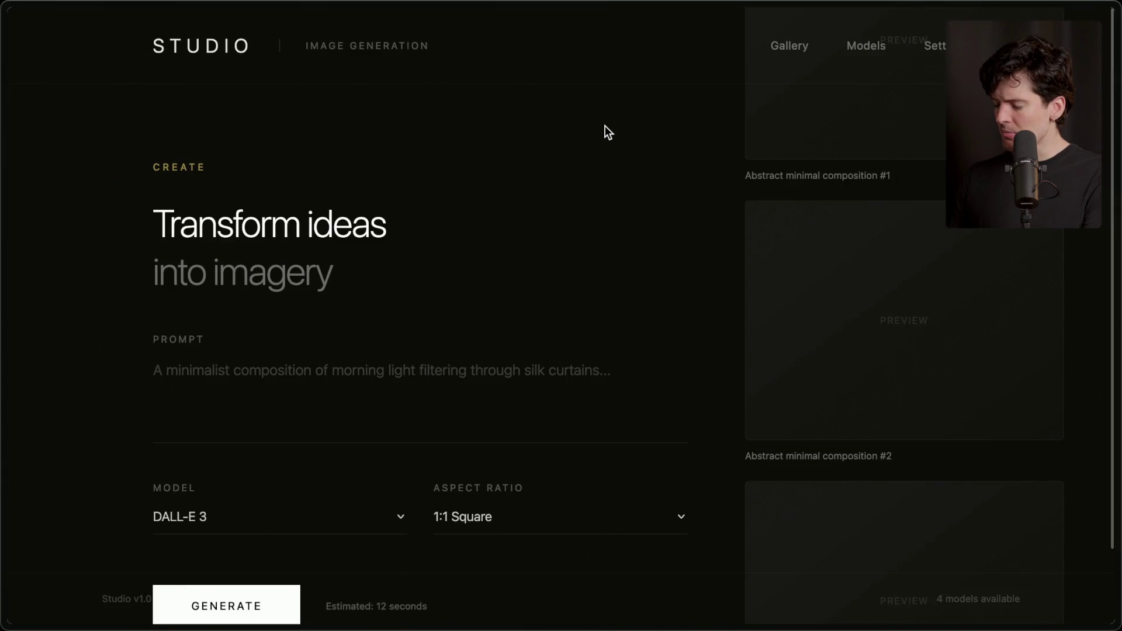
mouse_move(1118, 234)
left_click(912, 61)
Step: Load the localhost:5174 design and scroll through it
type("localhost:5174")
key("Return")
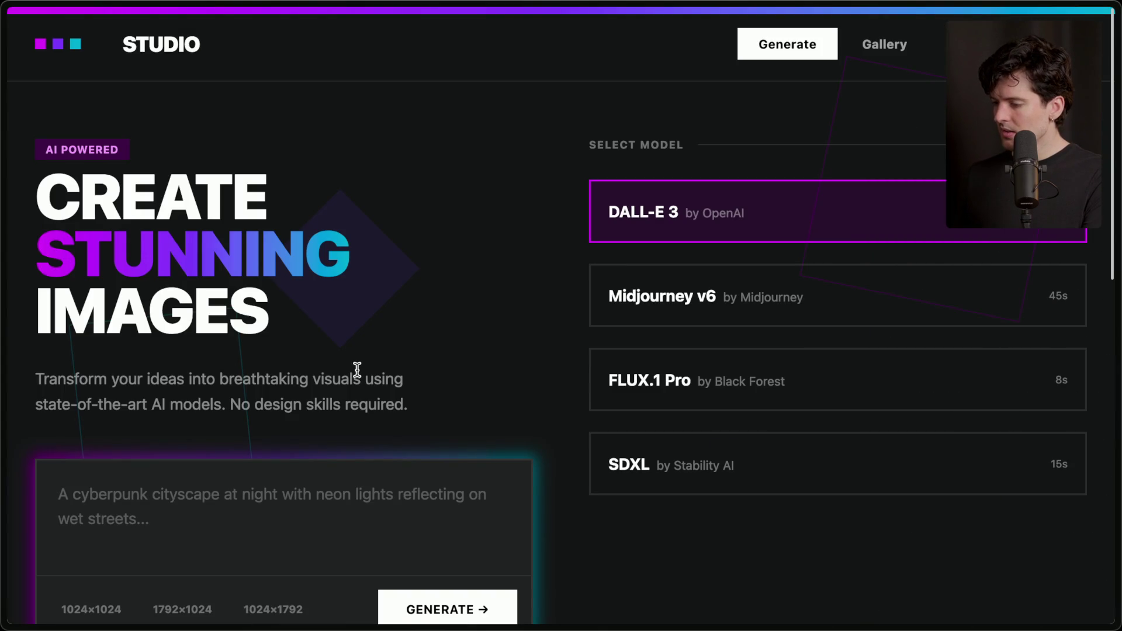
scroll(357, 370, "down", 10)
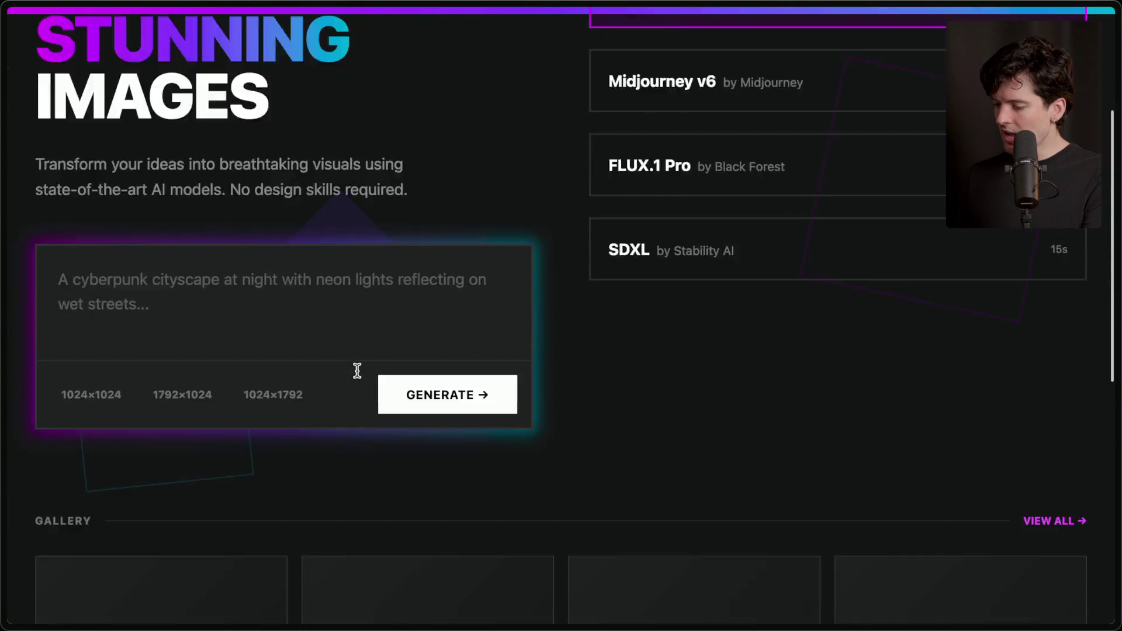
scroll(358, 377, "up", 10)
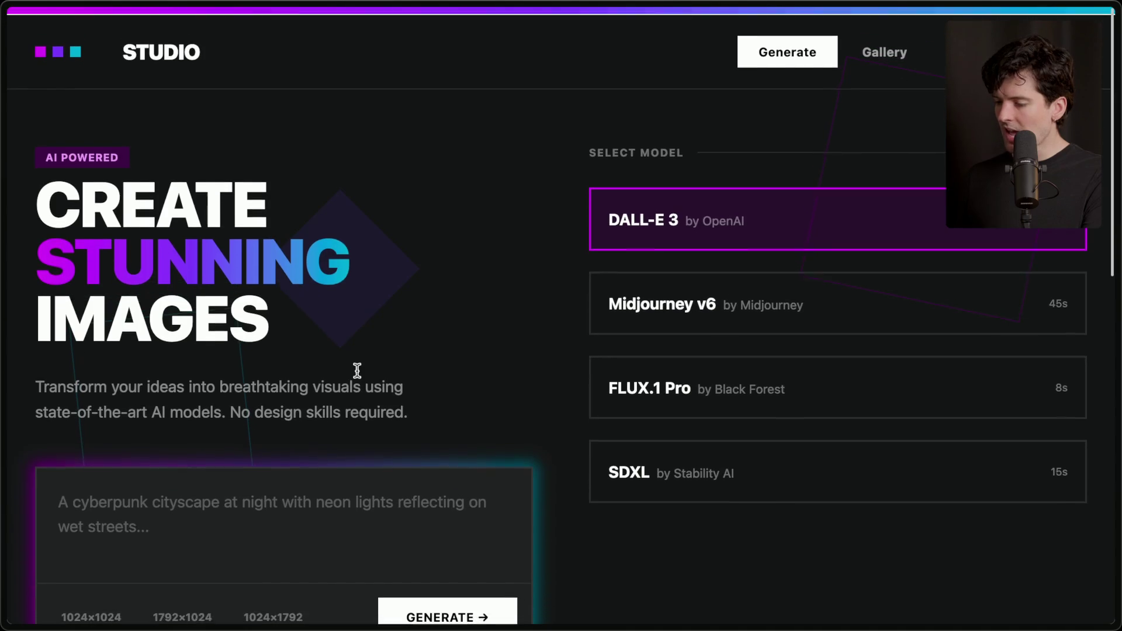
scroll(485, 293, "down", 2)
scroll(485, 293, "up", 2)
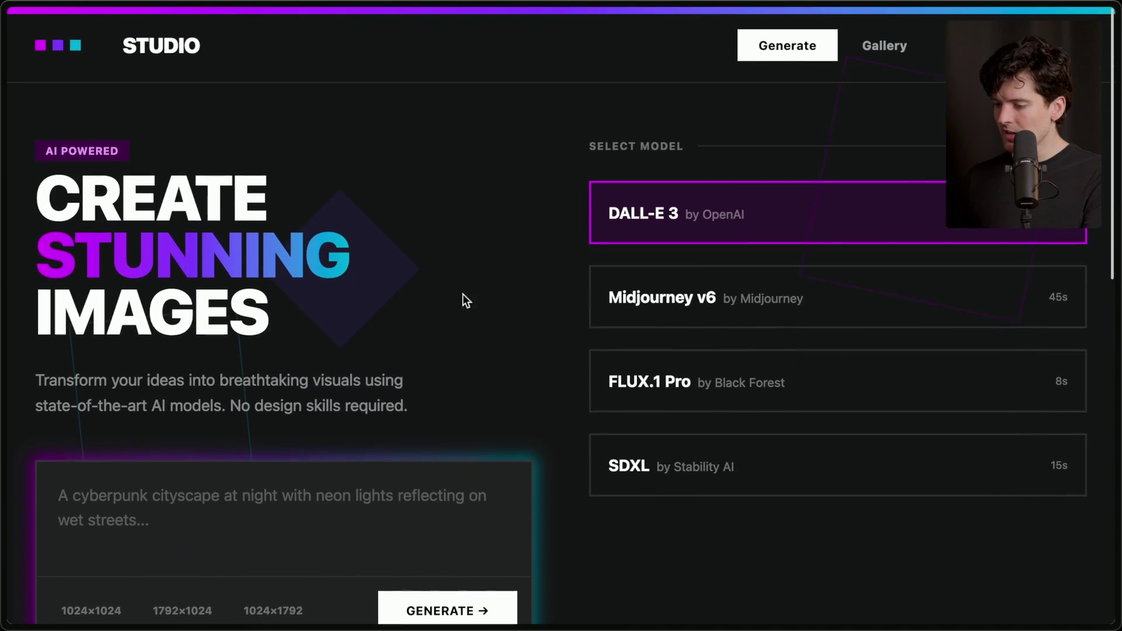
Step: Change the address to mockup page 4 and look it over
mouse_move(1118, 239)
key("ctrl+l")
key("End")
key("BackSpace")
type("4")
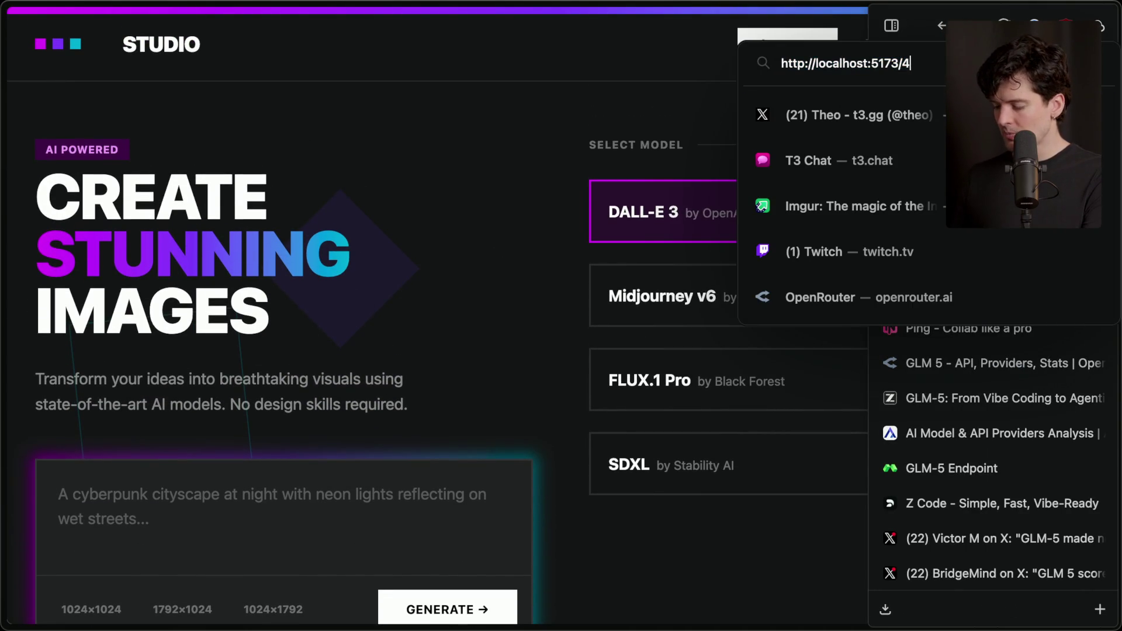
key("Return")
scroll(326, 264, "down", 5)
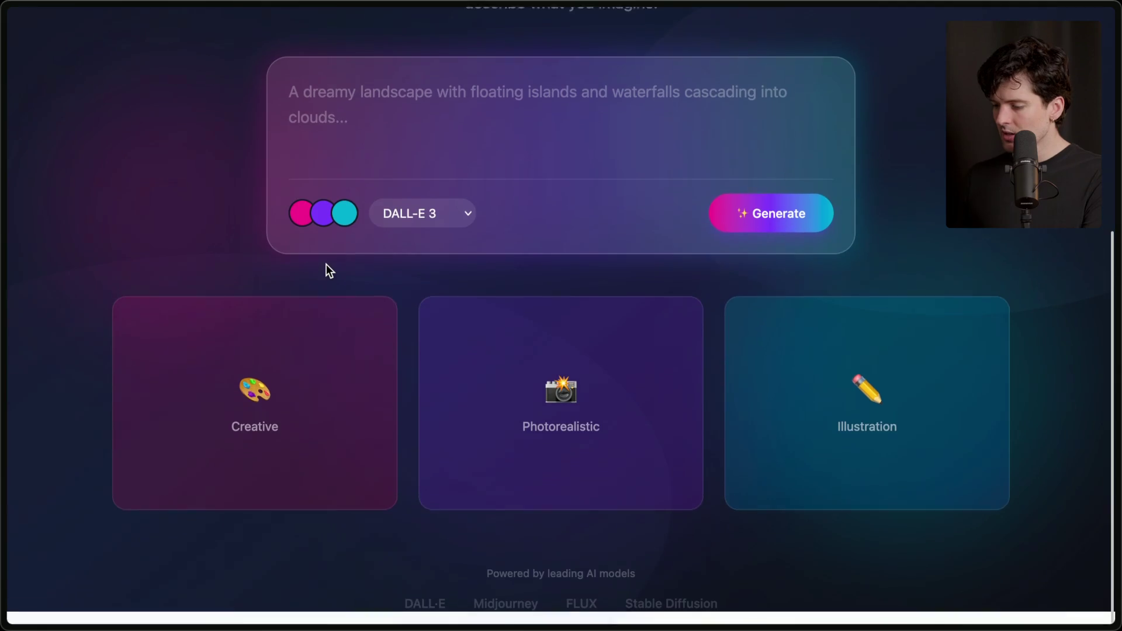
scroll(326, 265, "up", 5)
Step: Change the address to mockup page 3
mouse_move(1117, 263)
key("ctrl+l")
key("End")
key("BackSpace")
type("3")
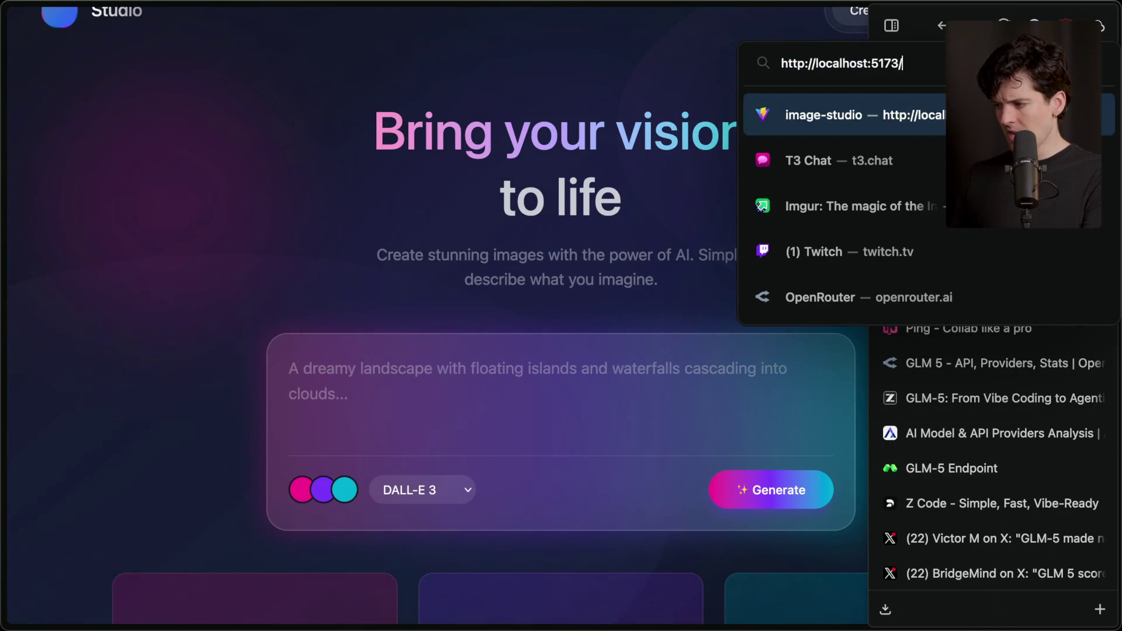
key("Return")
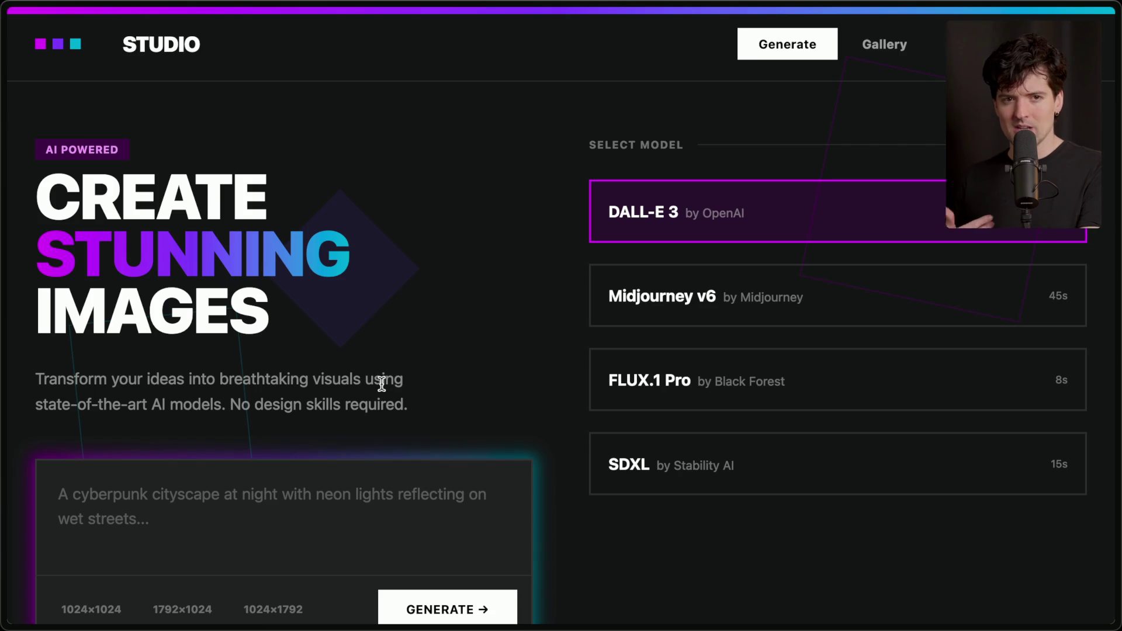
Step: Load further mockups, ending on the green terminal-style 'IMAGE GENERATION STUDIO' page
mouse_move(1117, 175)
left_click(912, 62)
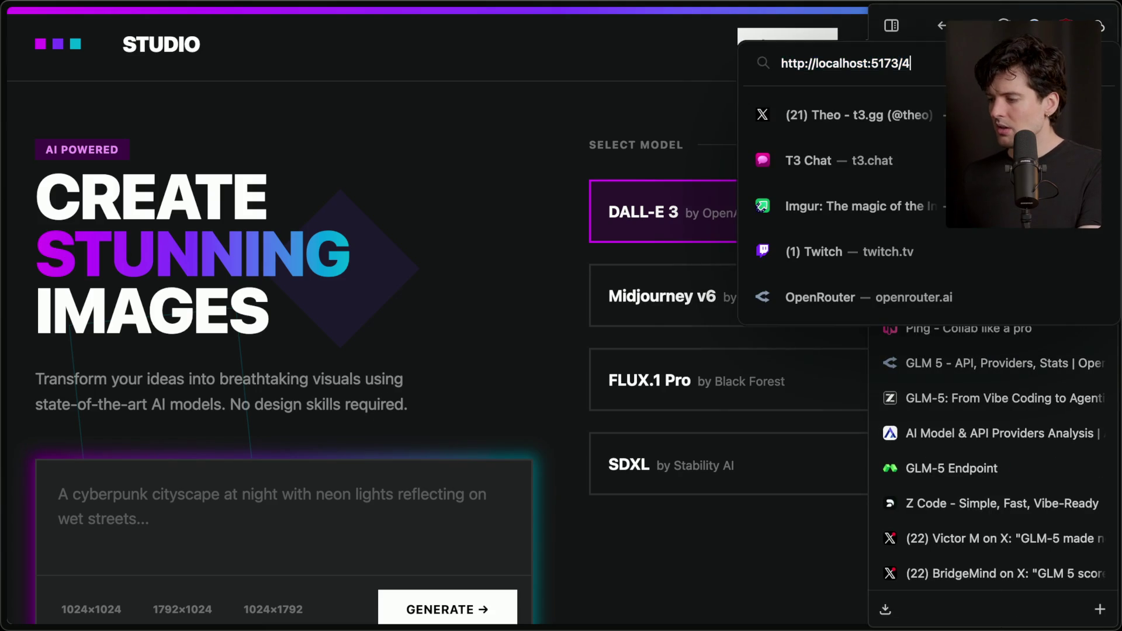
type("3")
key("Return")
left_click(911, 61)
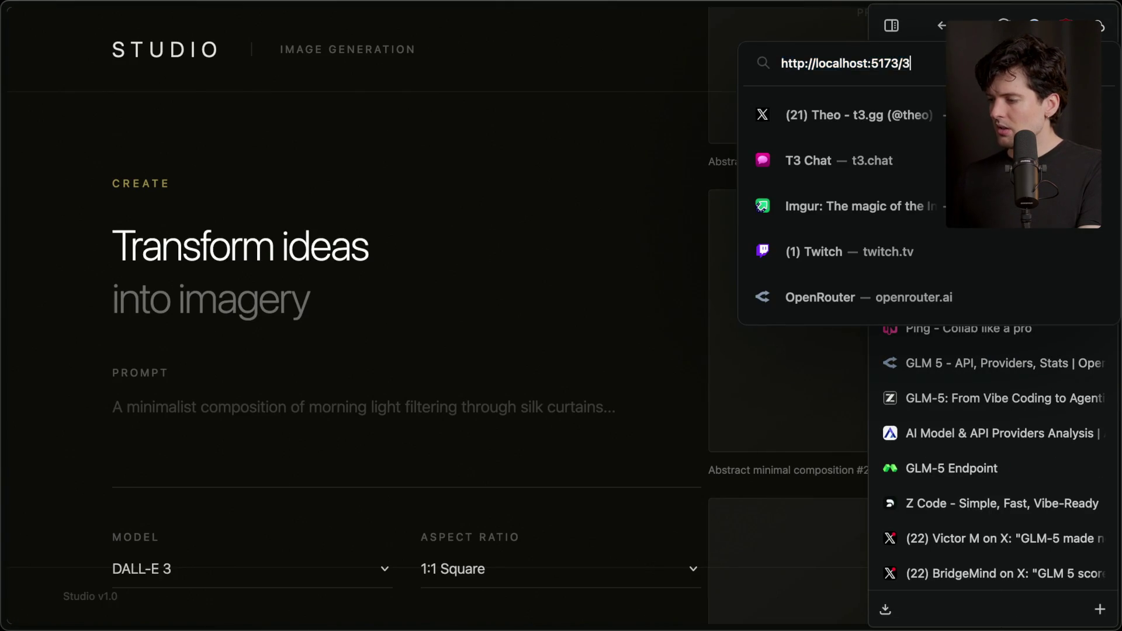
key("Return")
scroll(370, 281, "down", 5)
scroll(370, 280, "up", 5)
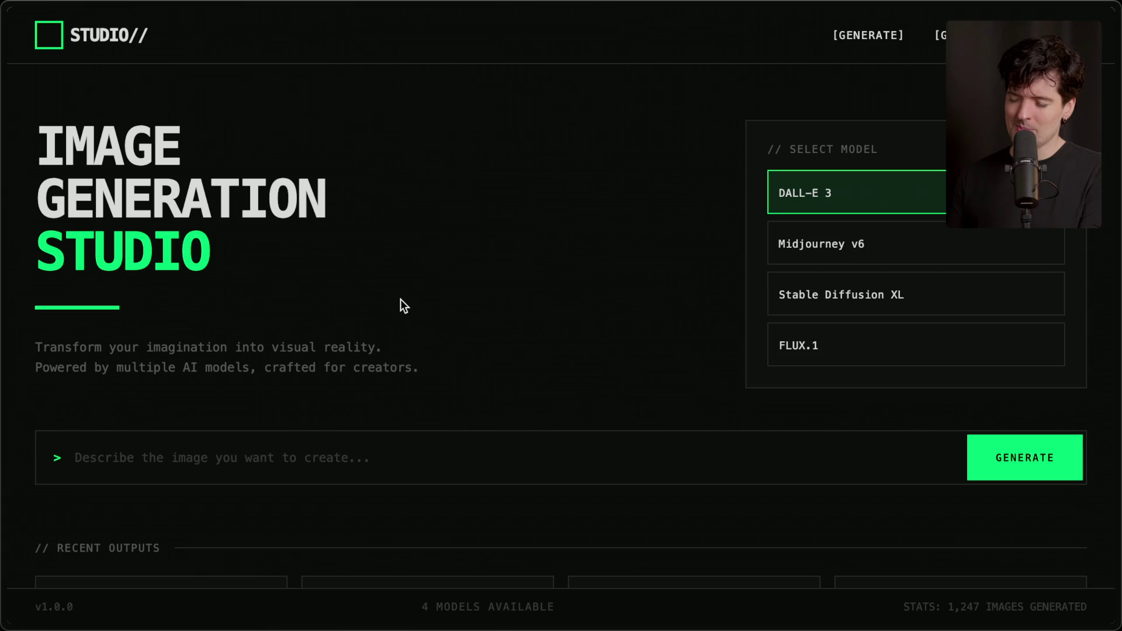
mouse_move(1116, 292)
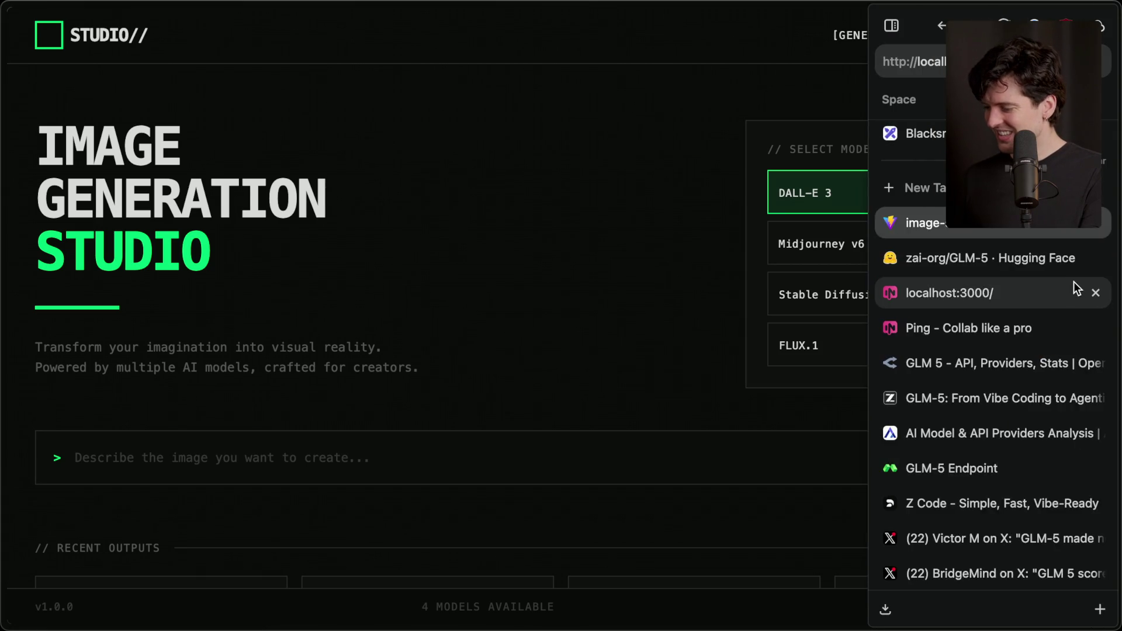
key("ctrl+Tab")
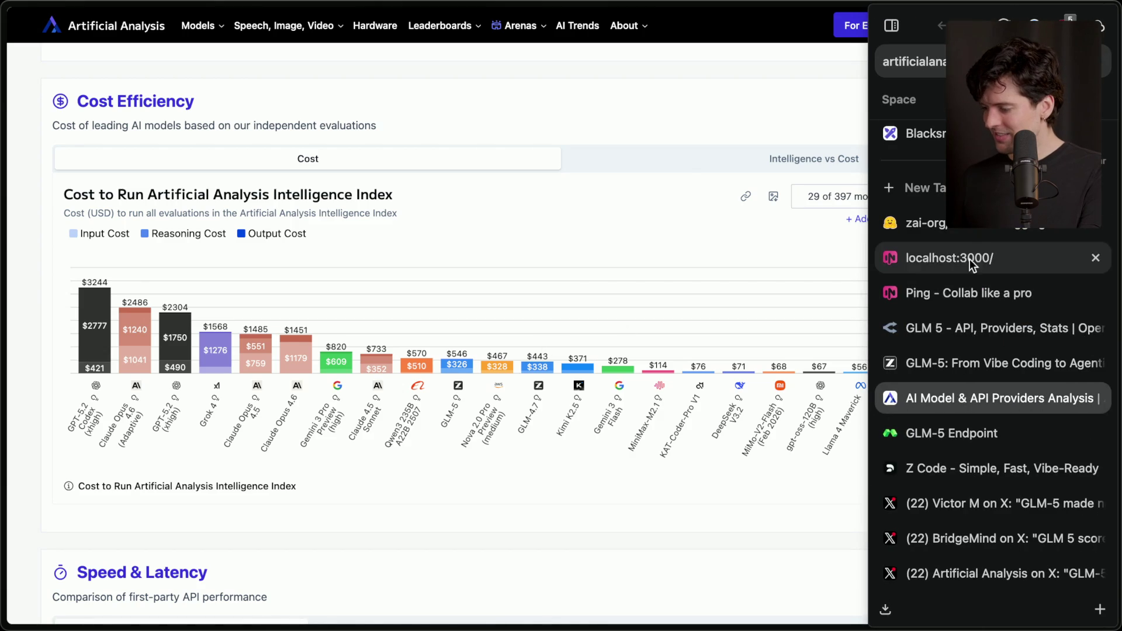
Step: Briefly check the BridgeMind post, then scroll Artificial Analysis to the Omniscience section
left_click(948, 541)
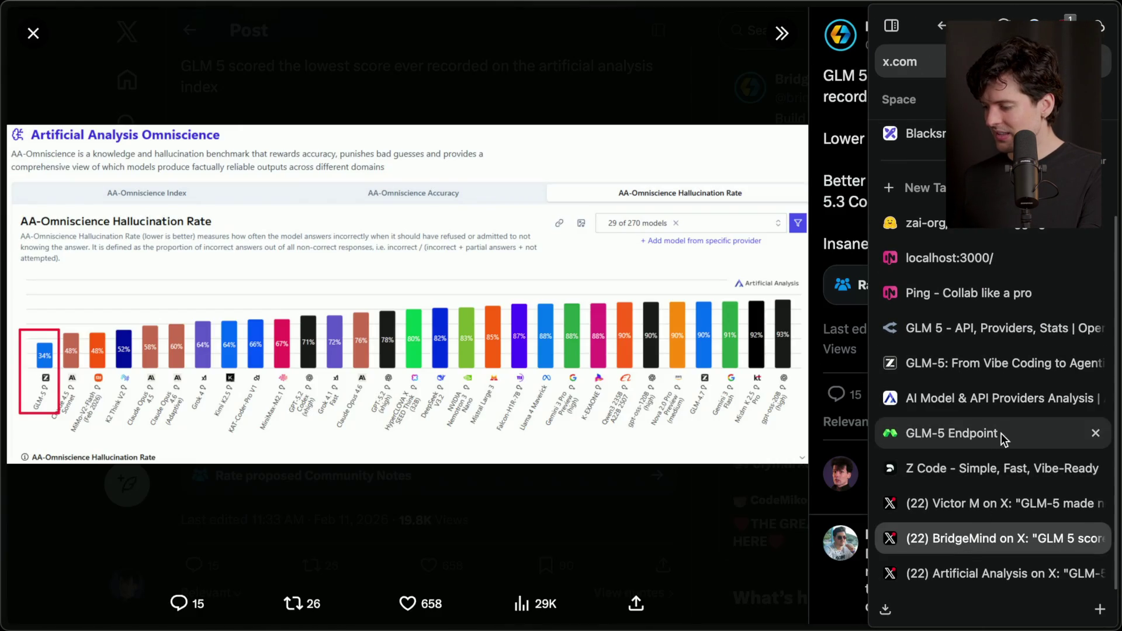
left_click(932, 400)
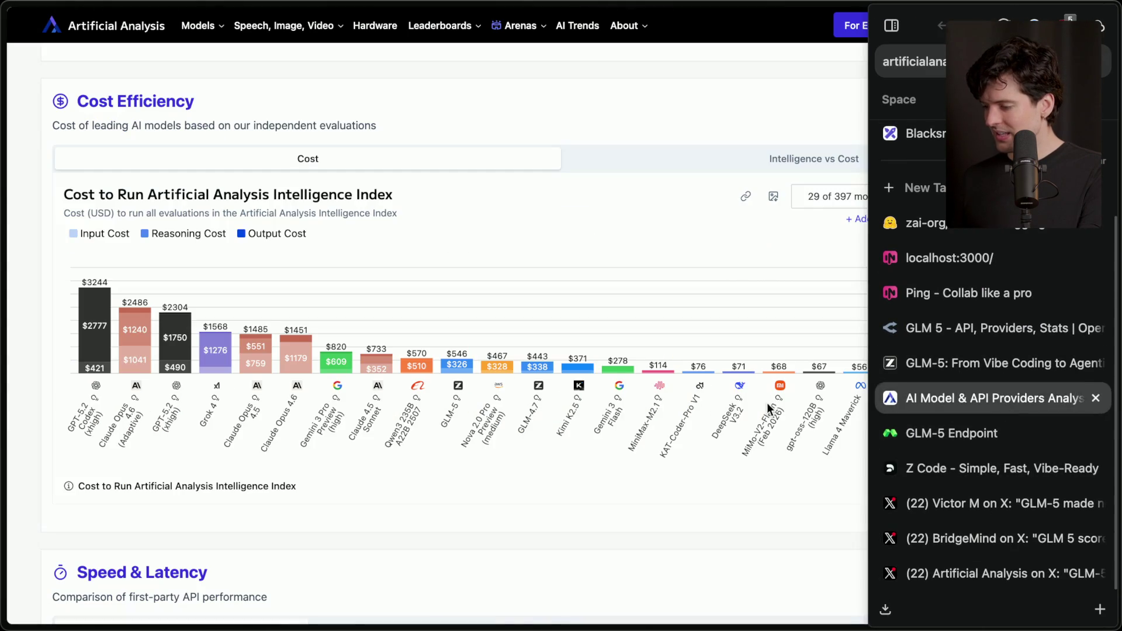
scroll(476, 429, "down", 10)
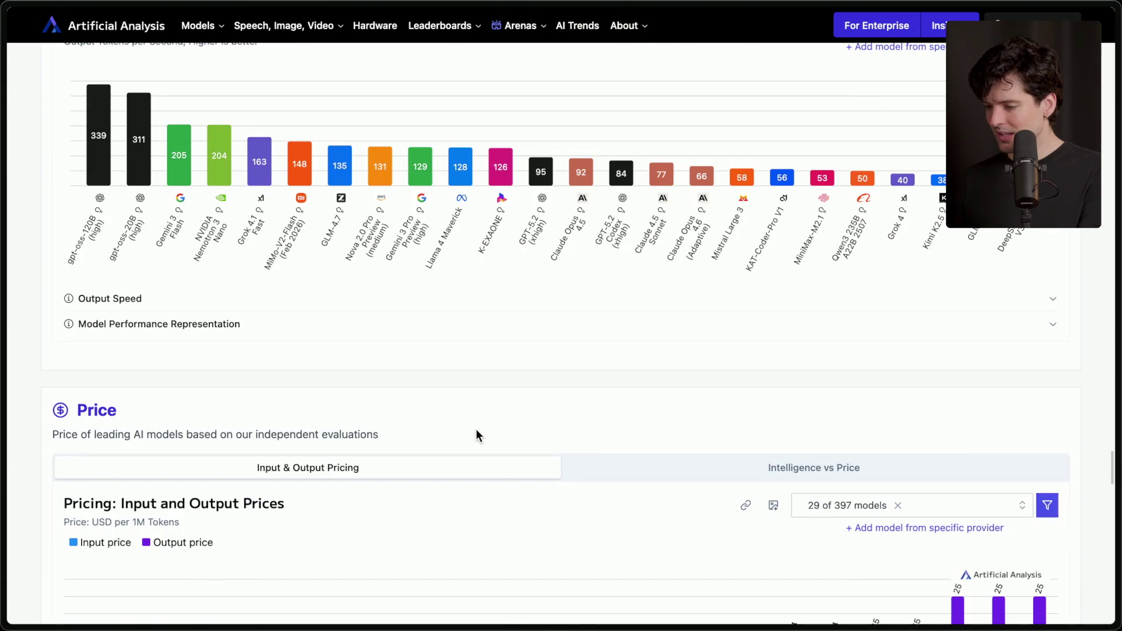
scroll(477, 436, "up", 3)
scroll(476, 435, "down", 15)
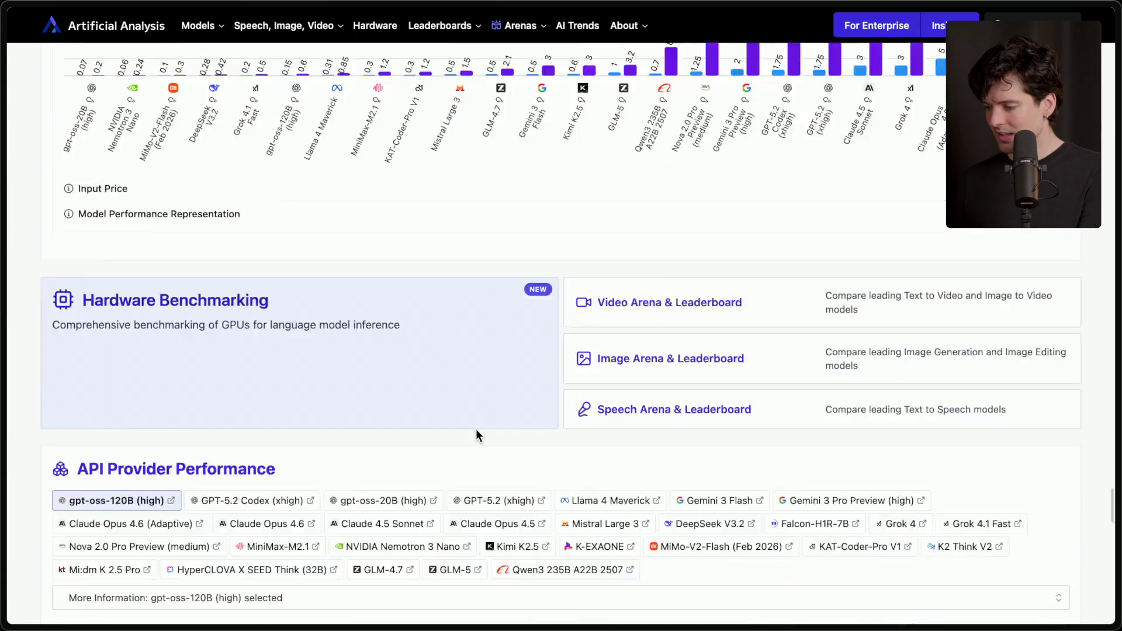
scroll(476, 431, "down", 15)
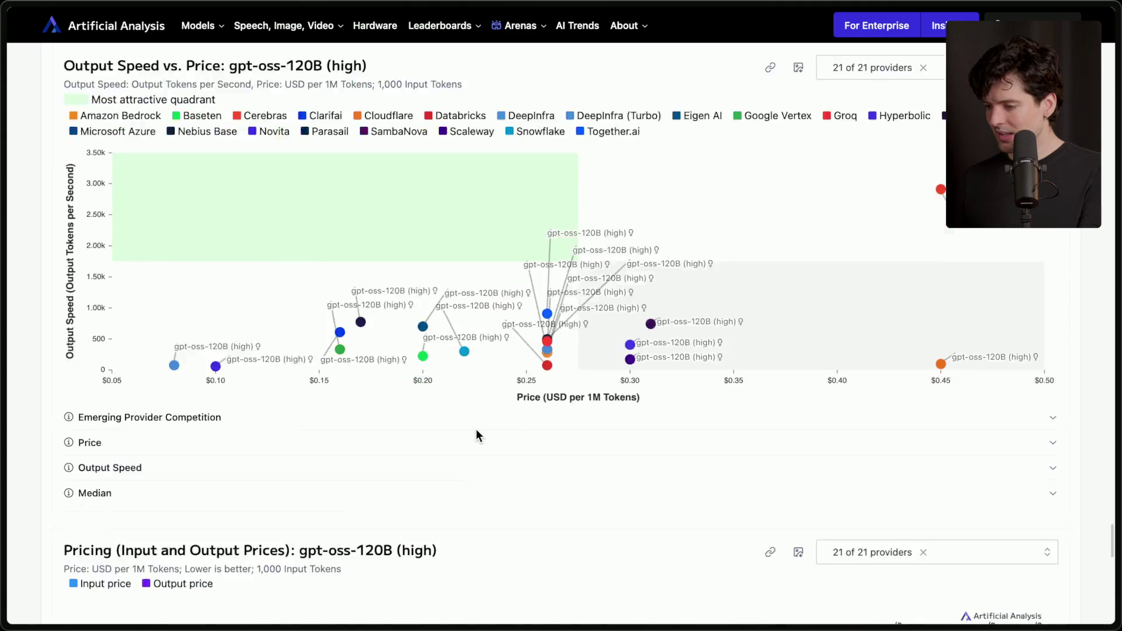
scroll(476, 429, "down", 20)
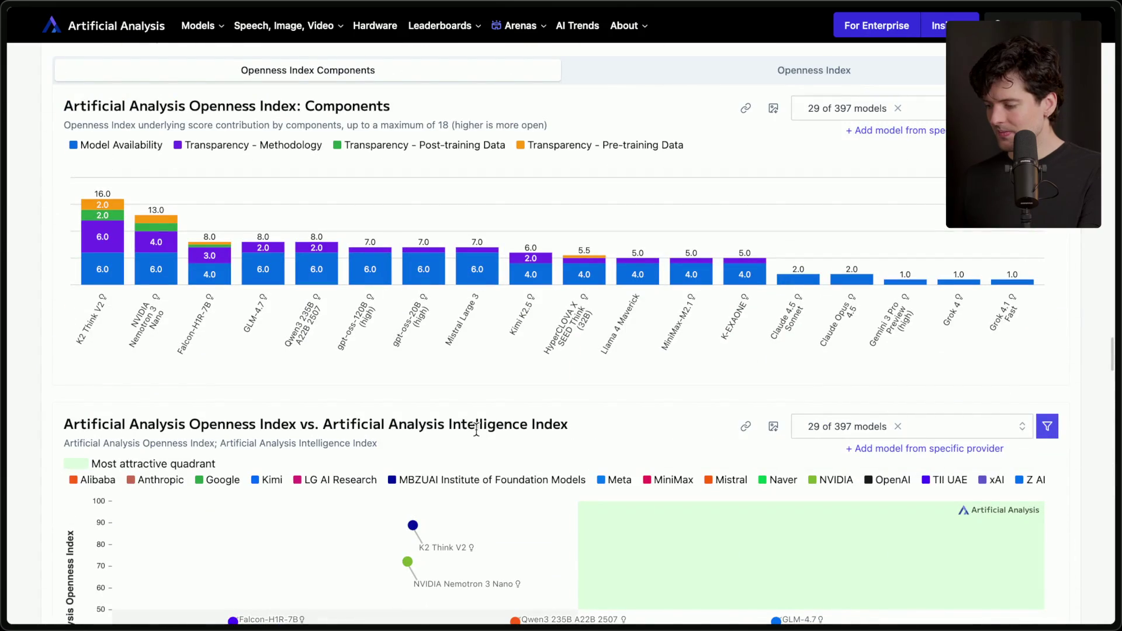
scroll(477, 429, "up", 5)
scroll(476, 432, "down", 10)
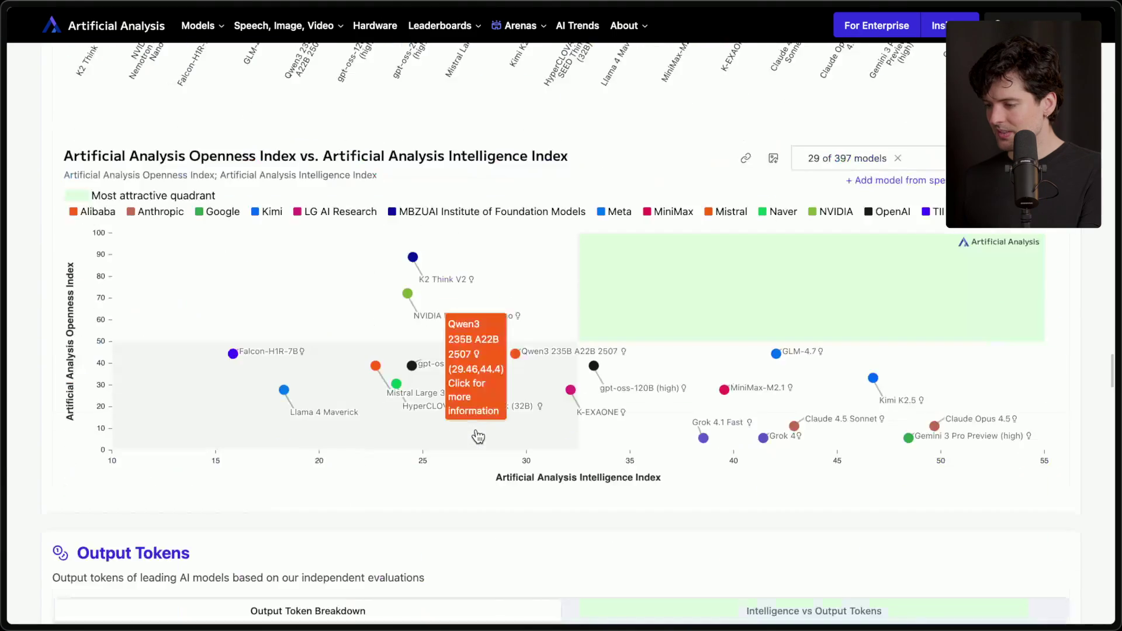
scroll(478, 438, "up", 1)
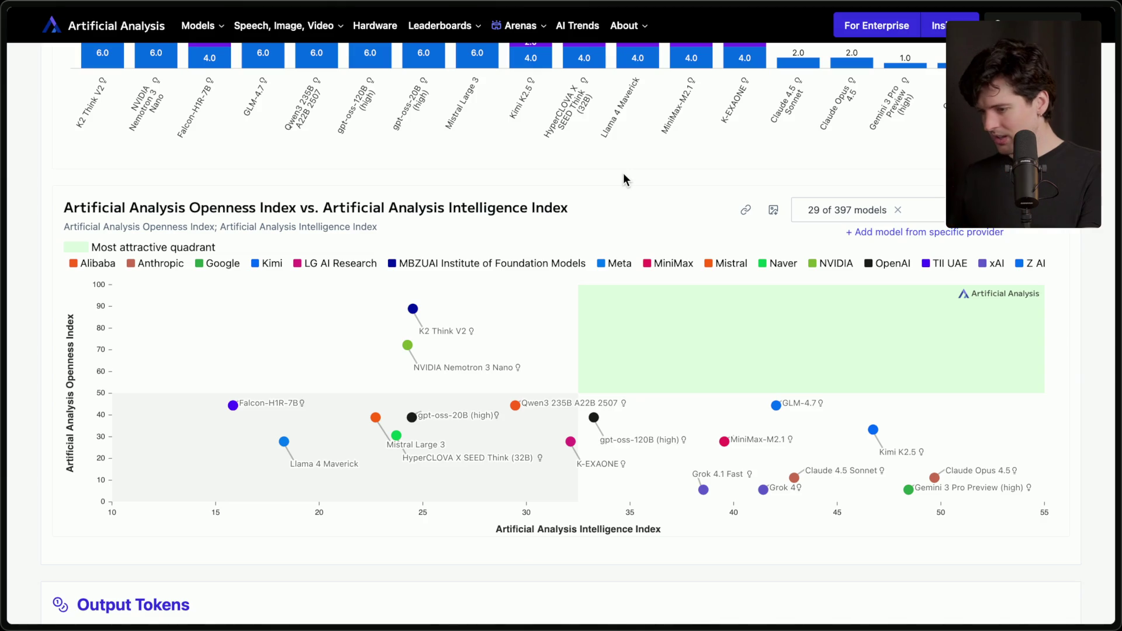
scroll(623, 173, "up", 10)
scroll(623, 173, "up", 12)
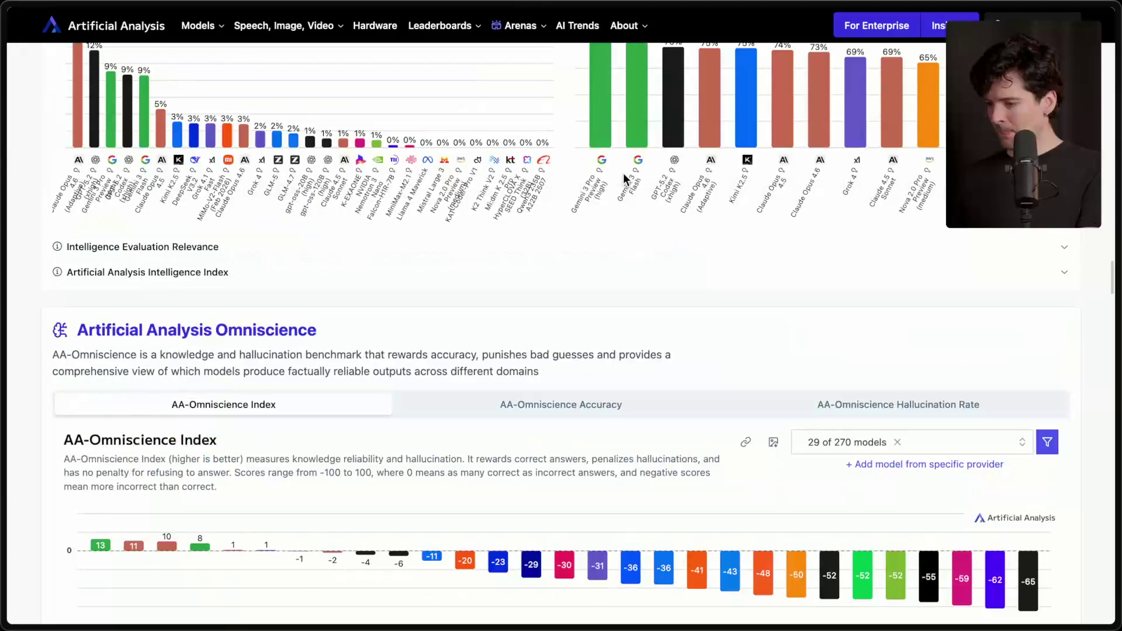
scroll(623, 173, "down", 3)
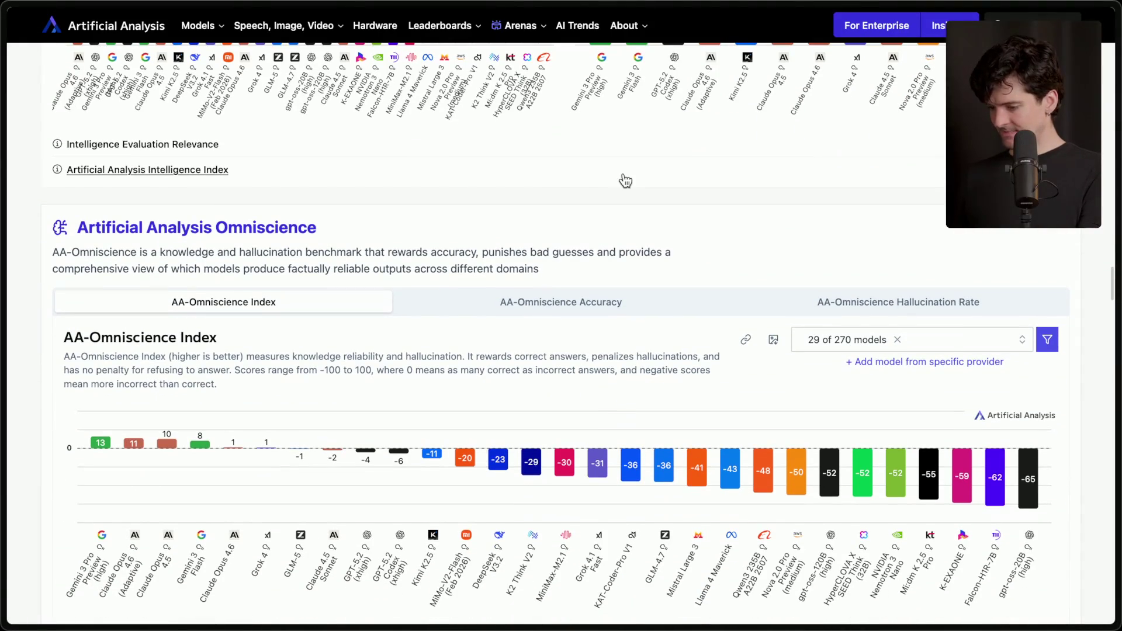
Step: Compare the Omniscience Hallucination Rate and Accuracy charts, ending on Hallucination Rate with GLM-5 at 34%
left_click(870, 305)
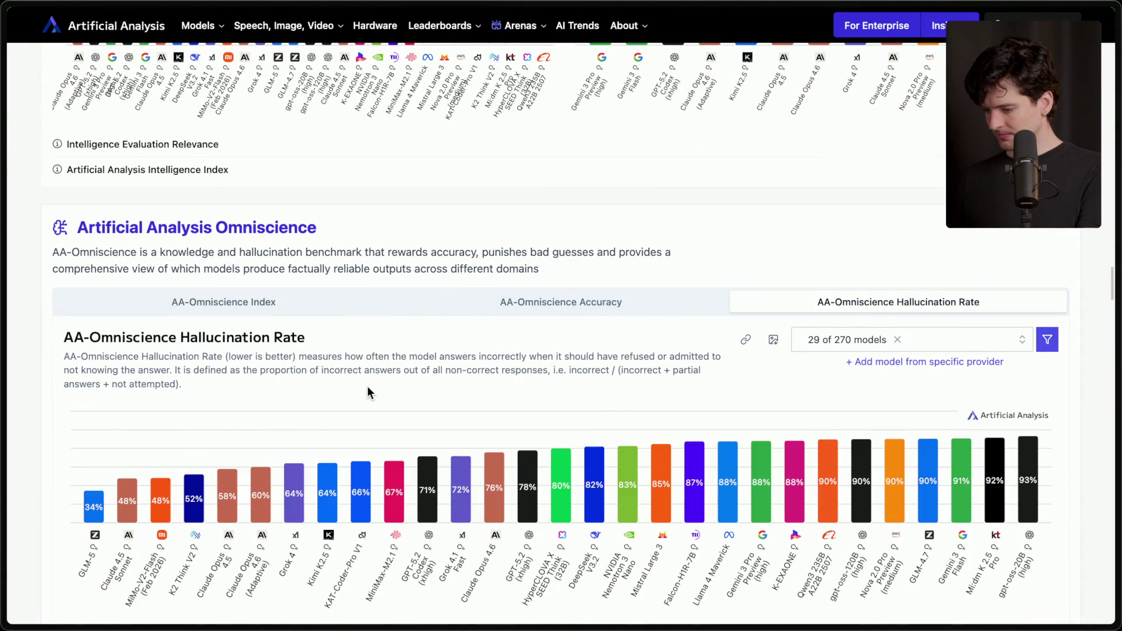
scroll(368, 390, "down", 1)
left_click(617, 242)
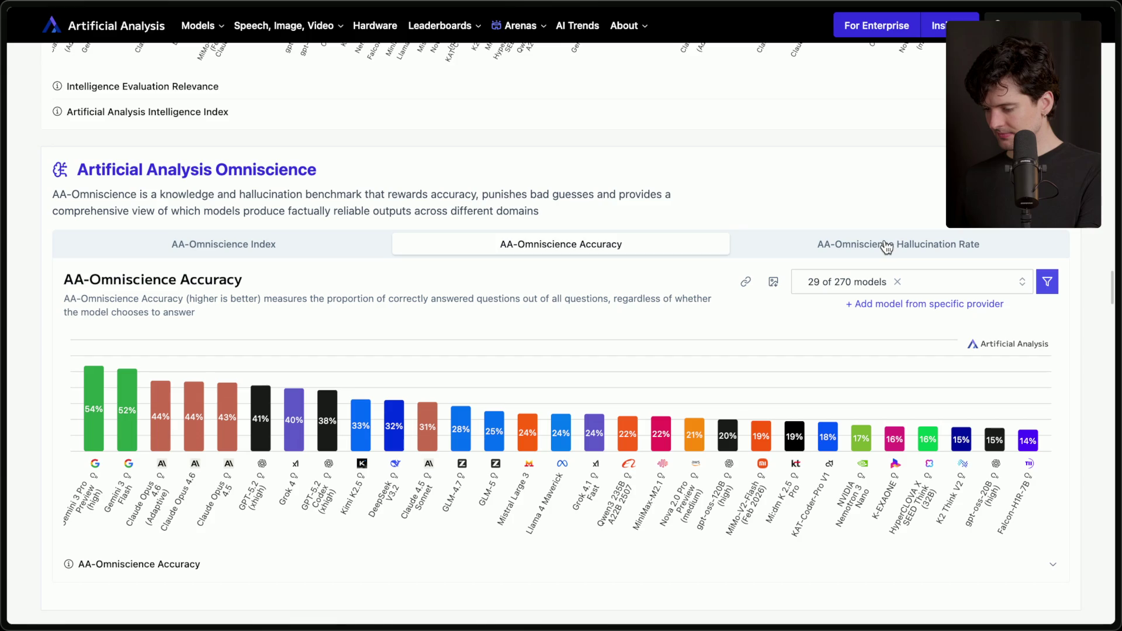
left_click(850, 256)
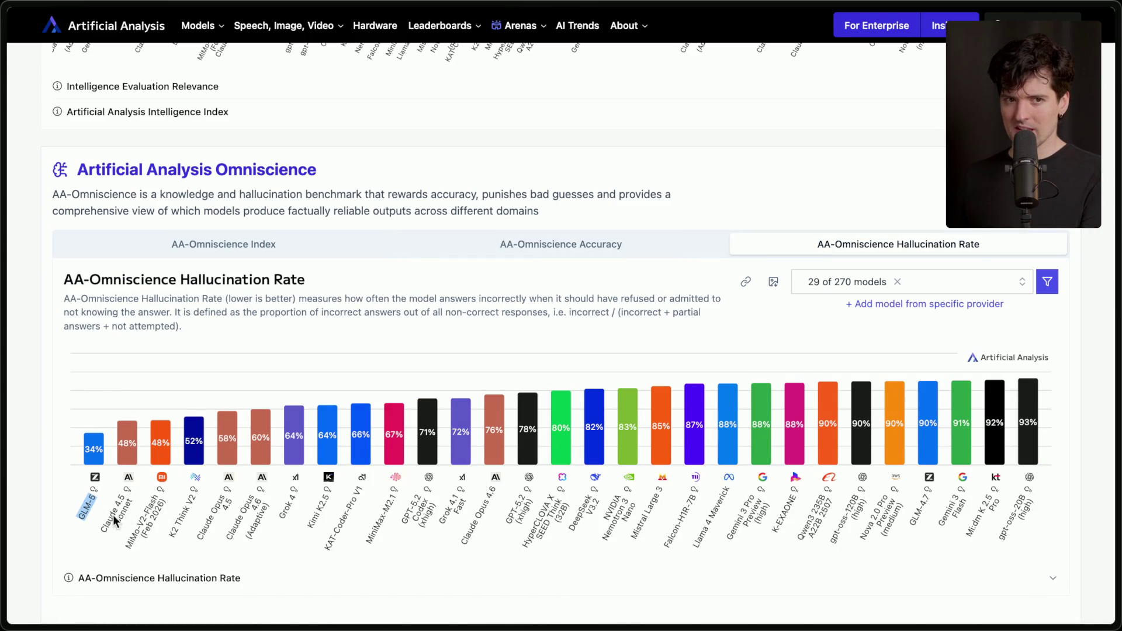
Step: Compare GLM-5's Intelligence vs. Cost point with nearby models, then return to the top Highlights (49 intelligence, $1.6/1M tokens)
scroll(169, 498, "up", 5)
scroll(168, 503, "up", 20)
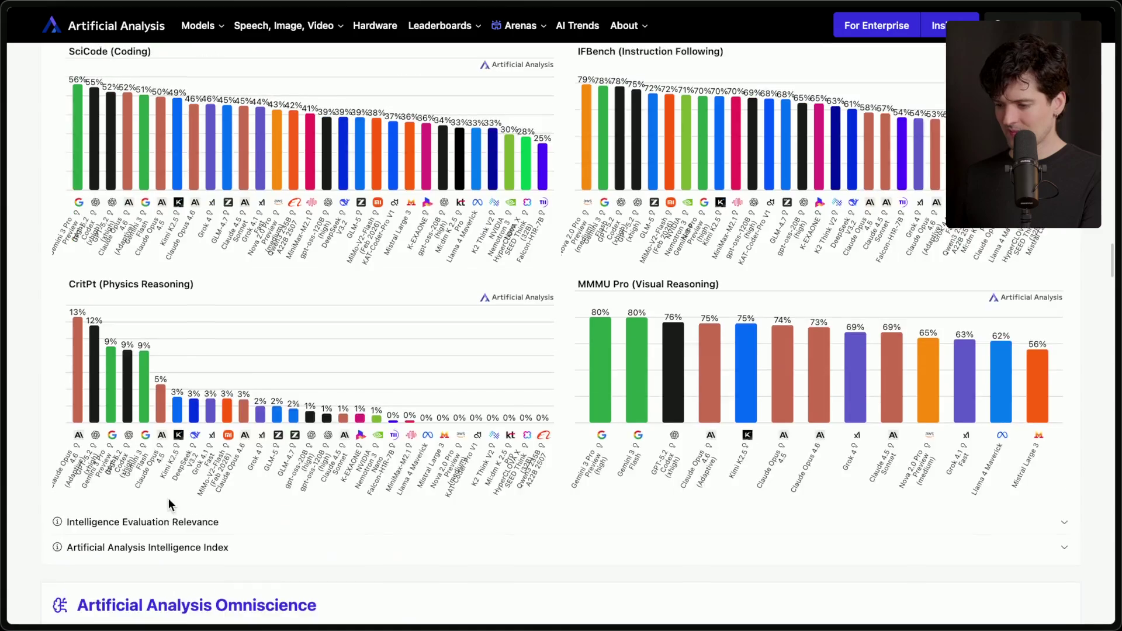
scroll(169, 501, "up", 20)
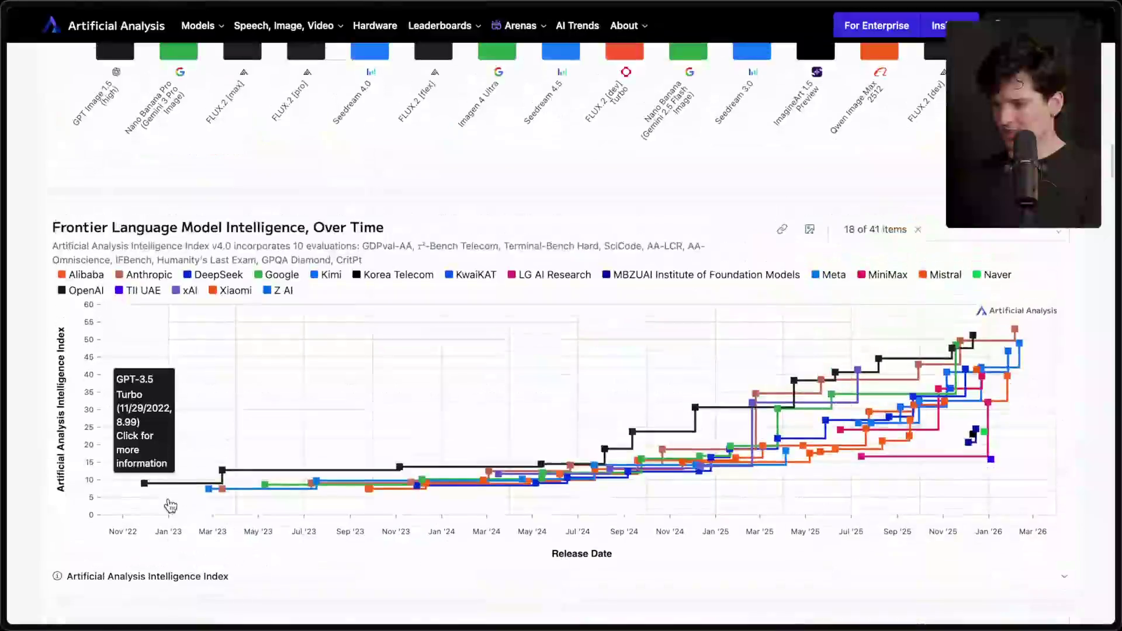
scroll(169, 506, "down", 4)
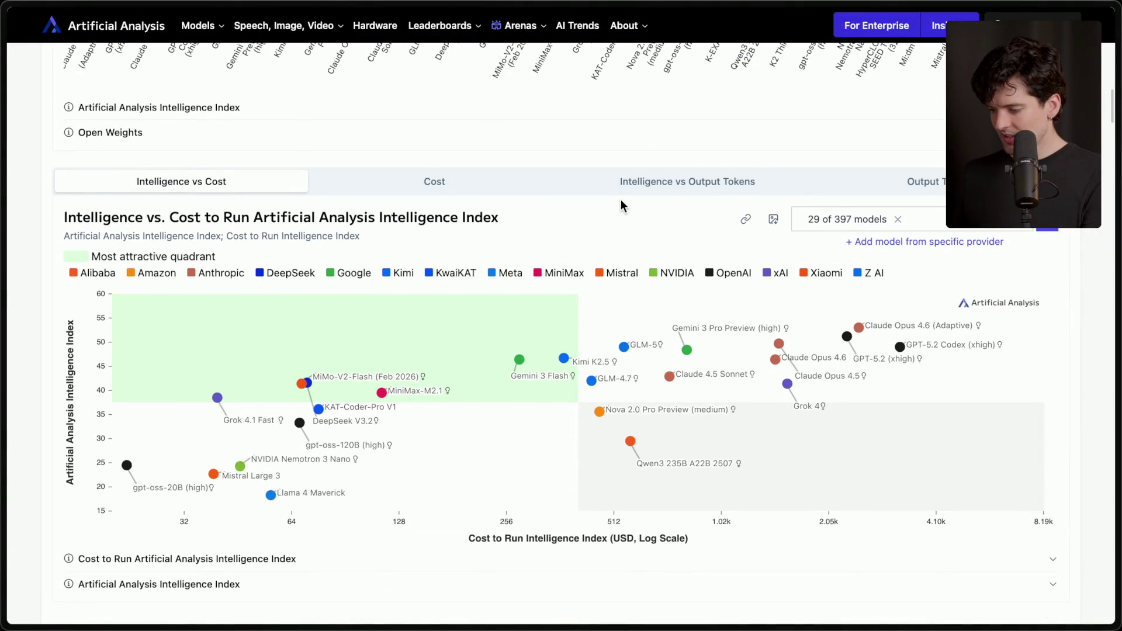
mouse_move(623, 354)
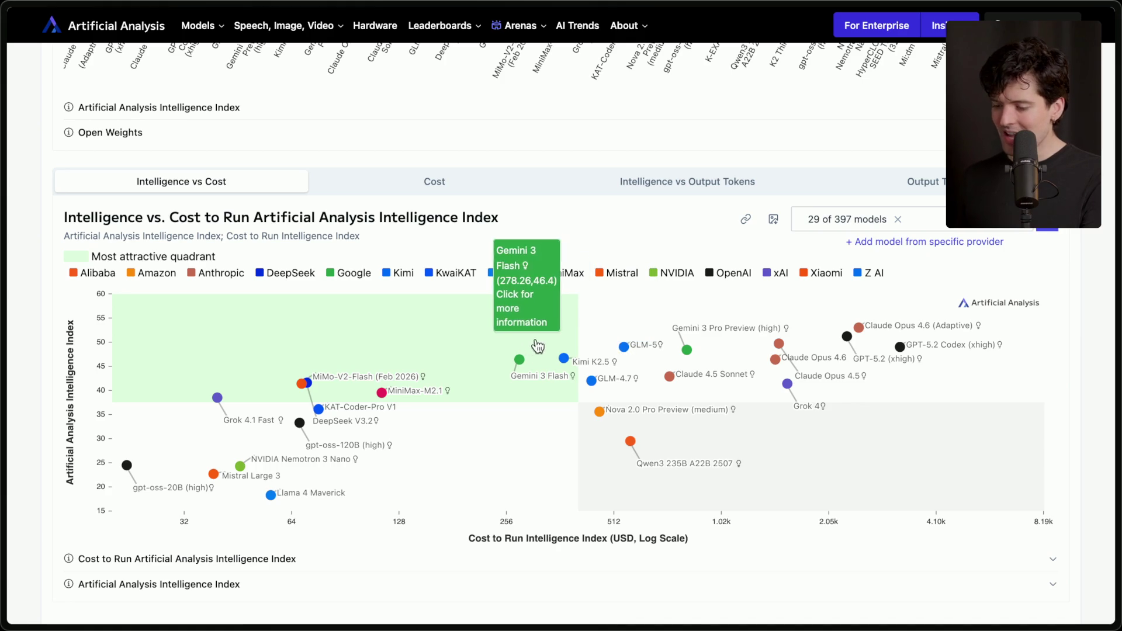
mouse_move(546, 338)
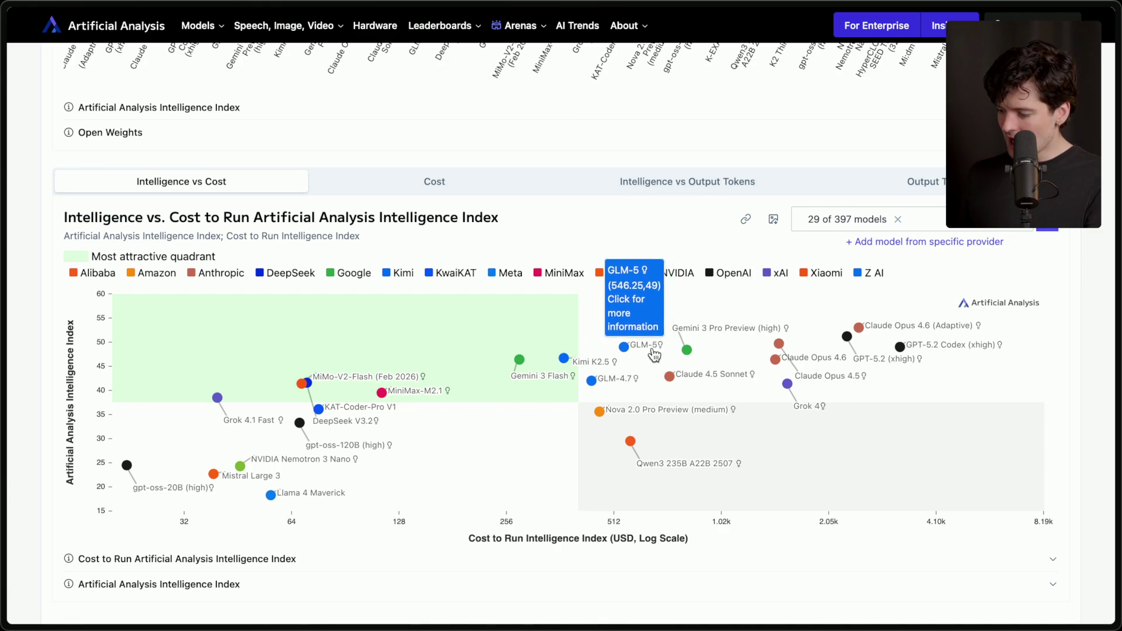
mouse_move(880, 333)
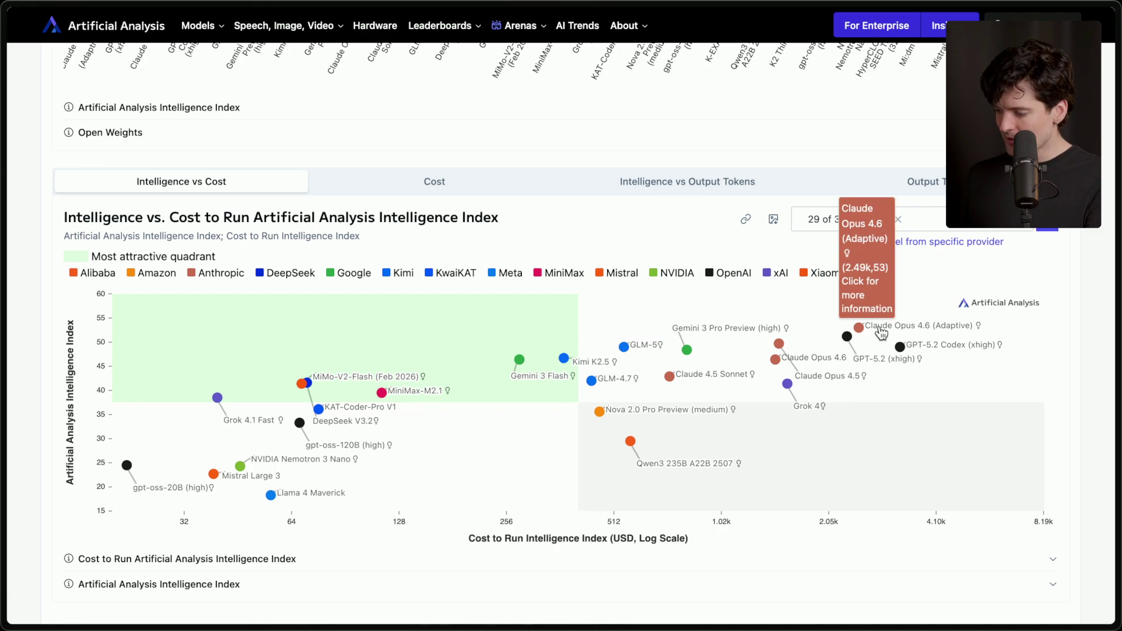
mouse_move(904, 361)
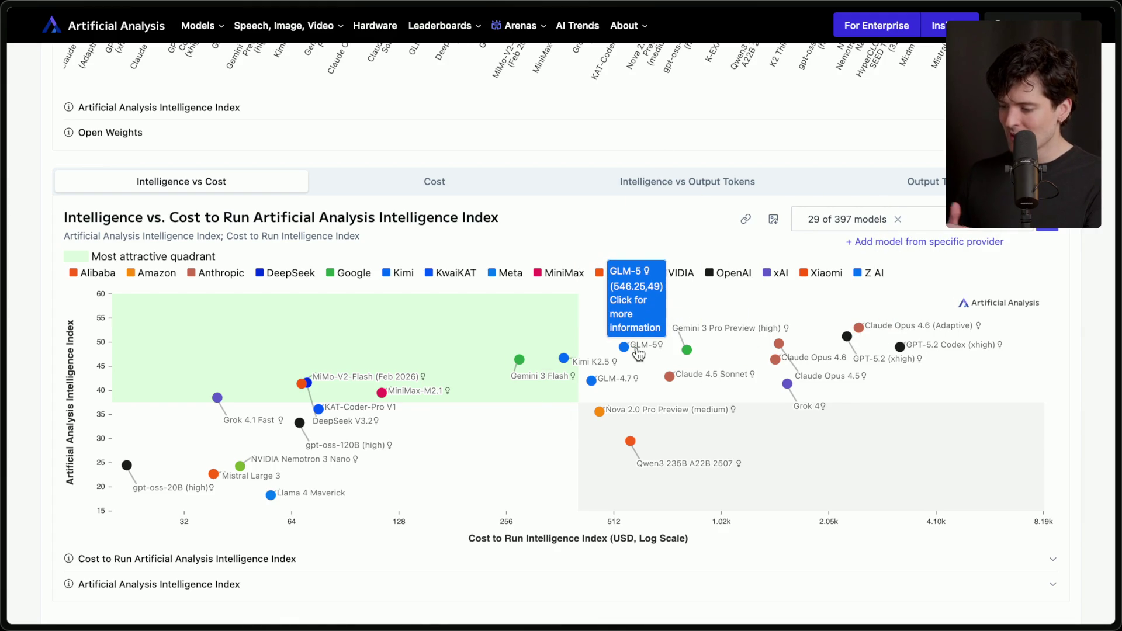
scroll(638, 353, "up", 20)
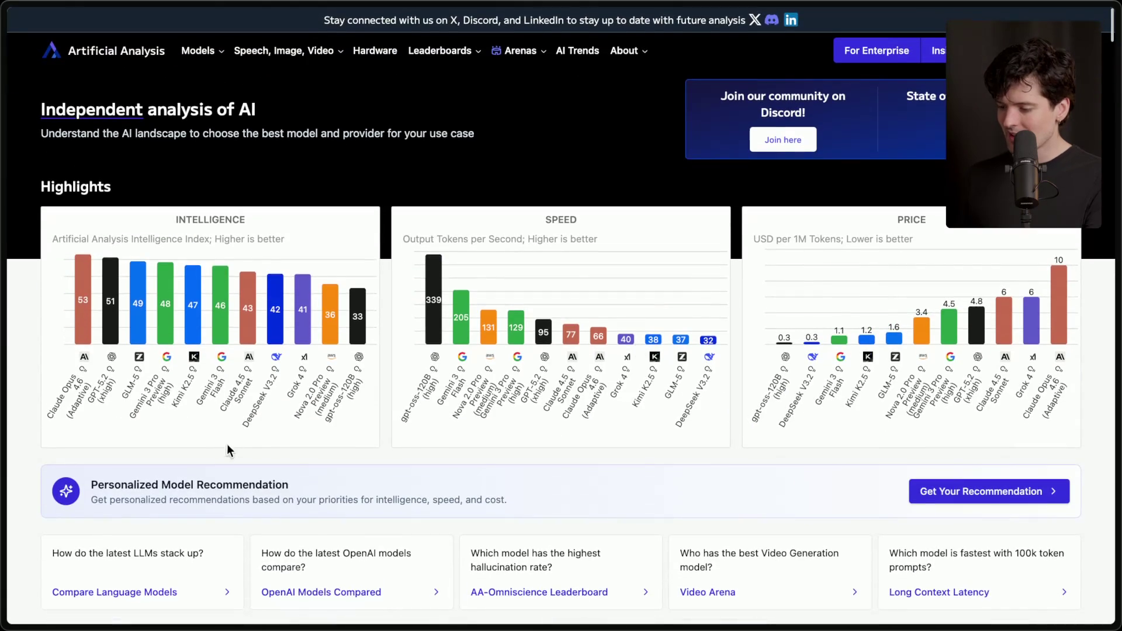
Step: Compare the GLM-5 and Grok 4 Intelligence Index scores, down to the open-weights vs. proprietary split
scroll(221, 461, "down", 2)
scroll(219, 461, "down", 7)
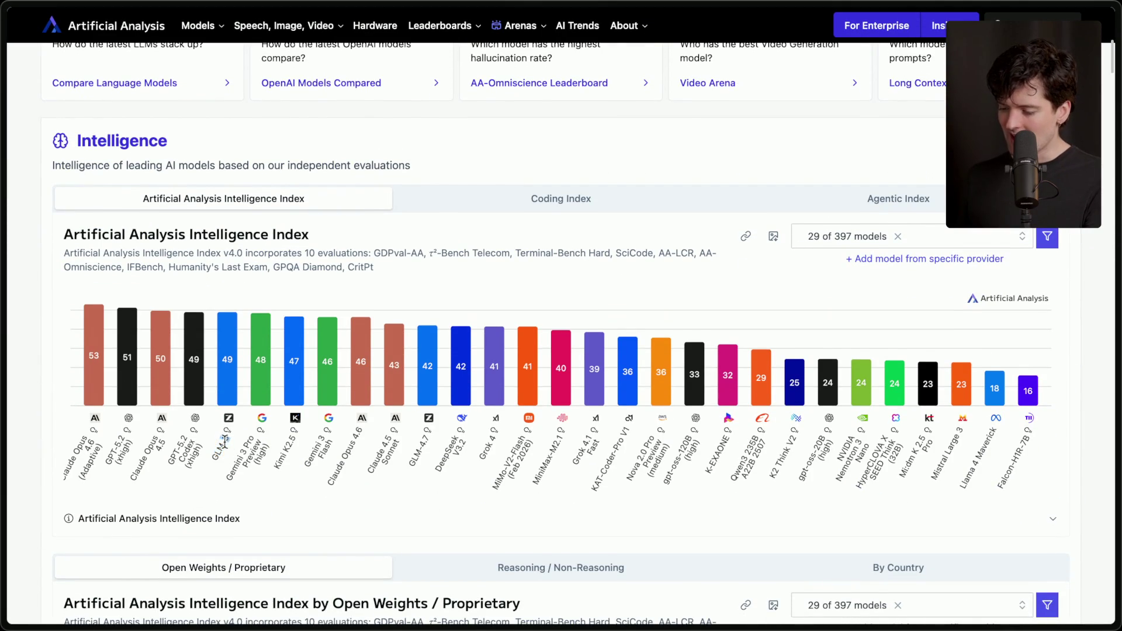
double_click(277, 462)
double_click(219, 445)
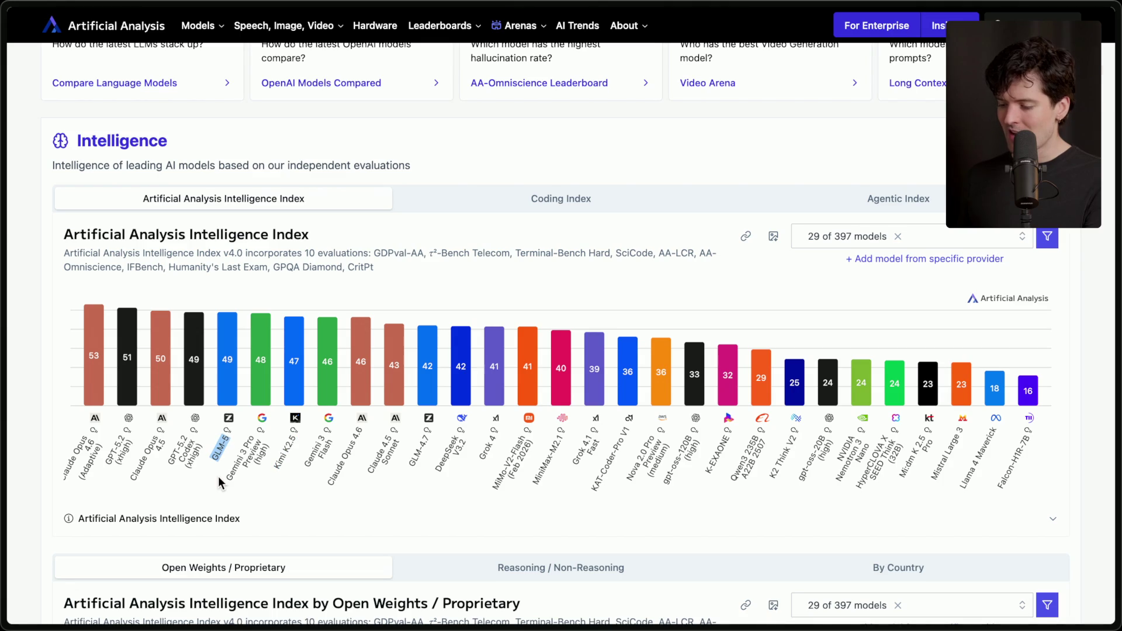
left_click(252, 447)
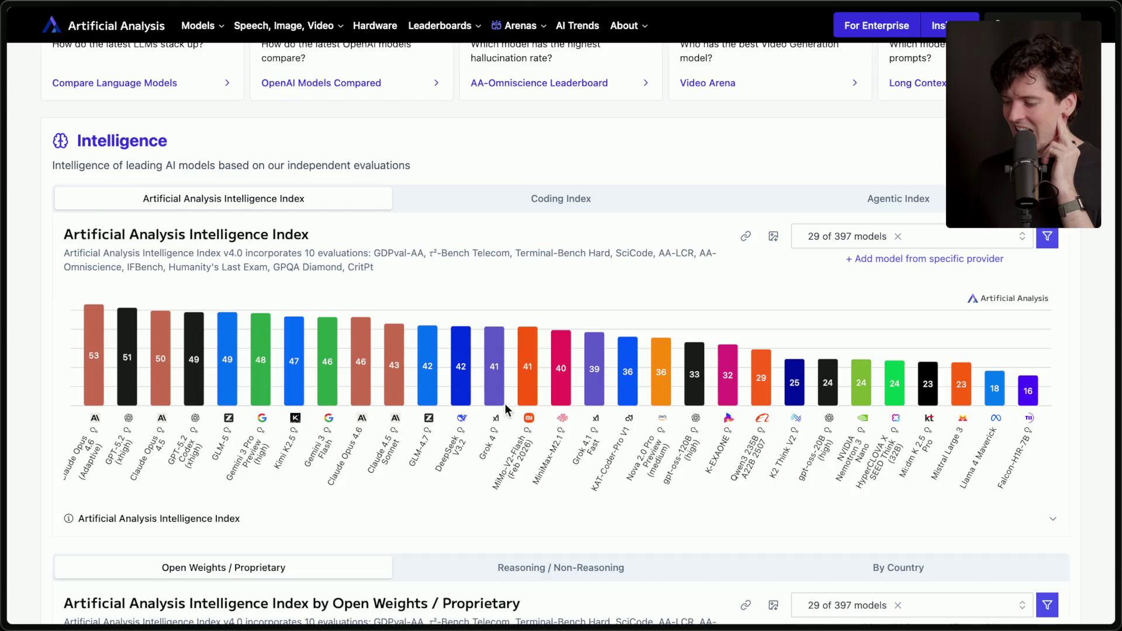
double_click(495, 440)
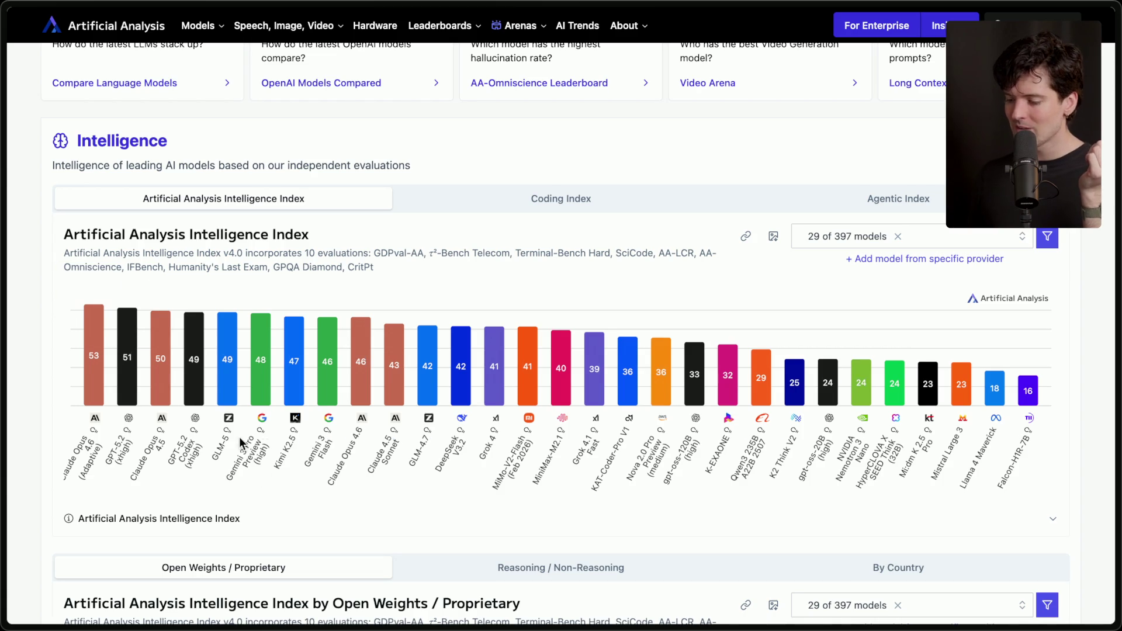
mouse_move(296, 364)
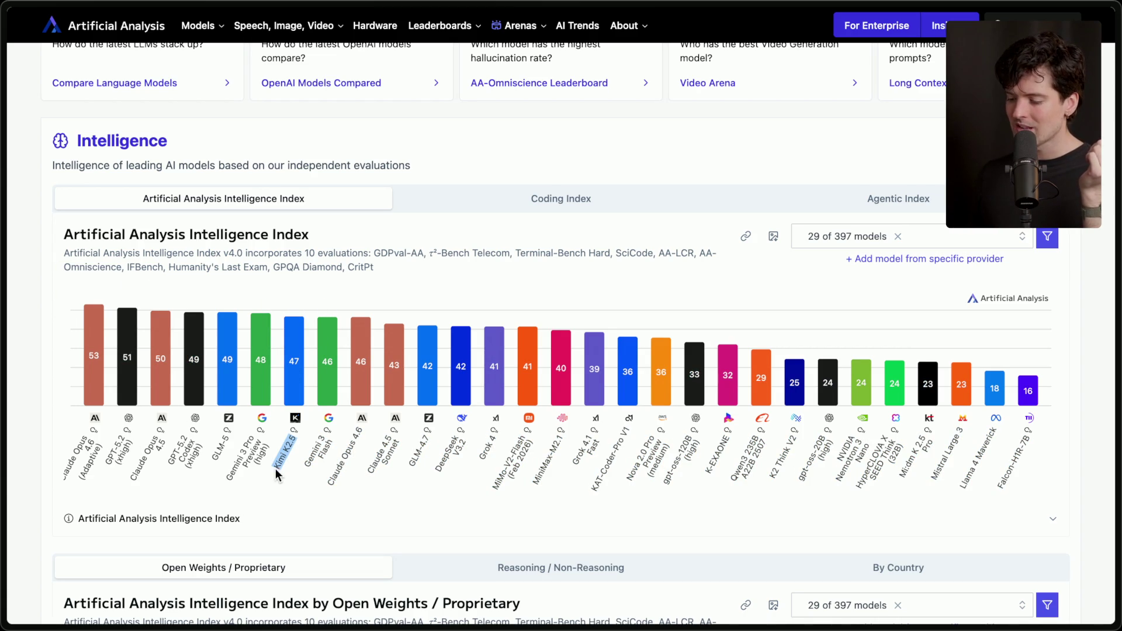
scroll(275, 499, "down", 7)
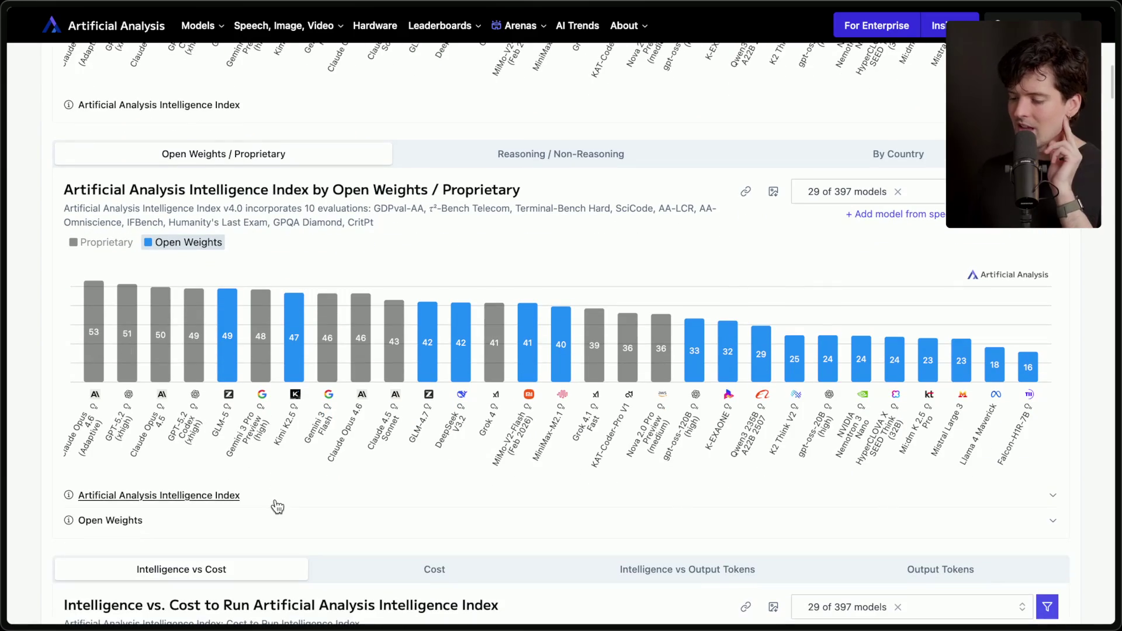
mouse_move(233, 367)
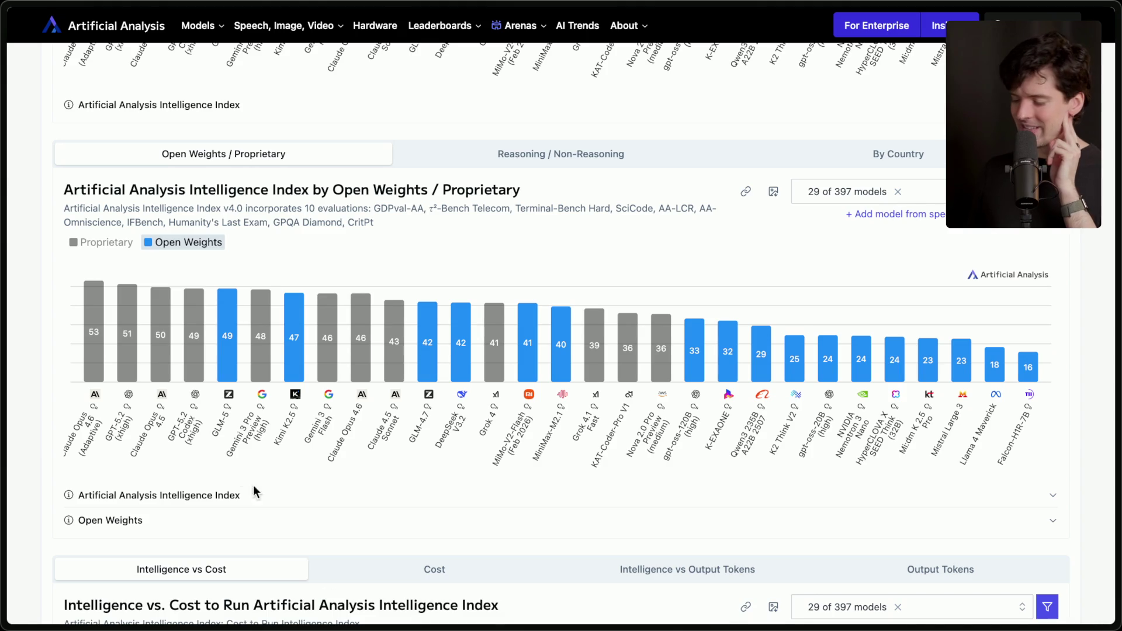
Step: Leave the GLM-5 blog post and bring the Twitch Stream Manager tab to the front
mouse_move(434, 598)
left_click(533, 599)
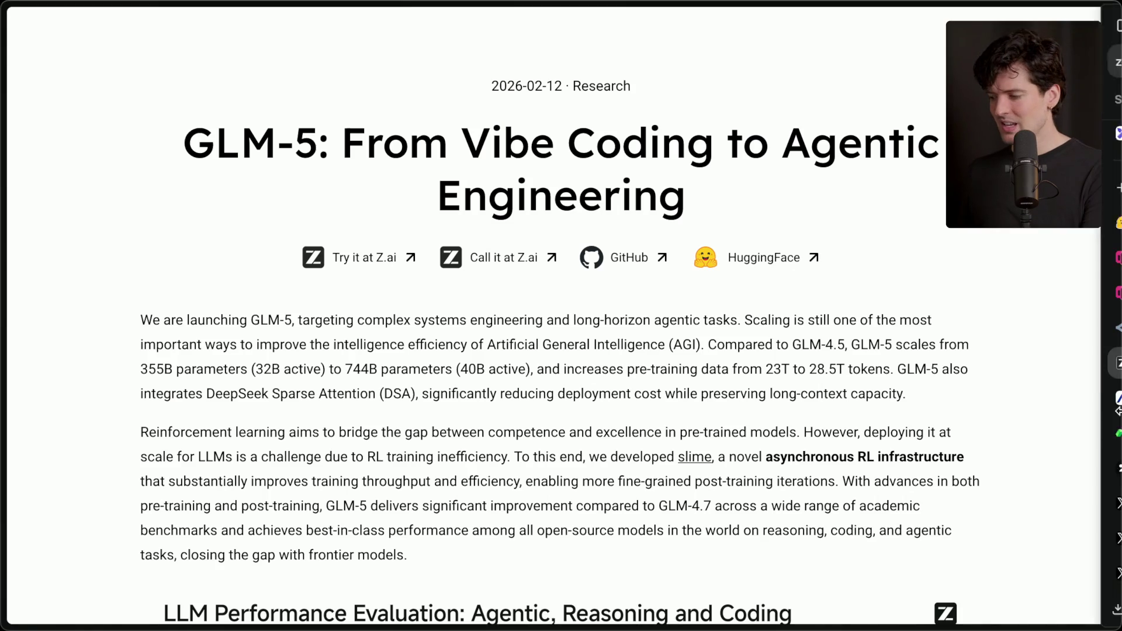
left_click(920, 67)
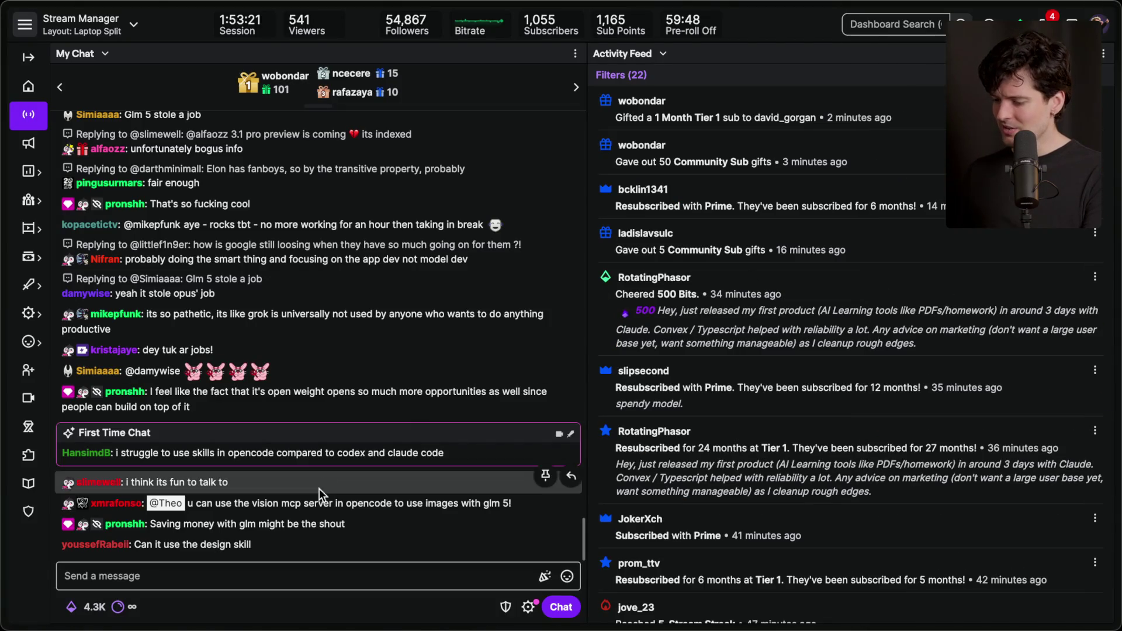
Step: Add a stream marker labelled 'End of glm-5' with the chat /marker command
double_click(308, 504)
left_click(333, 575)
type("/marker End of")
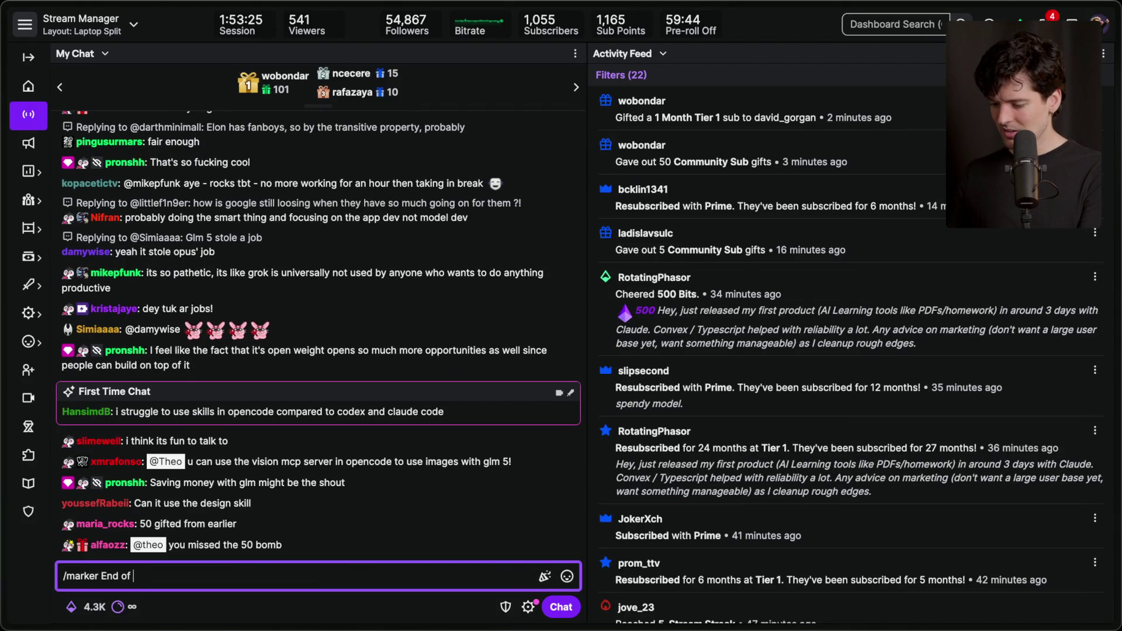
type("glm-5")
key("Return")
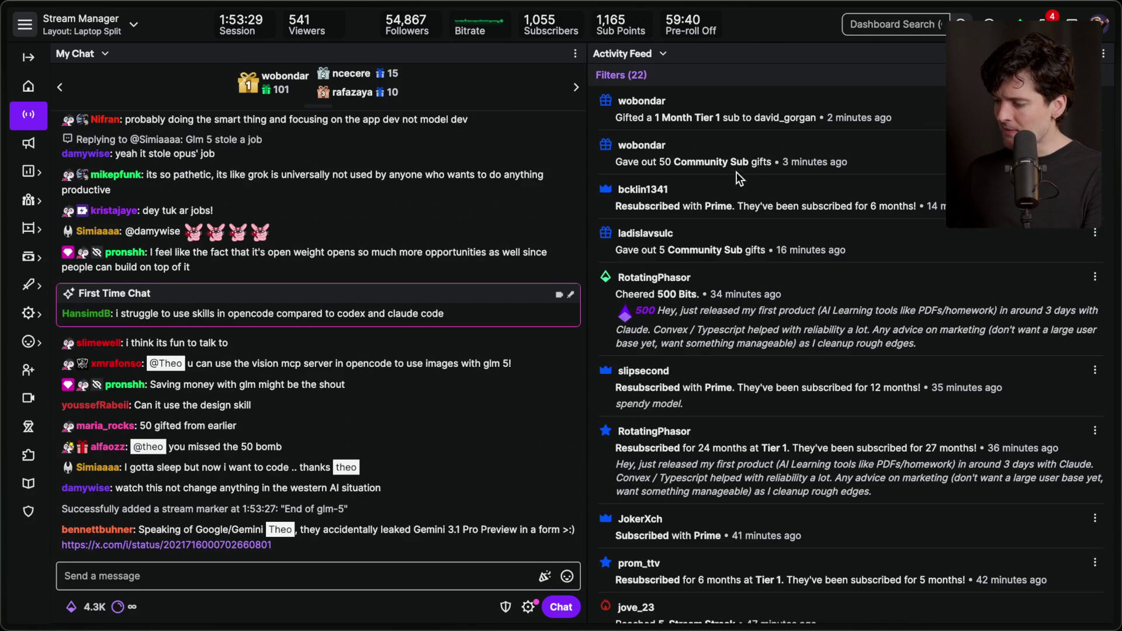
Step: View the imgur image a viewer shared in chat, then close it
triple_click(840, 166)
left_click(863, 159)
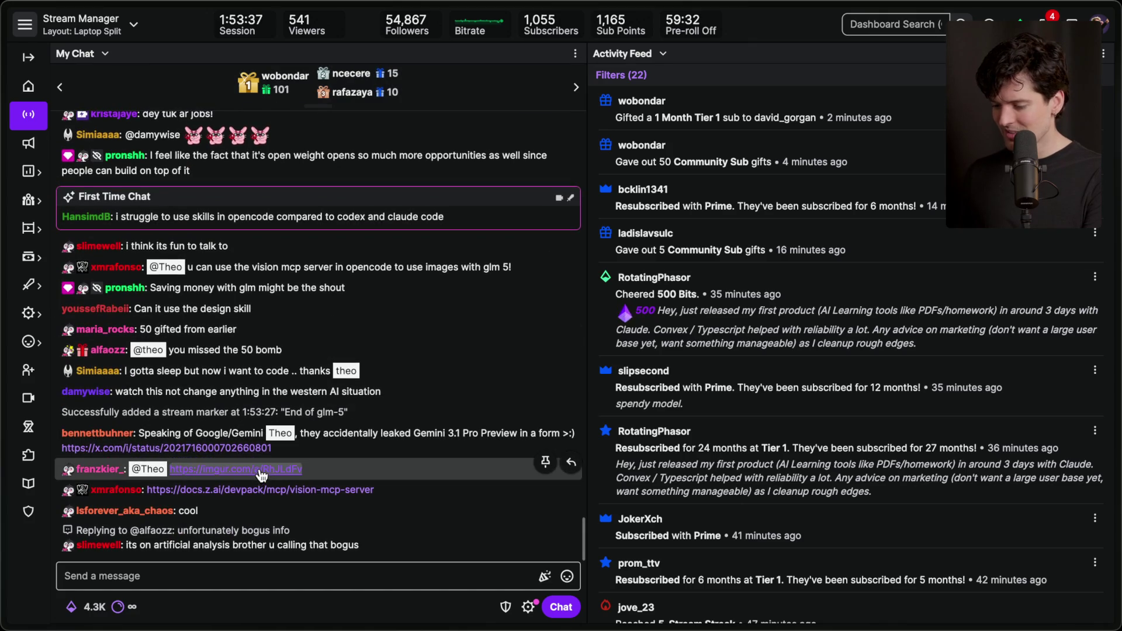
left_click(260, 469)
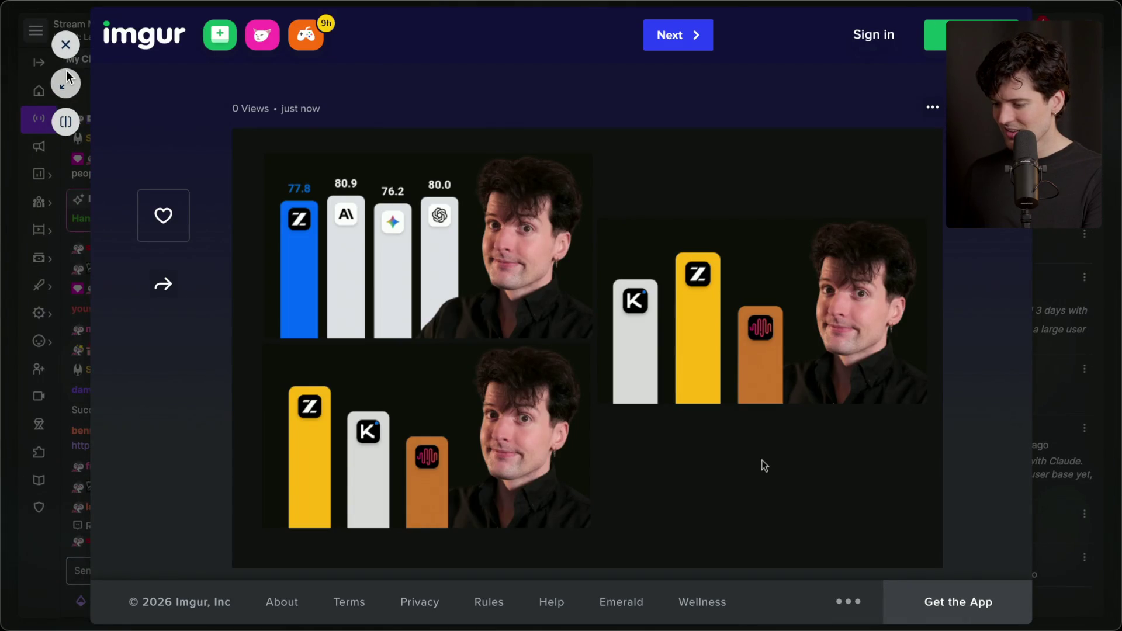
left_click(65, 45)
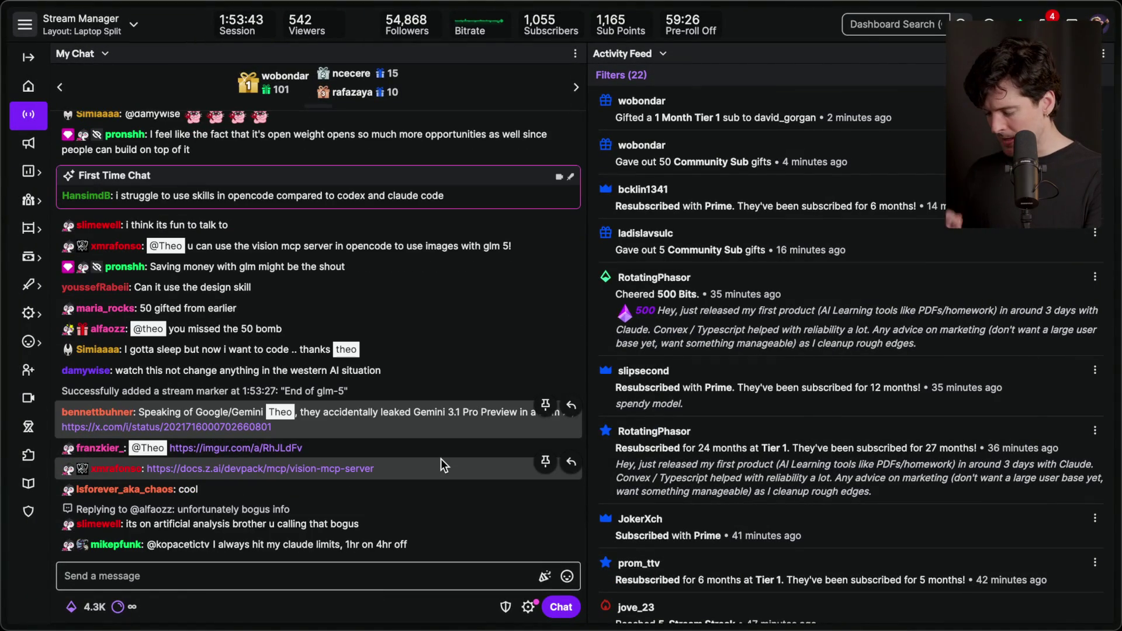
left_click(344, 575)
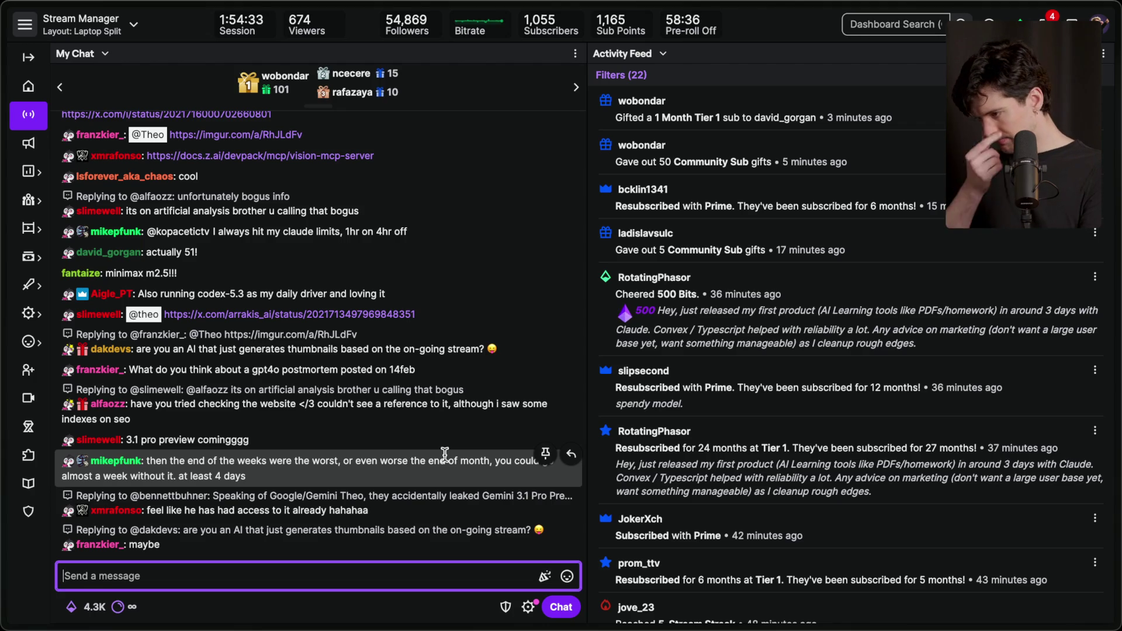
Step: Read the subscription entries in the Activity Feed, then switch to the Kilo CLI terminal
left_click(716, 247)
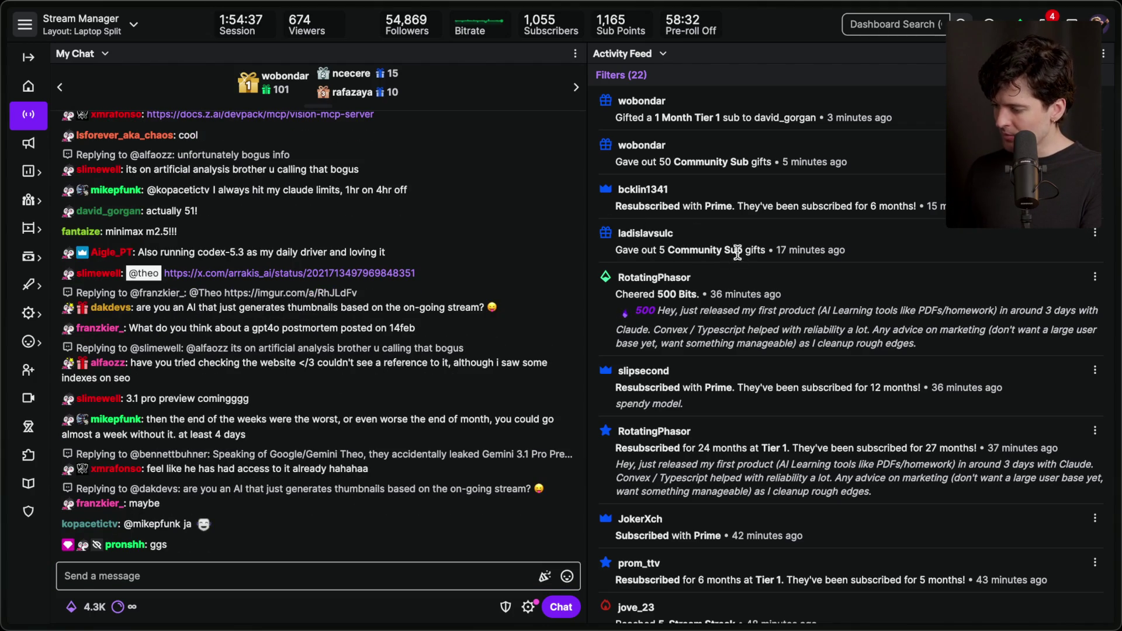
double_click(816, 206)
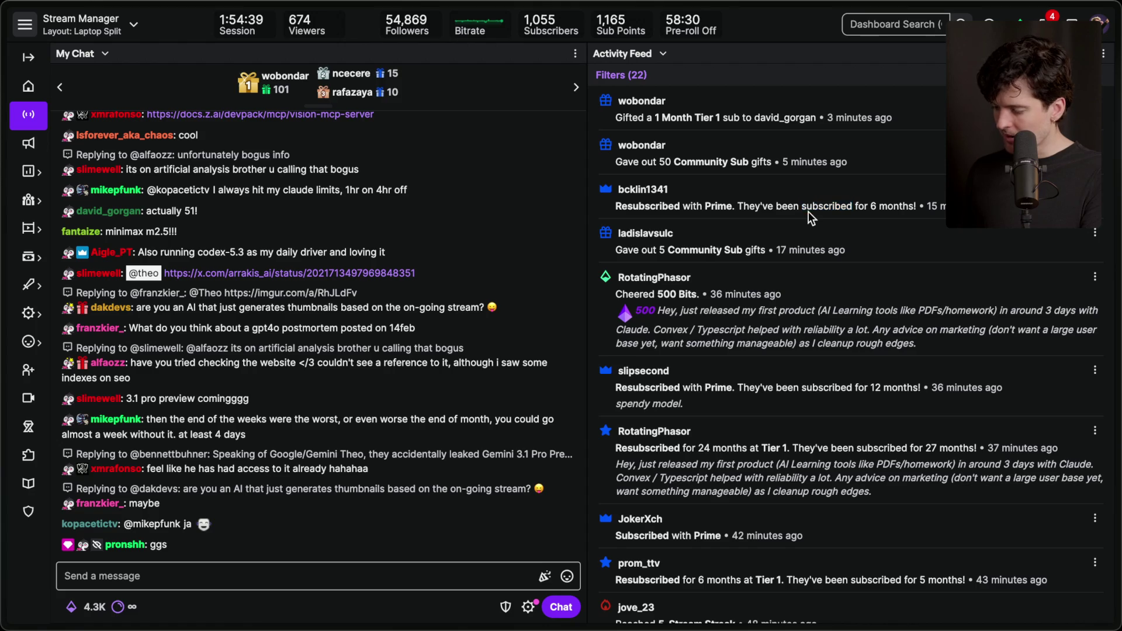
left_click(808, 211)
scroll(809, 211, "down", 1)
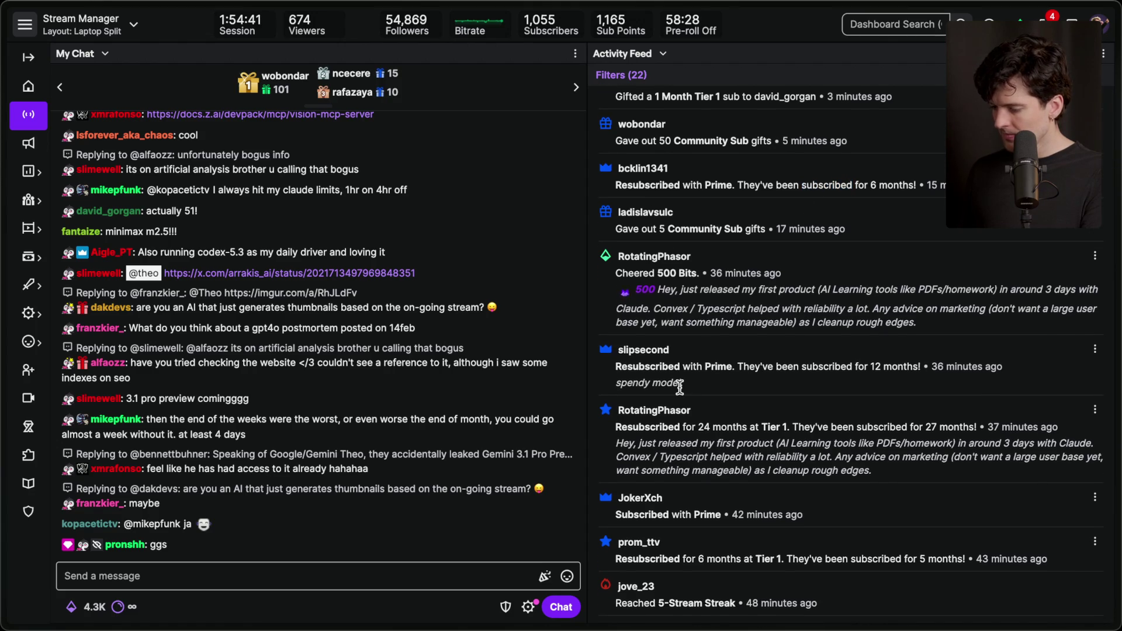
scroll(680, 387, "up", 1)
key("super+Tab")
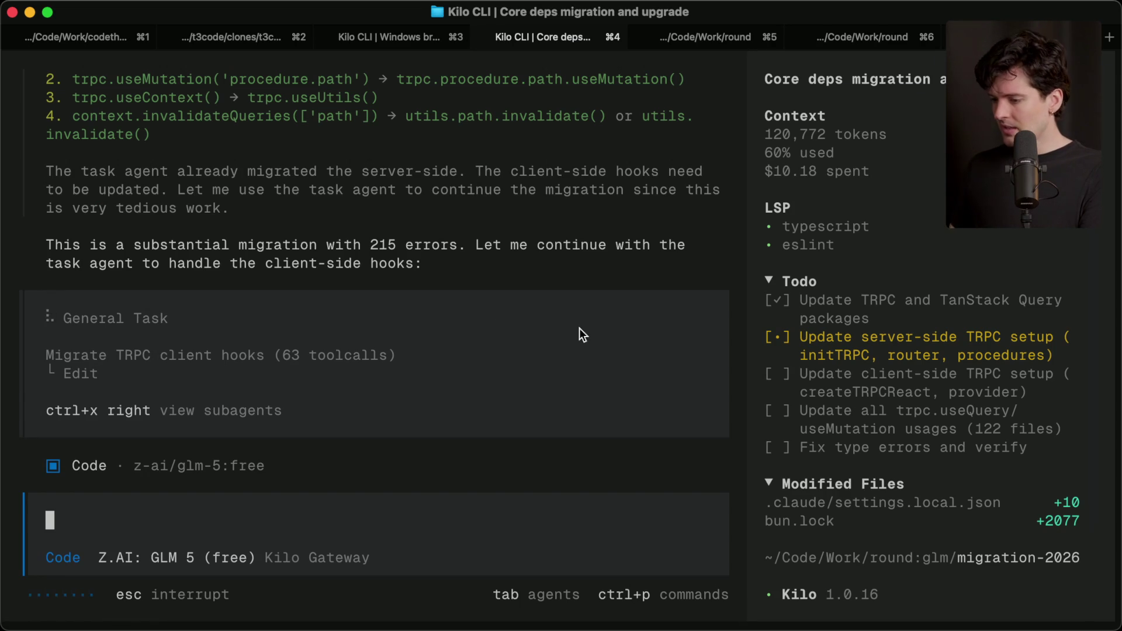
Step: Copy the '215 errors' migration sentence, then switch to the OpenCode terminal window
left_click_drag(366, 241, 447, 263)
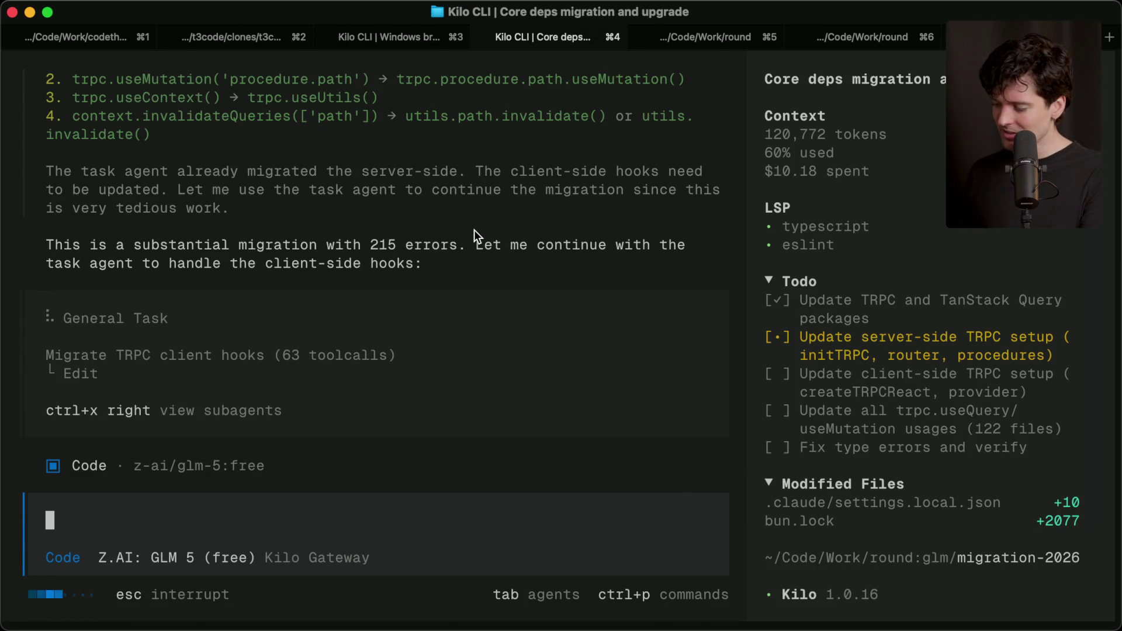
key("super+Tab")
key("super+Tab")
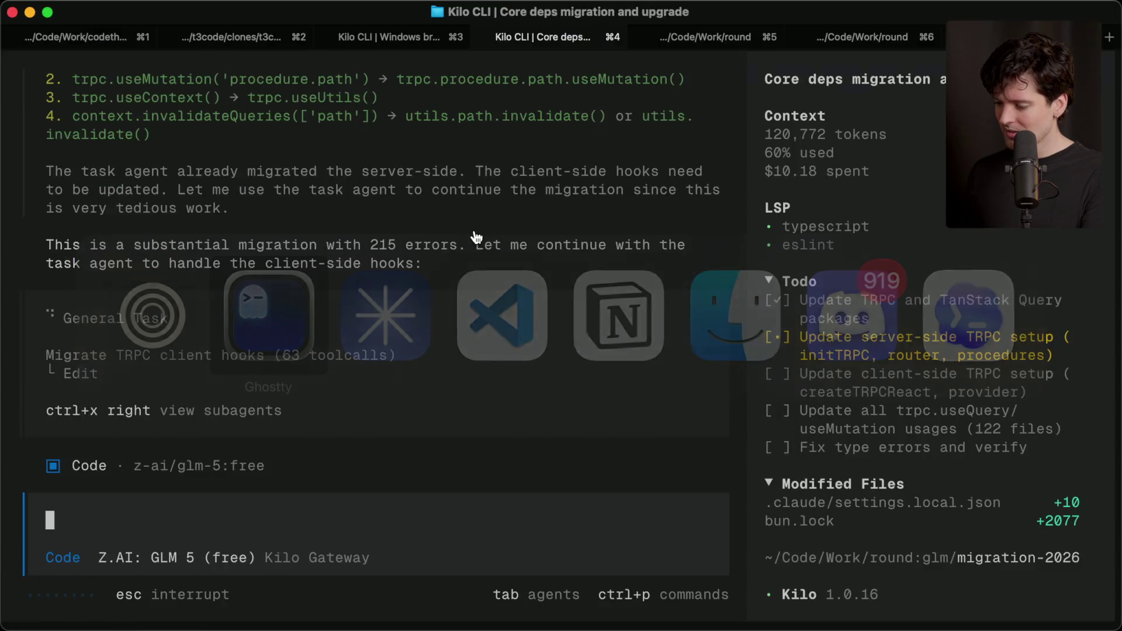
key("super+grave")
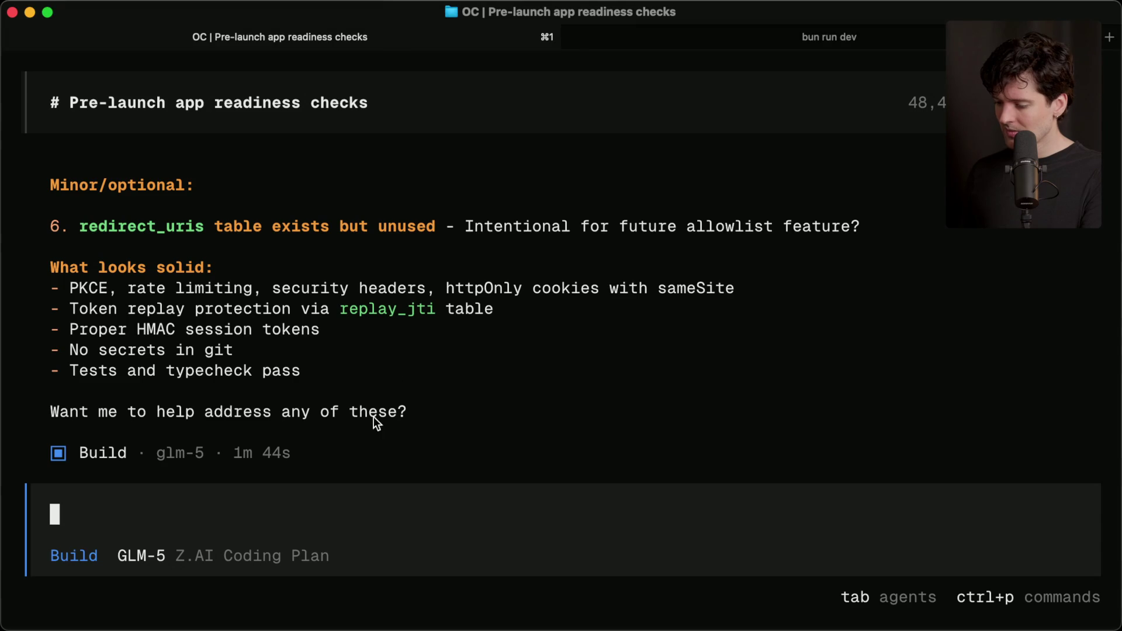
Step: Compare the readiness-checks session with the image-studio dev server session
key("super+1")
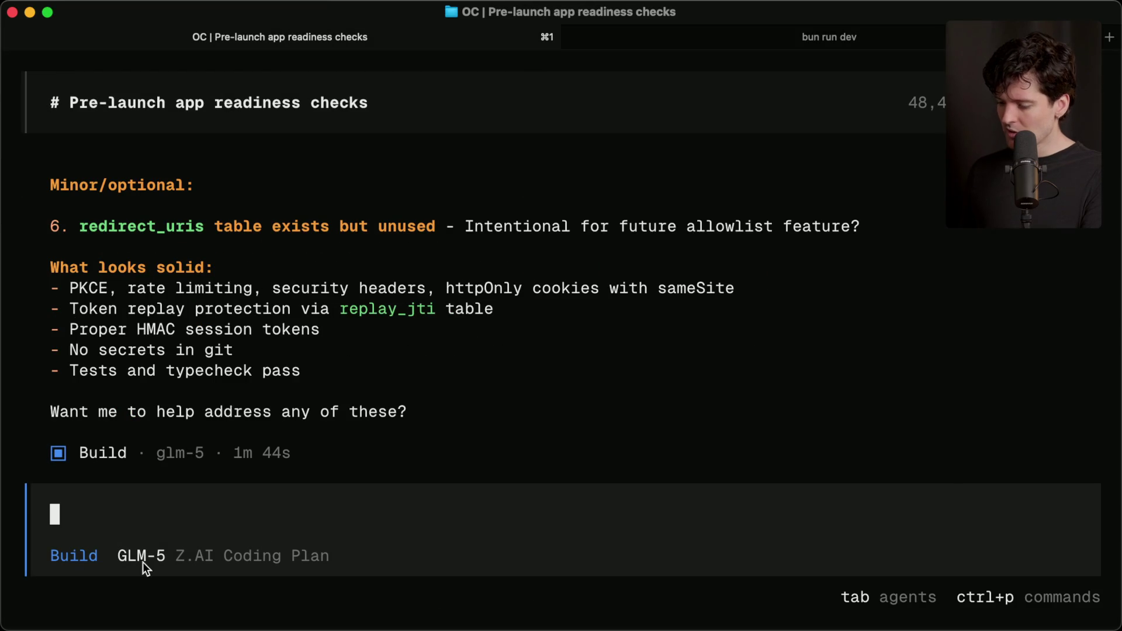
key("super+2")
key("super+1")
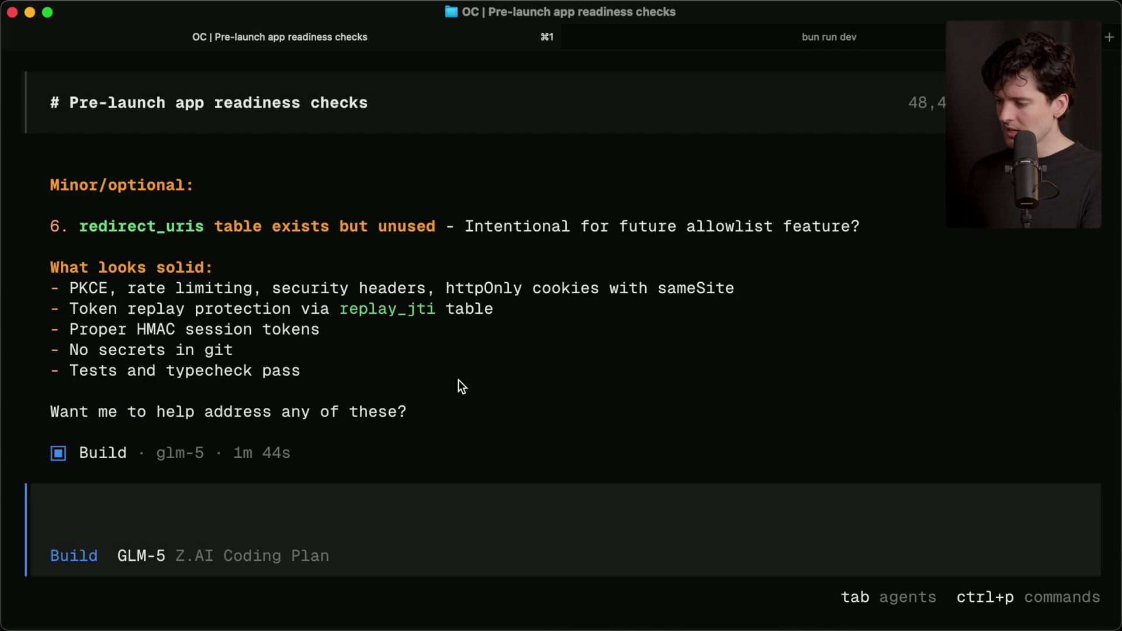
key("super+2")
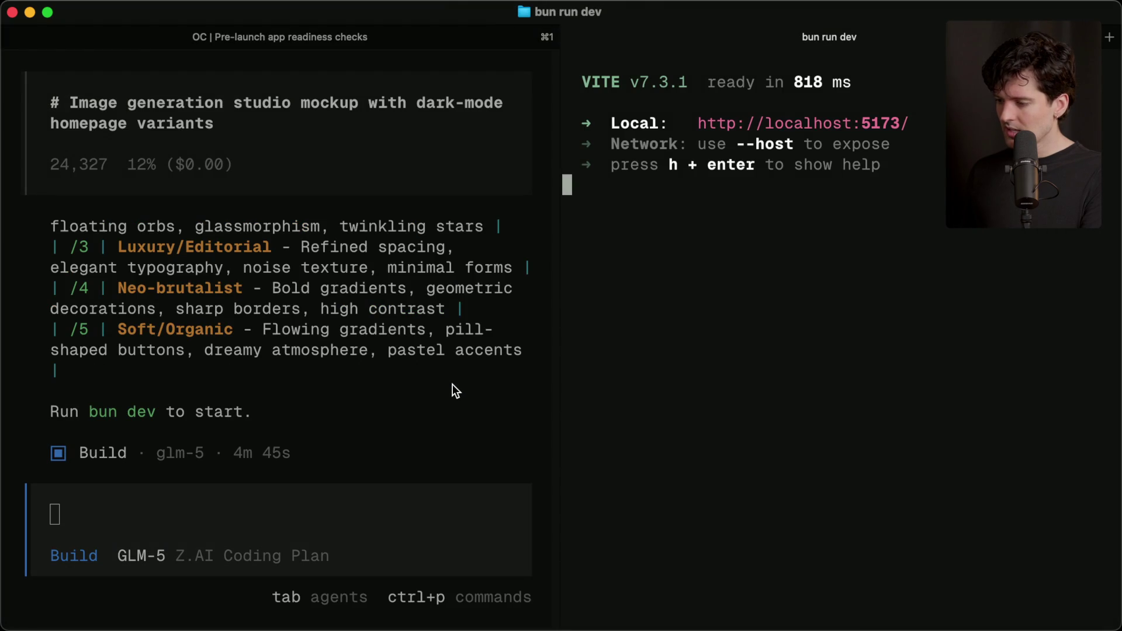
key("super+1")
key("super+2")
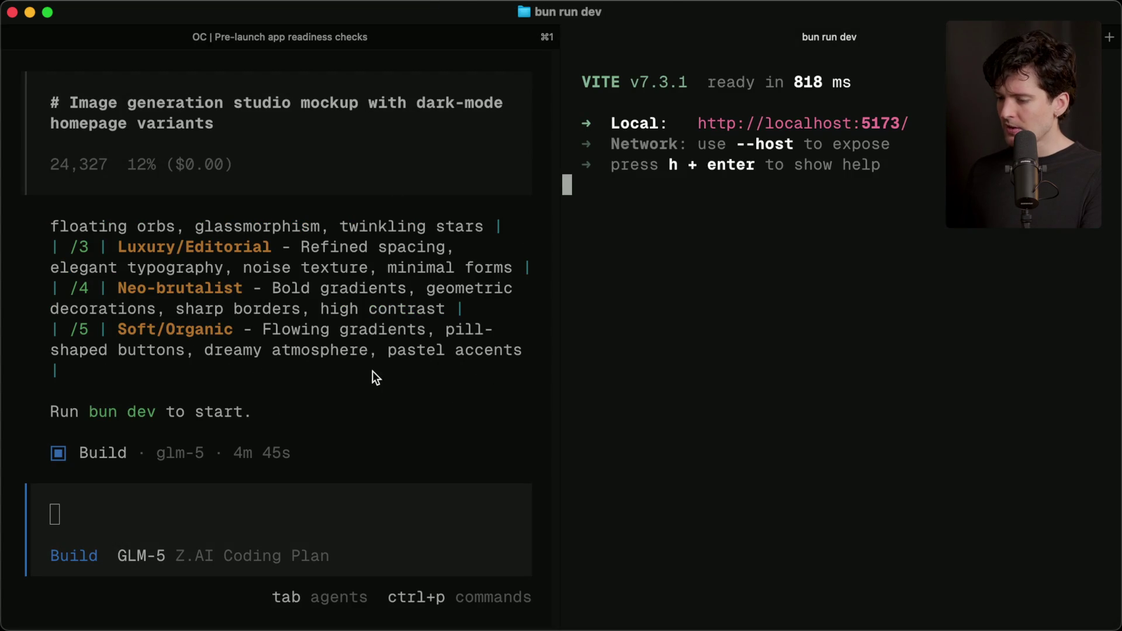
key("super+1")
Step: Glance at the stream browser and the Kilo CLI tab, then reach the Website Banner Design session
key("super+Tab")
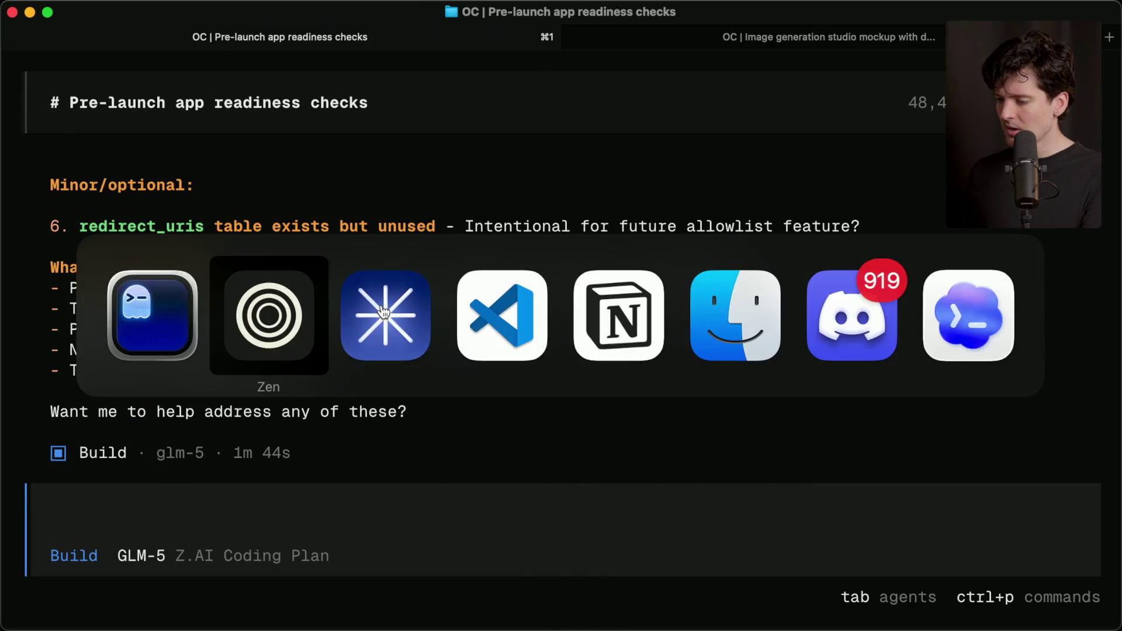
left_click(234, 576)
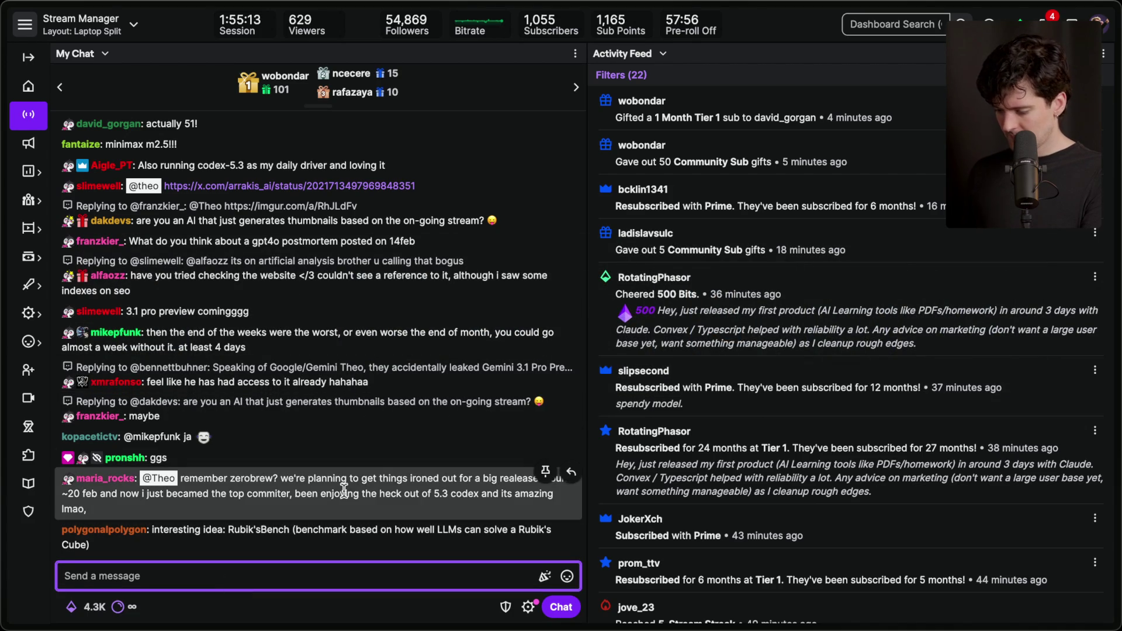
key("super+Tab")
key("super+4")
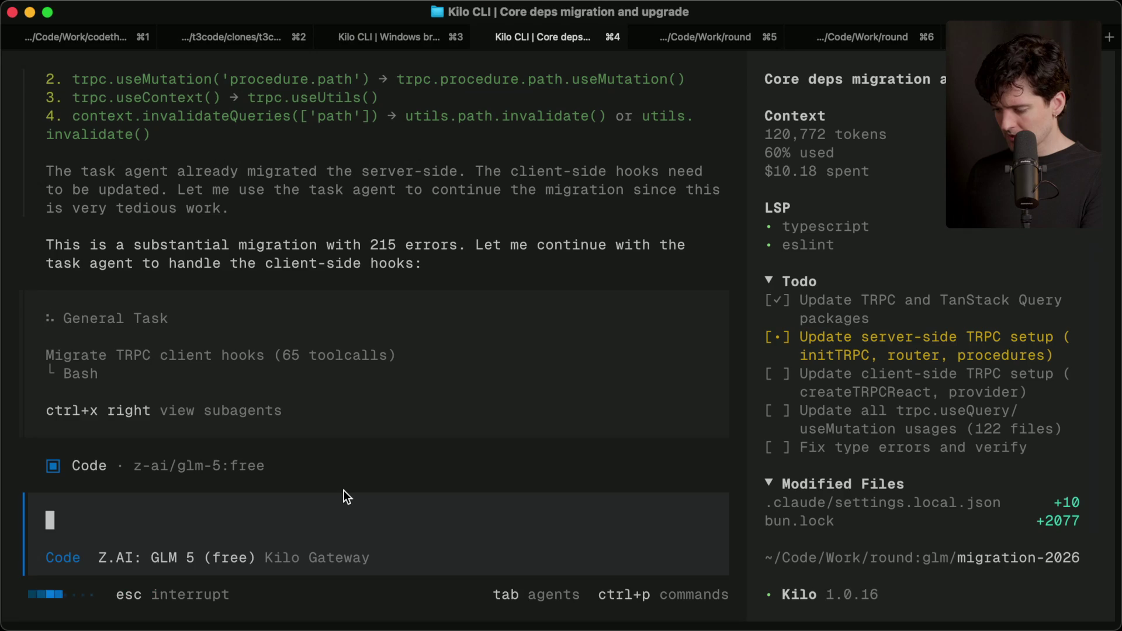
key("super+grave")
key("super+grave")
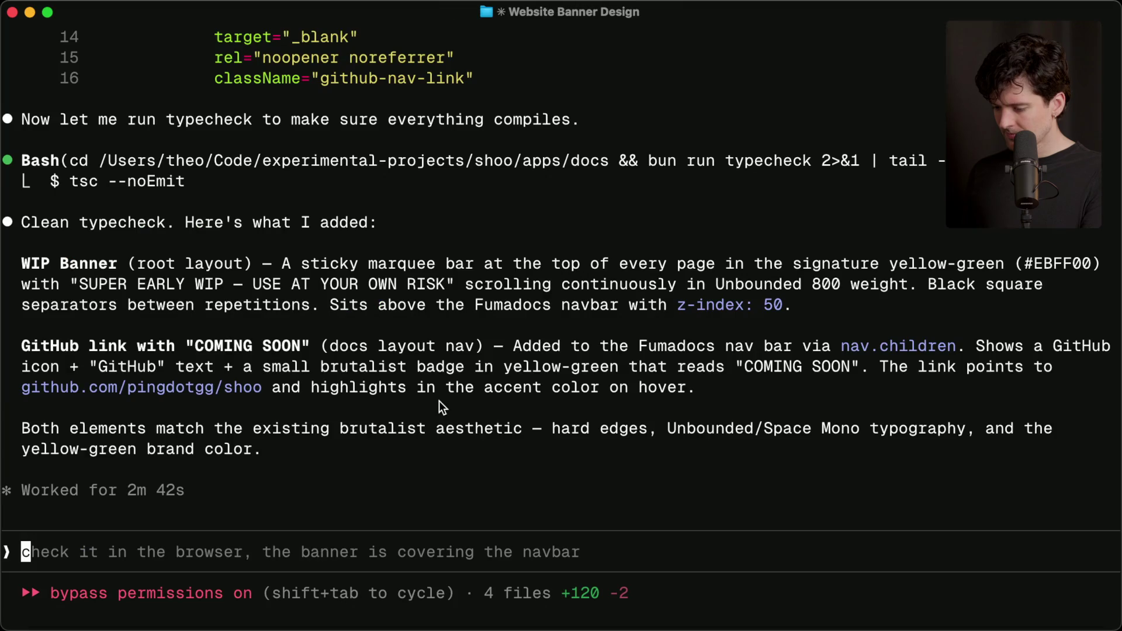
Step: Start the docs dev server in a new split pane and browse the docs at localhost:3900
key("super+d")
type("run dev")
key("Return")
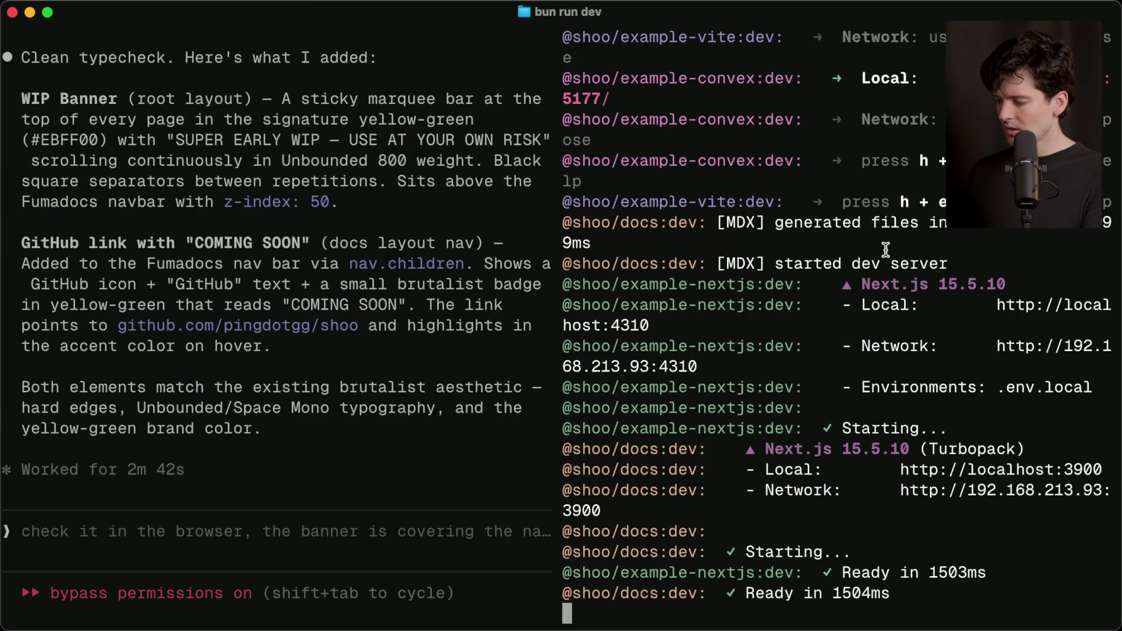
left_click(980, 470, "super")
scroll(980, 470, "up", 15)
scroll(980, 470, "down", 10)
scroll(980, 470, "down", 8)
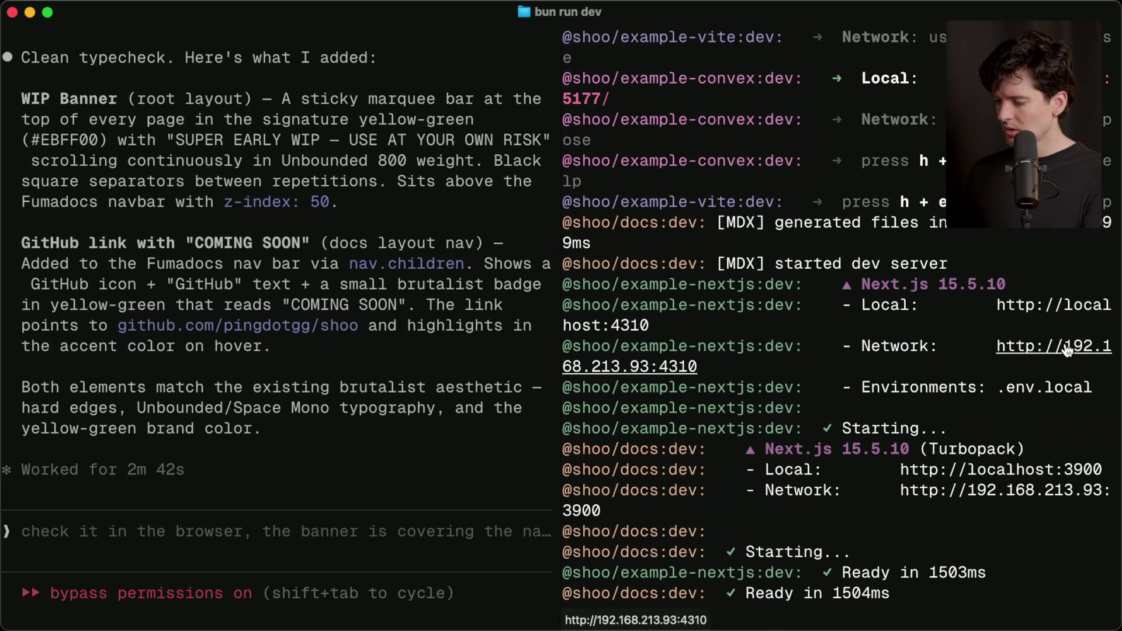
scroll(828, 479, "up", 10)
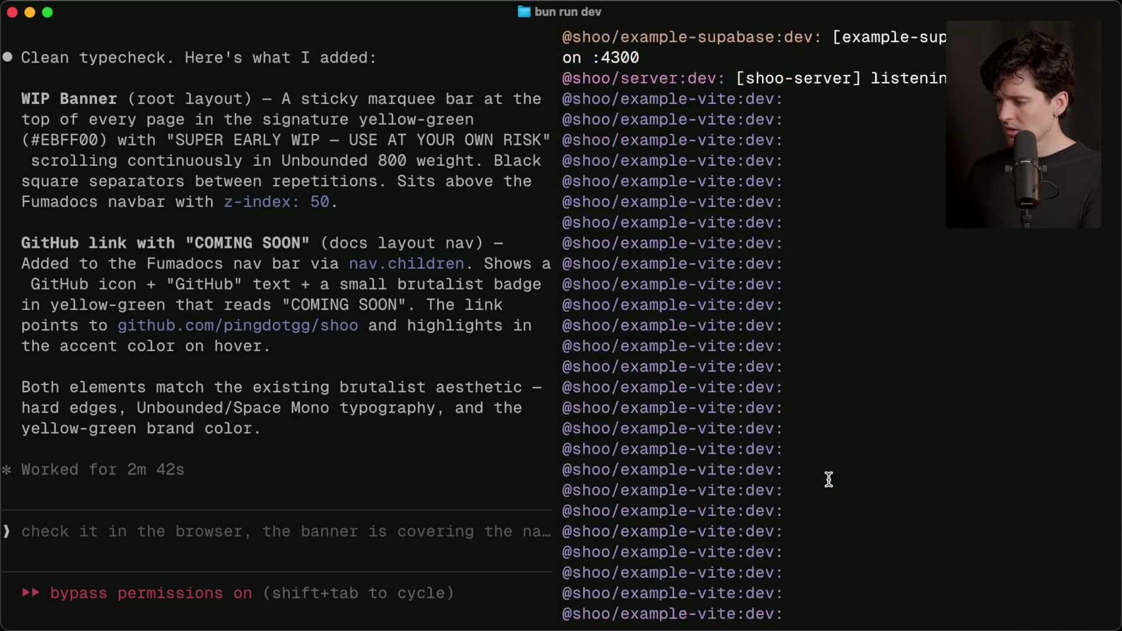
scroll(829, 479, "up", 10)
scroll(834, 471, "down", 5)
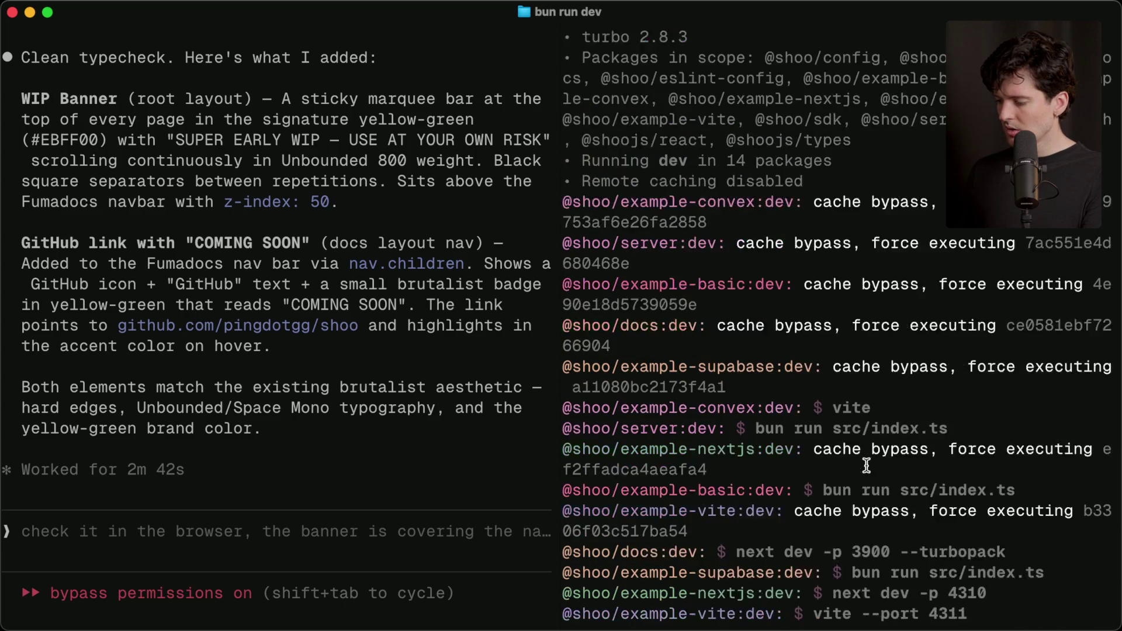
scroll(867, 466, "down", 1)
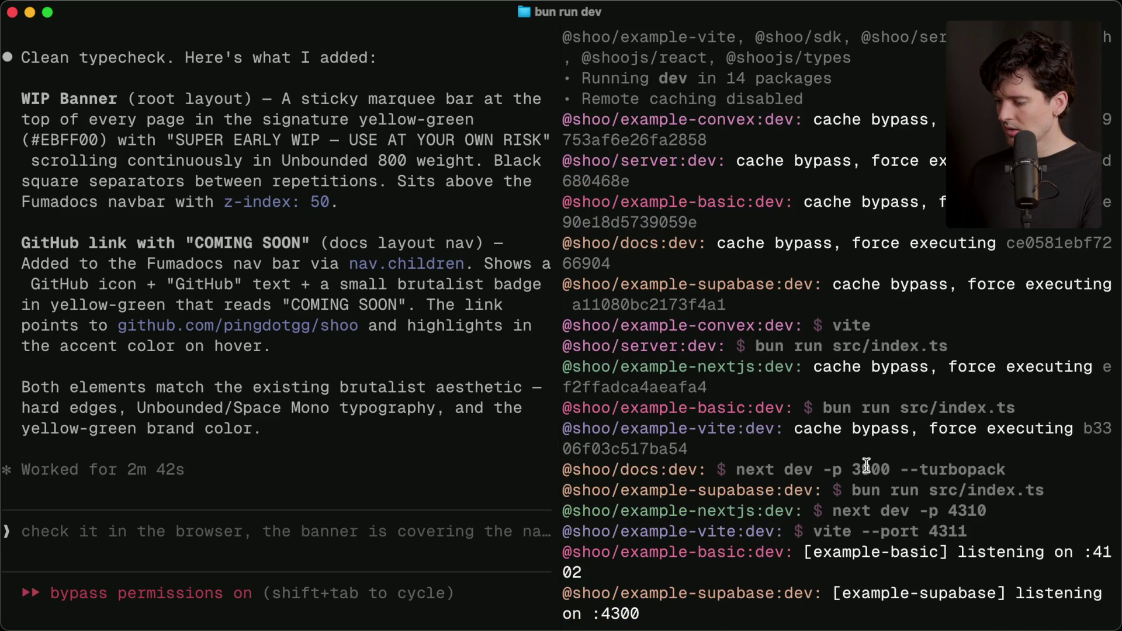
scroll(879, 352, "up", 5)
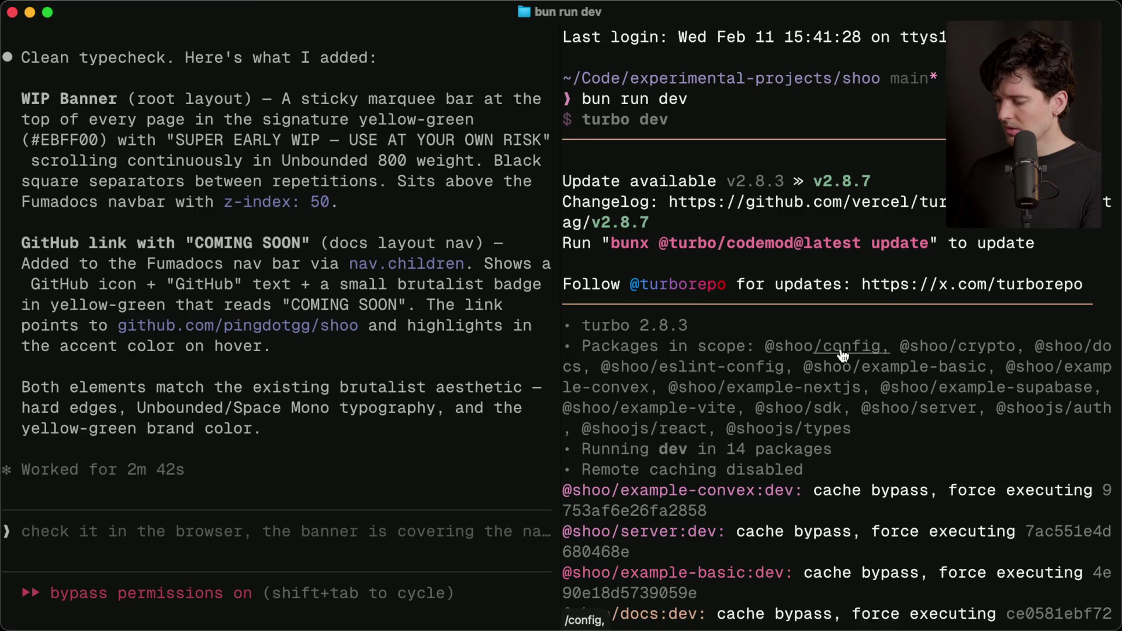
Step: Load localhost:3000 in the browser
key("super+Tab")
key("super+t")
type("localhost:3000/")
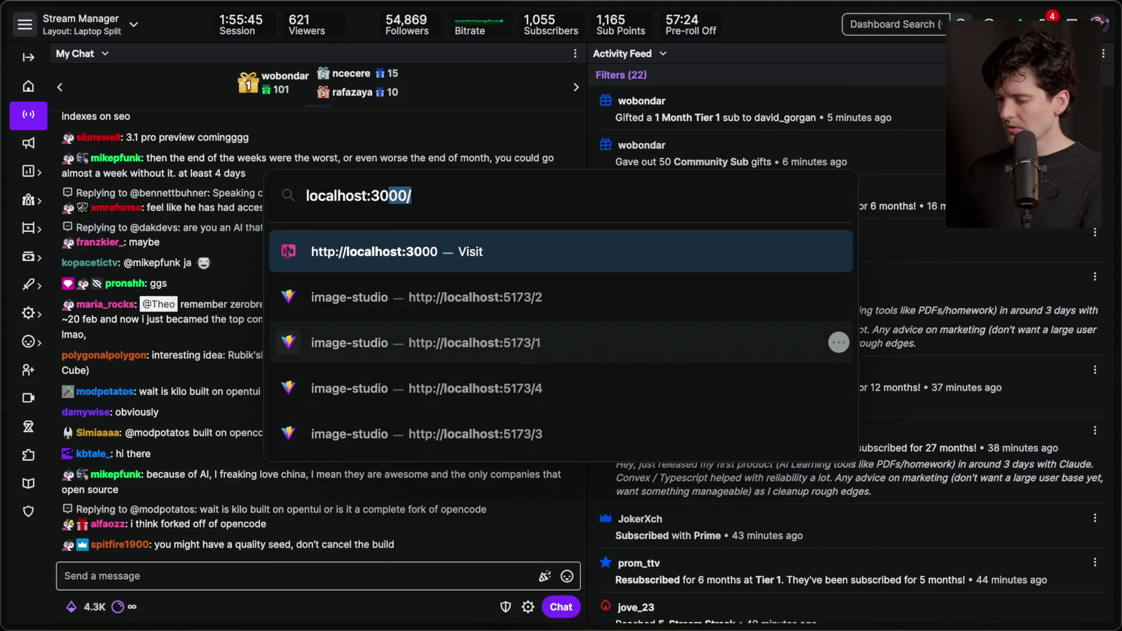
key("Return")
Step: Stop the image-studio Vite server with Ctrl+C
key("super+Tab")
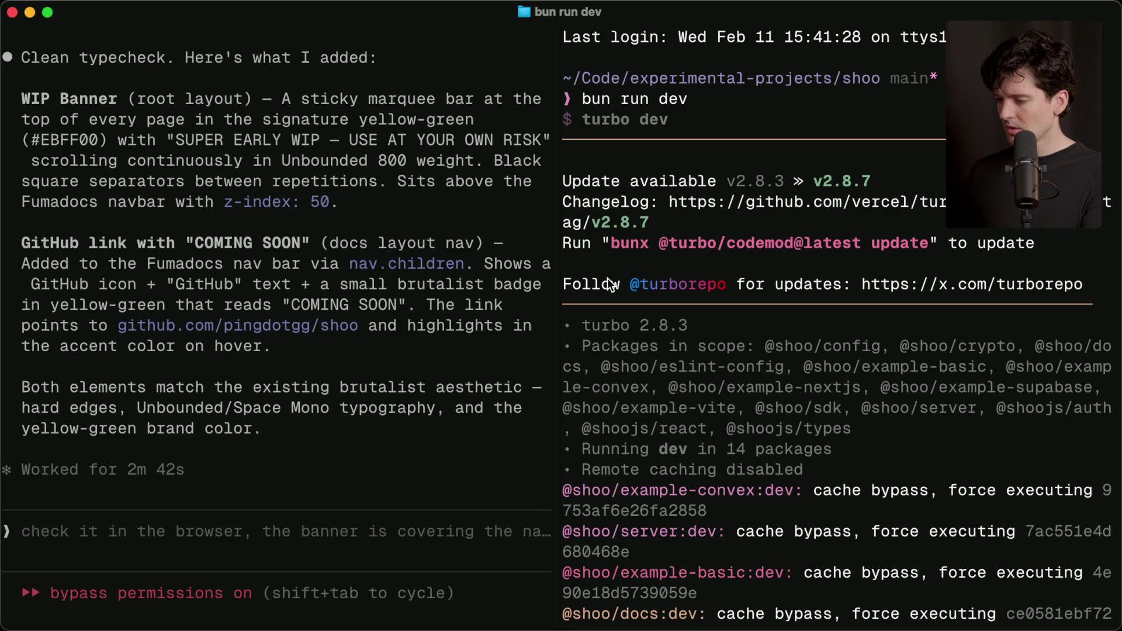
key("super+grave")
key("super+2")
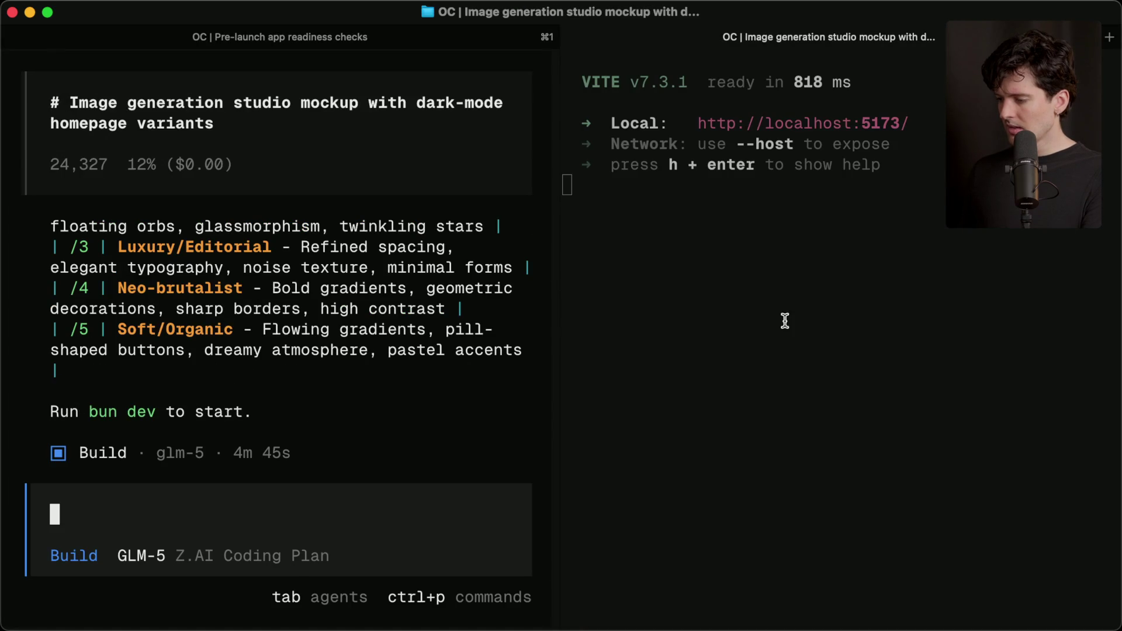
key("ctrl+c")
Step: Stop the left-pane dev server in the .../Code/Work/round tab and exit the extra shells
key("super+grave")
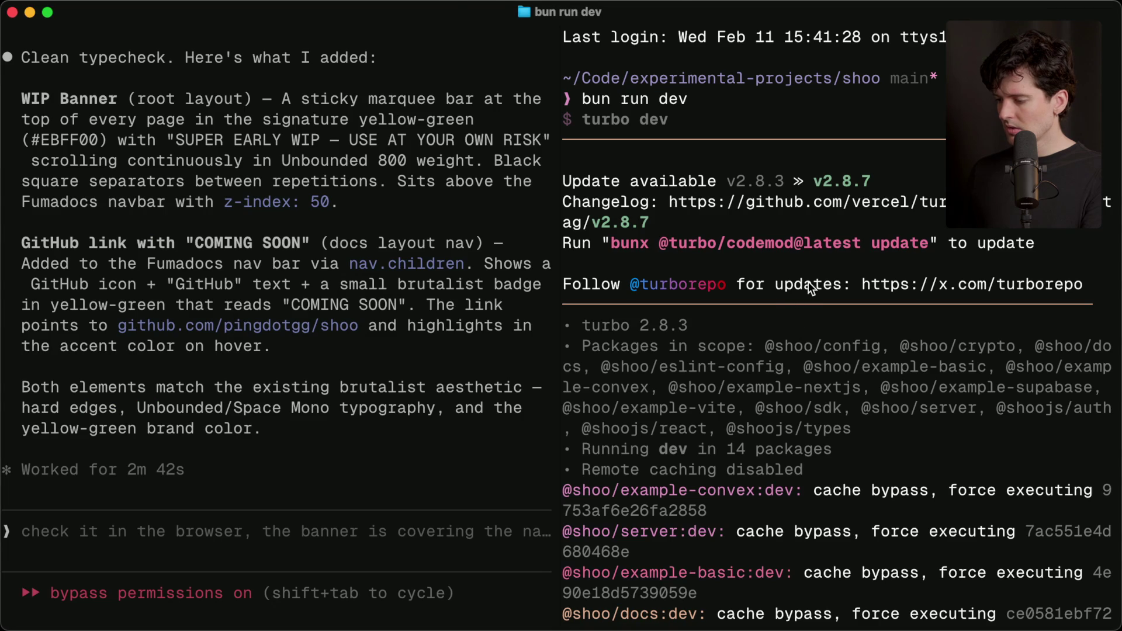
key("super+grave")
key("super+5")
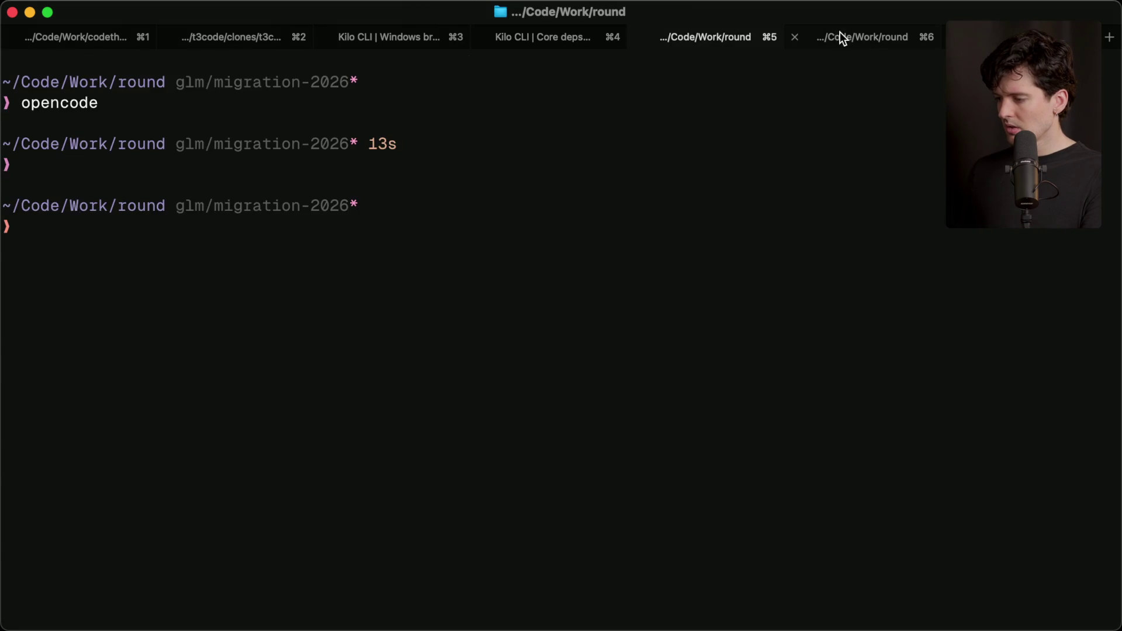
left_click(839, 35)
left_click(15, 384)
key("ctrl+c")
left_click(125, 355)
type("exit")
key("Return")
type("exit")
key("Return")
key("super+grave")
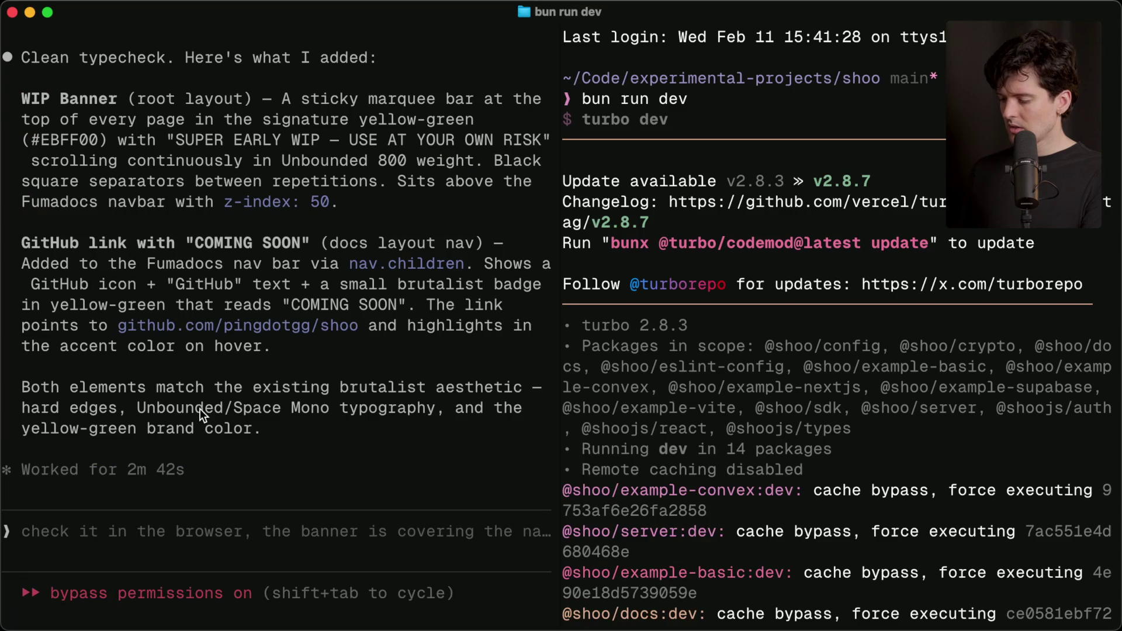
Step: Restart the shoo turbo dev servers with bun run dev and reload localhost:3000
left_click(714, 374)
key("ctrl+c")
type("bun run dev")
key("Return")
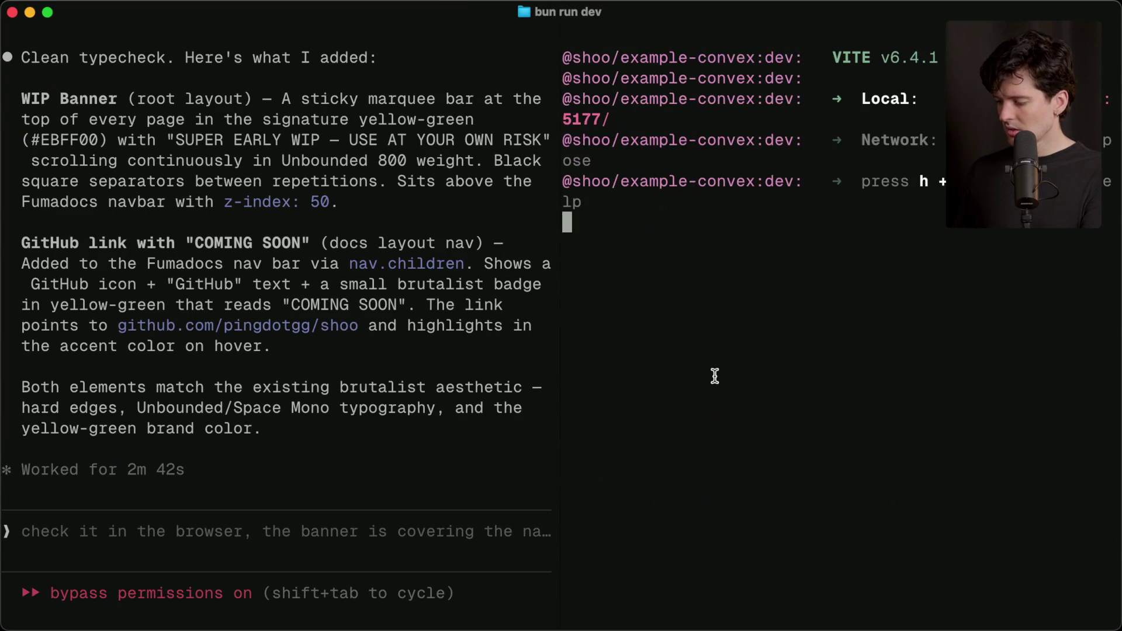
key("super+Tab")
key("super+r")
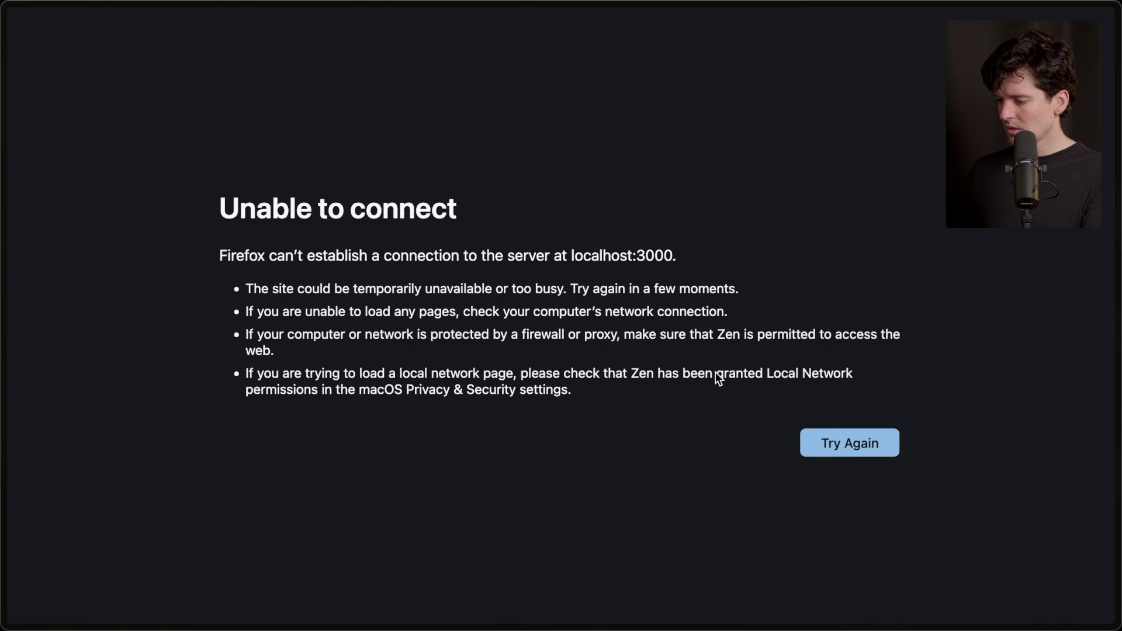
key("super+Tab")
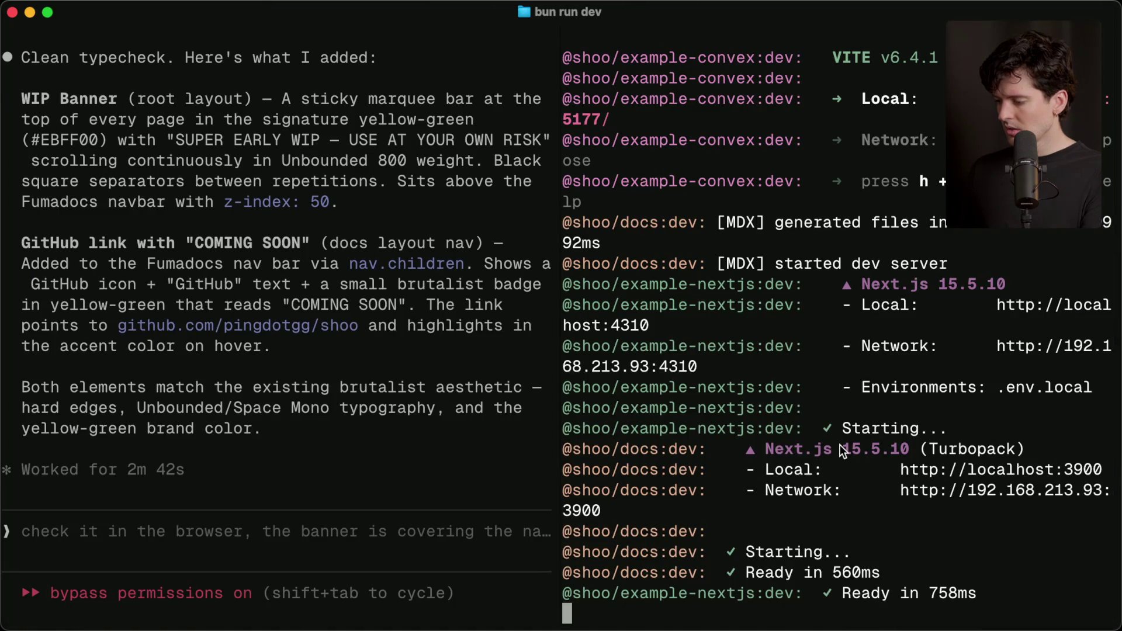
scroll(840, 444, "up", 6)
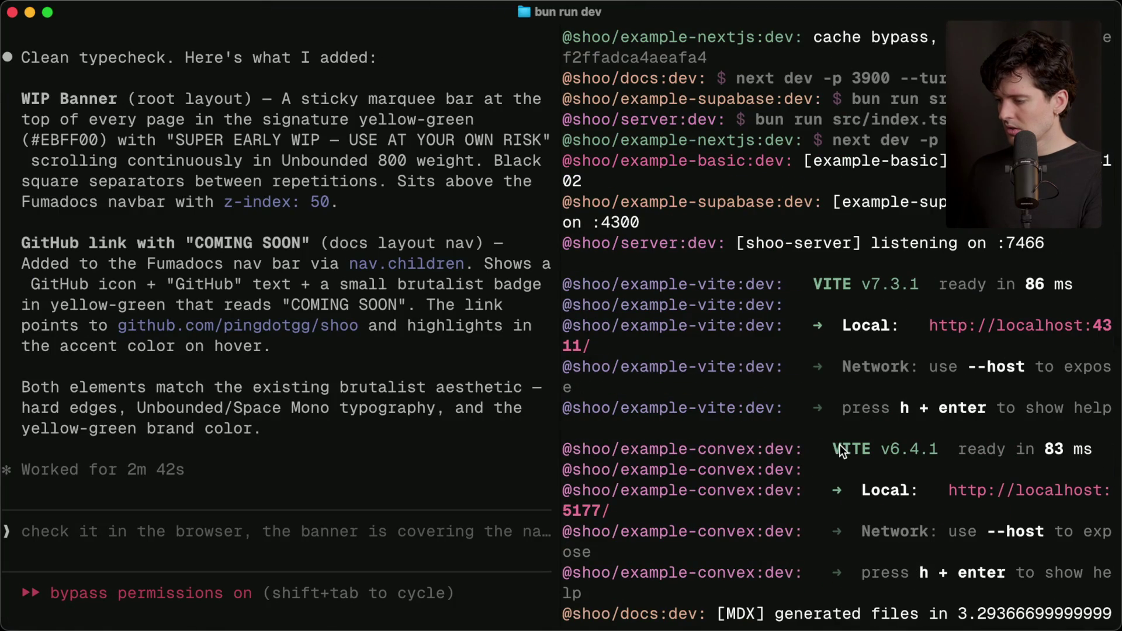
key("super+Tab")
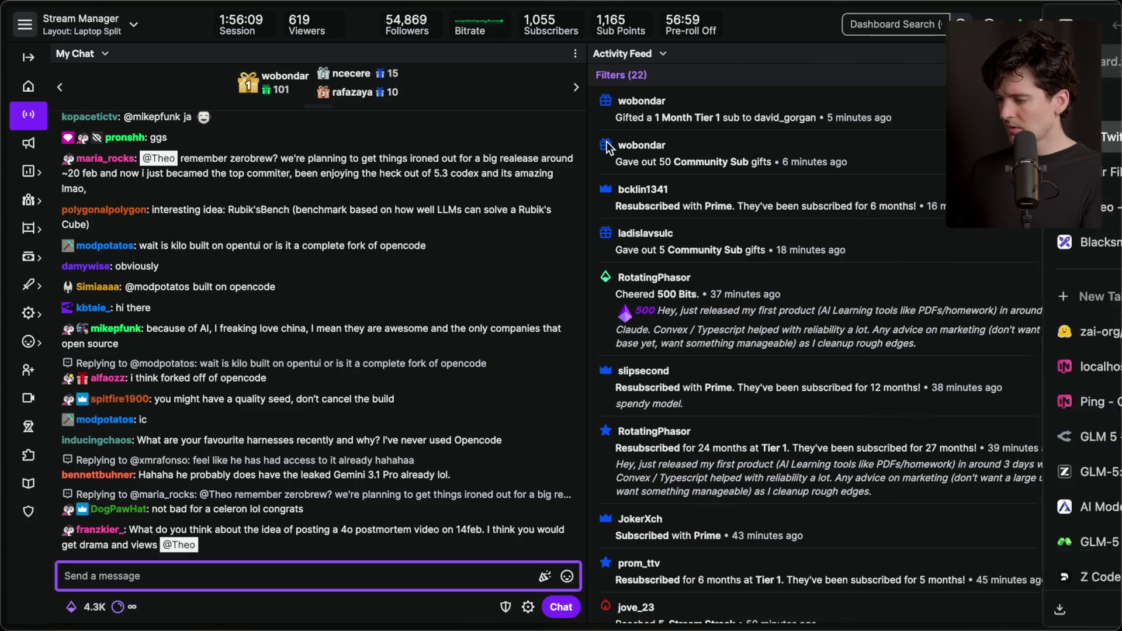
Step: Load the shoo site at localhost:7466 to check its 'Auth in 2LOC' homepage, then return to the terminal
key("super+t")
type("localhost:7466")
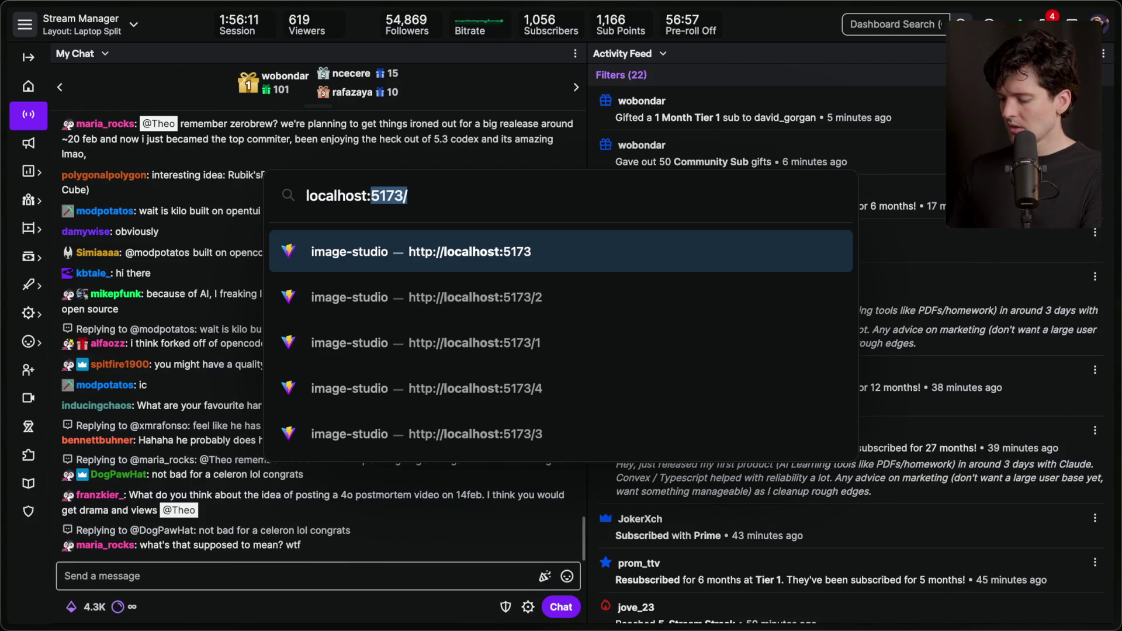
key("Return")
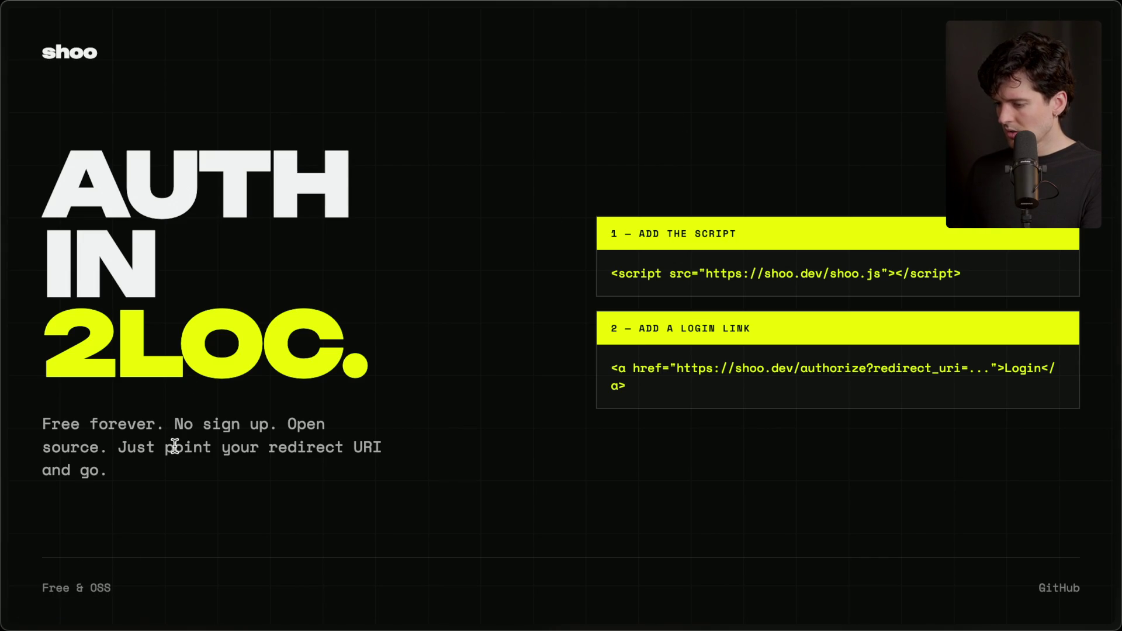
key("super+Tab")
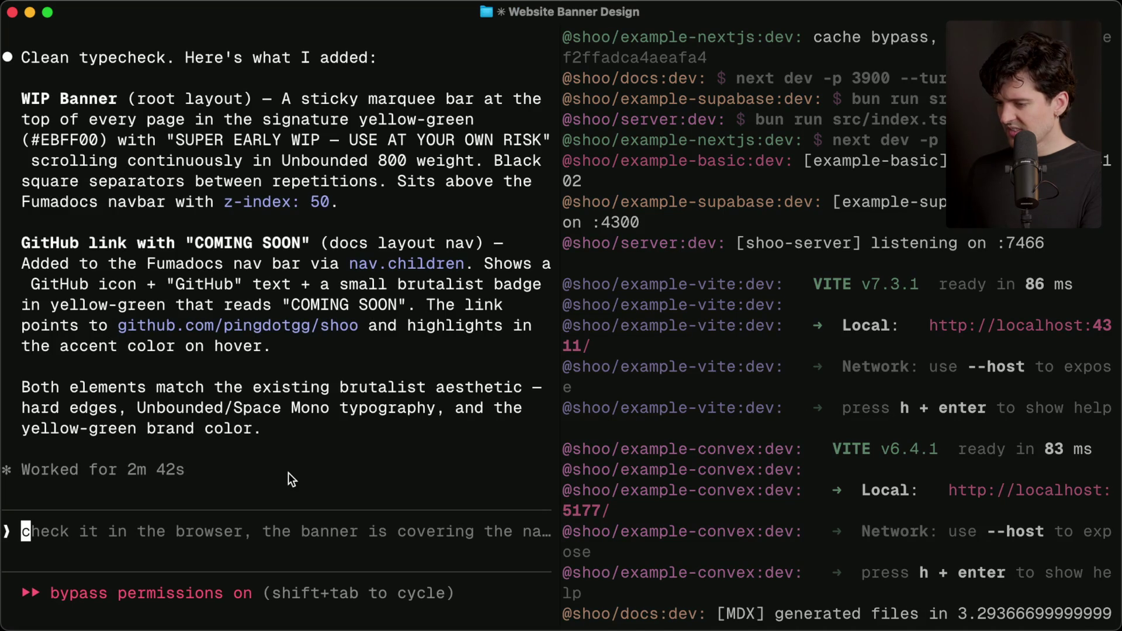
Step: Widen the agent's pane and scroll back through its WIP banner and GitHub link diffs
scroll(288, 472, "up", 1)
scroll(288, 472, "down", 1)
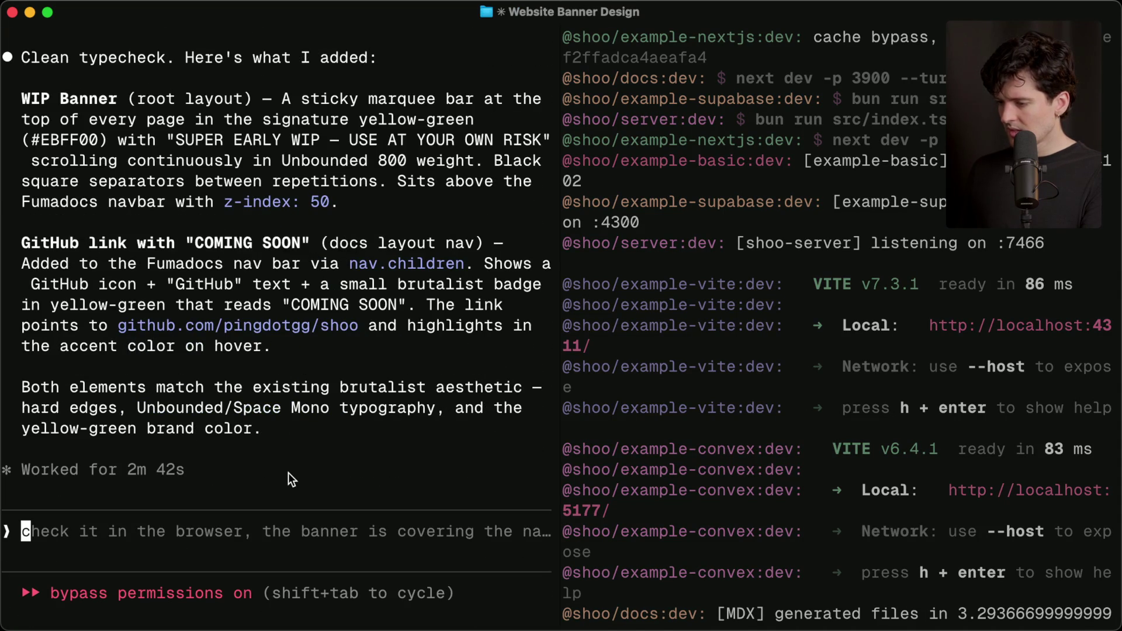
scroll(288, 472, "up", 7)
scroll(288, 472, "up", 20)
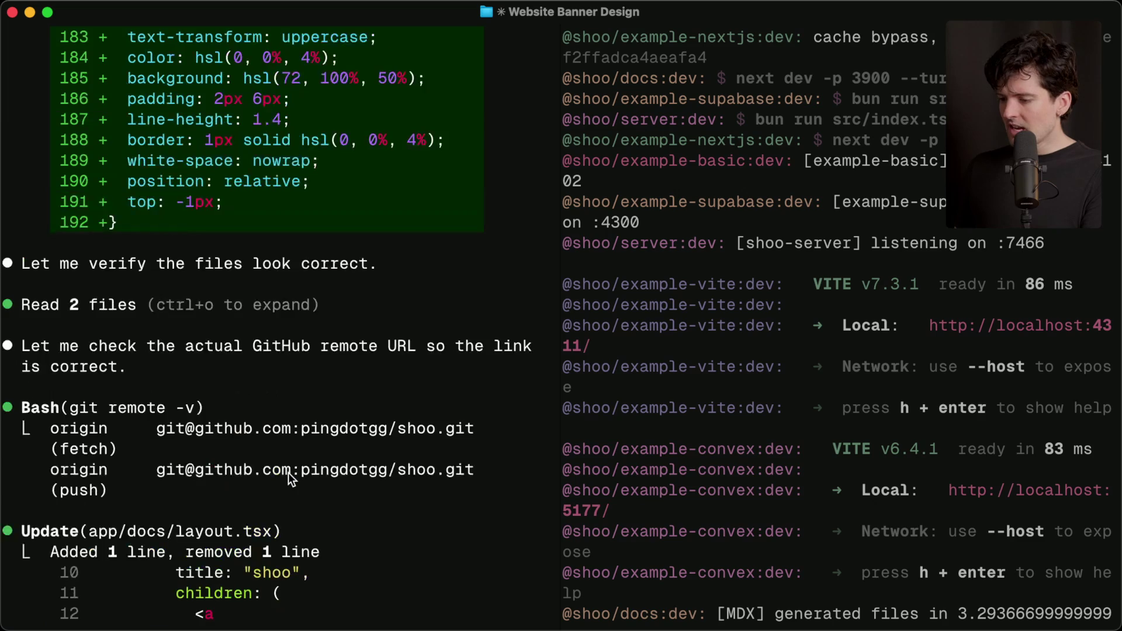
scroll(288, 472, "up", 20)
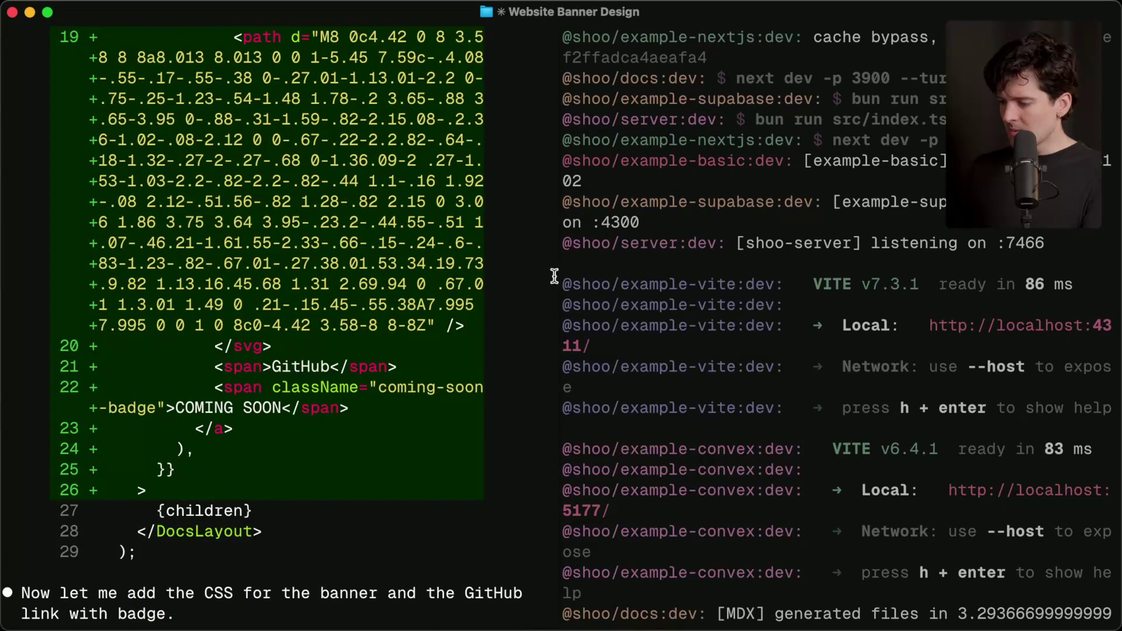
left_click_drag(559, 278, 943, 271)
scroll(581, 345, "up", 20)
scroll(584, 347, "up", 20)
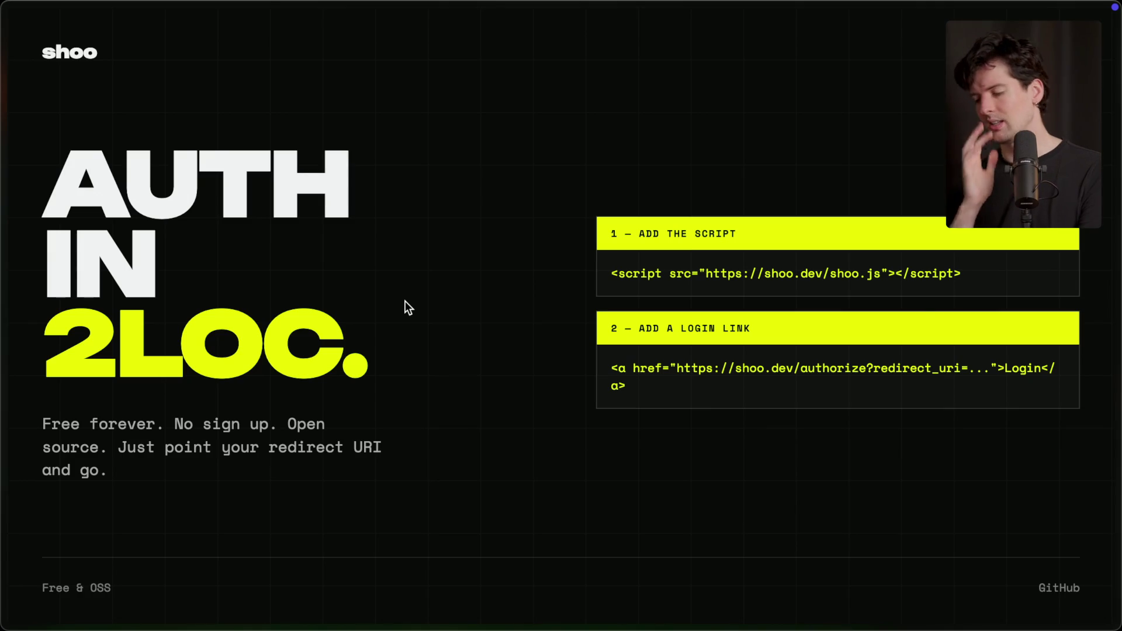
Step: Send '/marker Random moment for opus vs codex vid' in Stream Manager chat, then return to Claude Code in Ghostty
key("super+Tab")
key("super+Tab")
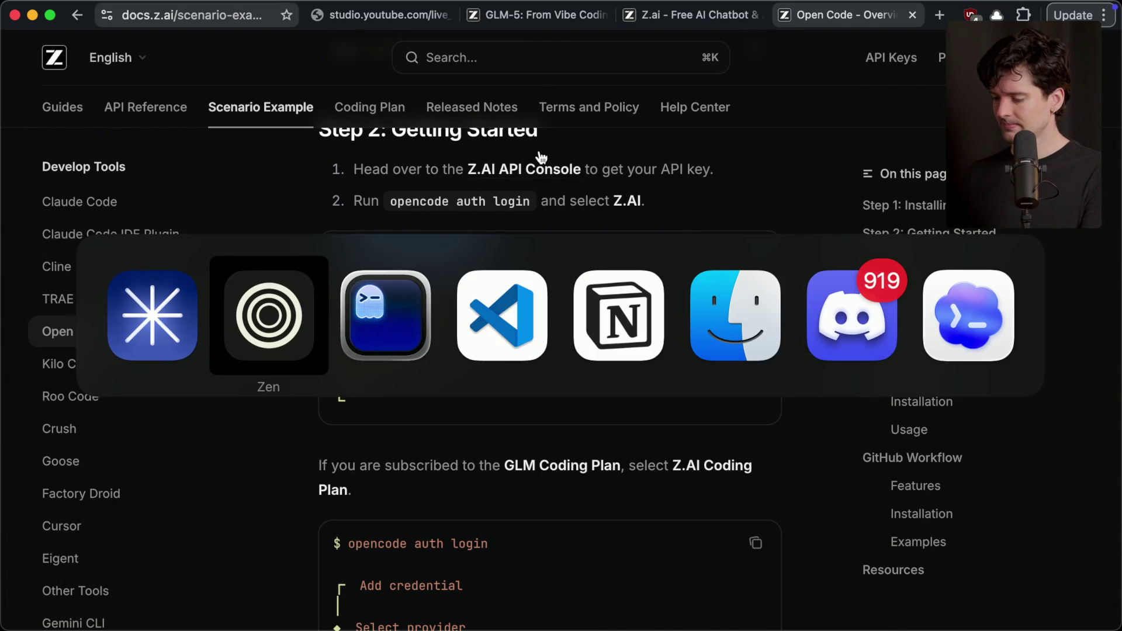
key("super+Tab")
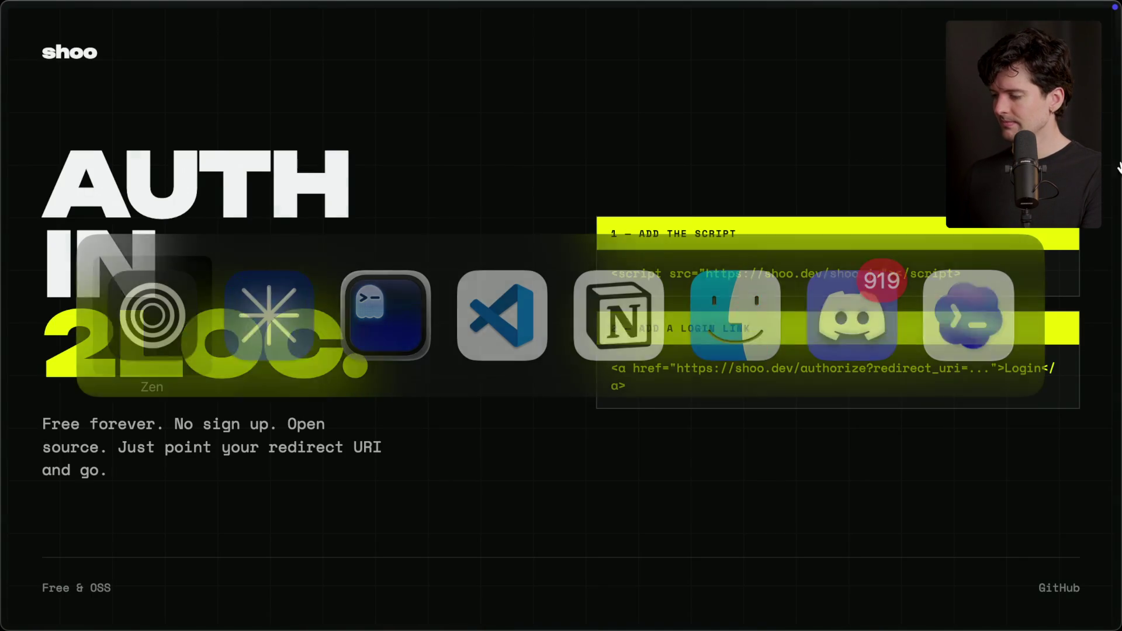
left_click(909, 135)
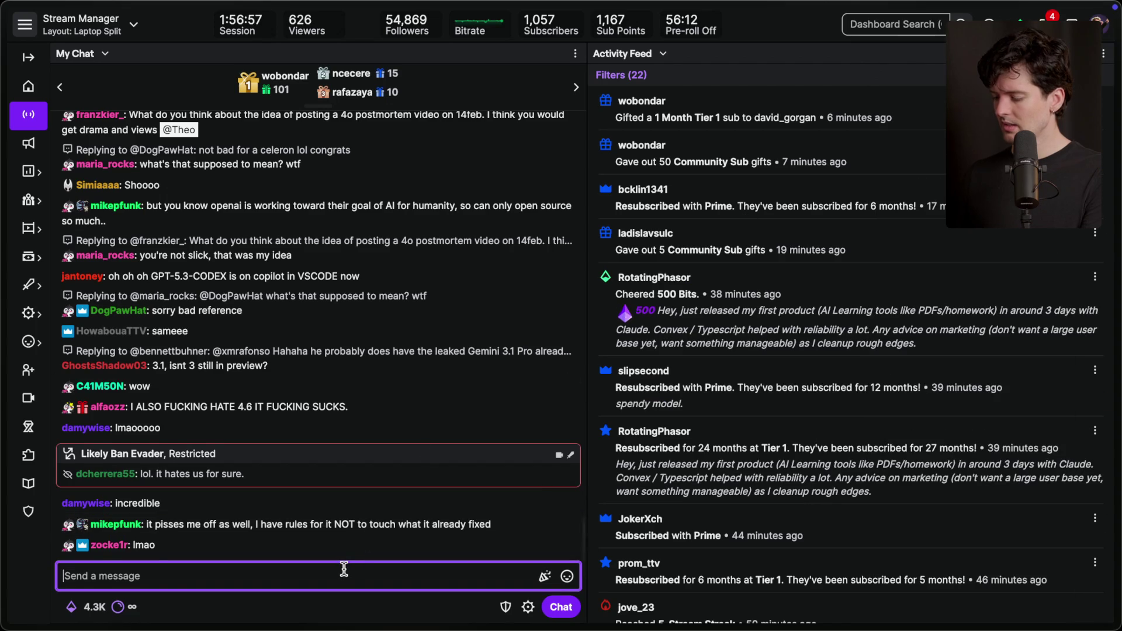
type("/marker Random moment for op")
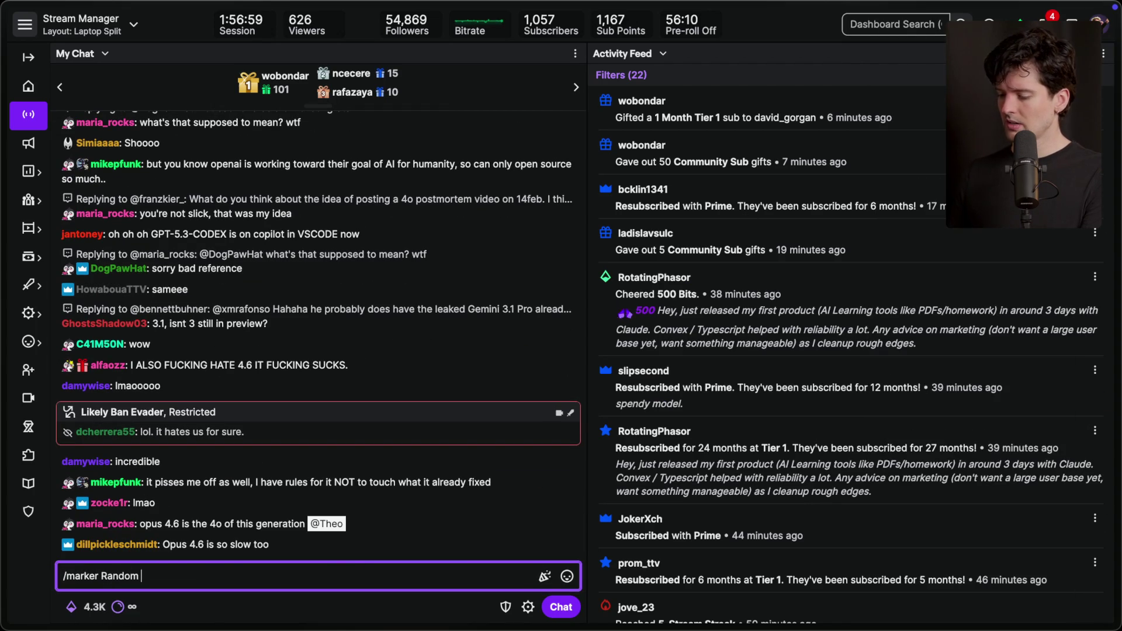
type("4.6")
key("BackSpace")
key("BackSpace")
key("BackSpace")
type("vs codex vid")
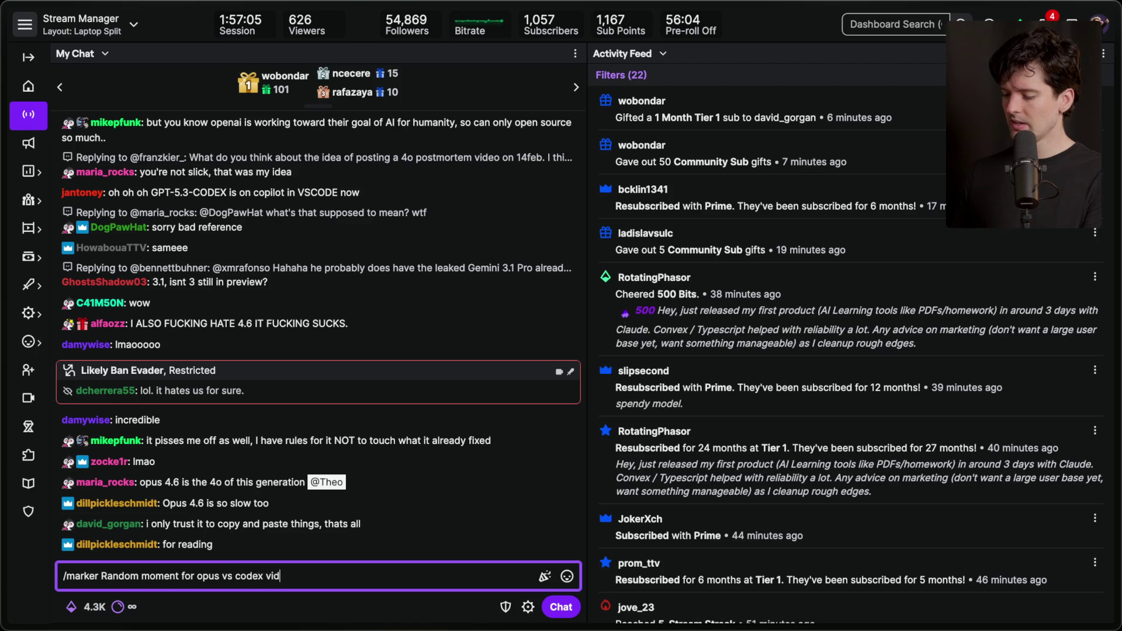
key("Return")
key("super+Tab")
key("super+Tab")
key("Tab")
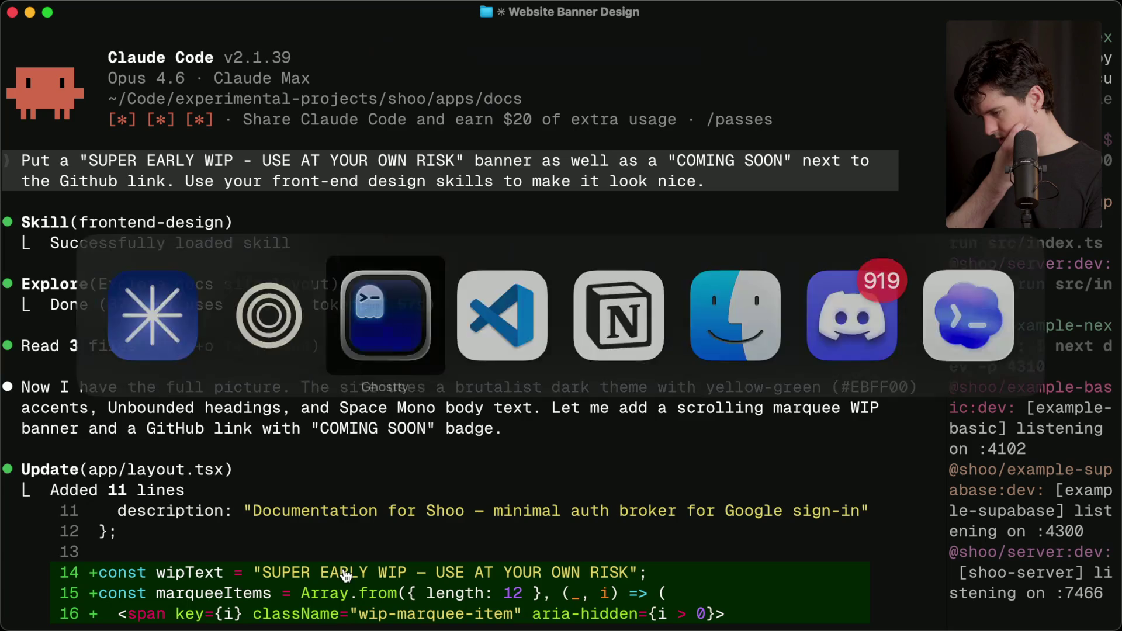
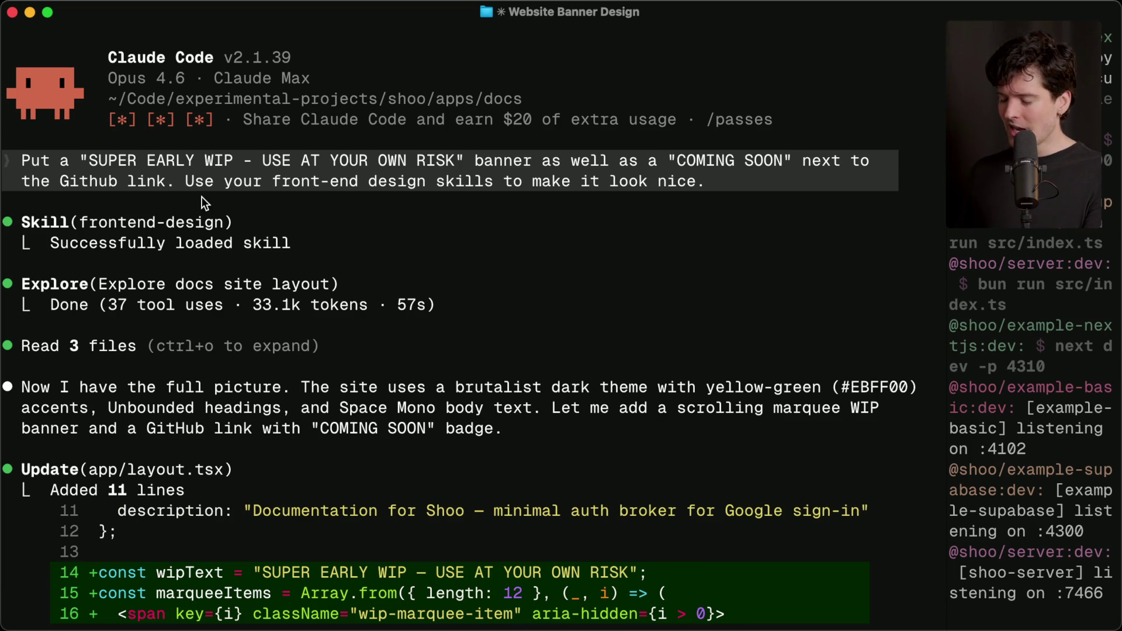
Step: Widen the dev-server log pane and open the local Shoo docs site from its localhost link
key("super+Tab")
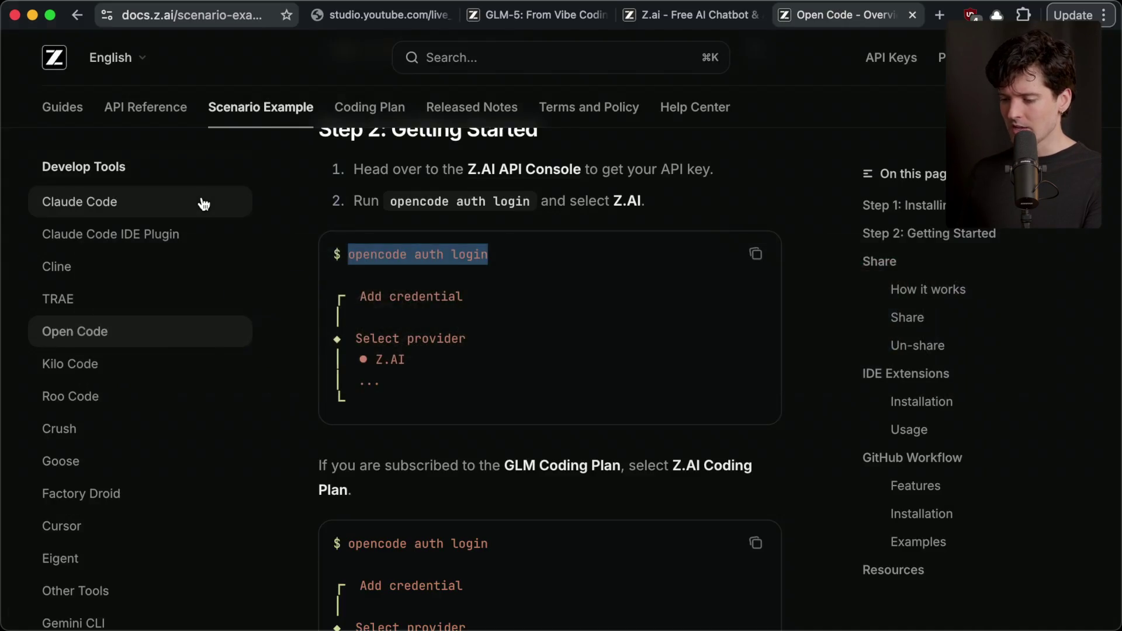
key("super+Tab")
left_click_drag(86, 156, 465, 159)
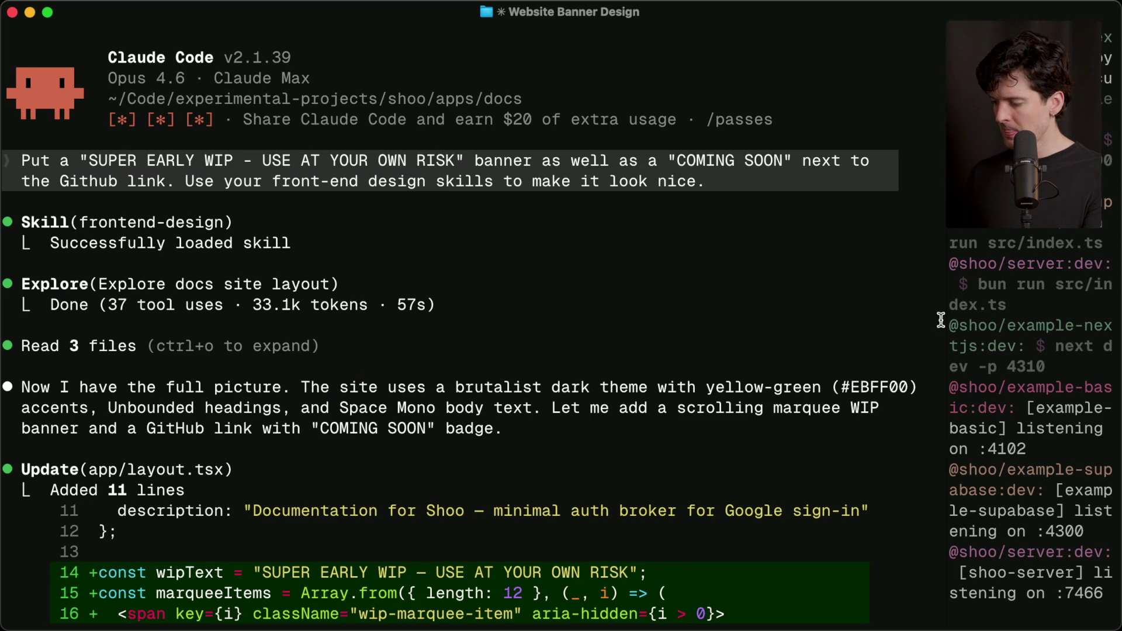
left_click_drag(949, 321, 640, 362)
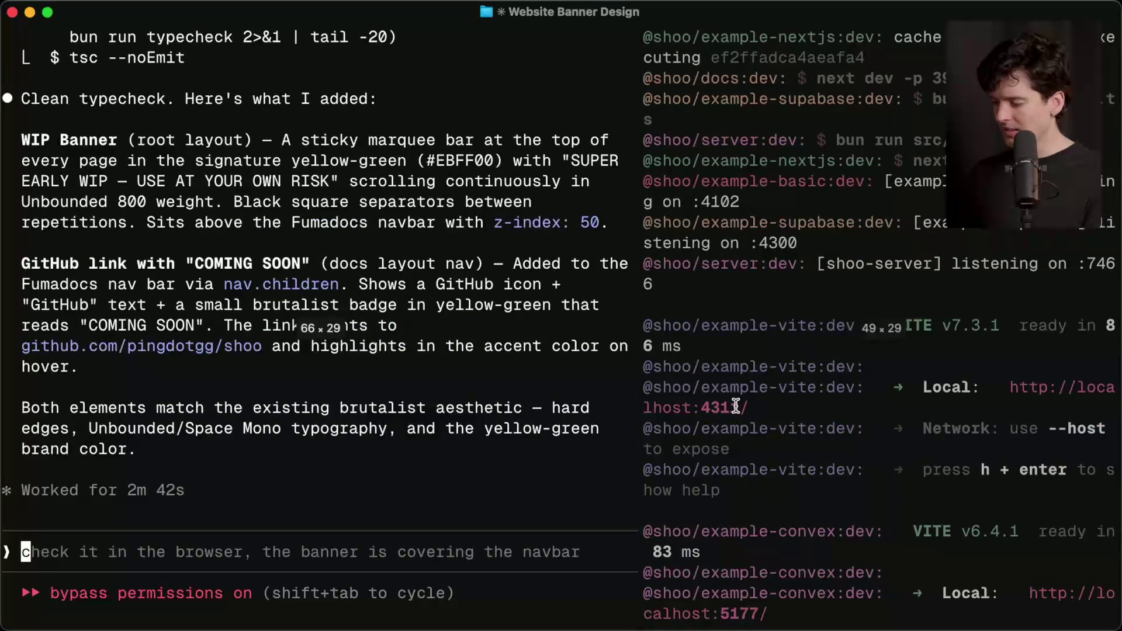
left_click(864, 389)
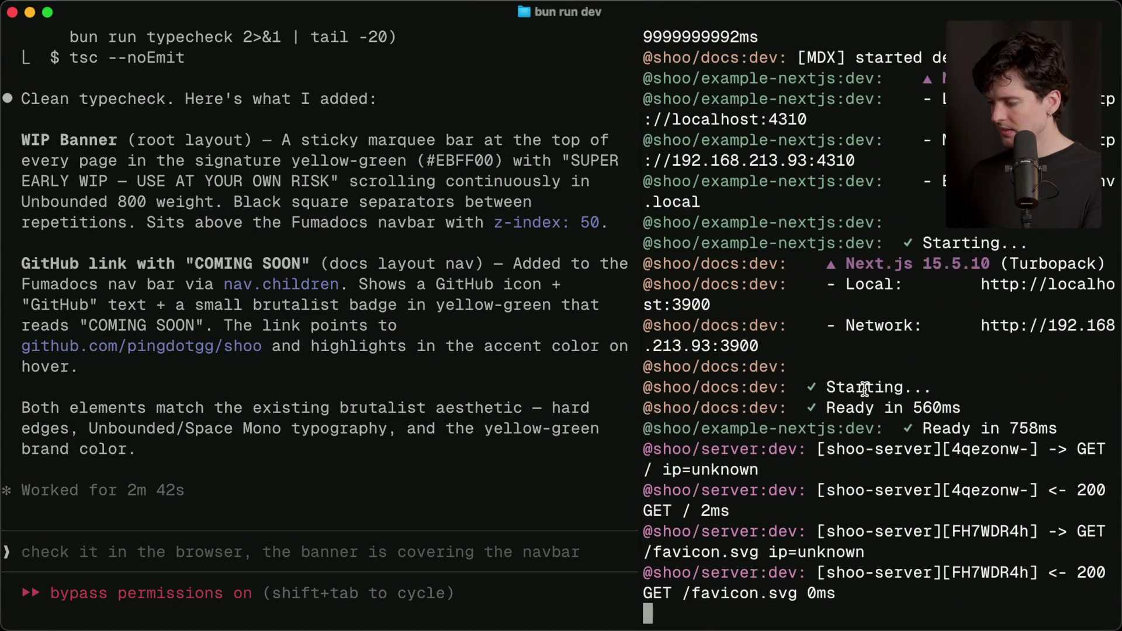
left_click(1055, 296, "super")
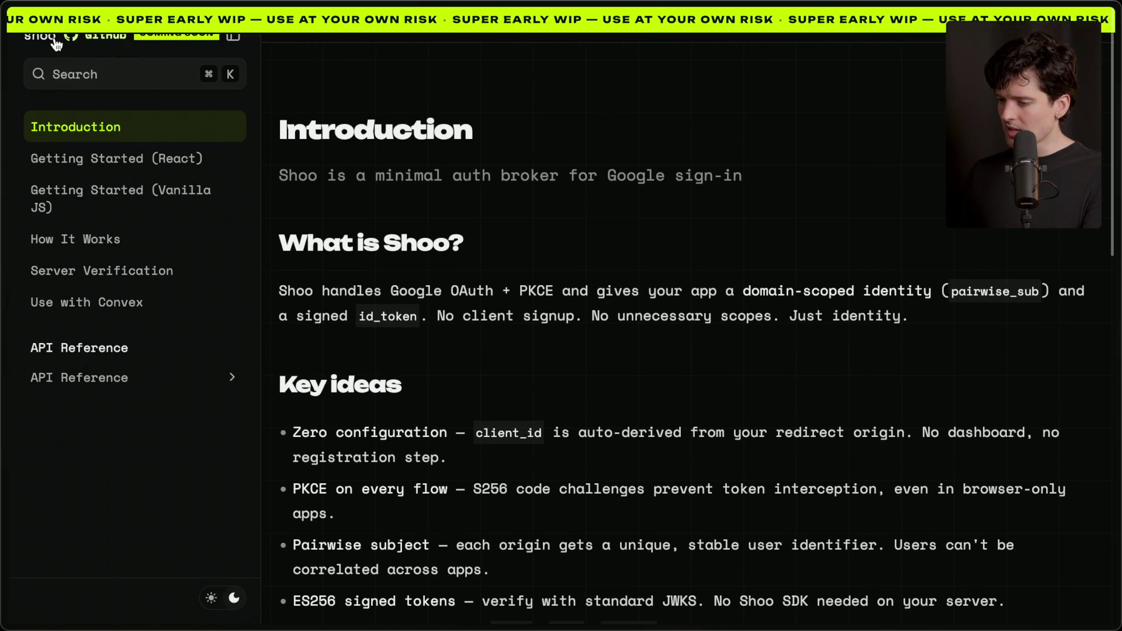
Step: Inspect the WIP banner on the local docs, compare the Shoo homepage tab, then return to Claude Code
scroll(314, 165, "down", 2)
scroll(313, 160, "up", 2)
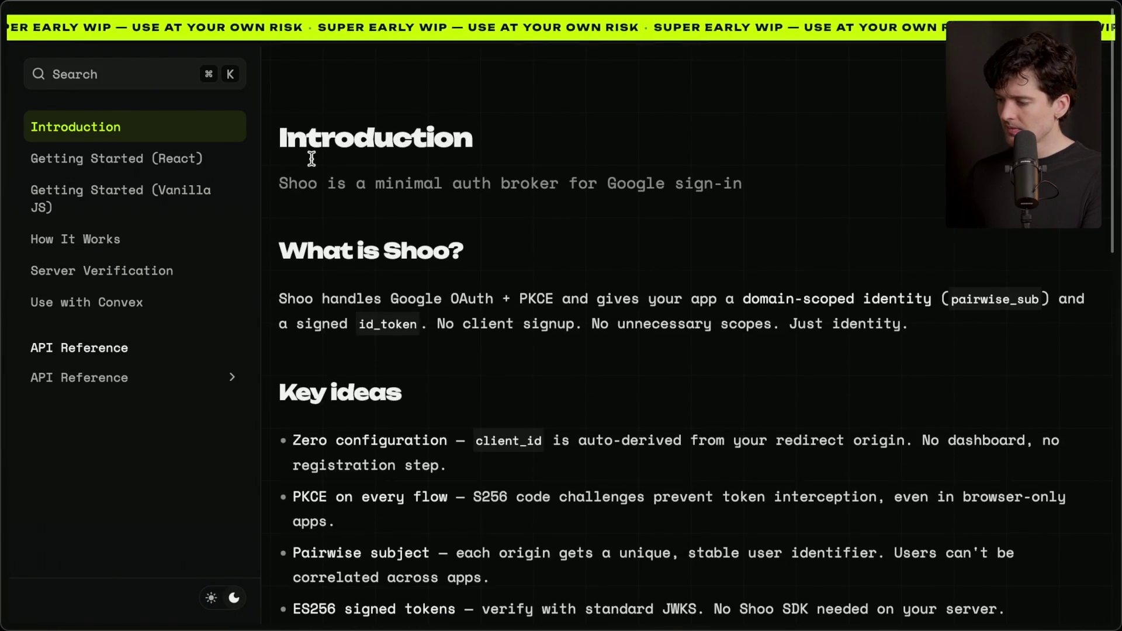
scroll(131, 86, "down", 2)
scroll(380, 121, "up", 3)
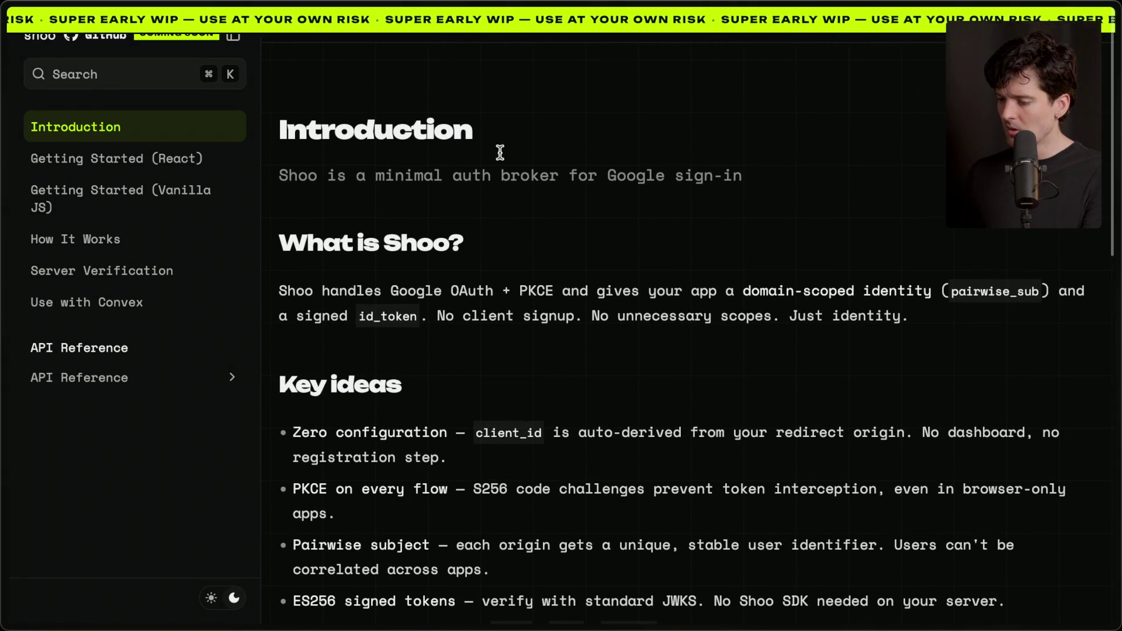
mouse_move(1116, 283)
left_click(995, 362)
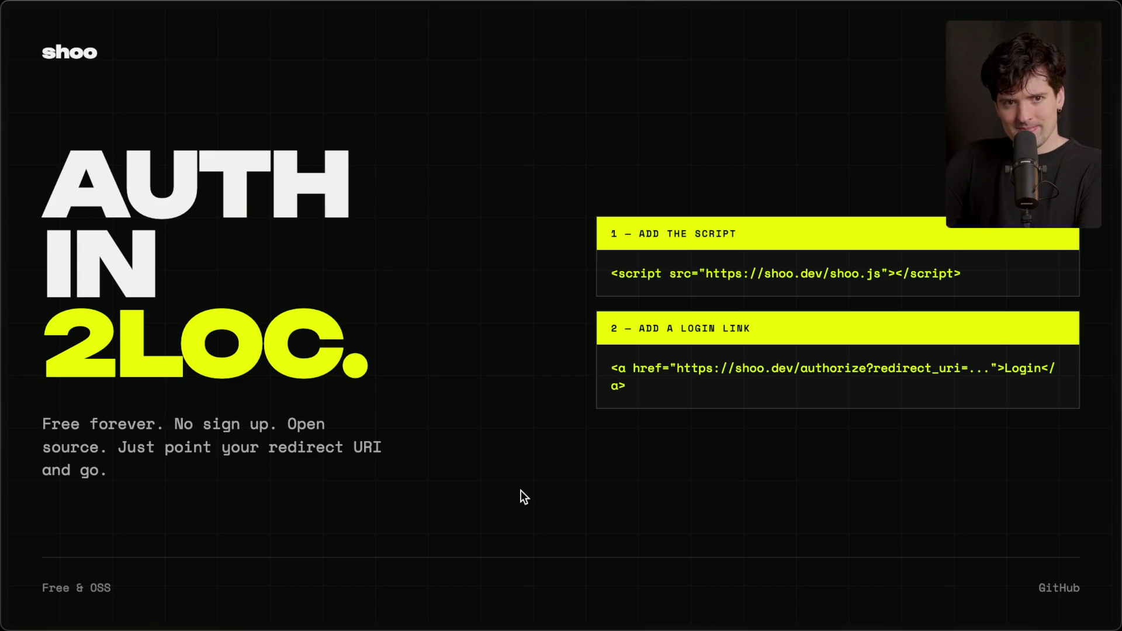
key("super+Tab")
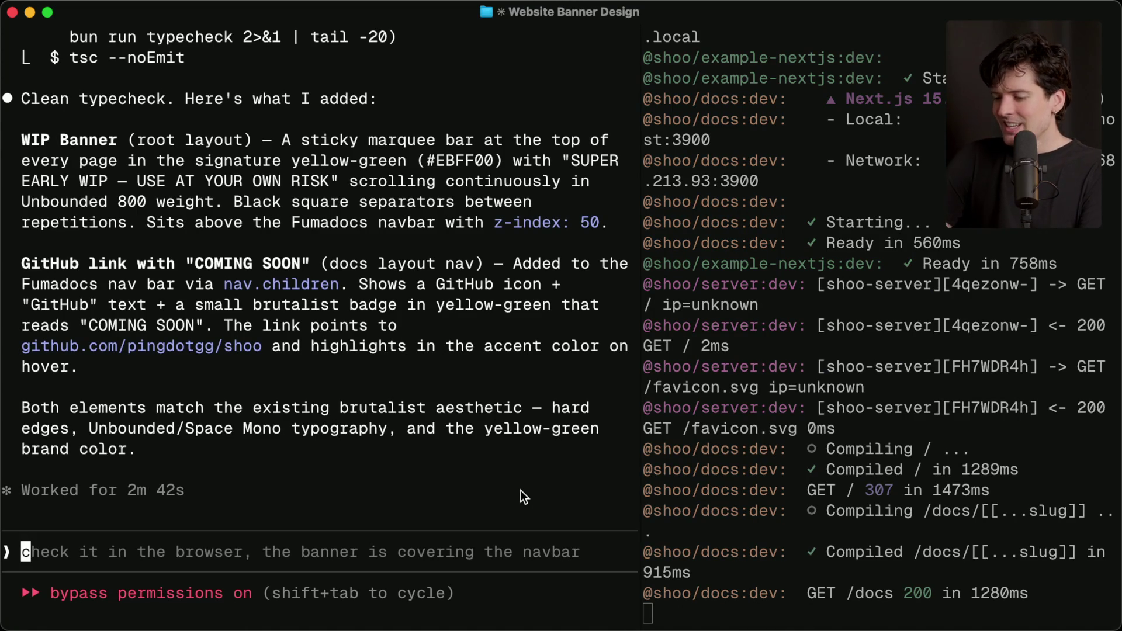
Step: Dictate and send feedback: homepage WIP banner, docs.shoo.dev link, docs content below the banner
type("4e")
key("BackSpace")
key("BackSpace")
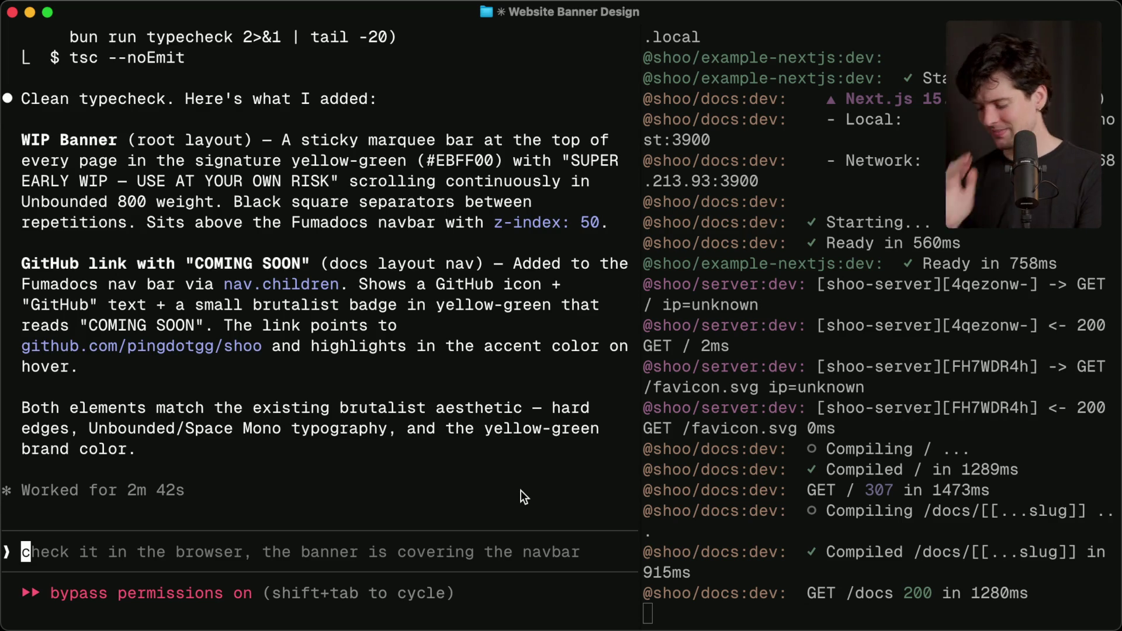
type("1")
key("BackSpace")
key("fn")
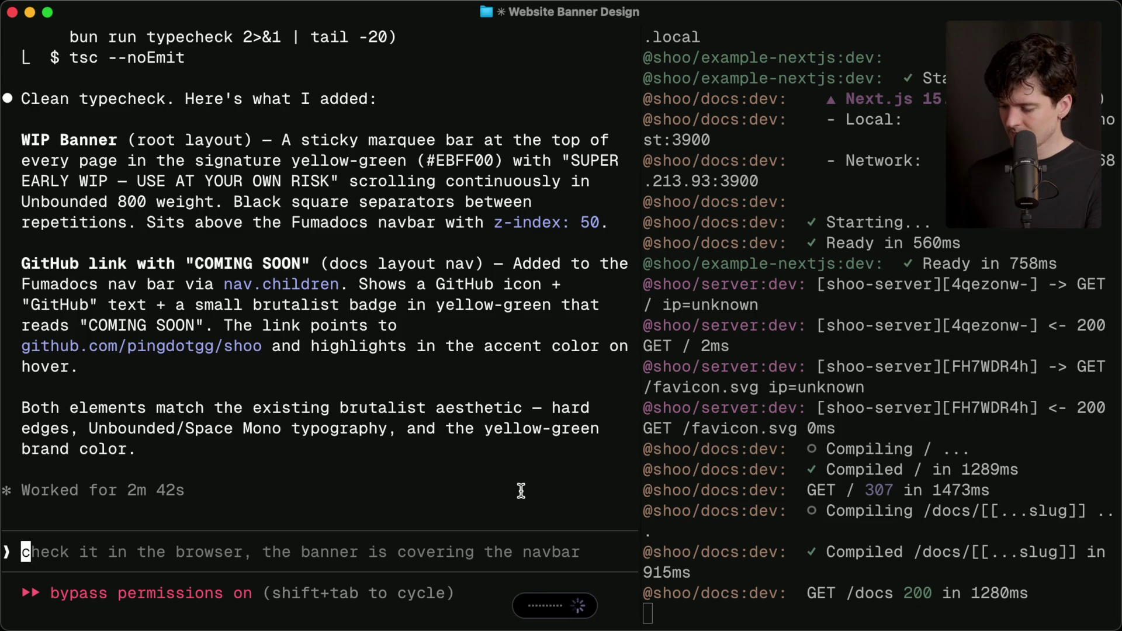
key("Left")
key("Left")
key("Left")
key("BackSpace")
type("oo")
key("Return")
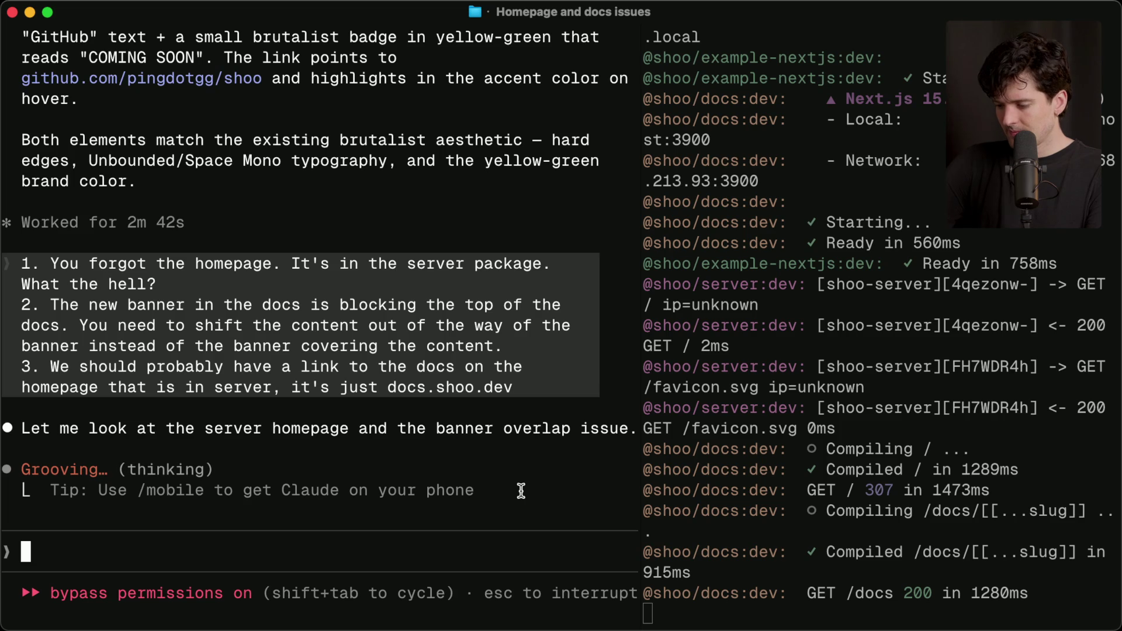
Step: Queue the follow-up 'And MAKE SURE YOU USE YOUR FRONTEND DESIGN SKILL'
type("And M")
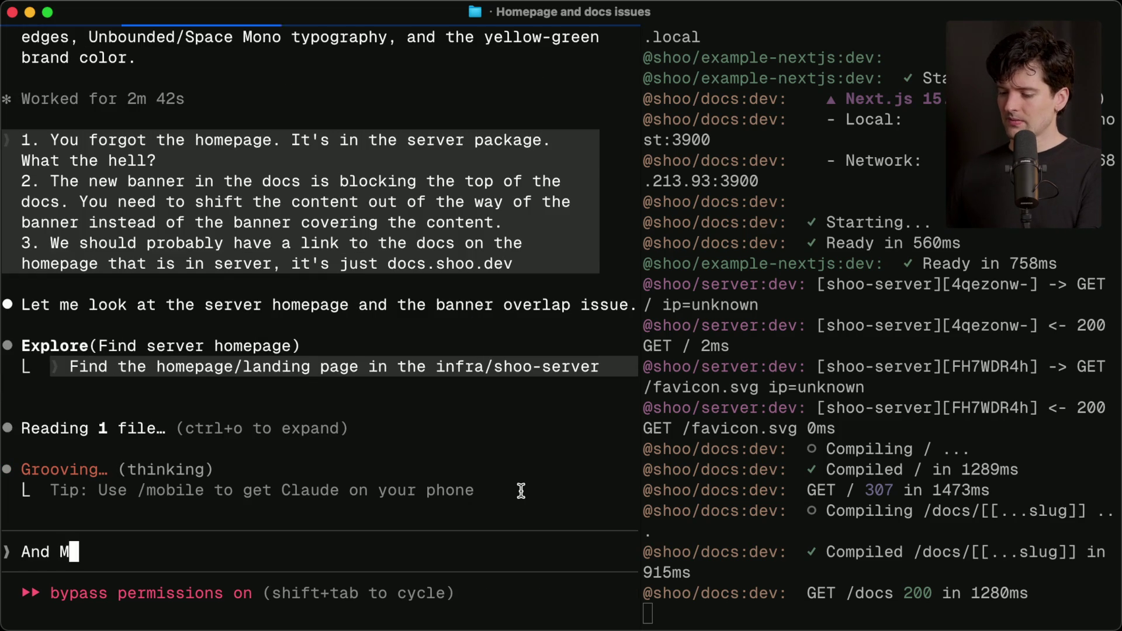
type("AKE SURE YOU USE YO")
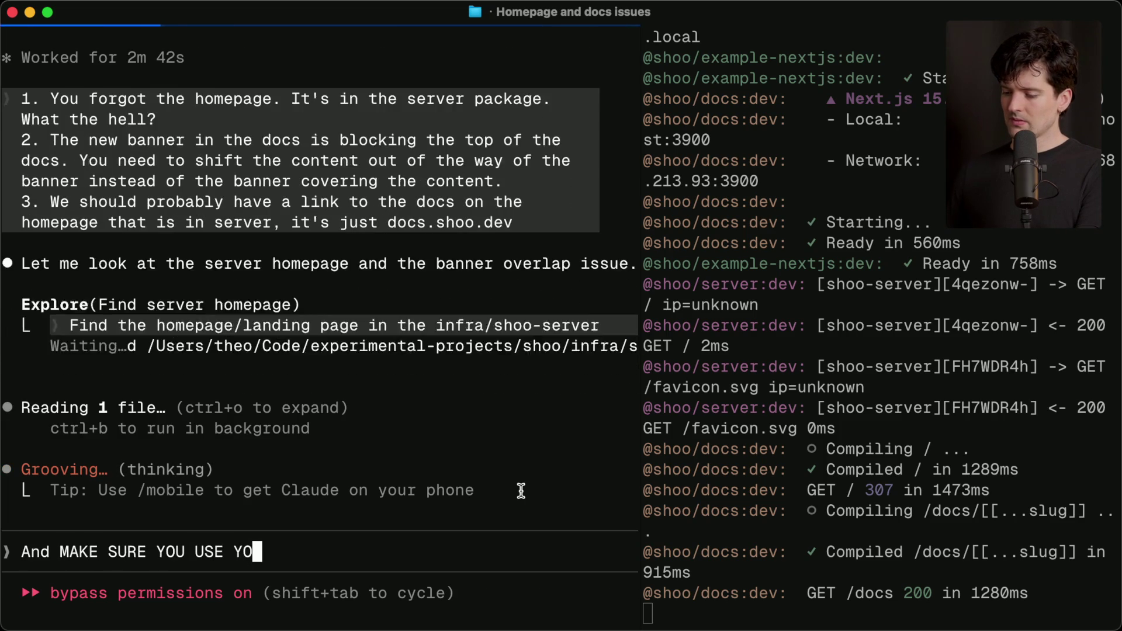
type("UR FRONTEND DES")
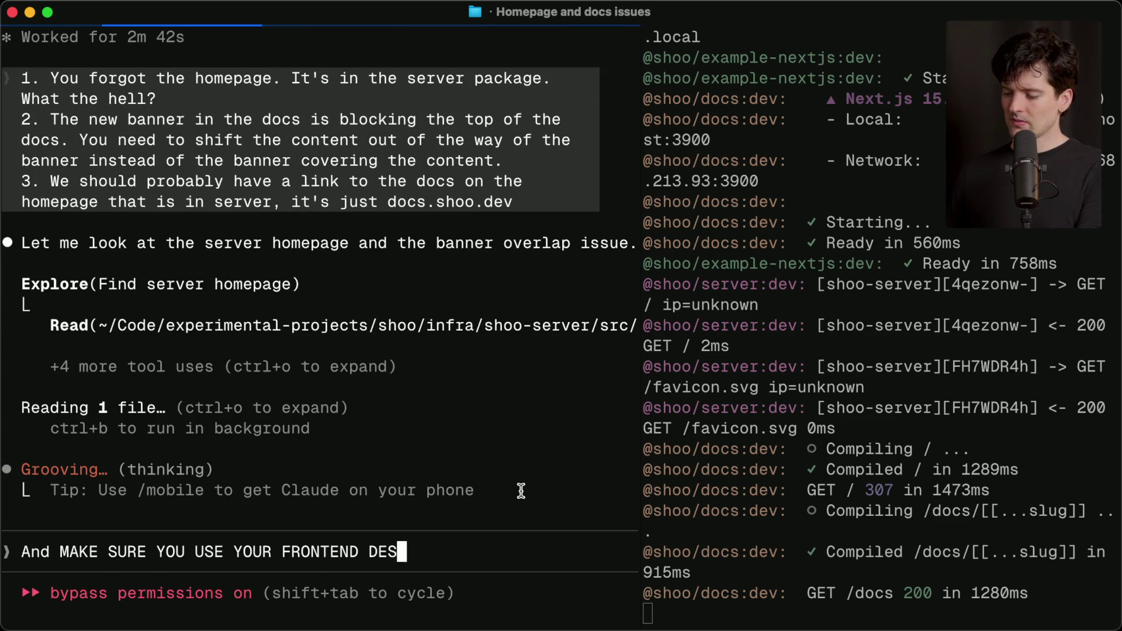
type("IGN SKILL")
key("Return")
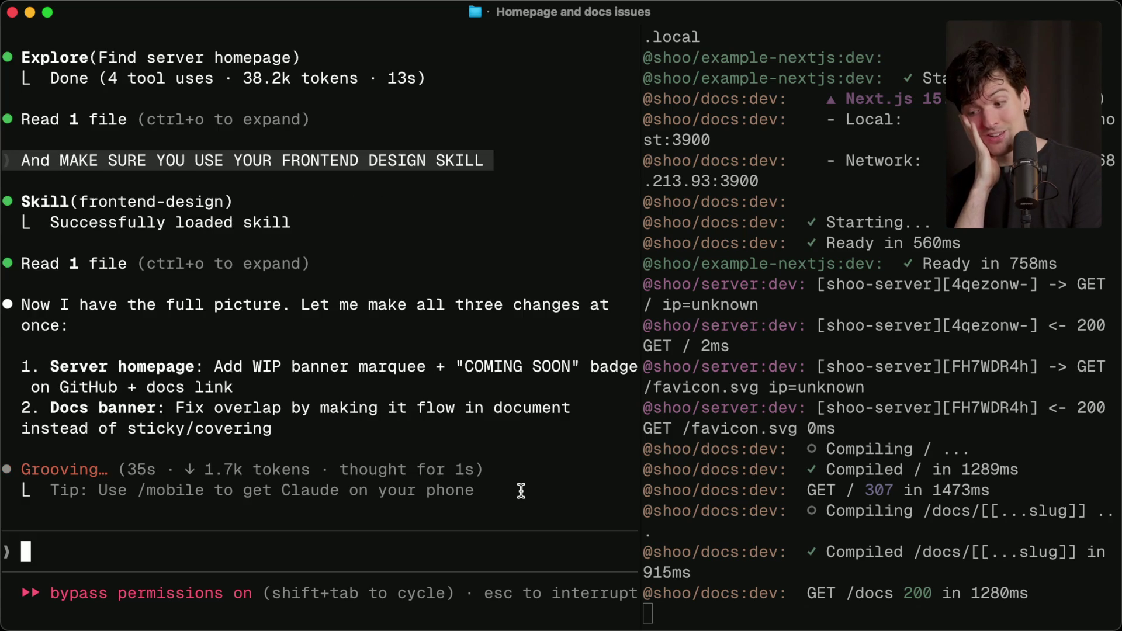
key("super+Tab")
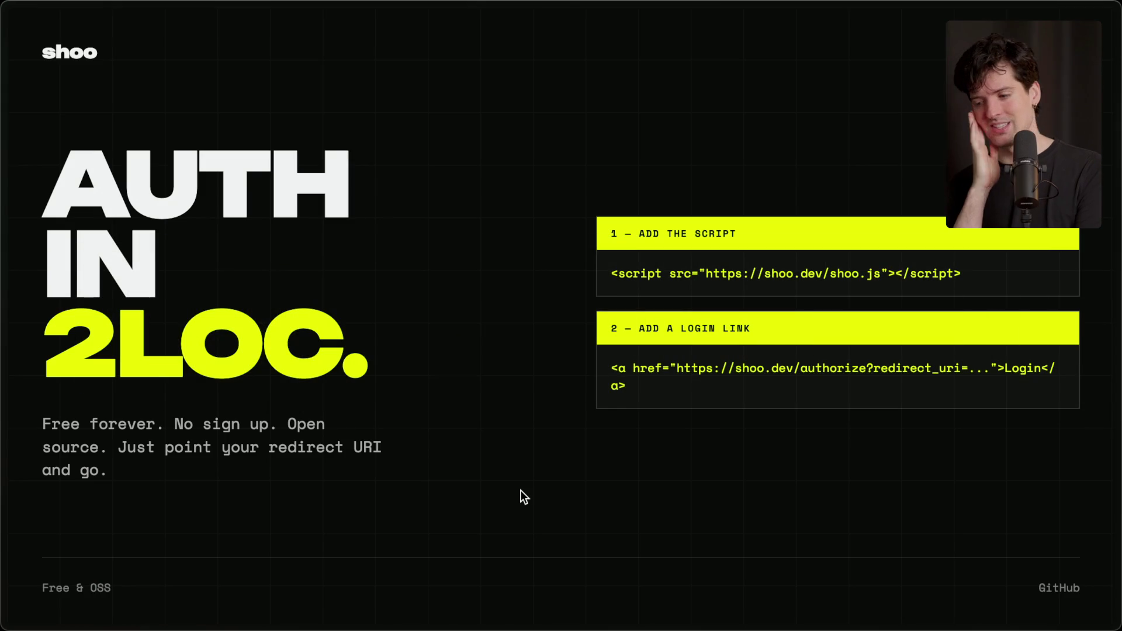
key("super+Tab")
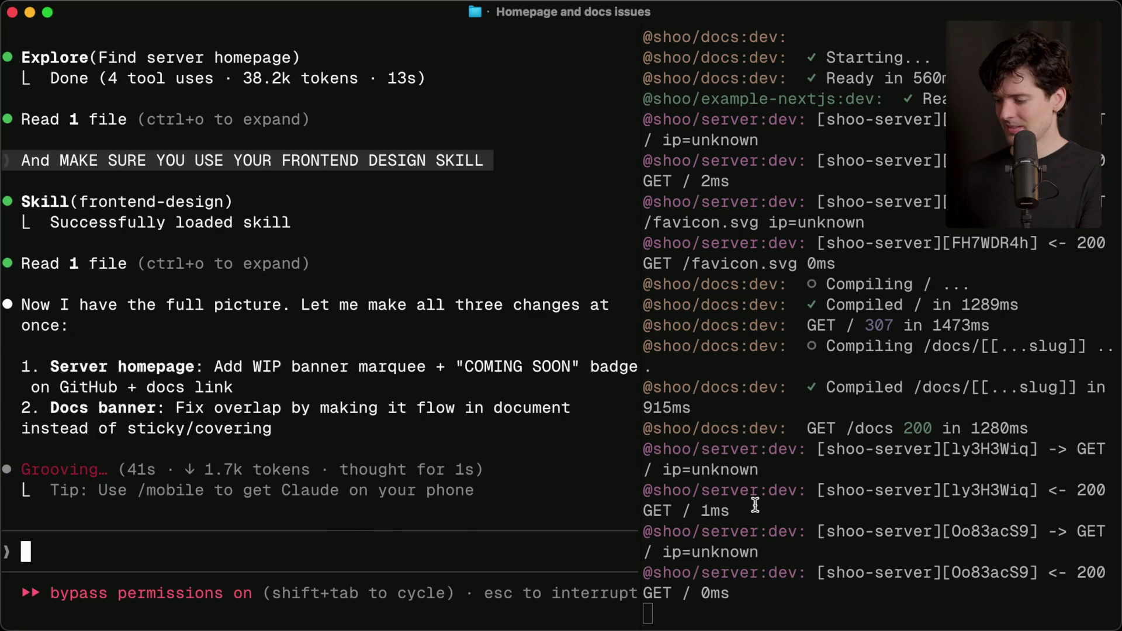
Step: Stop the dev servers, relaunch them with bun run dev, and view the updated Shoo homepage
left_click(804, 538)
key("ctrl+c")
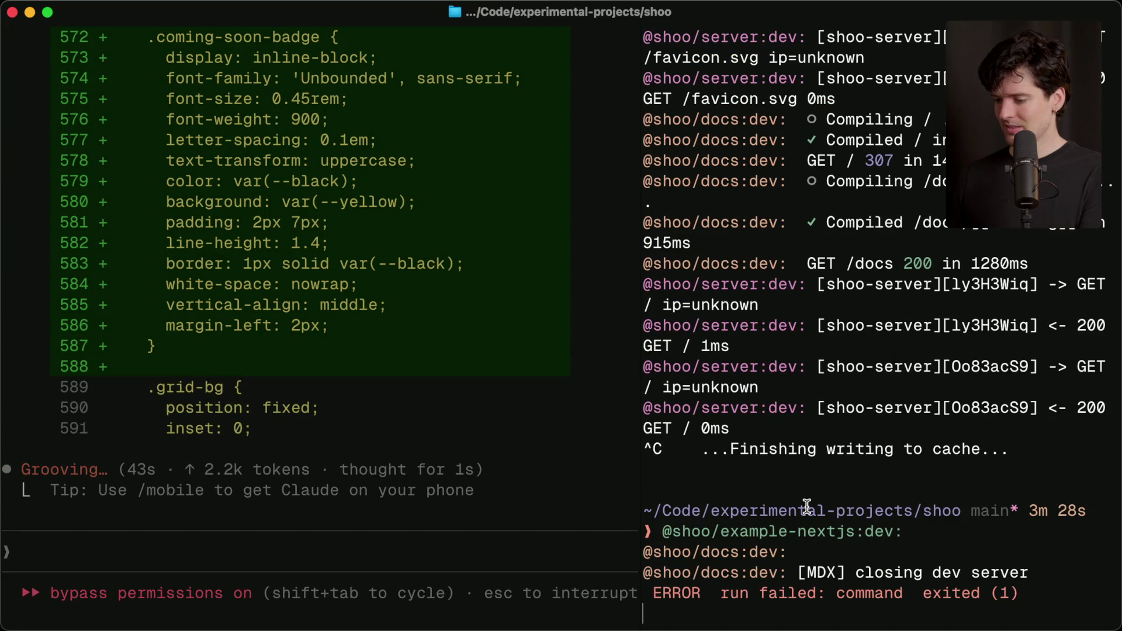
scroll(348, 386, "up", 15)
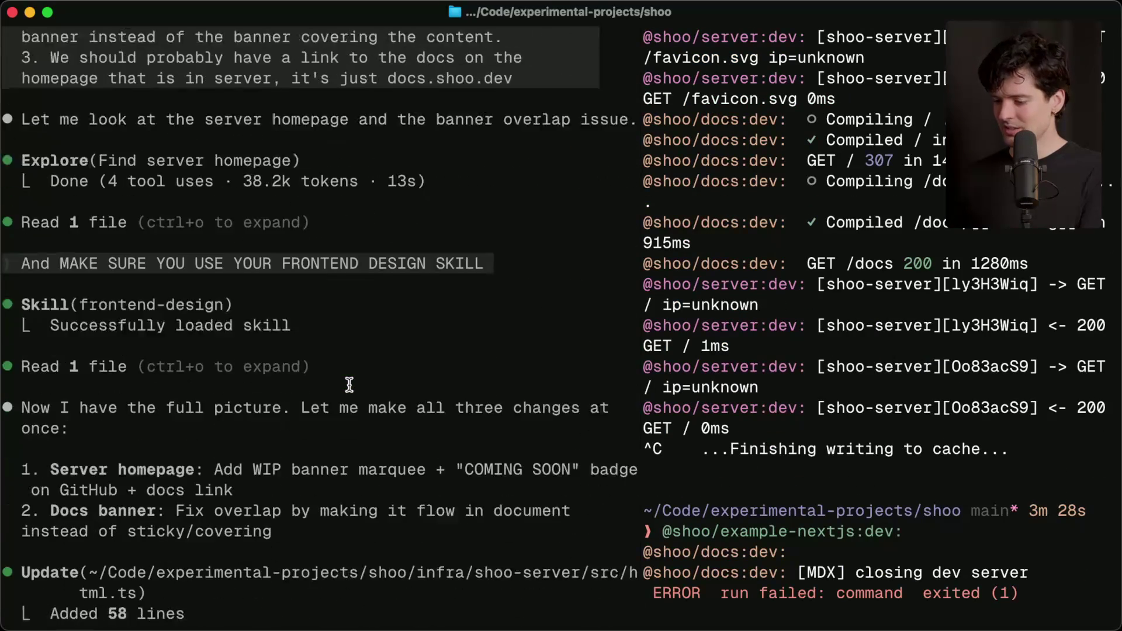
scroll(348, 386, "down", 5)
scroll(349, 385, "down", 5)
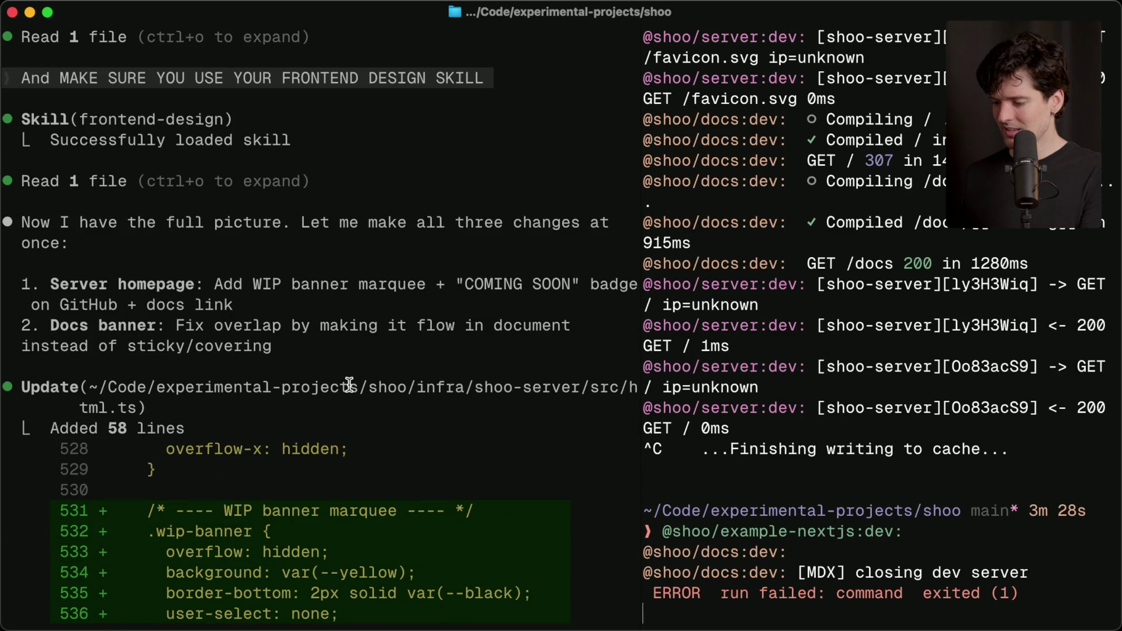
scroll(349, 384, "down", 15)
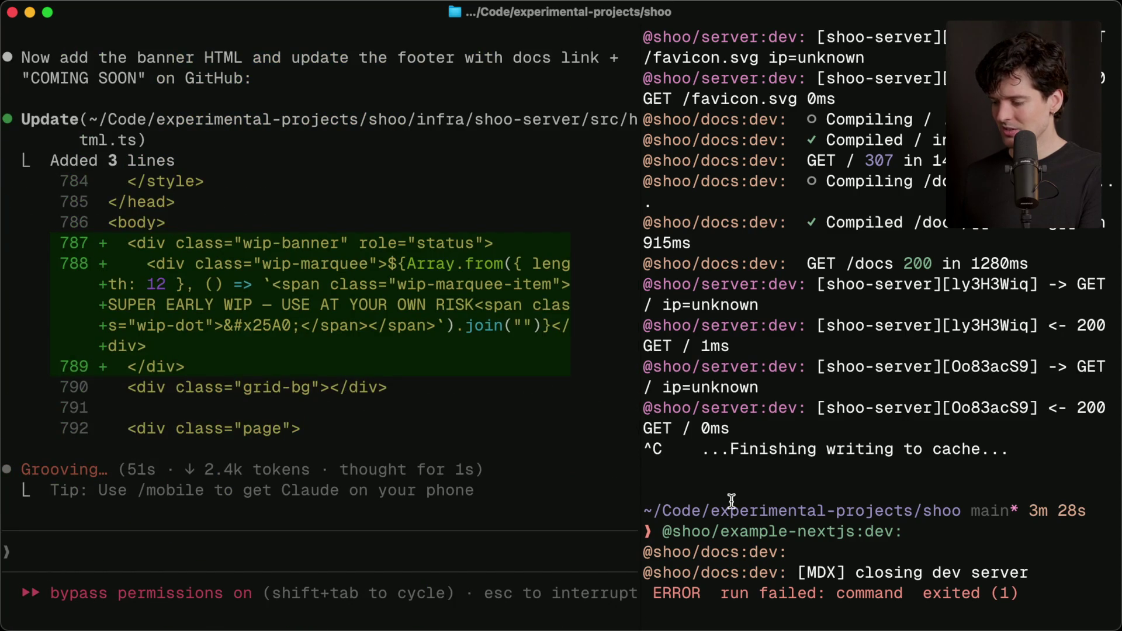
type("bun run dev")
key("Return")
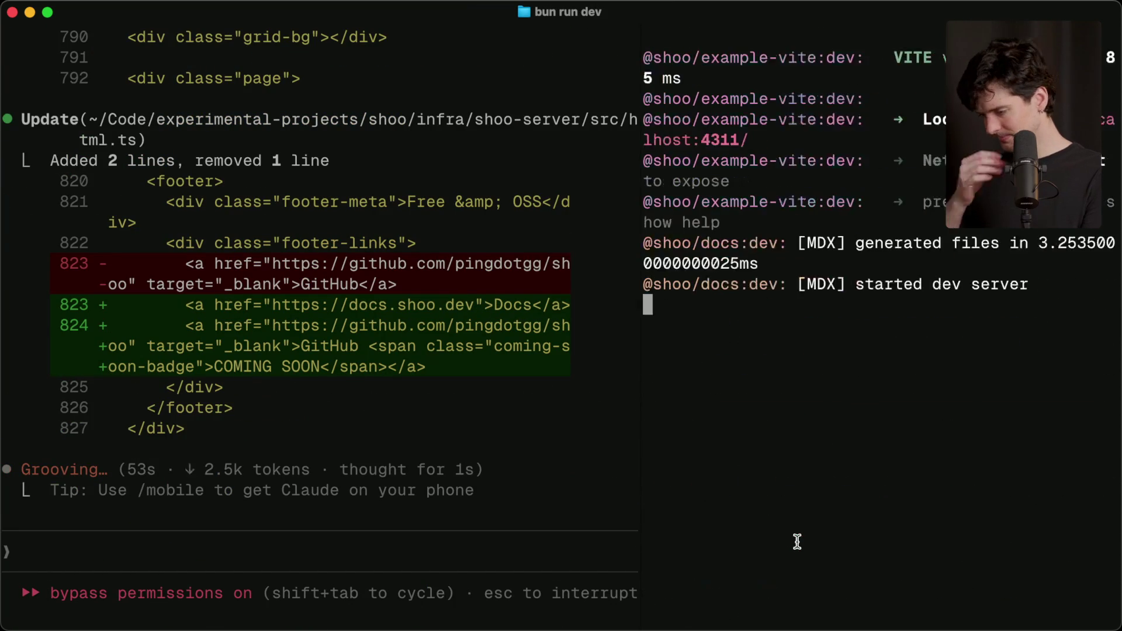
key("super+Tab")
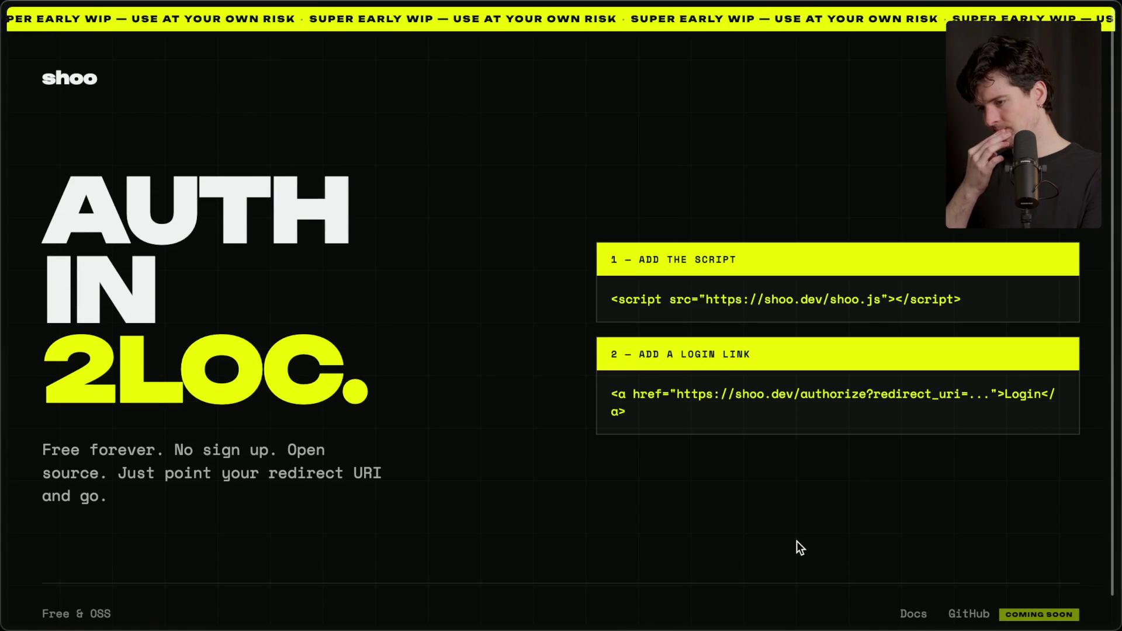
scroll(797, 541, "down", 1)
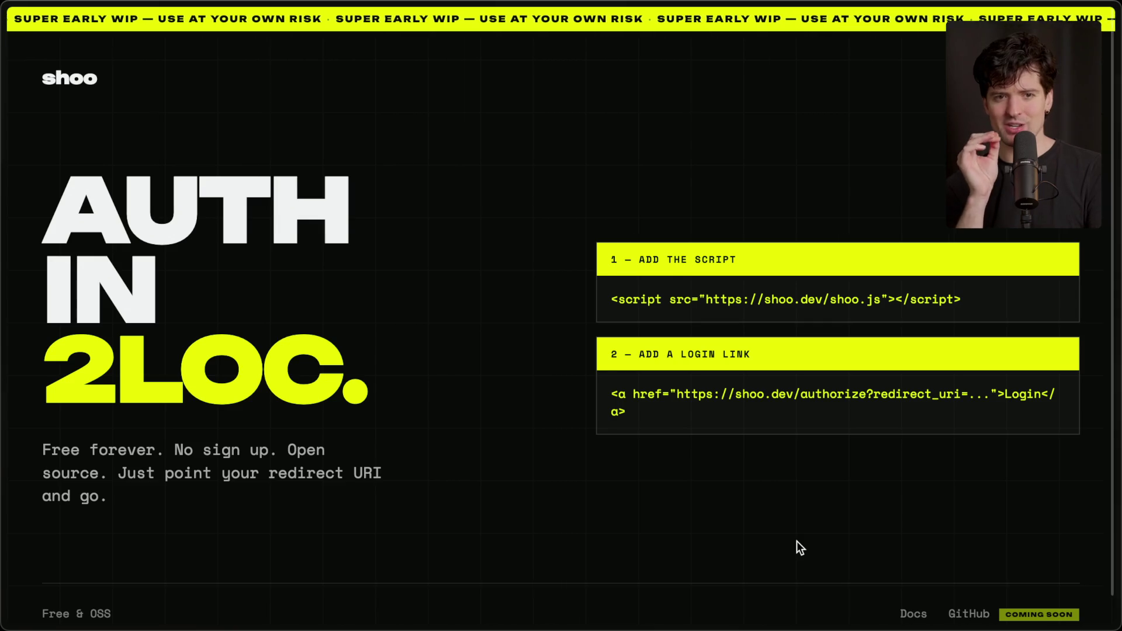
scroll(797, 541, "down", 1)
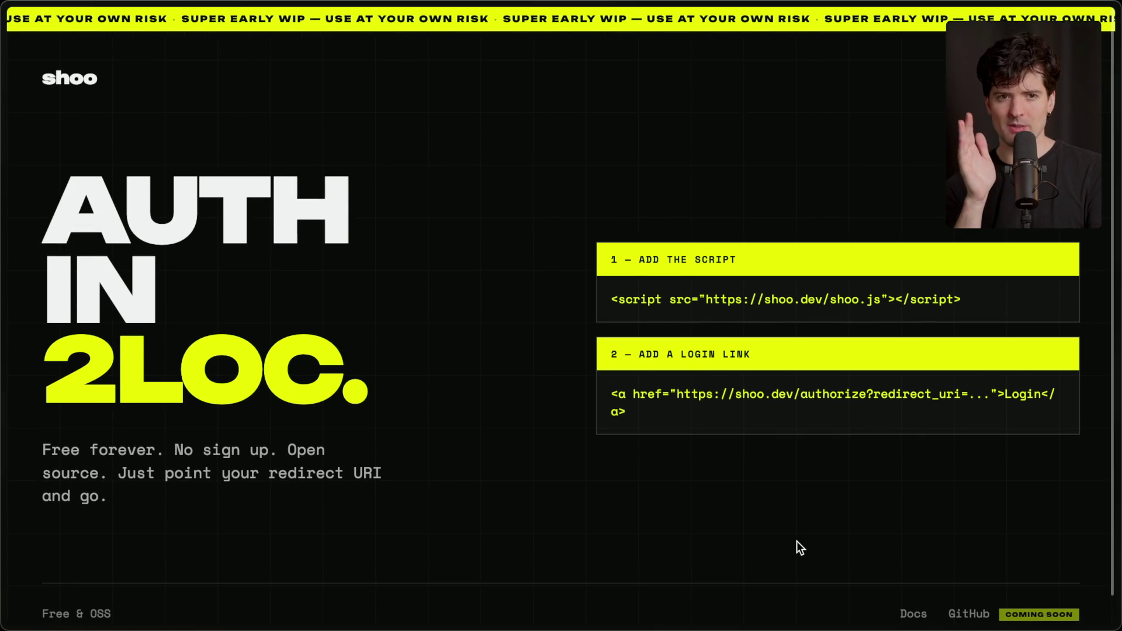
scroll(797, 541, "down", 2)
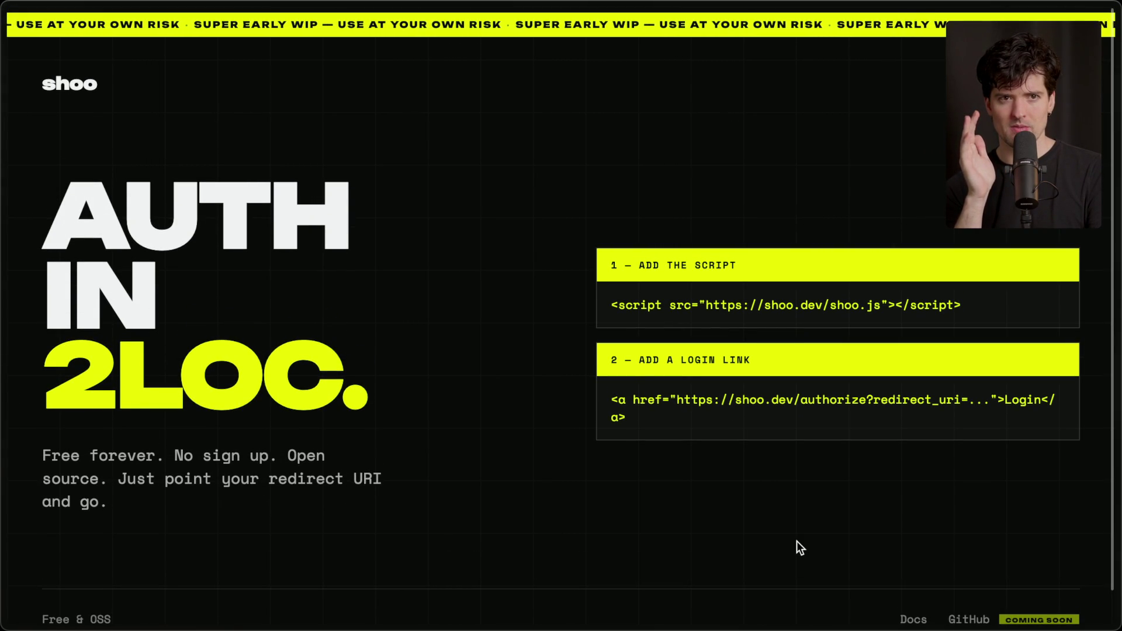
scroll(797, 542, "down", 2)
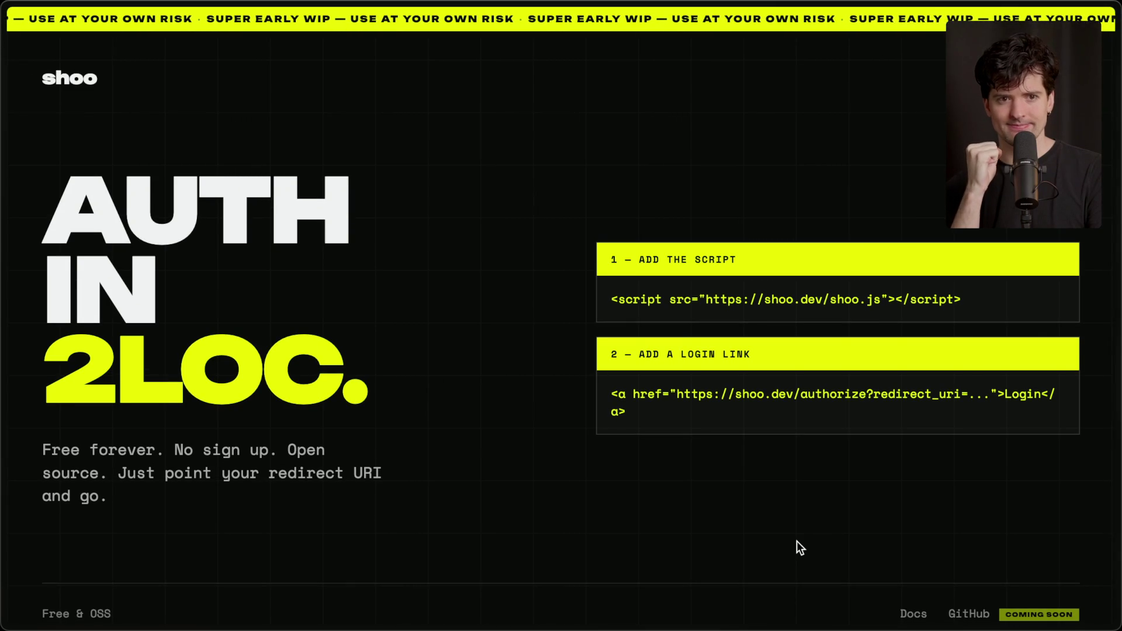
scroll(797, 541, "down", 2)
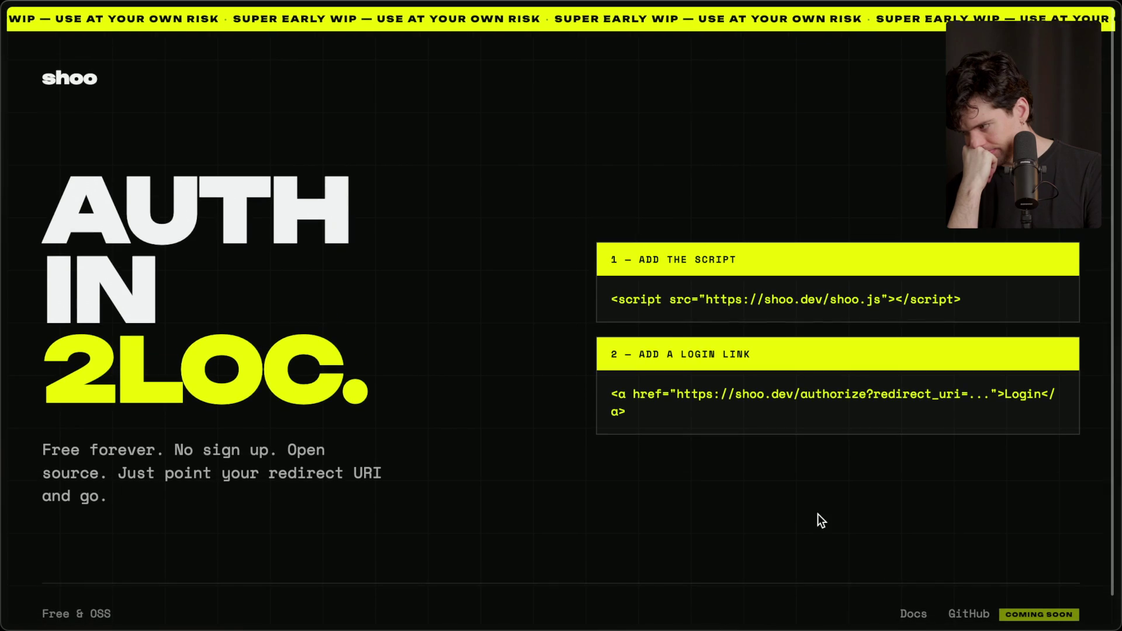
scroll(818, 514, "down", 1)
scroll(818, 513, "up", 1)
key("super+Tab")
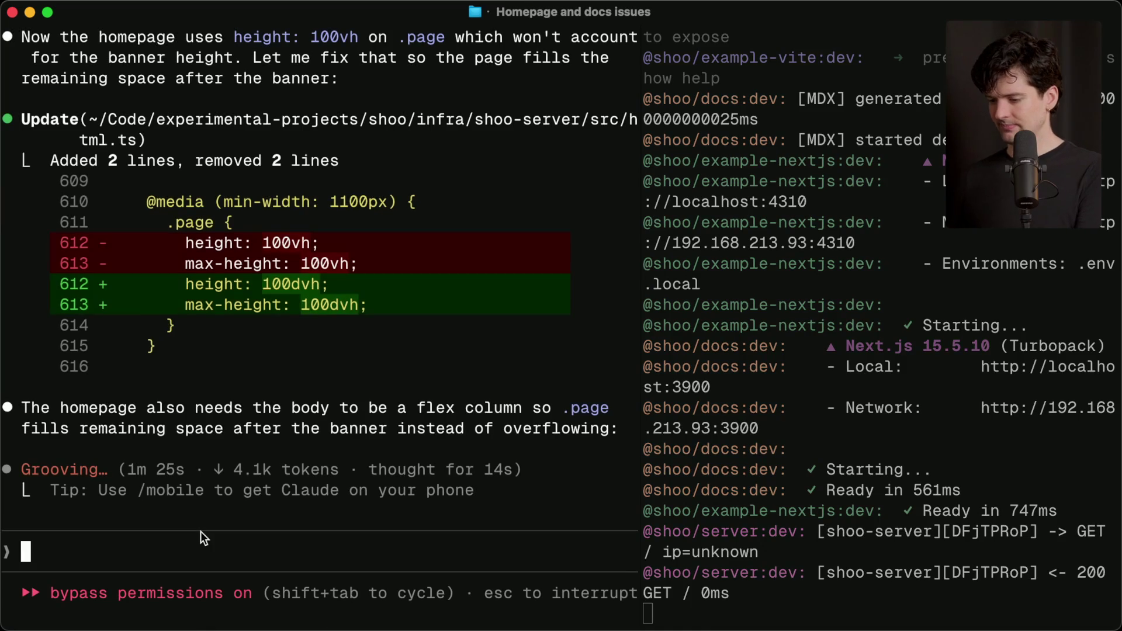
Step: Discard the draft 'The banner on the homepage' and review the agent's note about page overflow
type("The banner on the homepage")
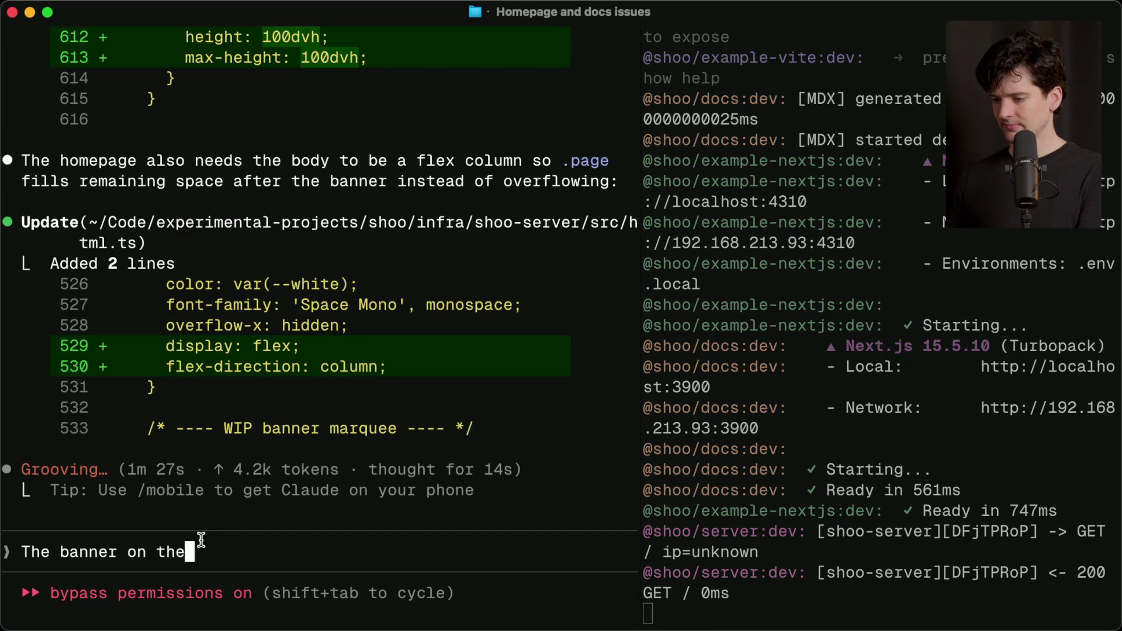
key("alt+BackSpace")
key("alt+BackSpace")
key("alt+BackSpace")
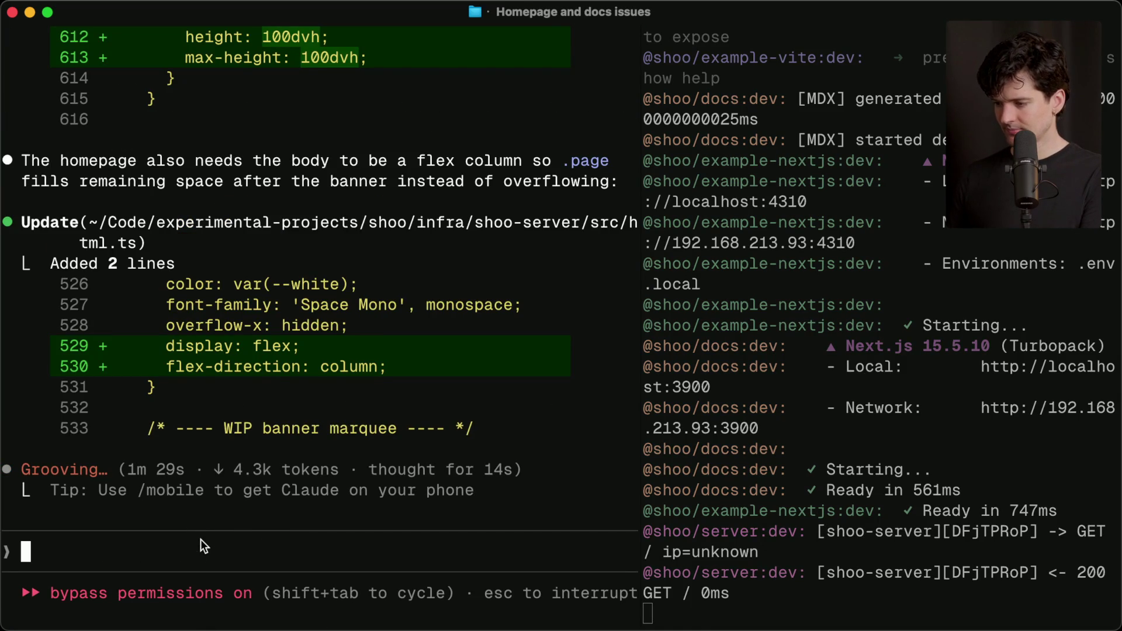
scroll(219, 195, "up", 5)
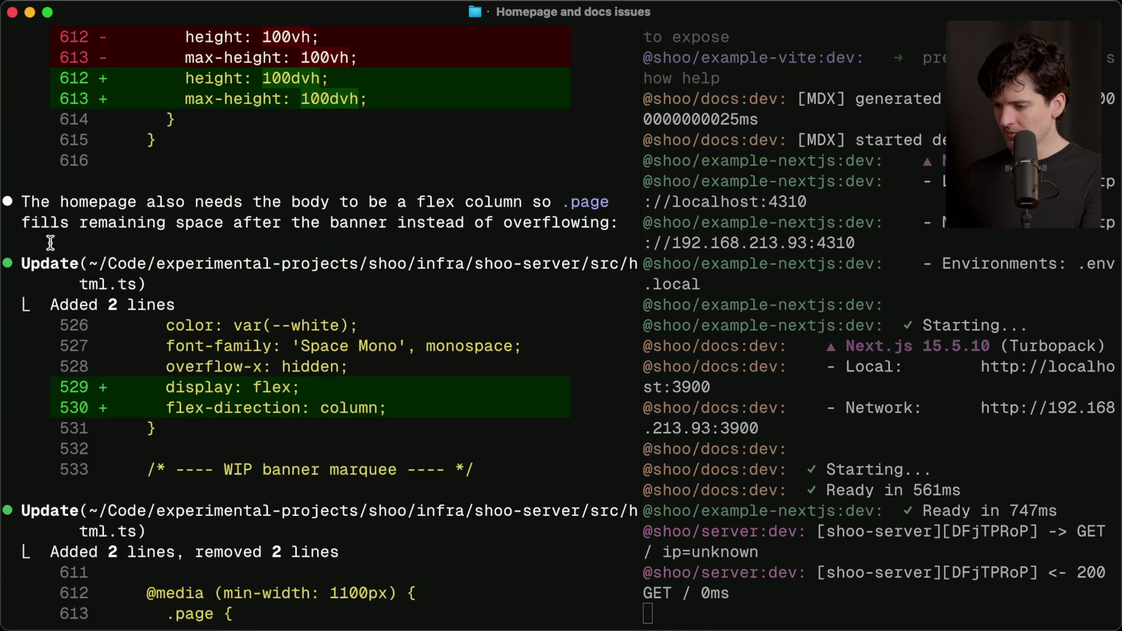
triple_click(539, 224)
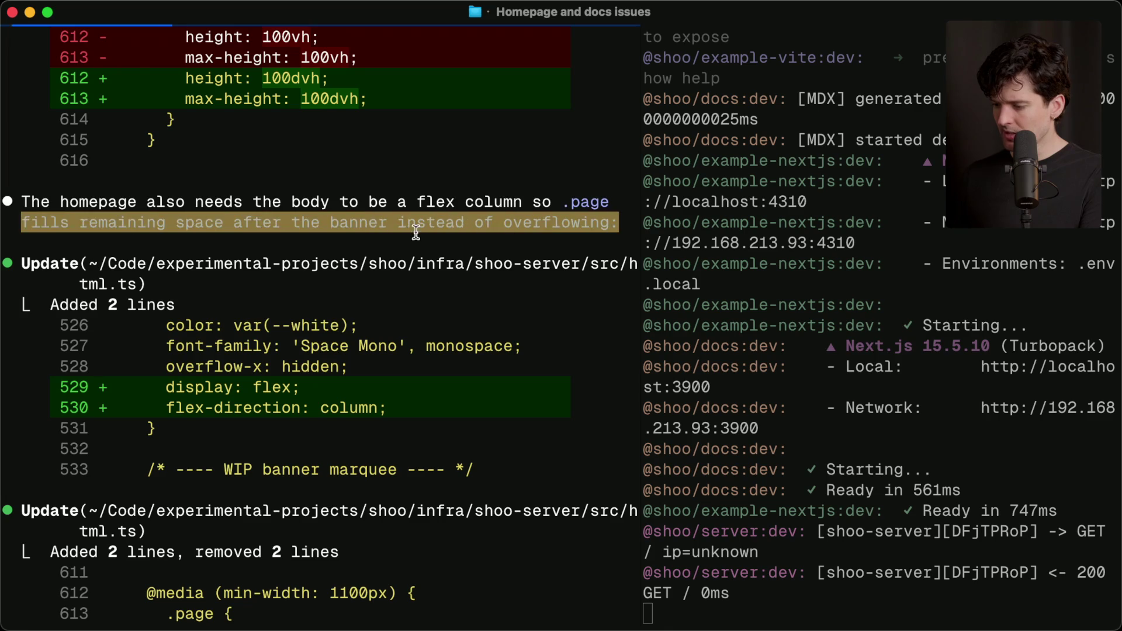
scroll(409, 228, "down", 8)
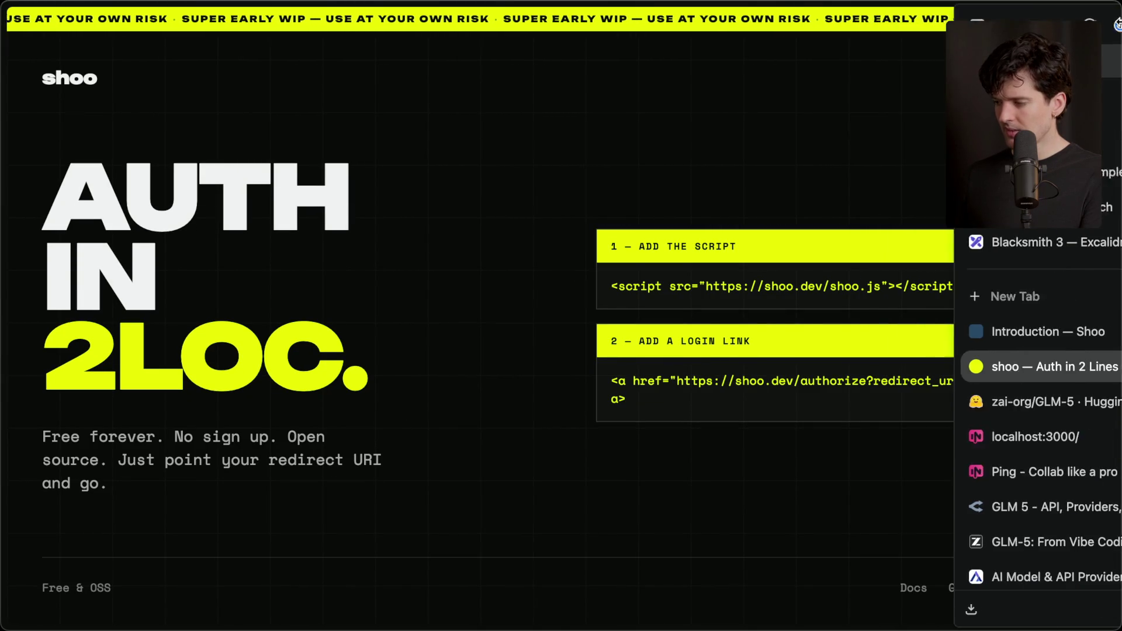
Step: Check the WIP banner on the Shoo homepage and follow its Docs link
left_click_drag(608, 289, 986, 289)
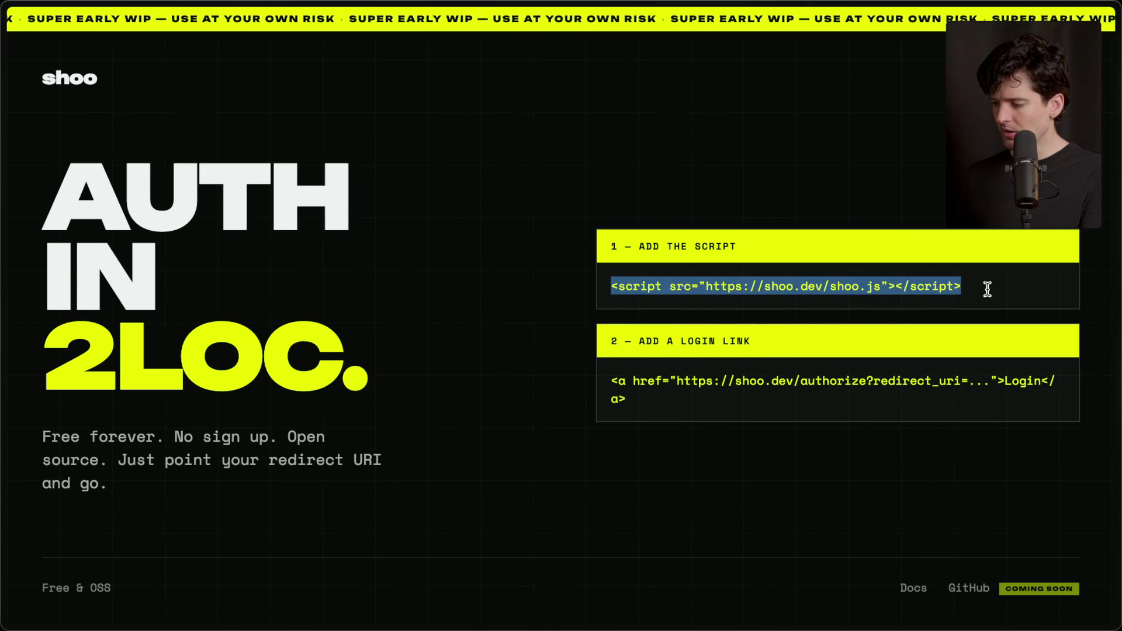
left_click(436, 419)
key("super+Tab")
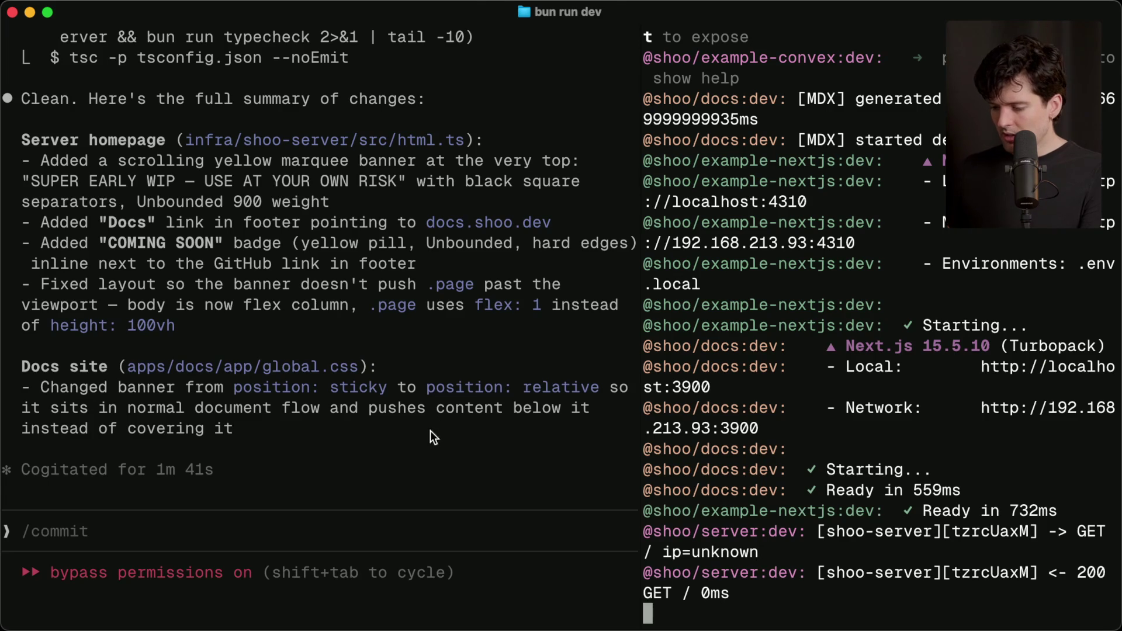
key("super+Tab")
left_click(910, 589)
Step: Inspect the banner on the docs Introduction page and type the complaint that it scrolls and covers the top
scroll(433, 355, "left", 5)
mouse_move(1012, 290)
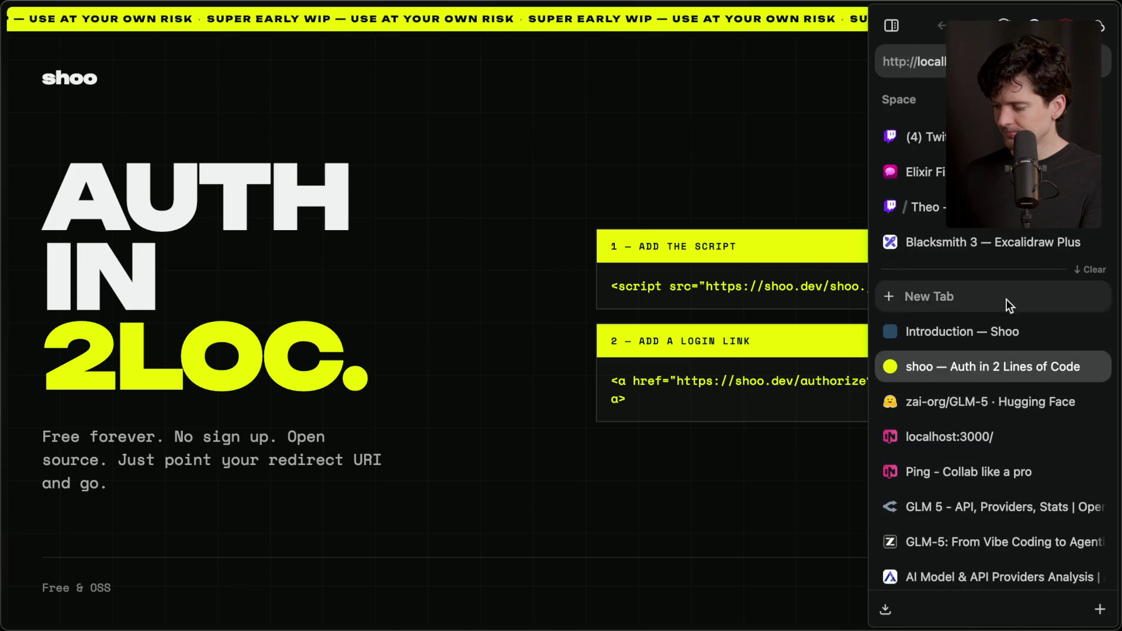
left_click(969, 401)
left_click(987, 332)
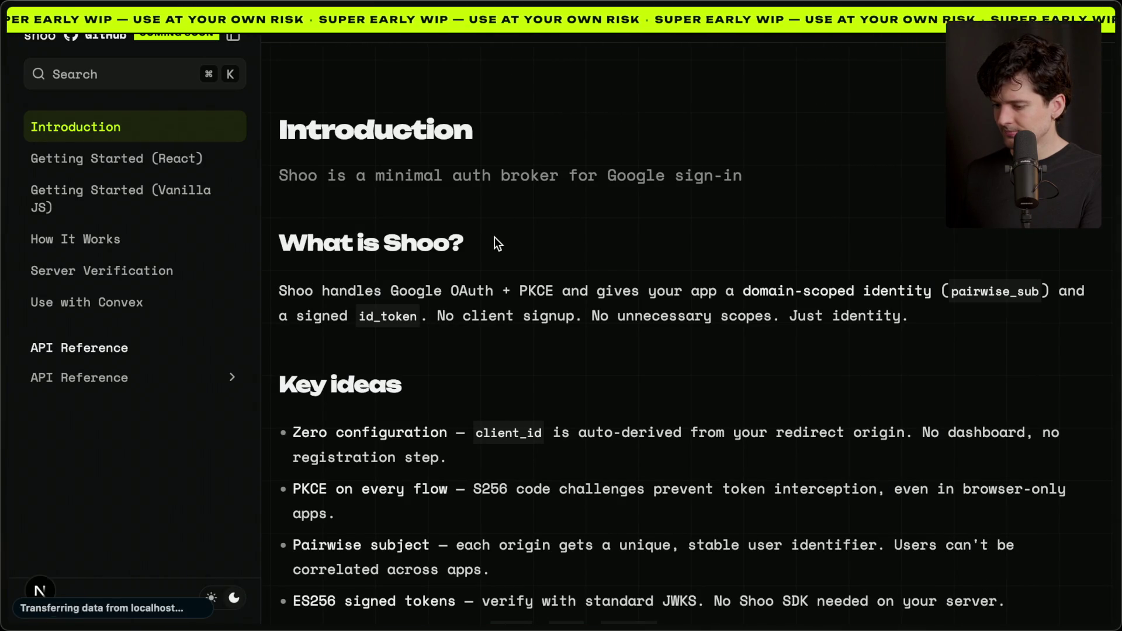
scroll(494, 236, "down", 8)
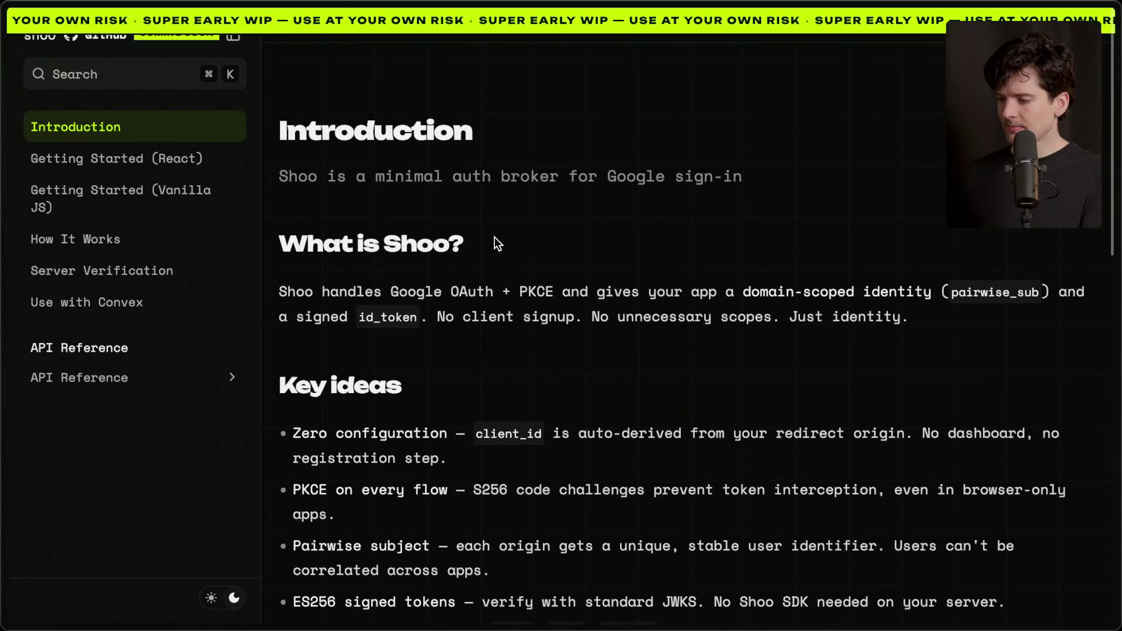
key("super+Tab")
type("The banner ")
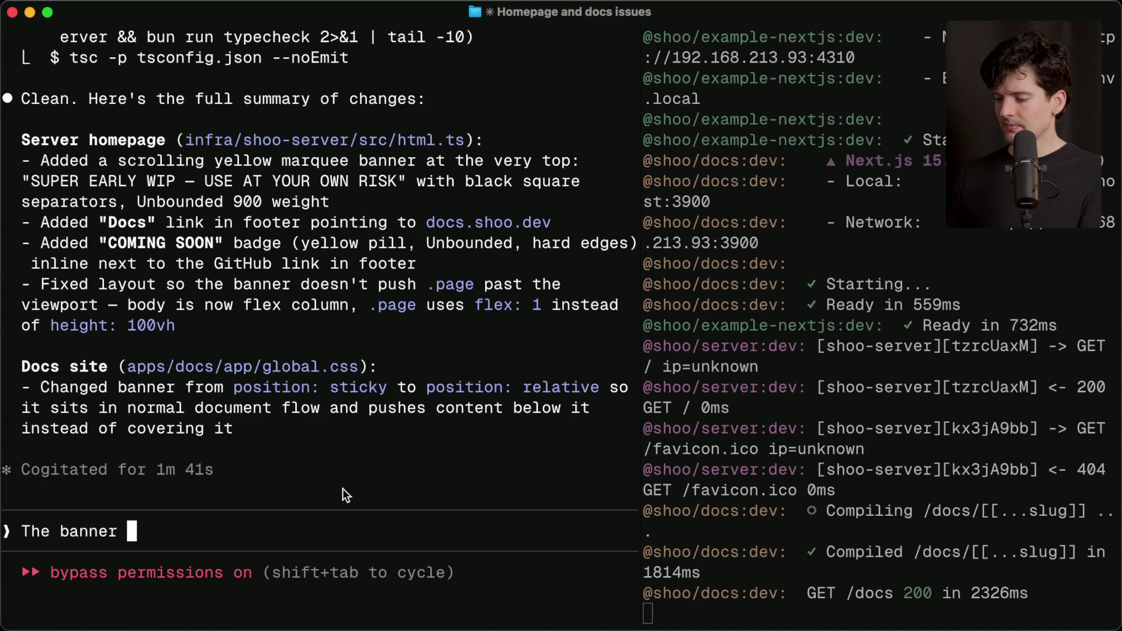
type("on the docs site scr")
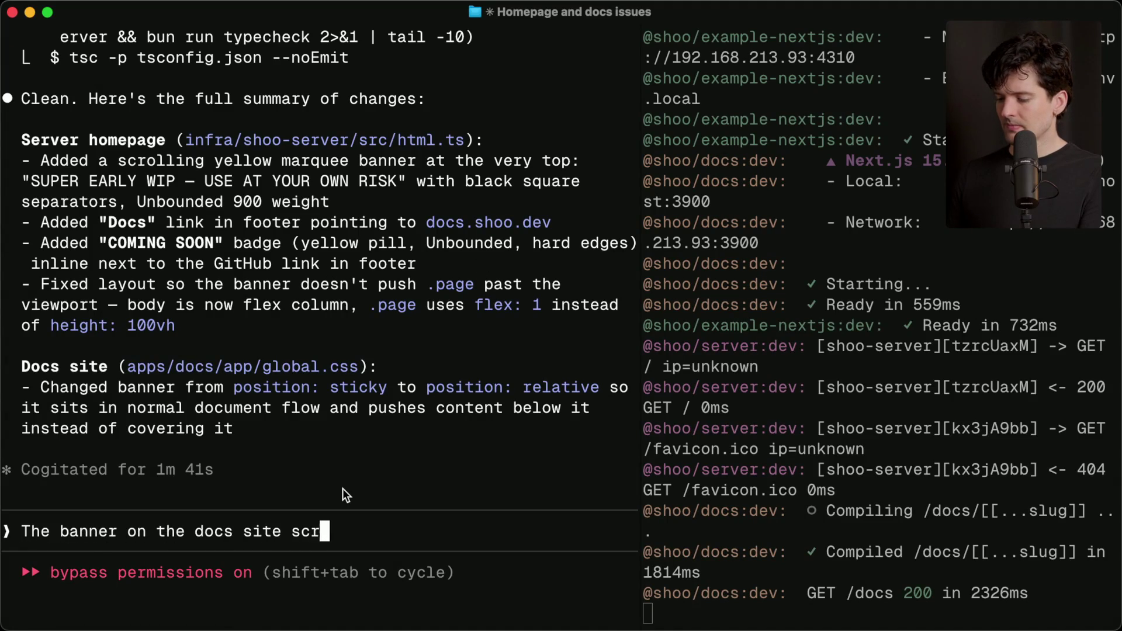
type("olls with the main cont")
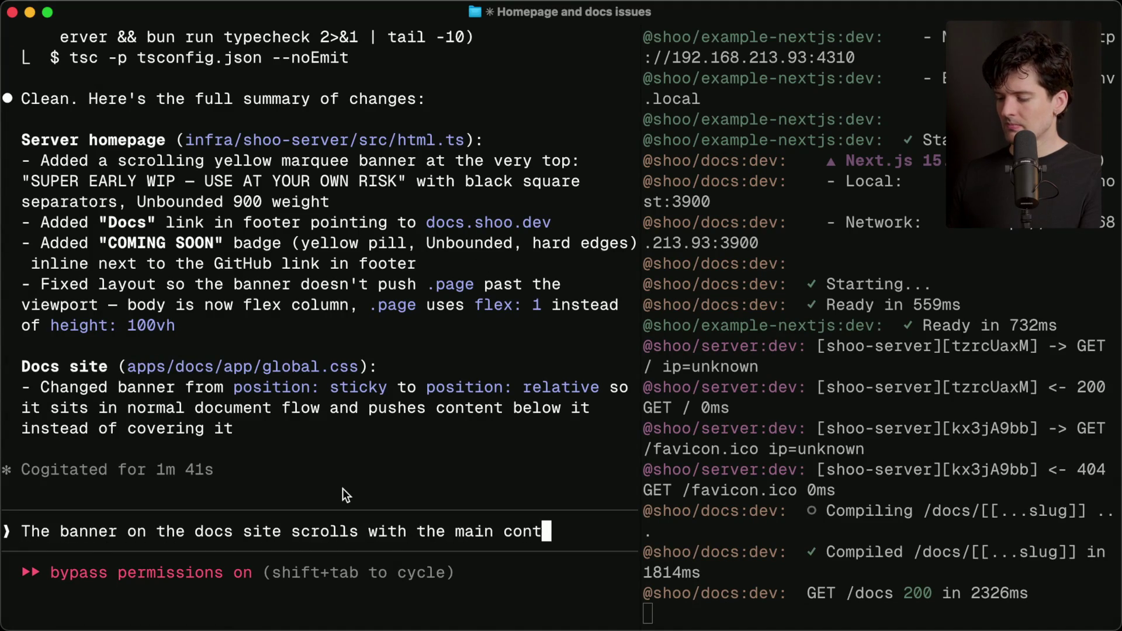
type("ent, and covers the ")
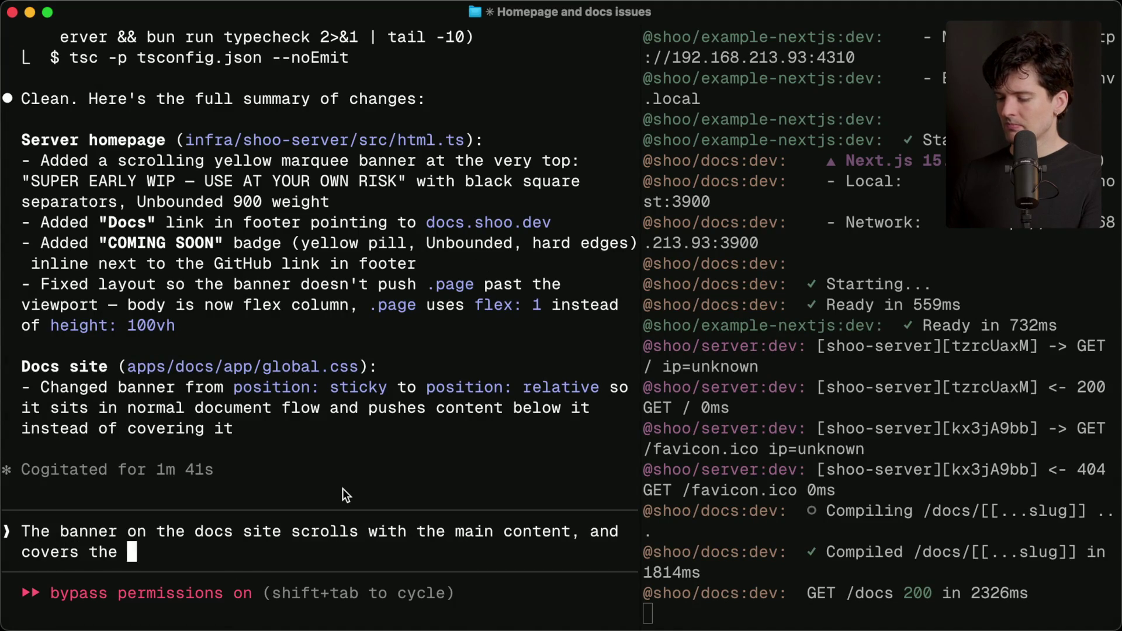
type("top still. You need t")
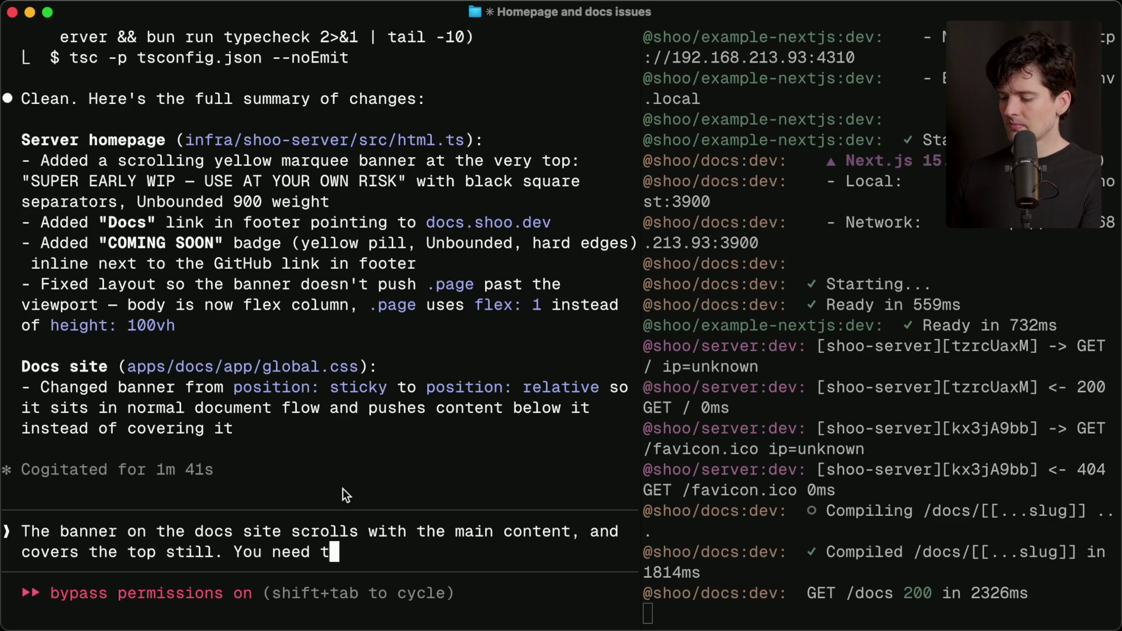
type("o find a better approach")
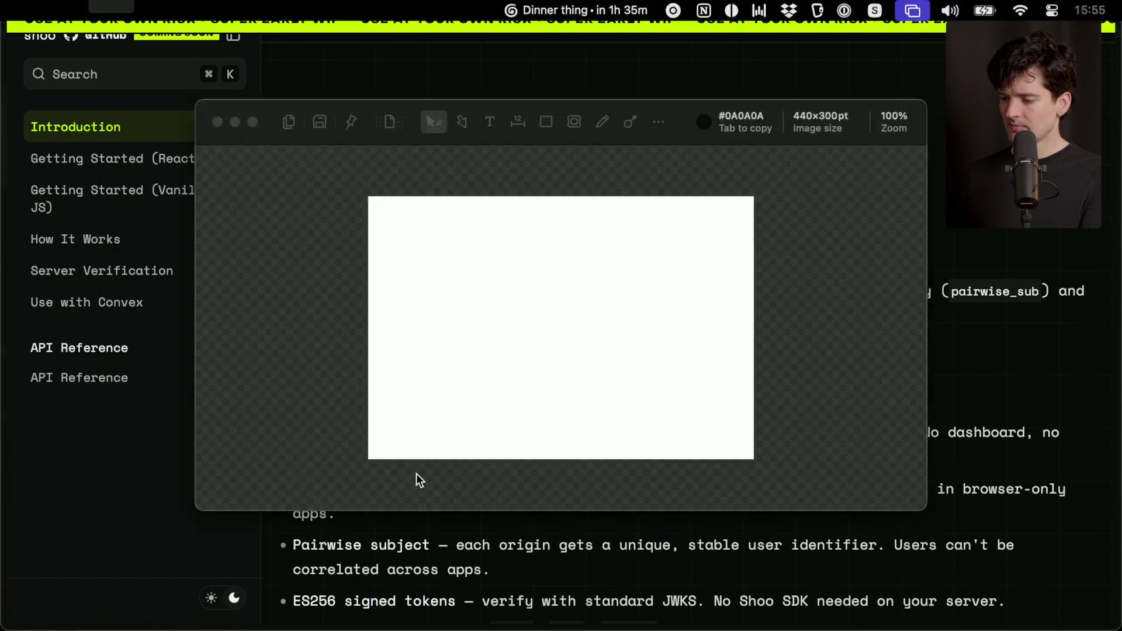
Step: Screenshot the docs page window and send the banner complaint to Claude Code
key("super+shift+4")
key("space")
left_click(394, 244)
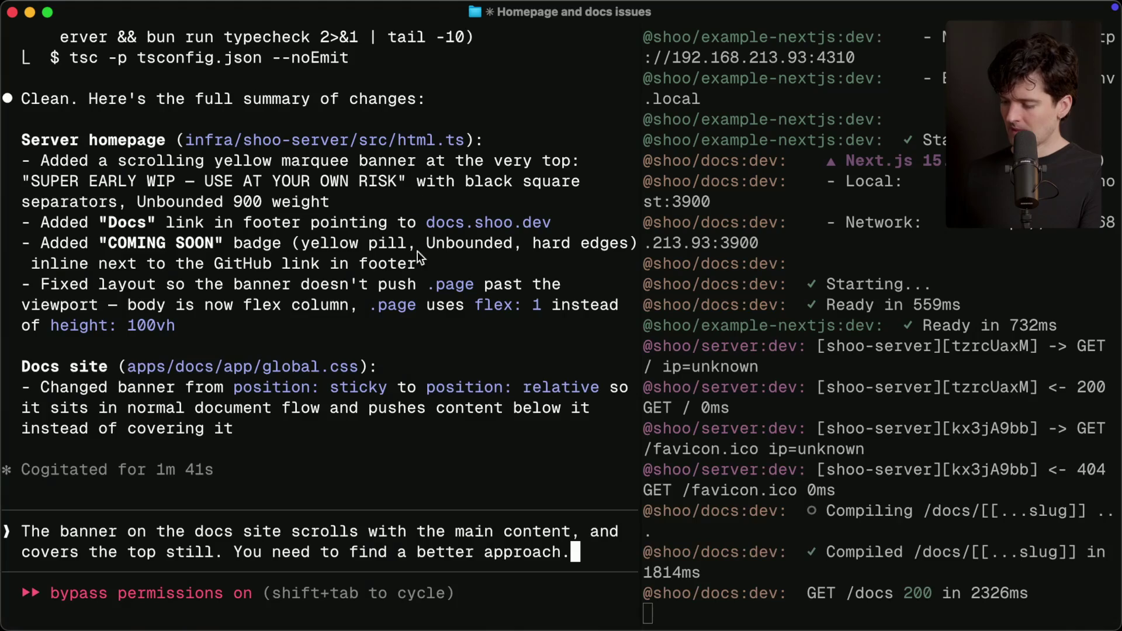
key("Return")
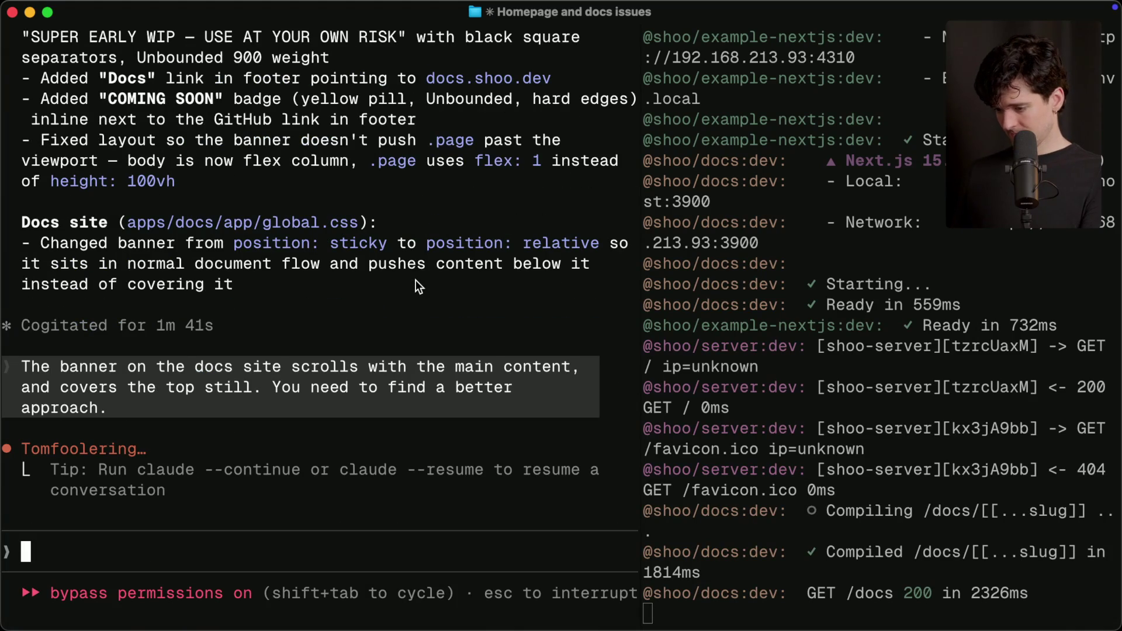
Step: Paste the screenshots and queue them with the message 'Screenshot', then attach another one
key("ctrl+v")
key("ctrl+v")
type("Scre")
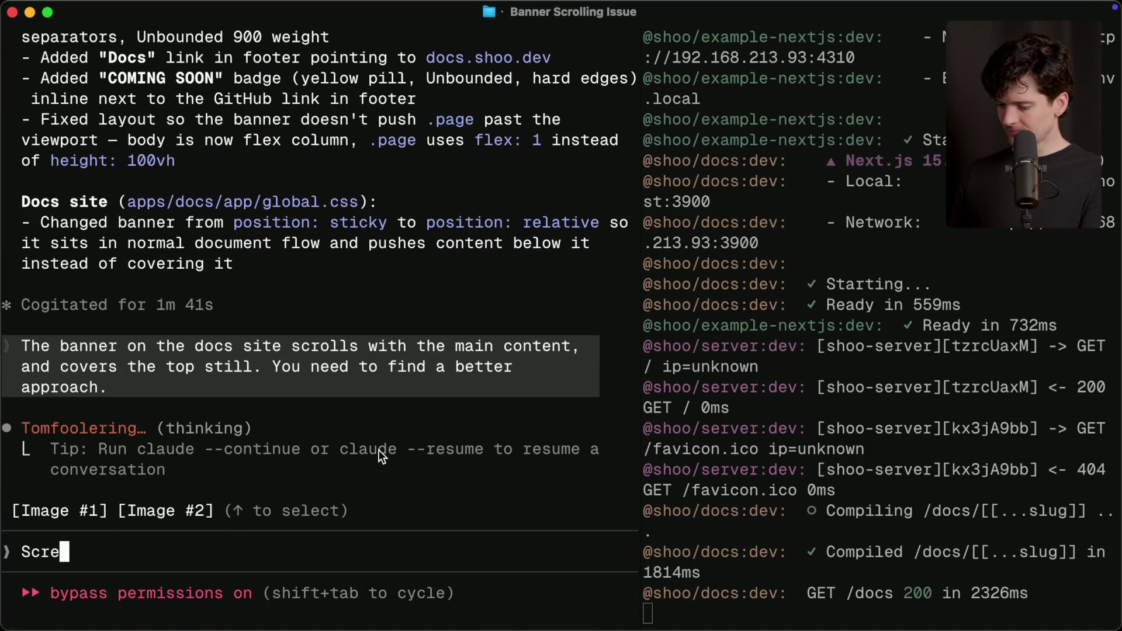
type("enshot")
key("Return")
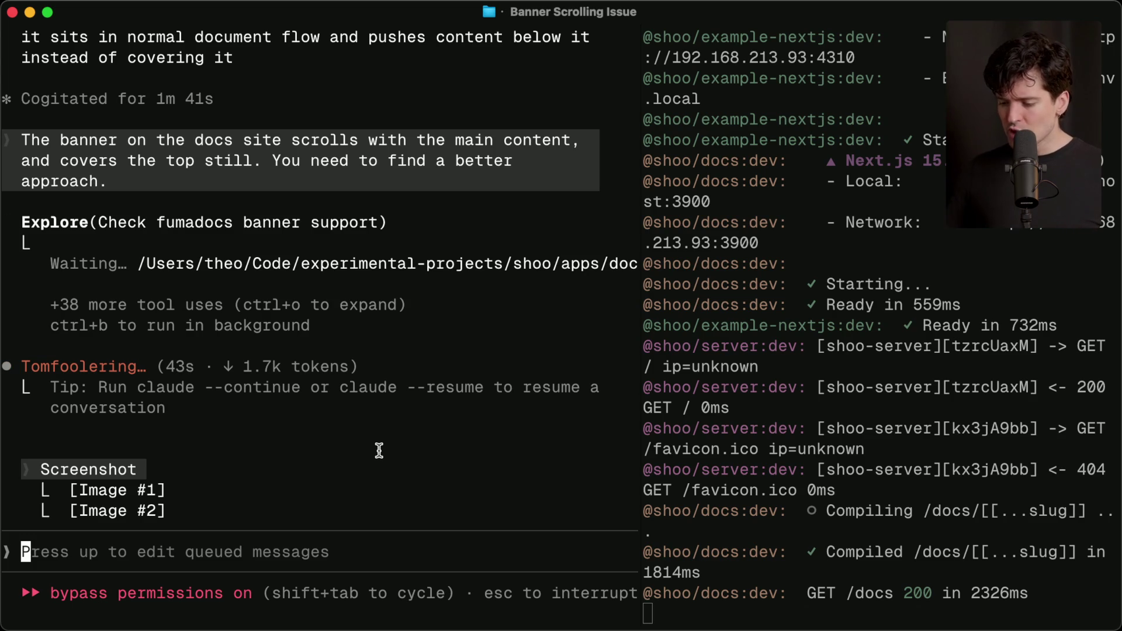
key("ctrl+v")
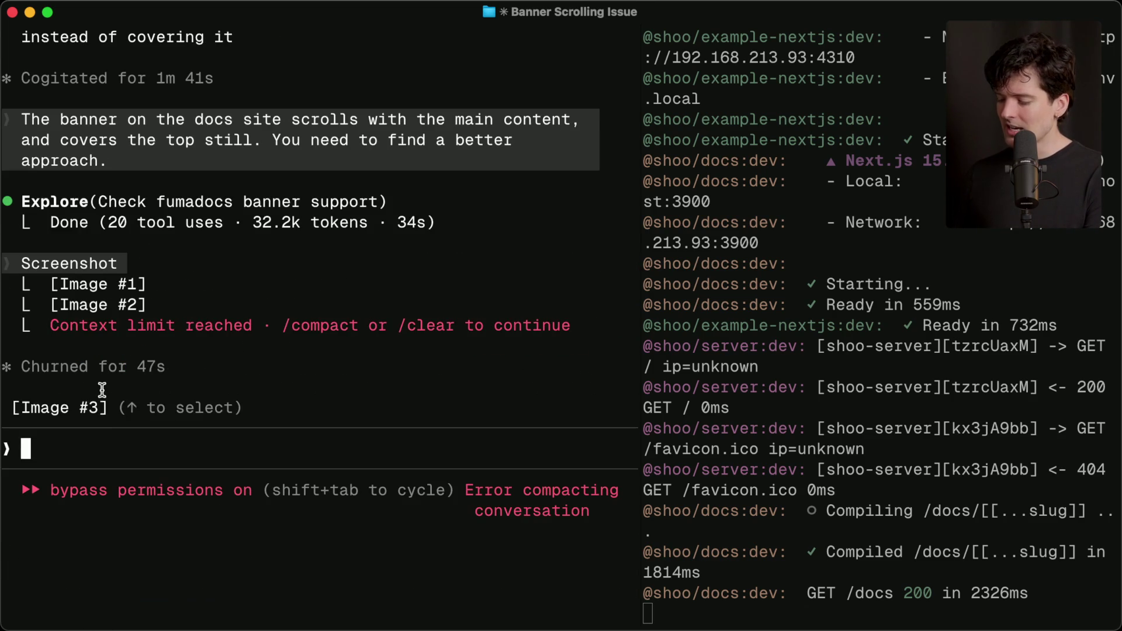
Step: Remove the [Image #3] attachment and run /compact on the conversation
key("Up")
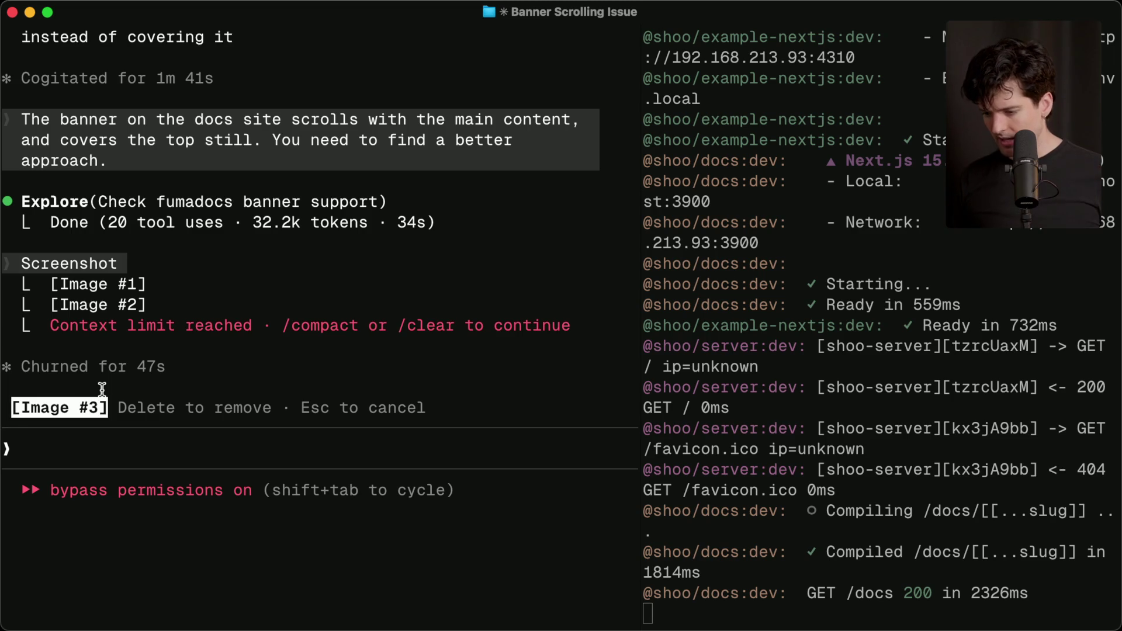
key("Delete")
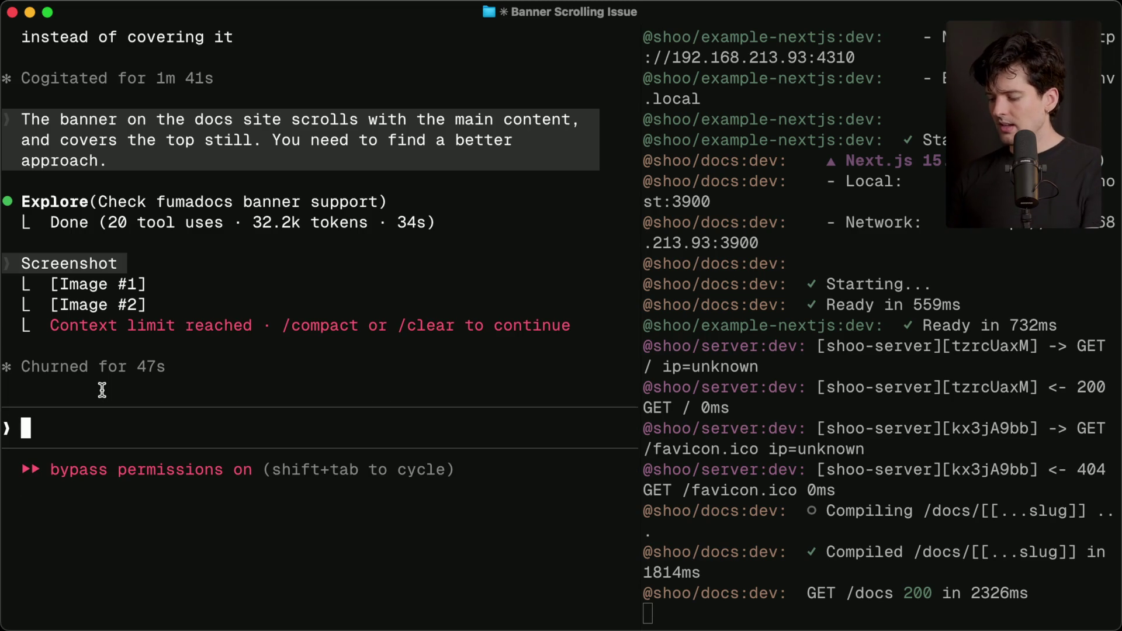
type("/comp")
key("Return")
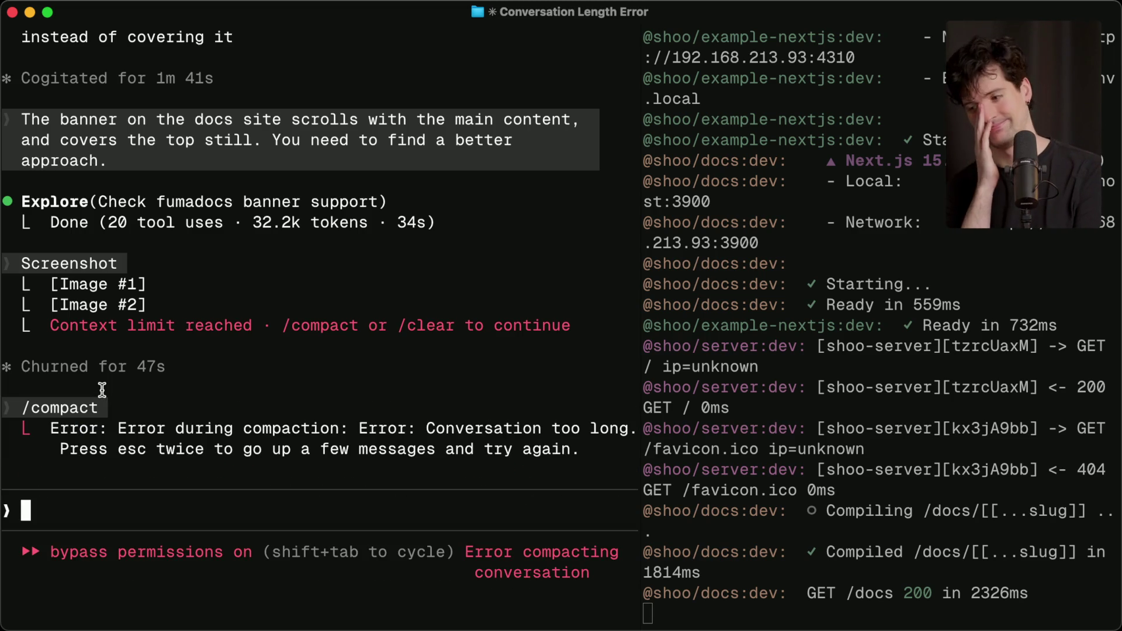
Step: Take a region screenshot of the Claude Code agent pane
key("super+shift+4")
left_click_drag(1, 8, 627, 630)
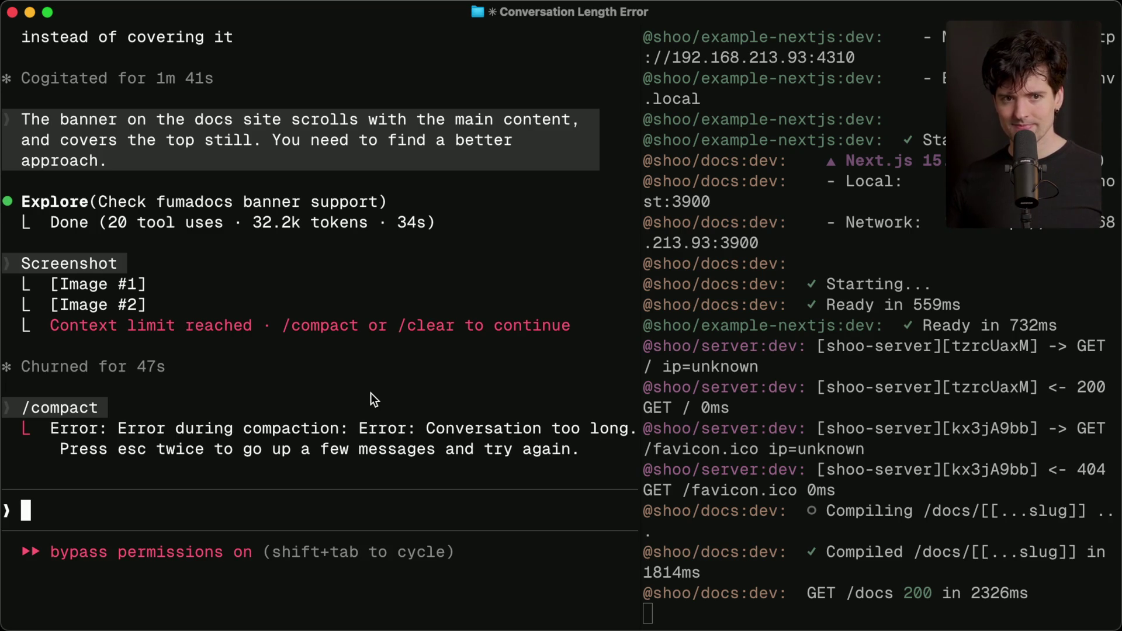
key("super+bracketright")
Step: Restart the dev servers with bun run dev and screenshot the docs window
key("ctrl+c")
type("bun run dev")
key("Return")
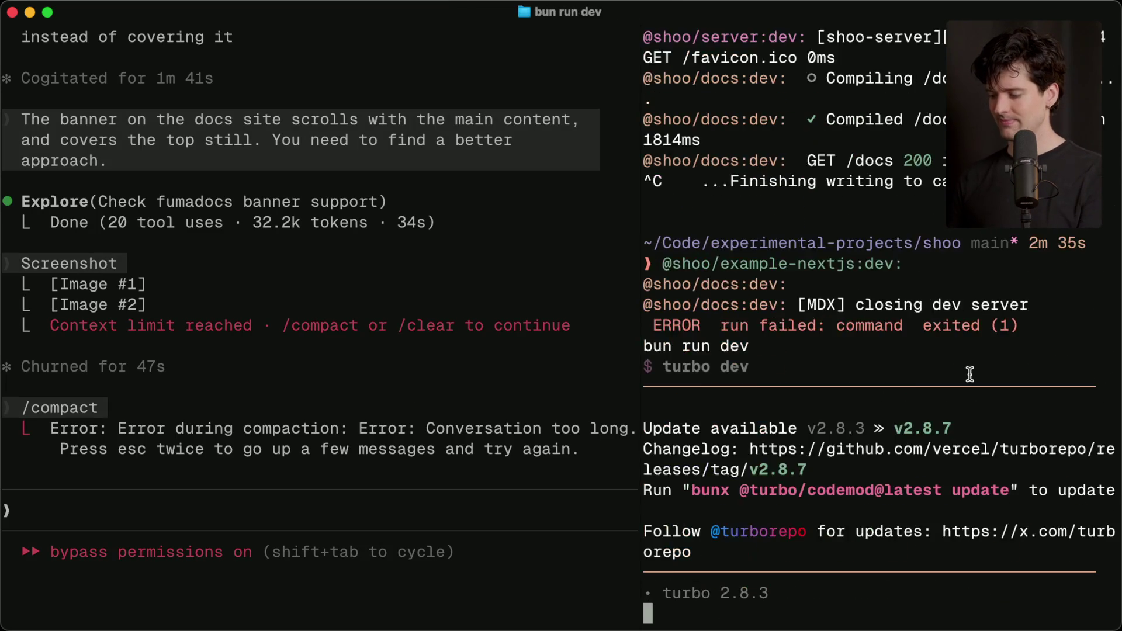
key("super+shift+4")
key("space")
left_click(552, 303)
Step: Switch to Codex and start a new thread in the shoo project
key("super+Tab")
key("super+space")
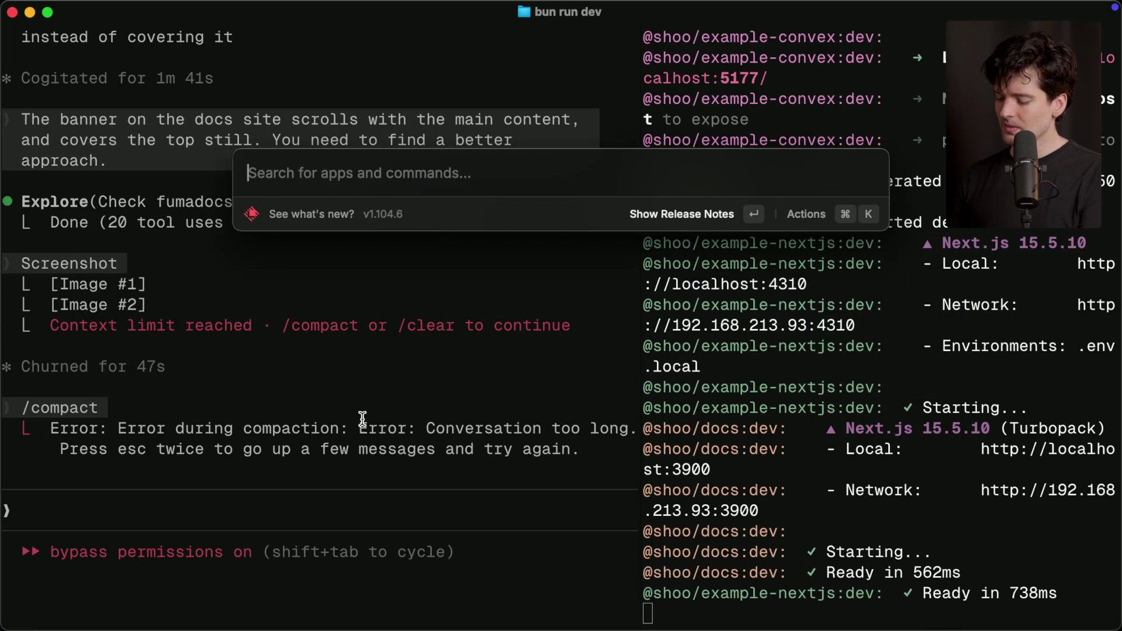
key("Escape")
key("super+Tab")
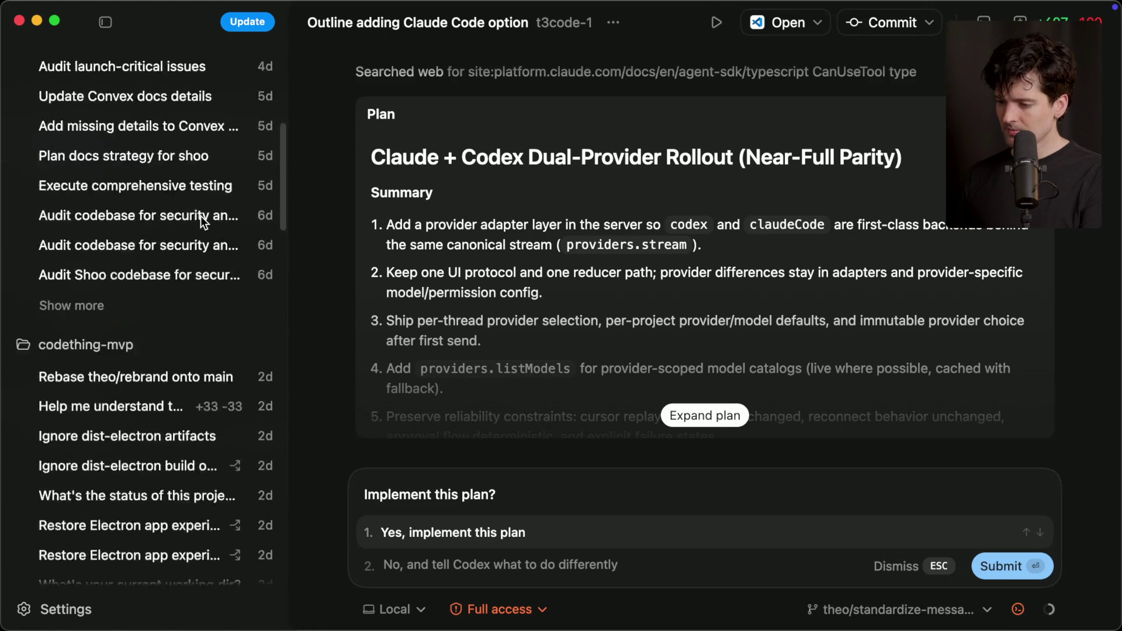
scroll(201, 216, "down", 15)
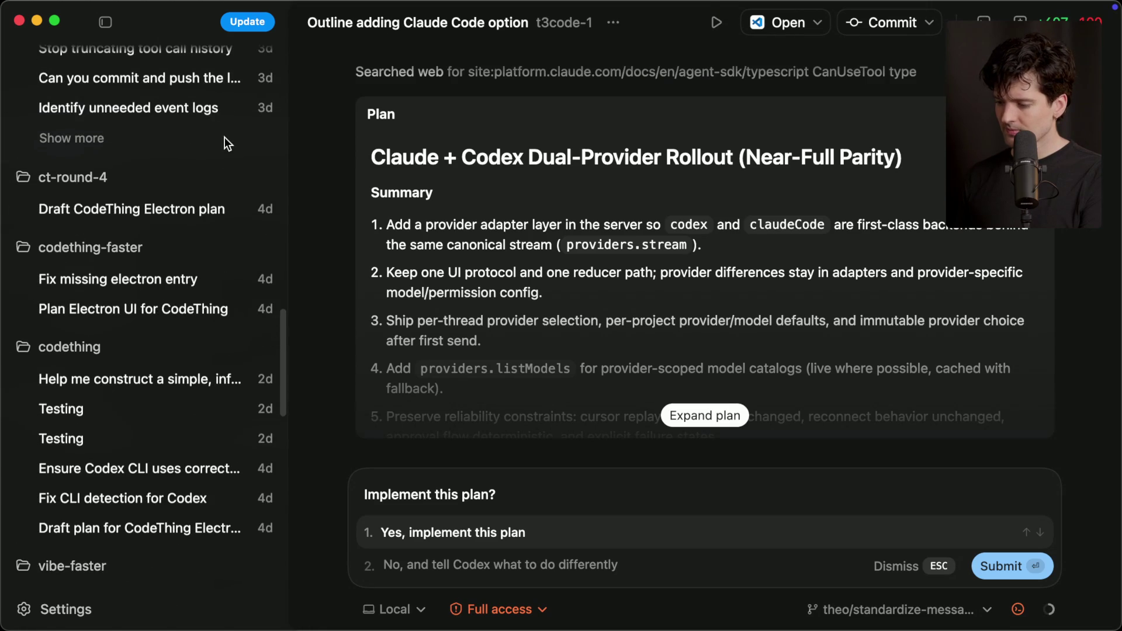
left_click(255, 23)
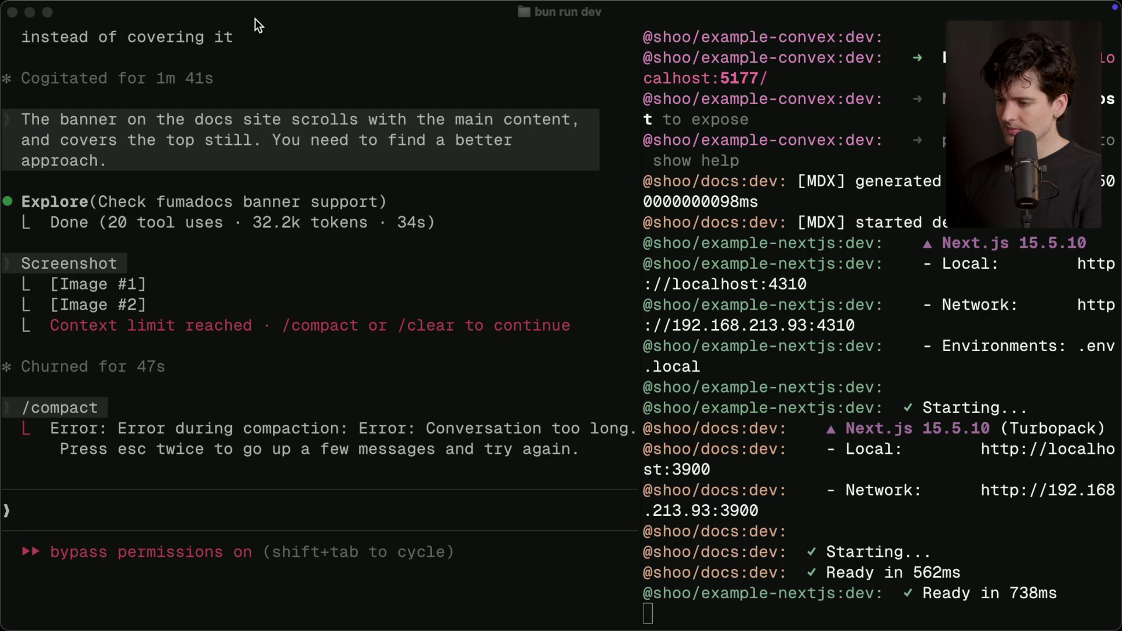
key("super+Tab")
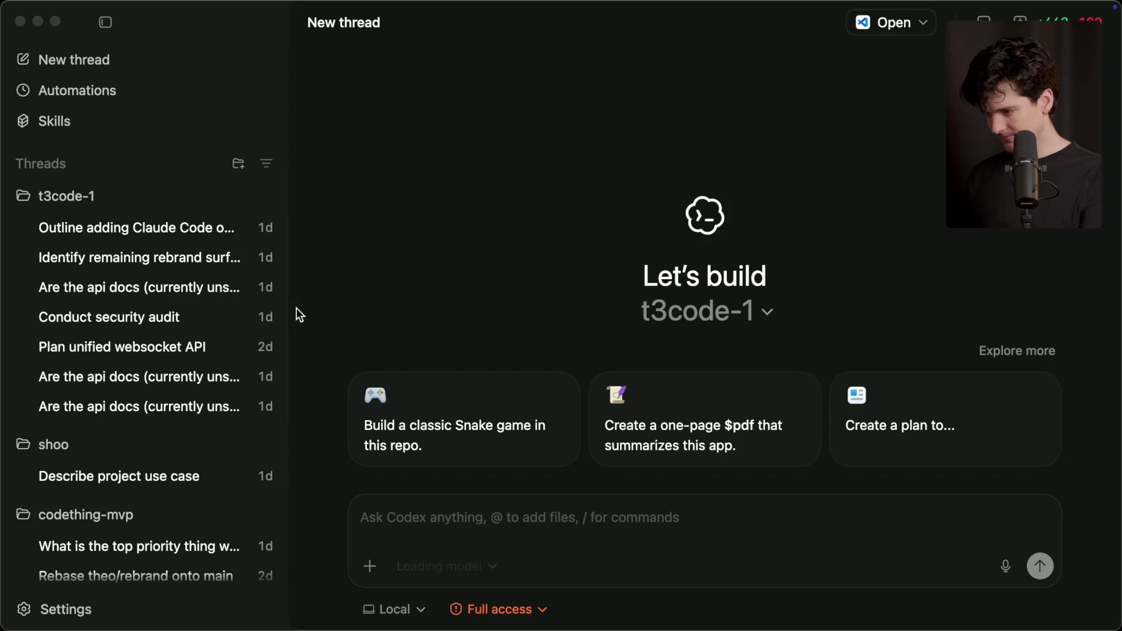
scroll(175, 374, "down", 1)
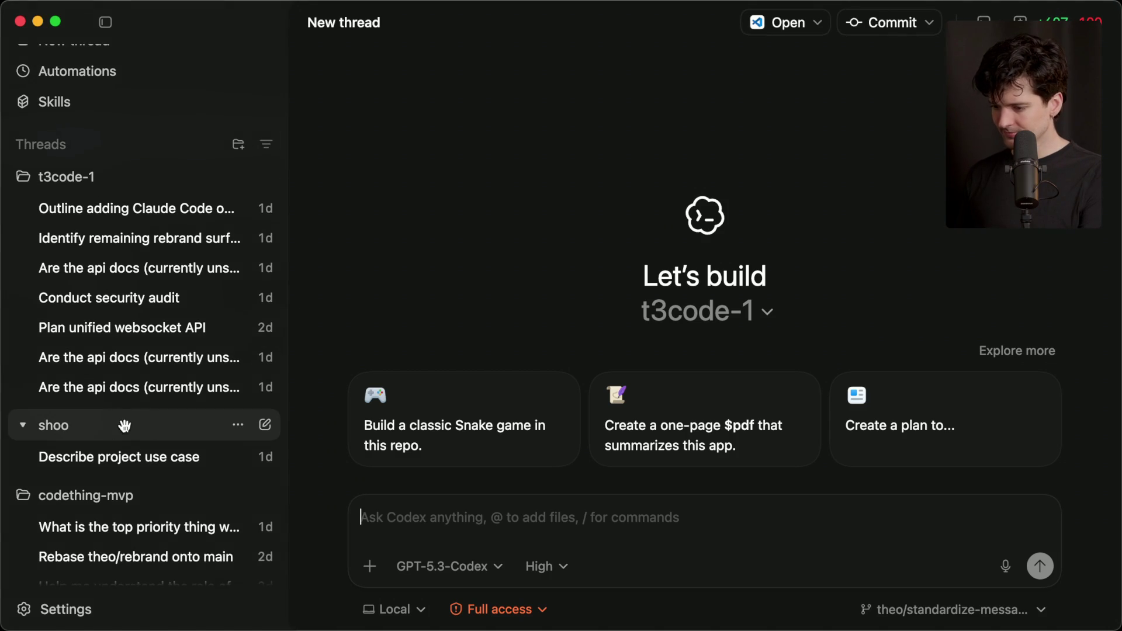
left_click(265, 425)
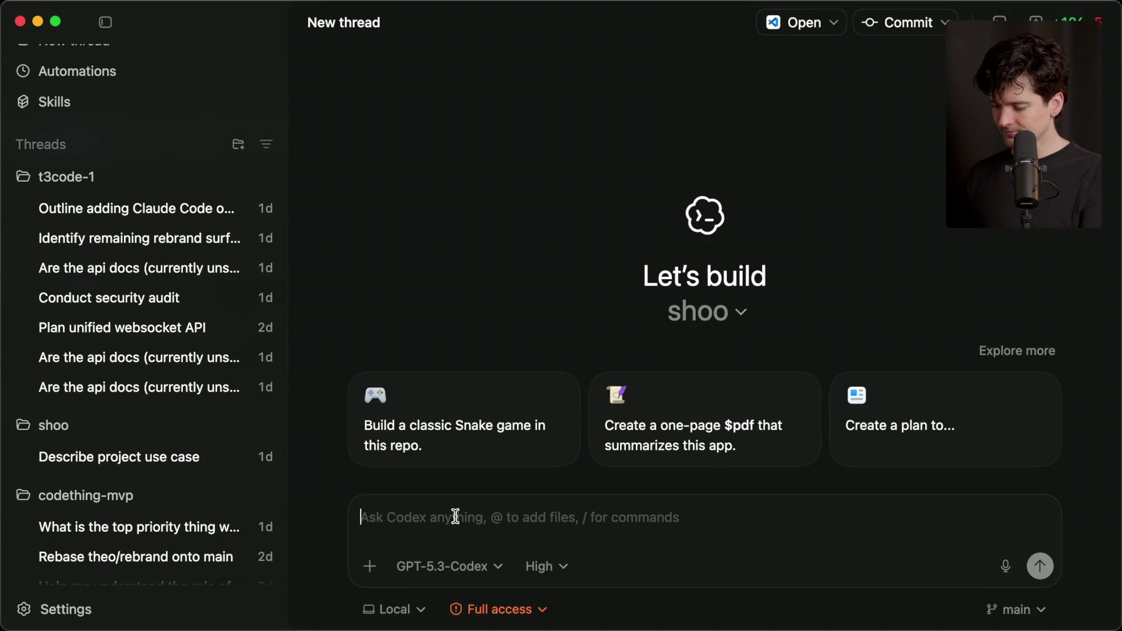
Step: Attach the docs screenshot in the Codex composer and start the message with 'The'
key("super+v")
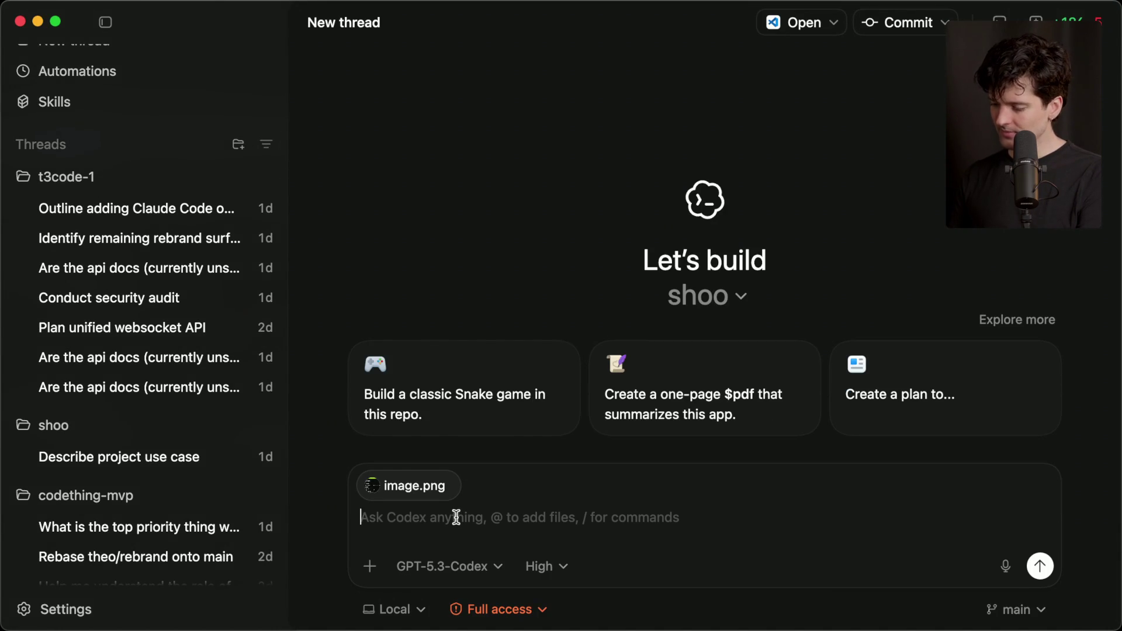
type("When")
key("BackSpace")
key("BackSpace")
key("BackSpace")
type("The")
key("super+Tab")
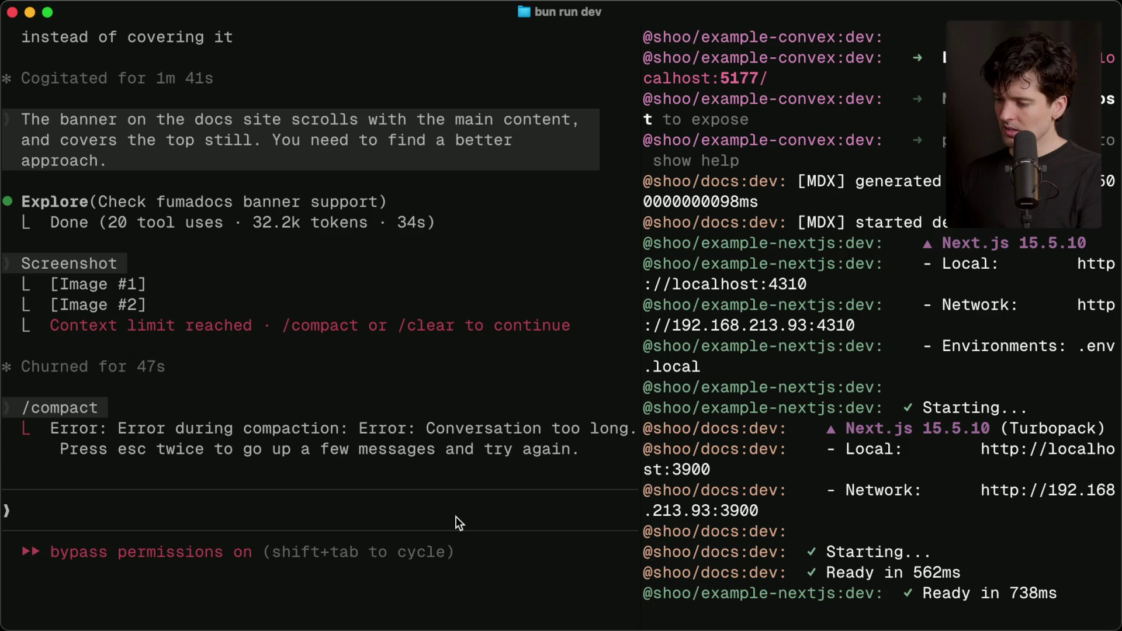
key("super+Tab+Tab")
key("super+Tab")
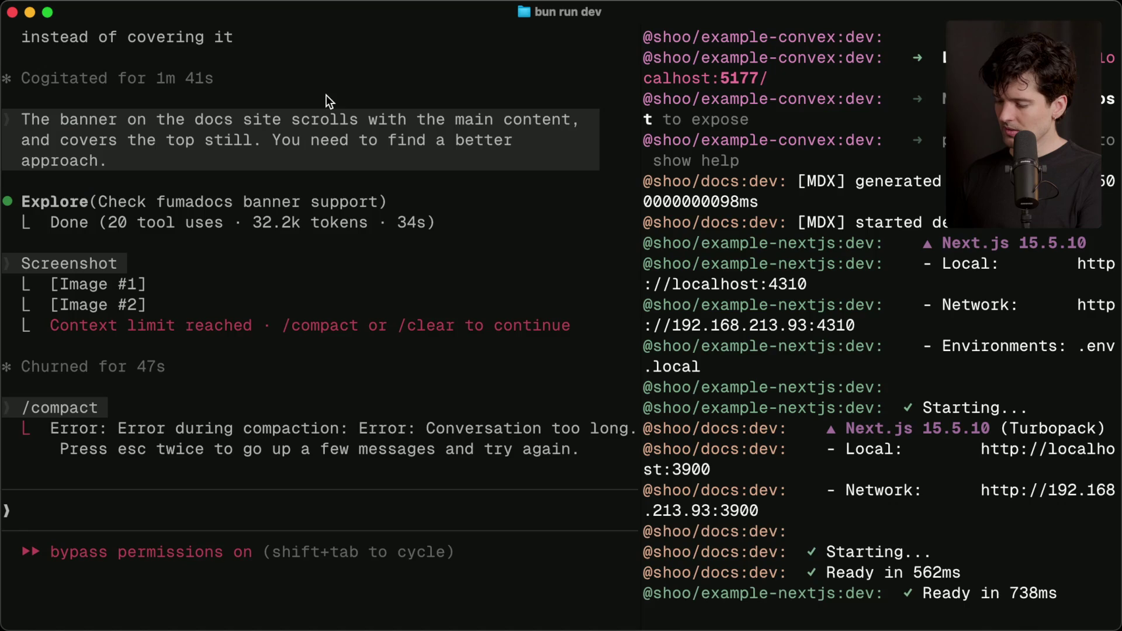
key("super+Tab")
Step: Describe the 'SUPER EARLY WIP' banner sticking to content and covering the sidebar, ending 'Fix the layout.', and send
type("The \"S")
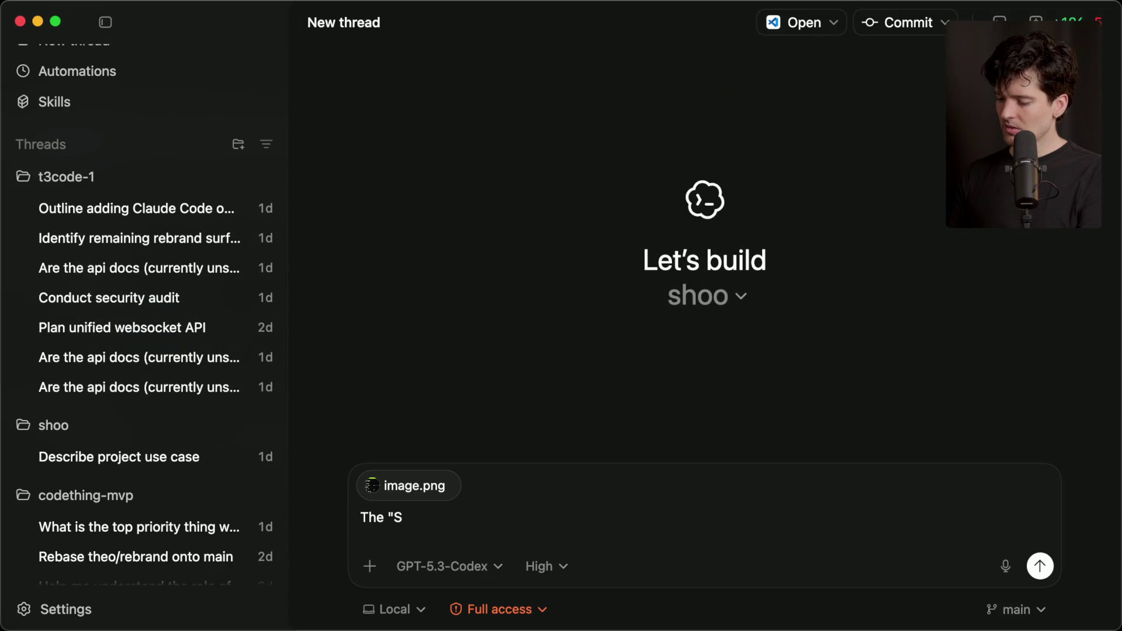
type("UPER EARLY WIP")
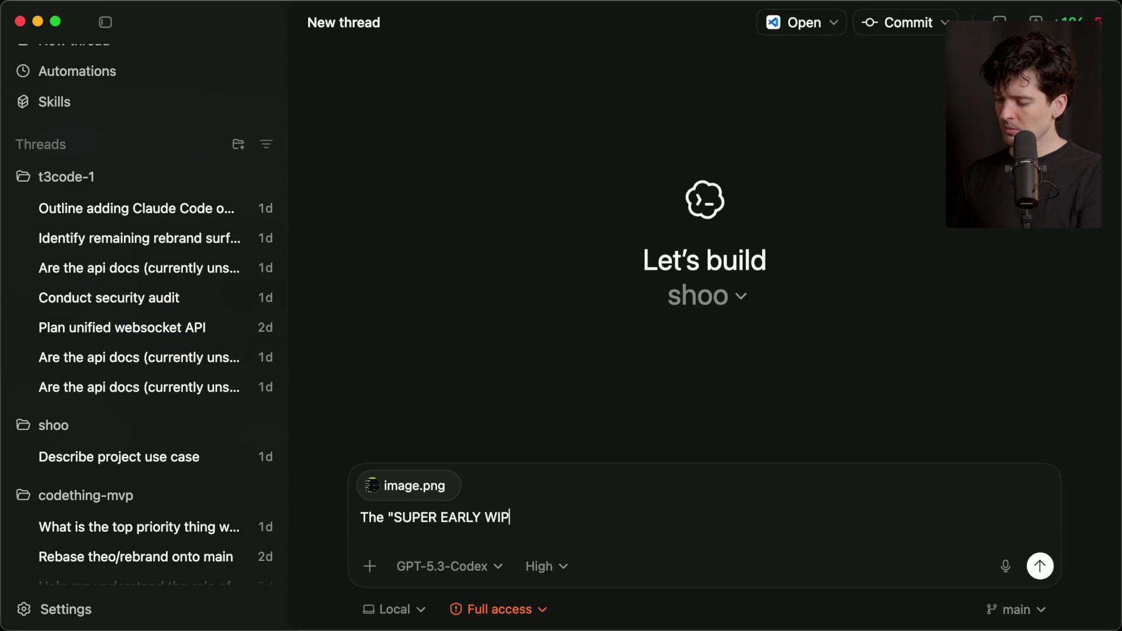
type("\" banner on the docs is not laid out correc")
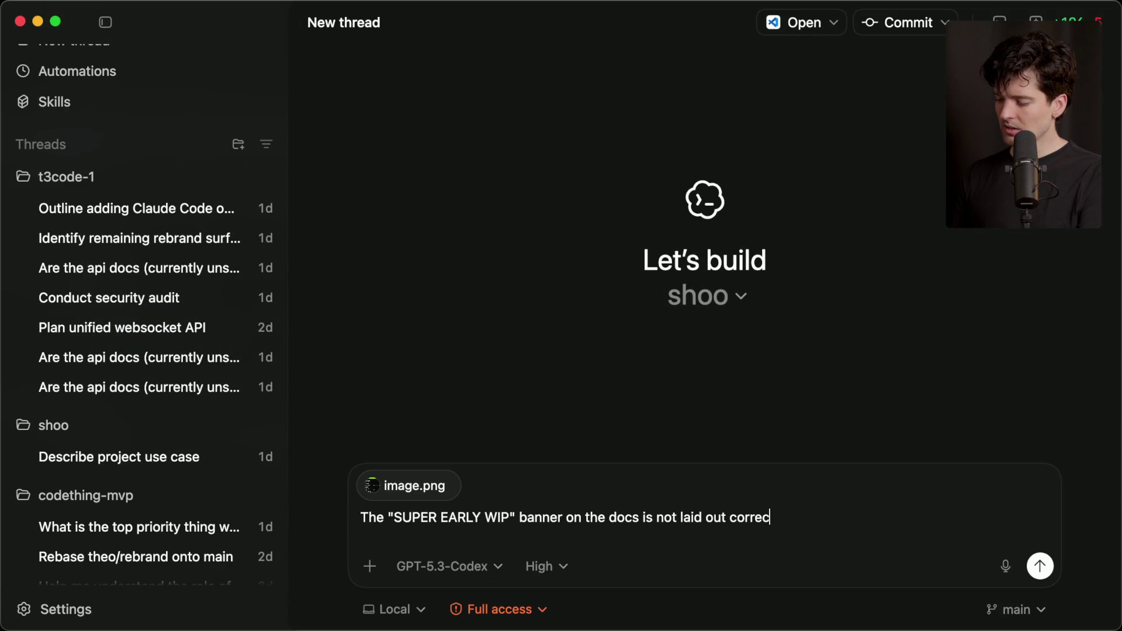
key("BackSpace")
key("BackSpace")
type("t appears ")
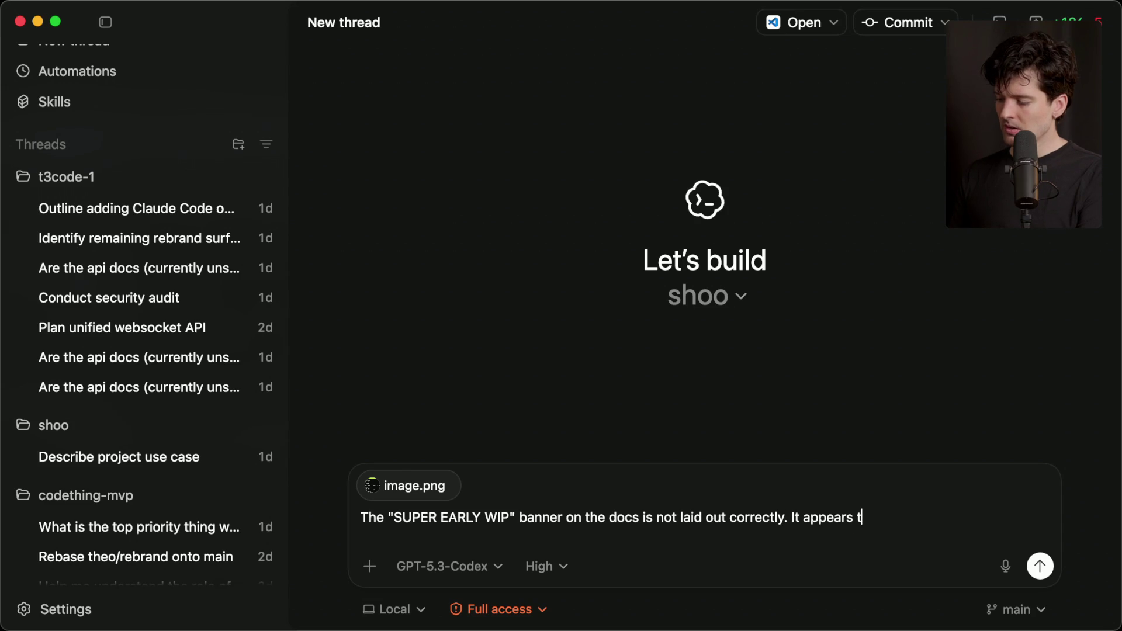
type("to be attached to the")
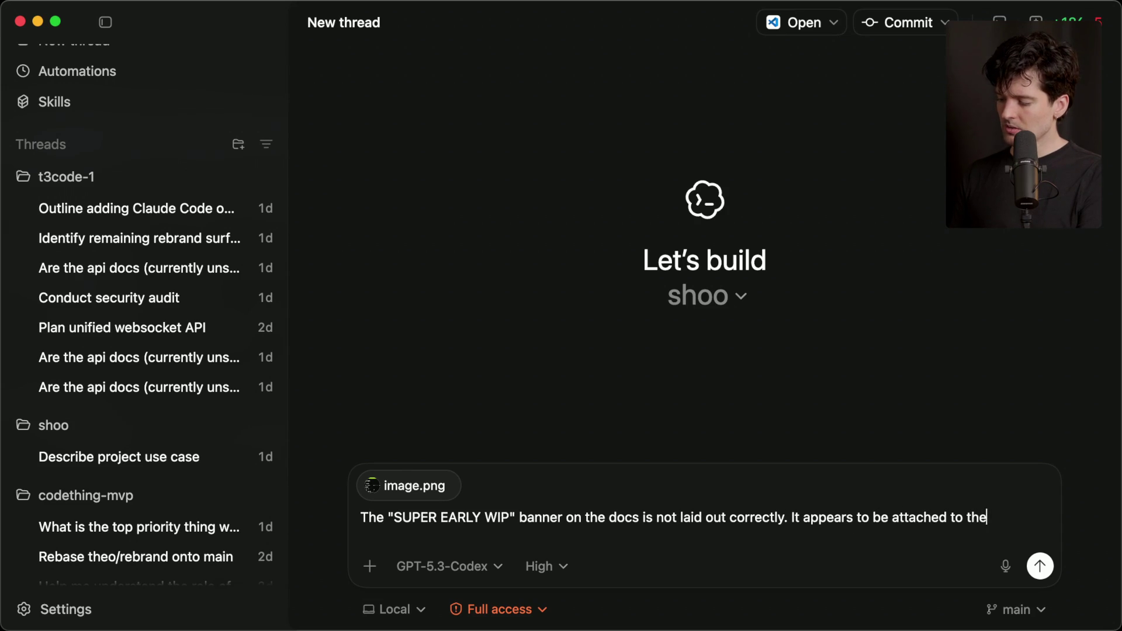
type(" content, and also c")
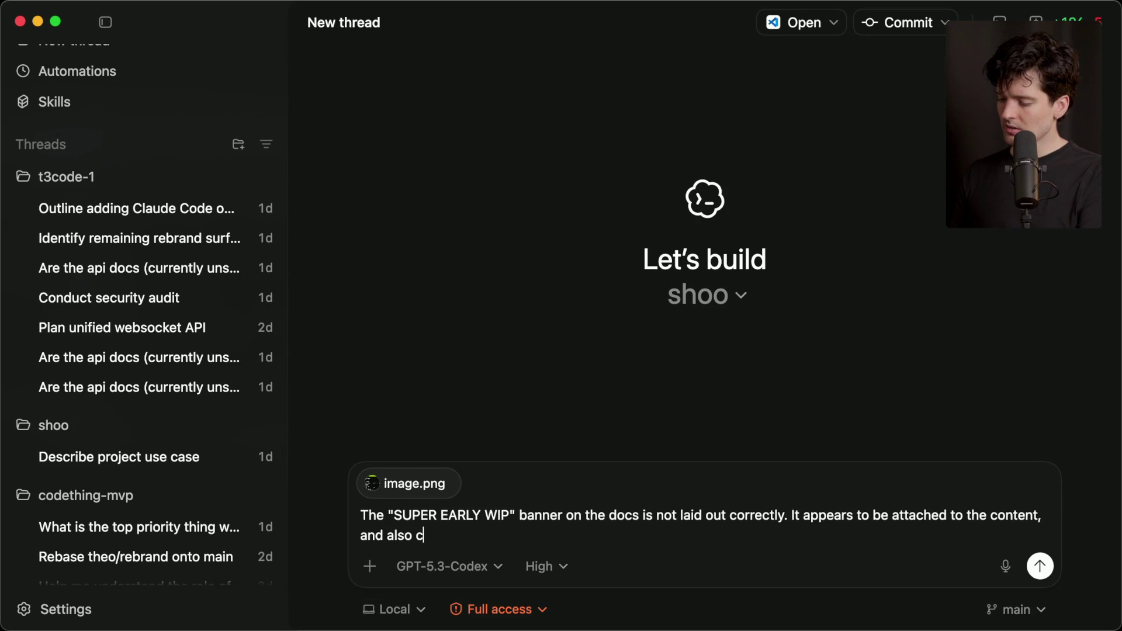
type("overs things on t")
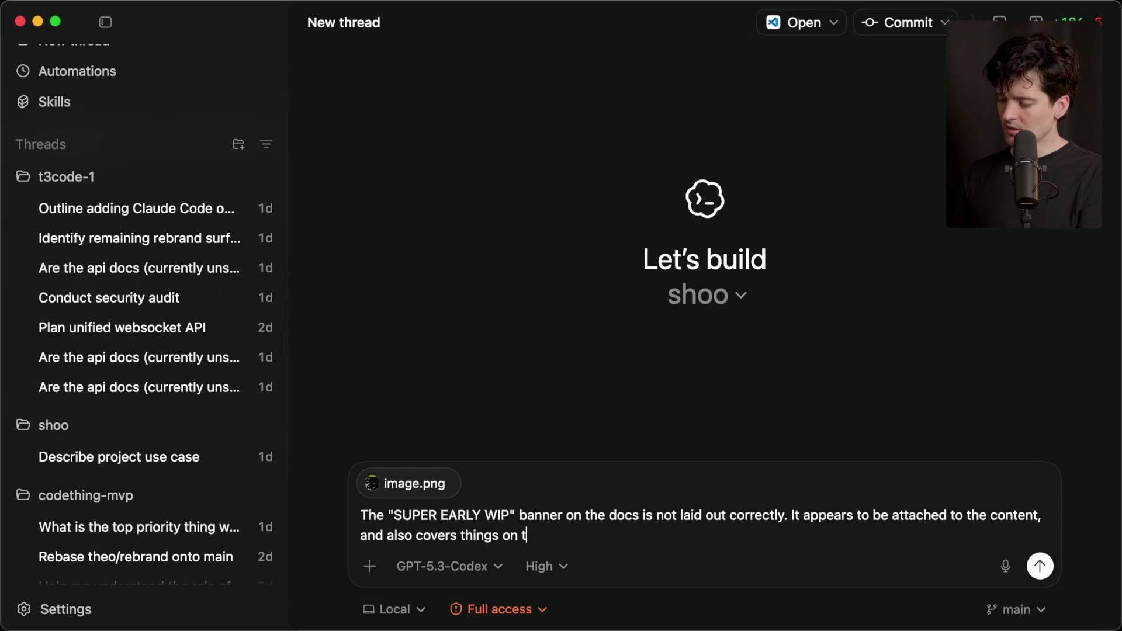
type("he sidebar.")
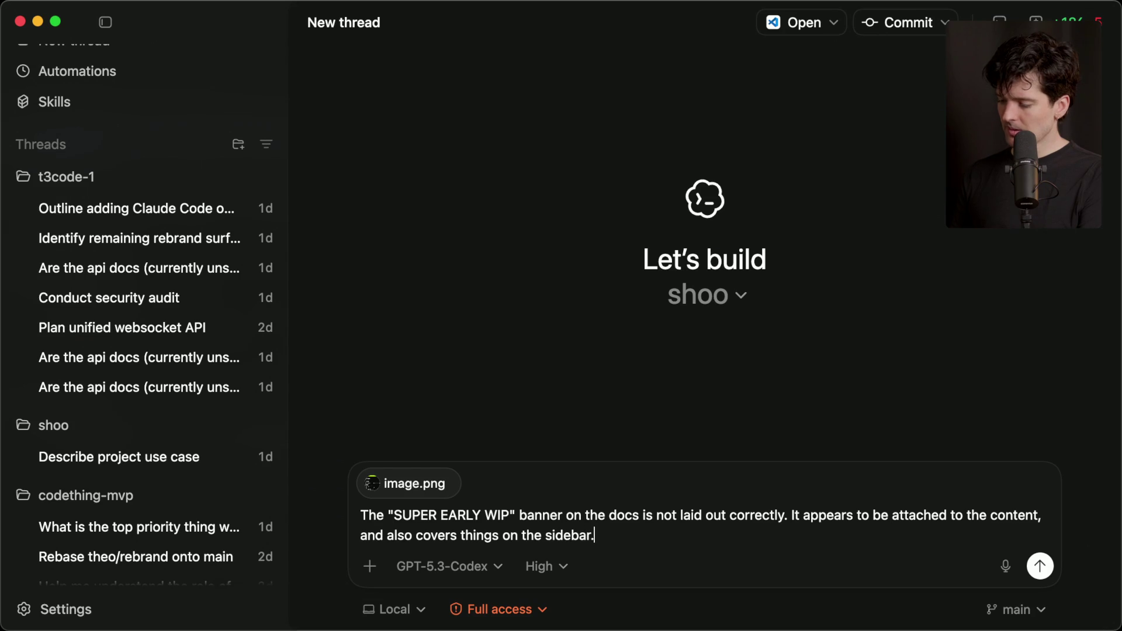
key("shift+Return")
key("shift+Return")
type("e layou")
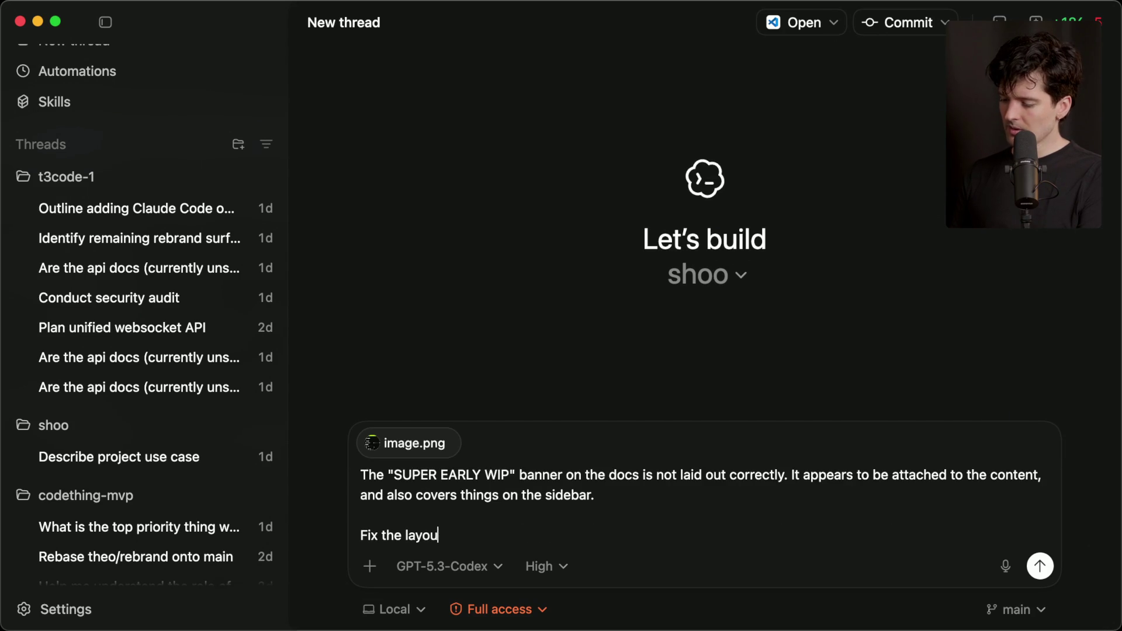
type("t.")
key("Return")
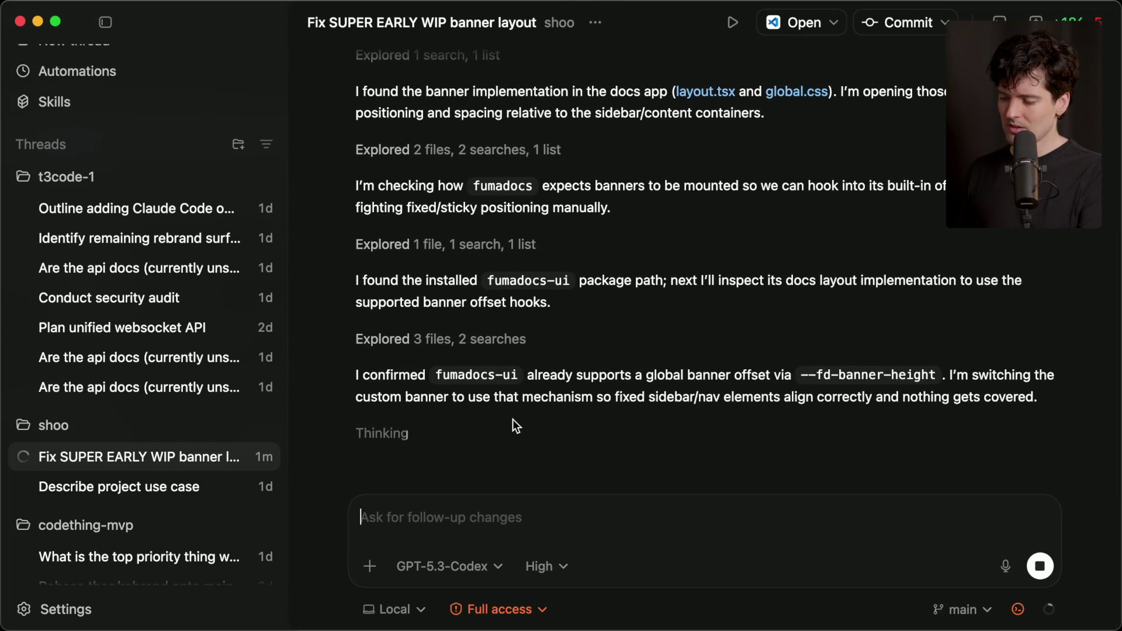
key("super+Tab")
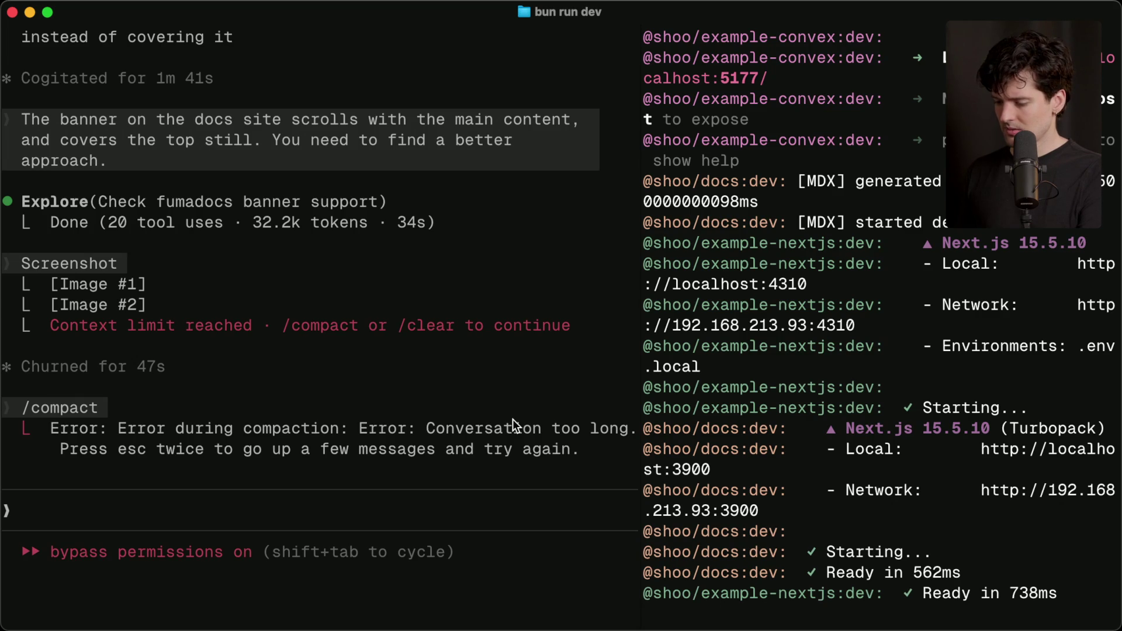
Step: Capture a region screenshot of the Claude Code pane's error output
left_click(260, 407)
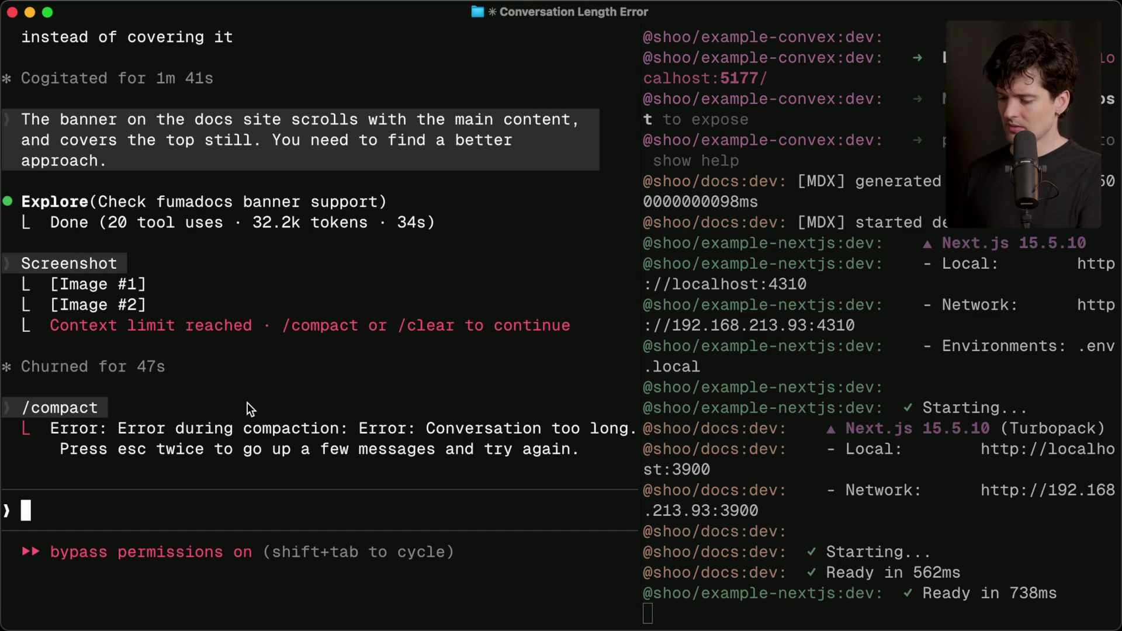
key("super+shift+4")
mouse_move(1, 46)
left_mouse_down()
mouse_move(608, 584)
mouse_move(663, 608)
left_mouse_up()
key("super+Tab")
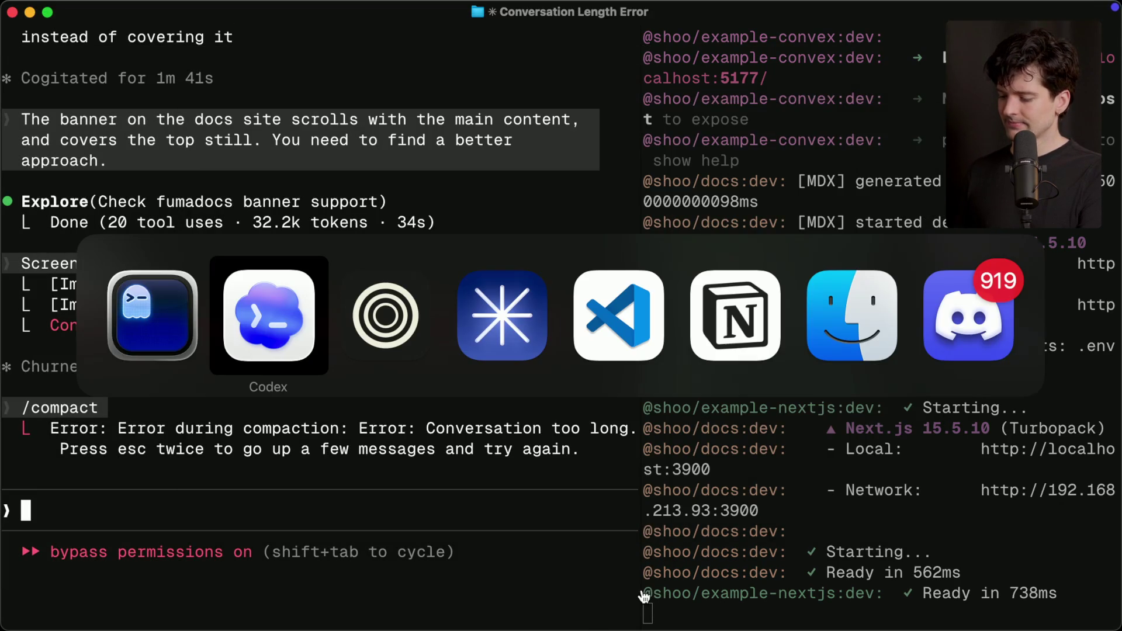
Step: Load the X profile page in a new browser tab
key("super+Tab")
key("super+t")
type("x.com/t")
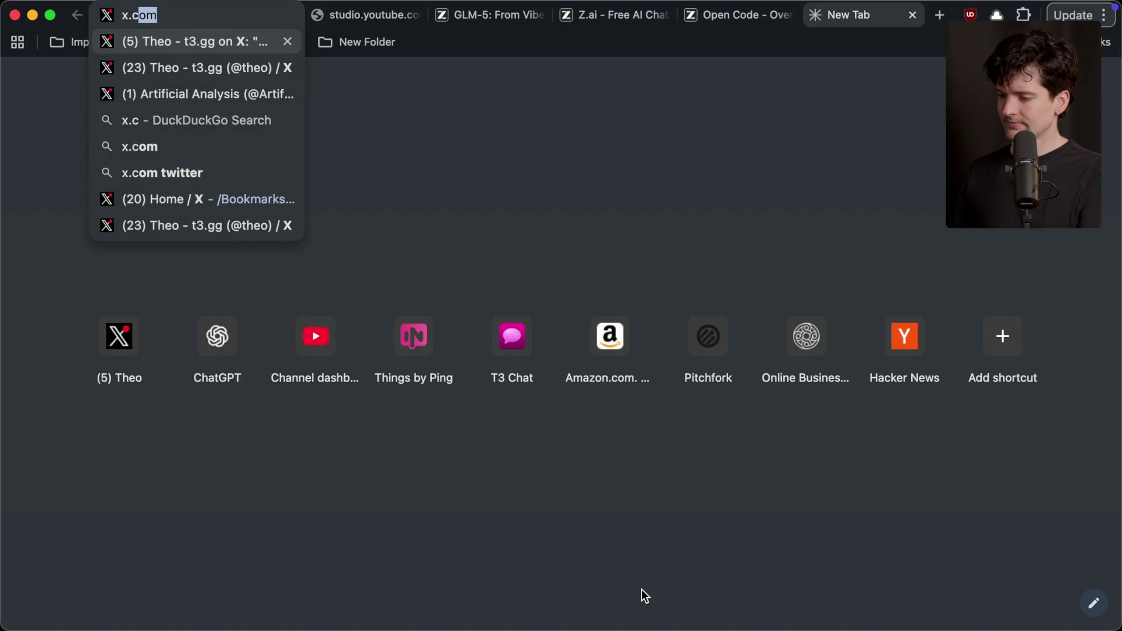
key("Return")
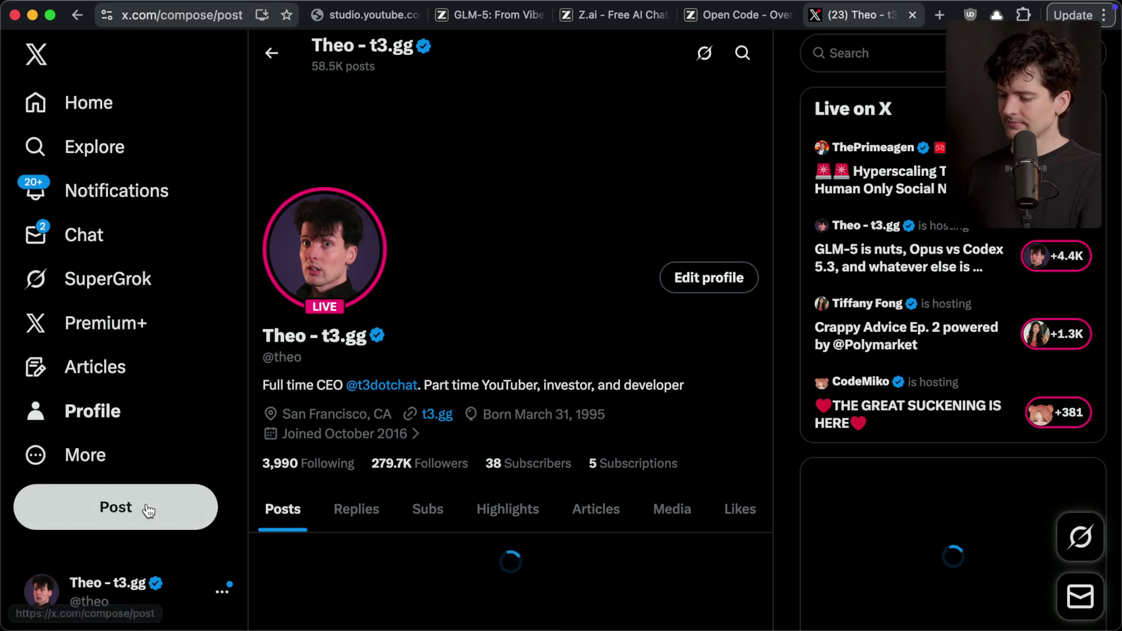
Step: Post the error screenshot saying basic frontend demos with Claude Code hit weird issues, plus an upside-down face emoji
left_click(146, 508)
key("super+v")
type("Can't even do basic frontne")
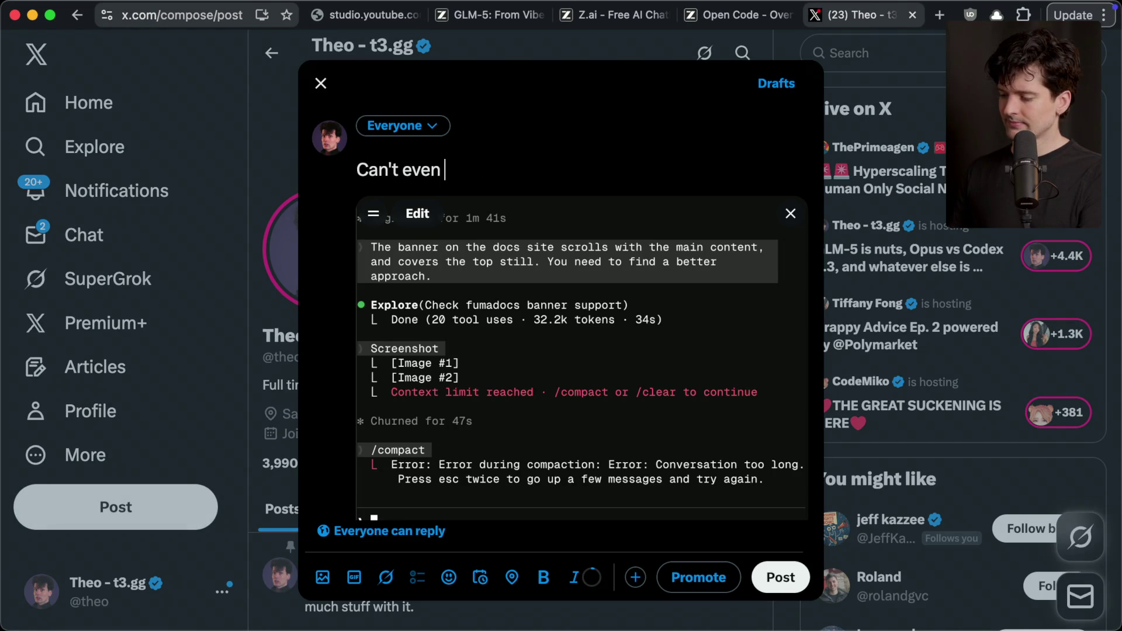
key("BackSpace")
key("BackSpace")
type("end demos with C")
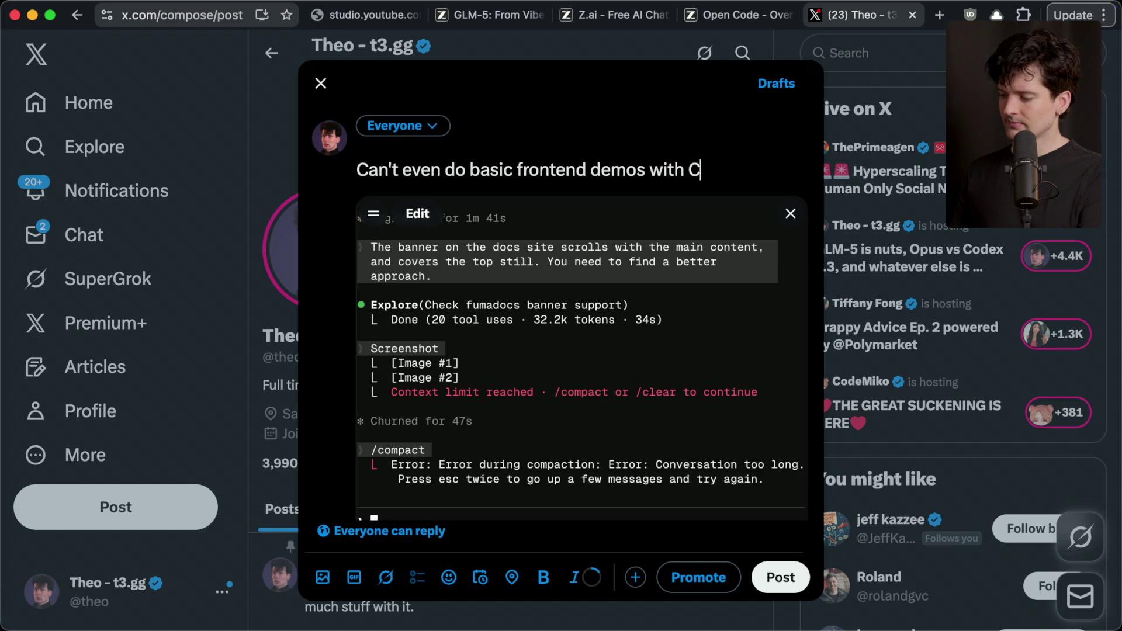
type("laude Code with")
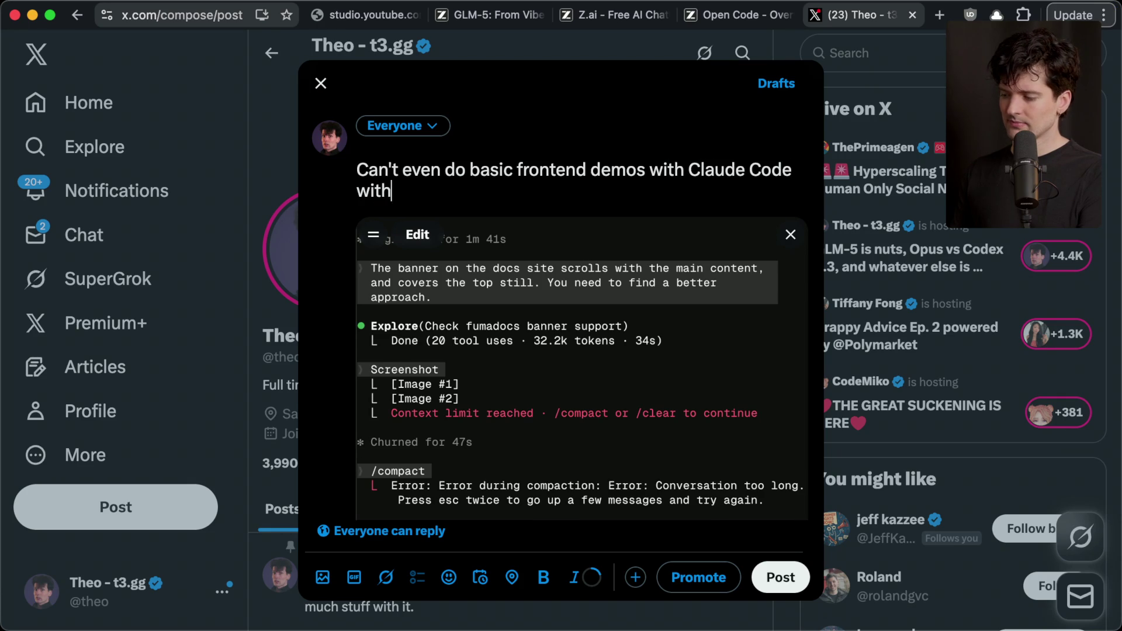
type("out running into al")
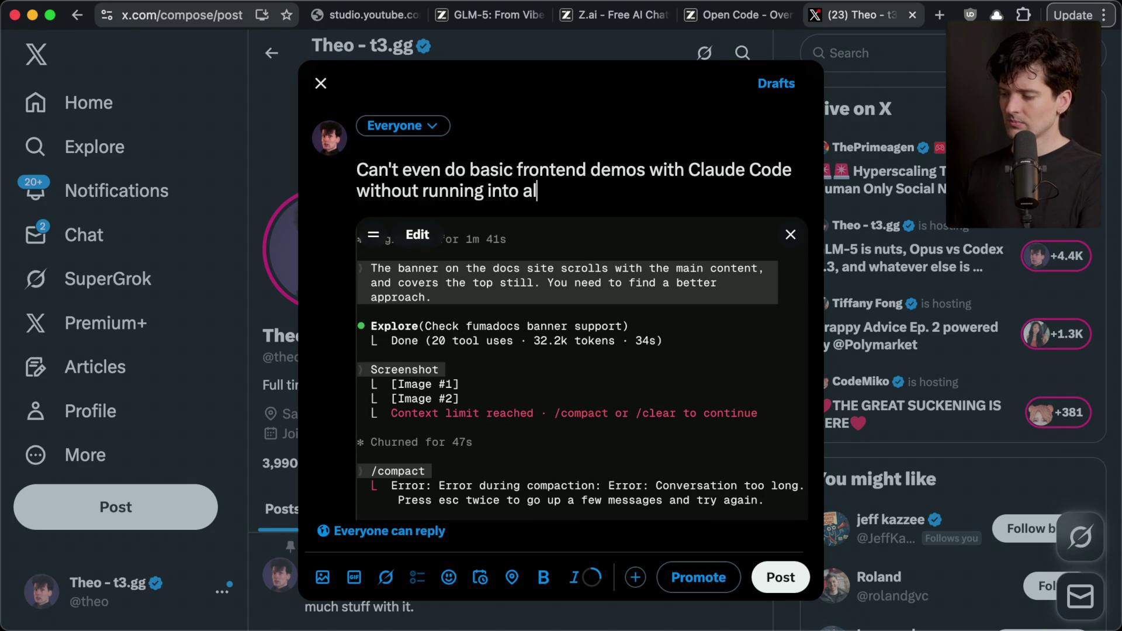
type("l sorts of weird issues")
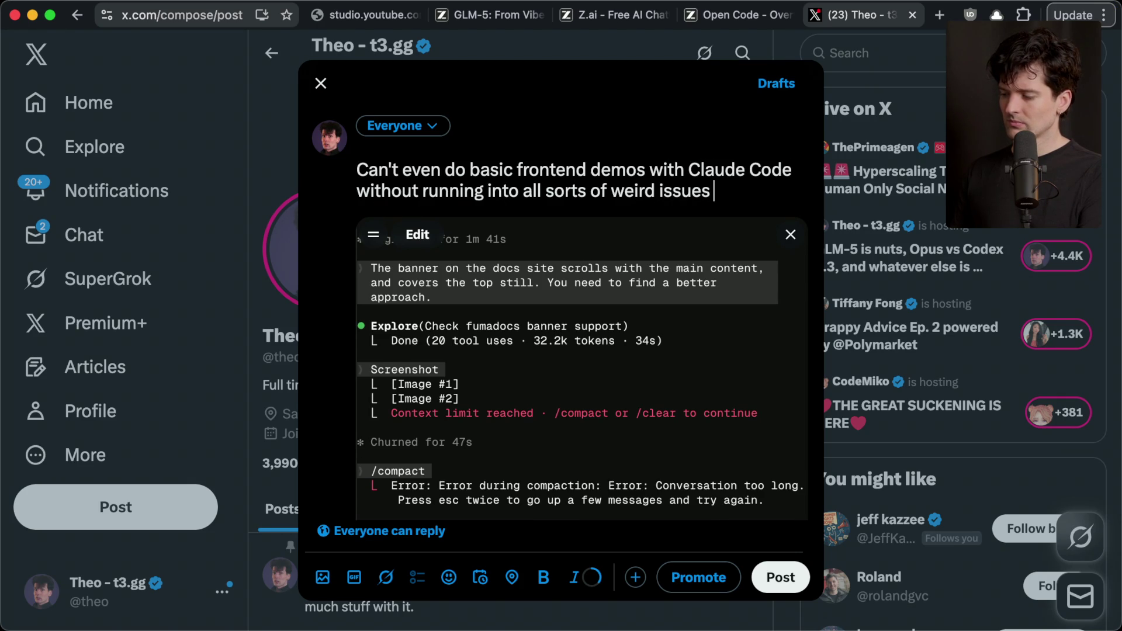
key("ctrl+super+space")
type("upsid")
key("Return")
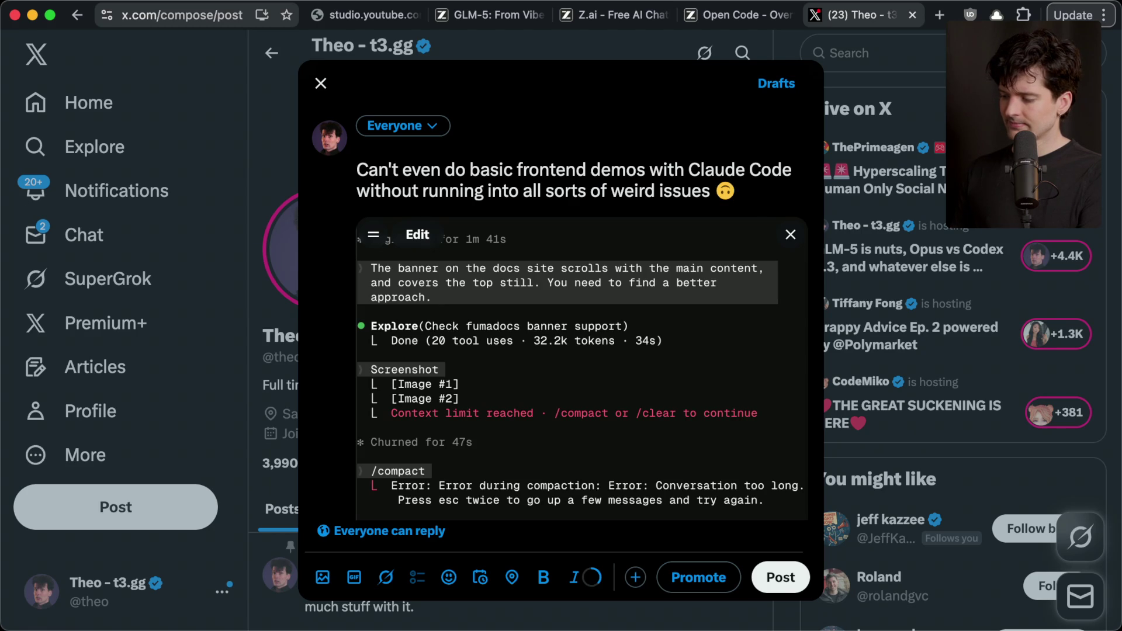
key("super+Return")
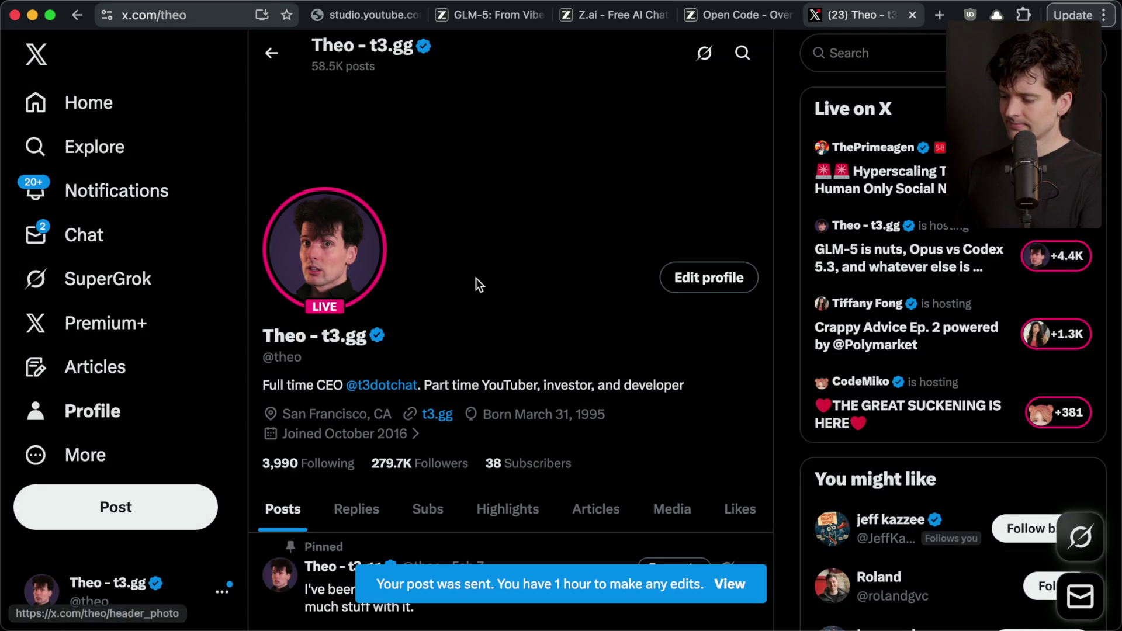
Step: Open the newly published post's own status page
scroll(445, 480, "down", 10)
scroll(446, 480, "down", 5)
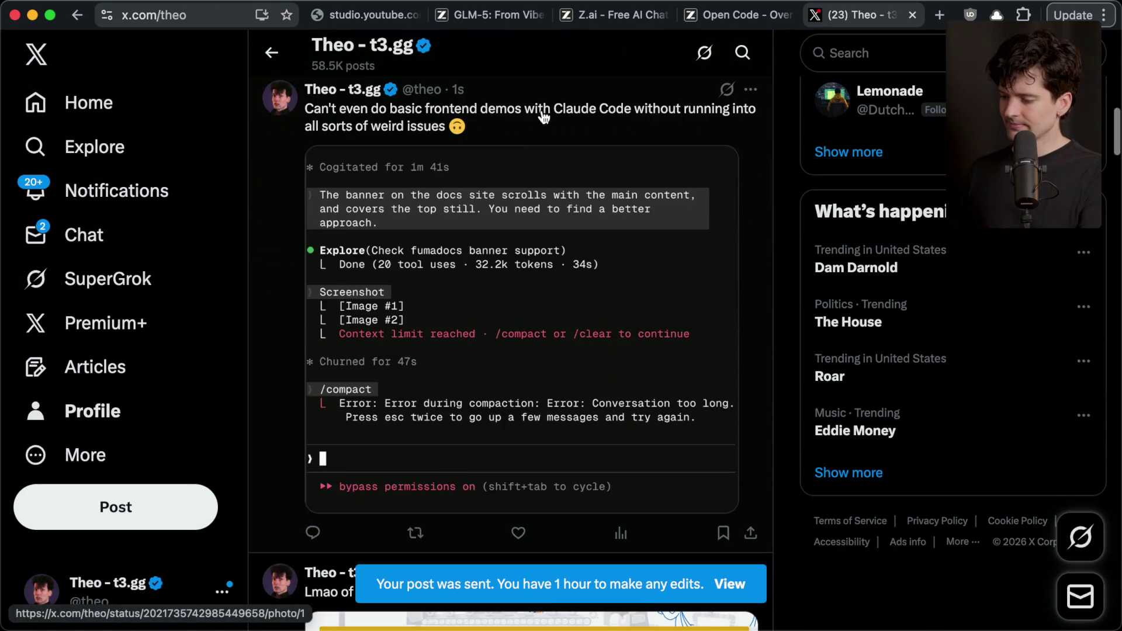
left_click(539, 113)
key("super+Tab")
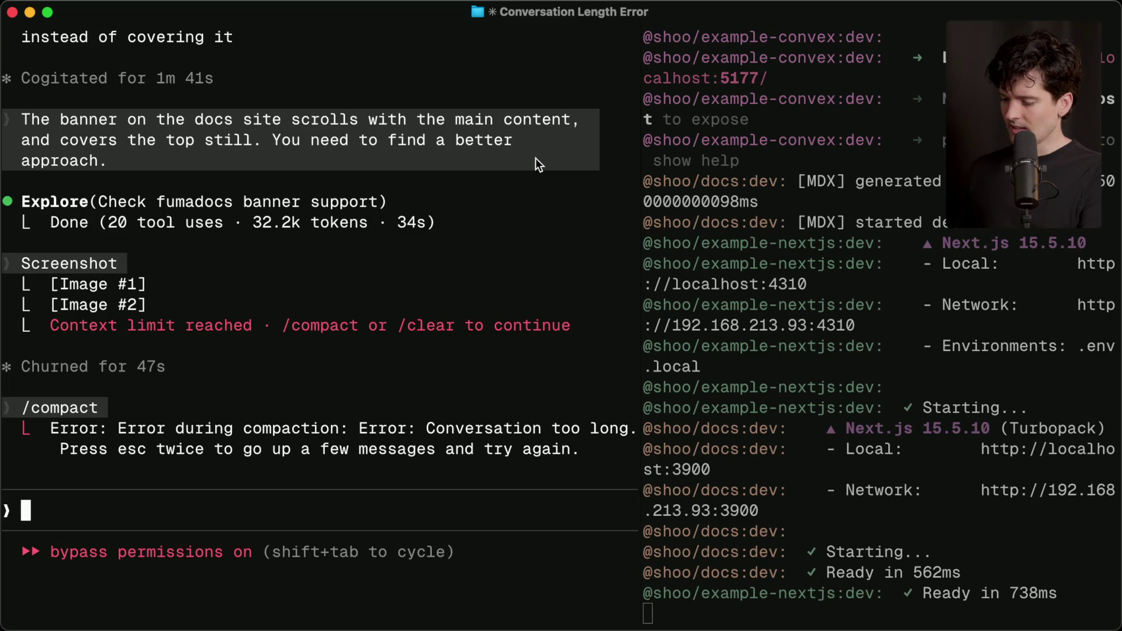
Step: Bring Codex forward and collapse the t3code-1 project's thread list in the sidebar
key("super+Tab")
left_click(428, 291)
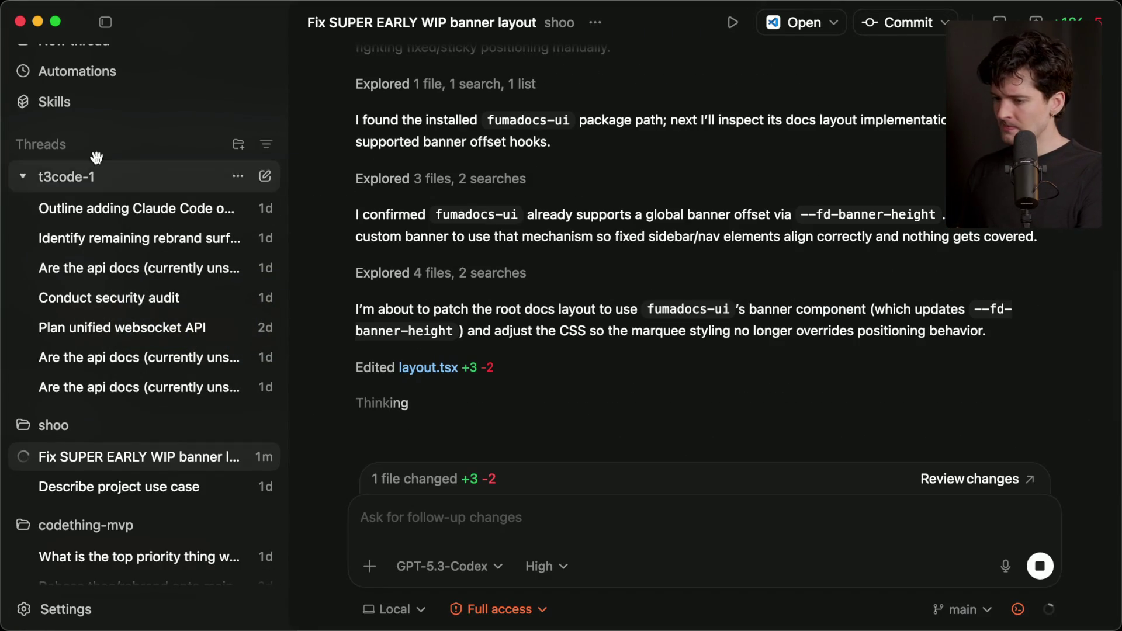
left_click(23, 177)
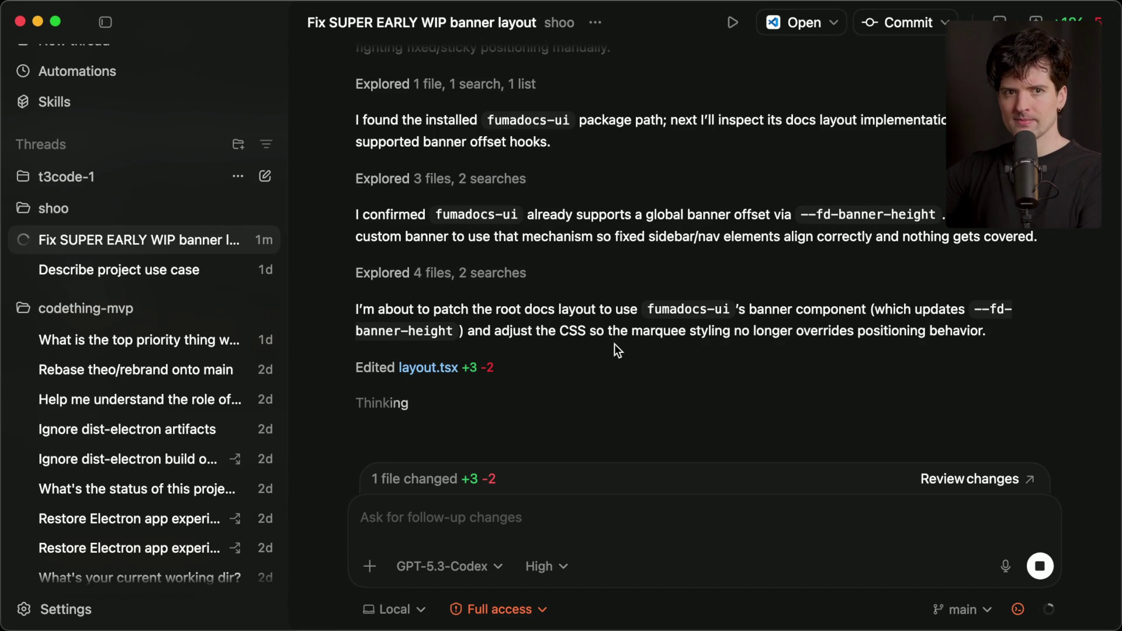
key("super+Tab")
key("super+Tab")
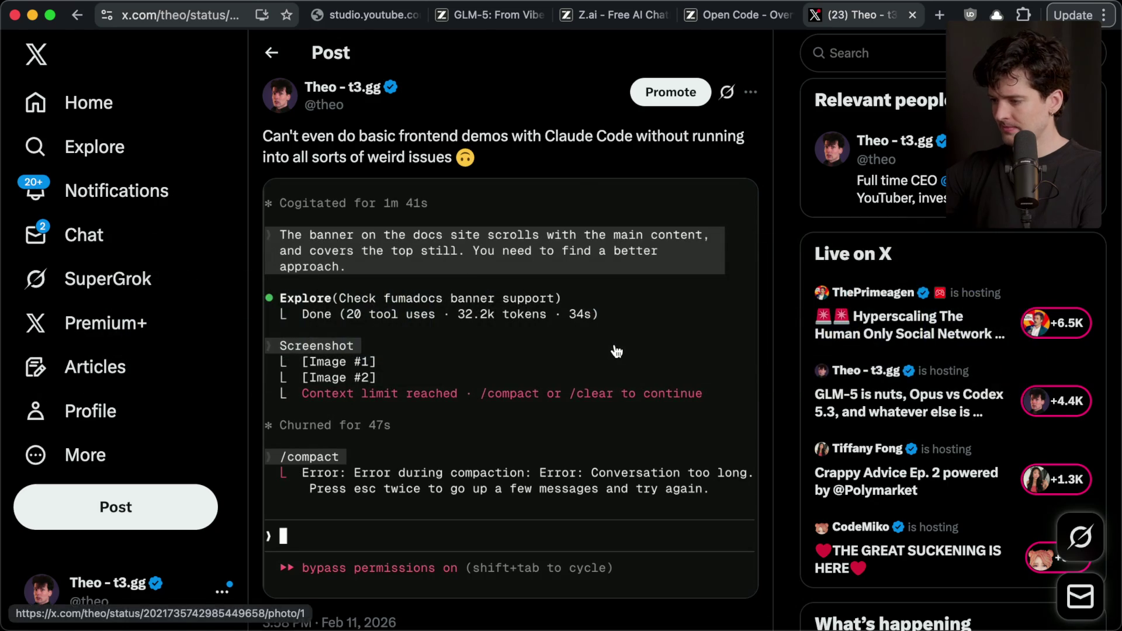
Step: Check the YouTube Studio live chat, the Codex banner-fix thread and the terminal in turn
key("super+1")
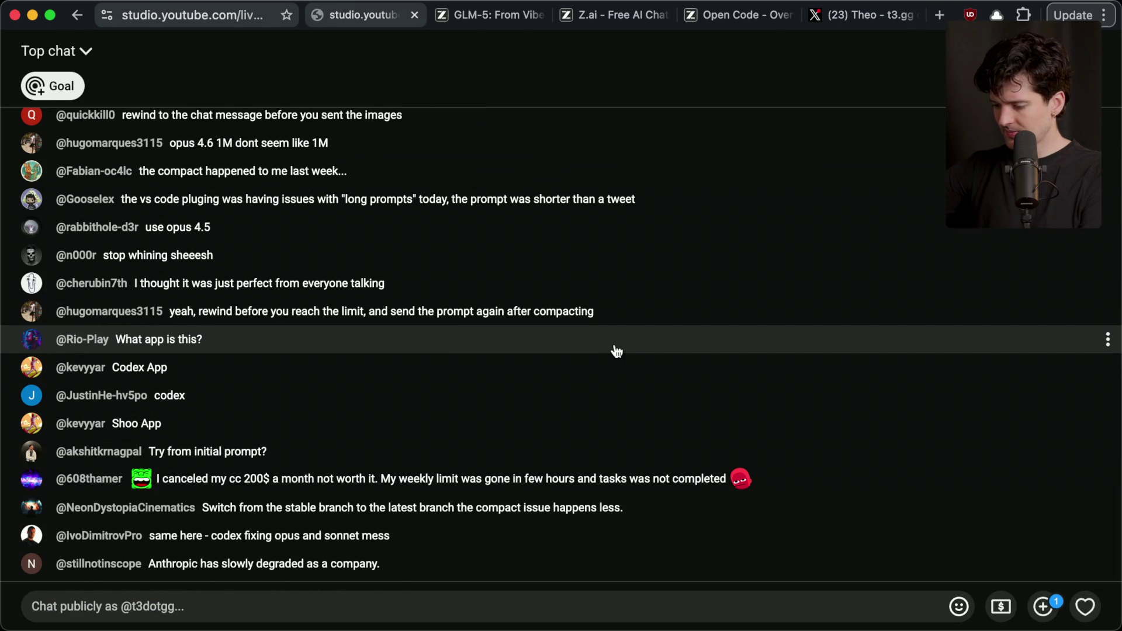
key("super+Tab")
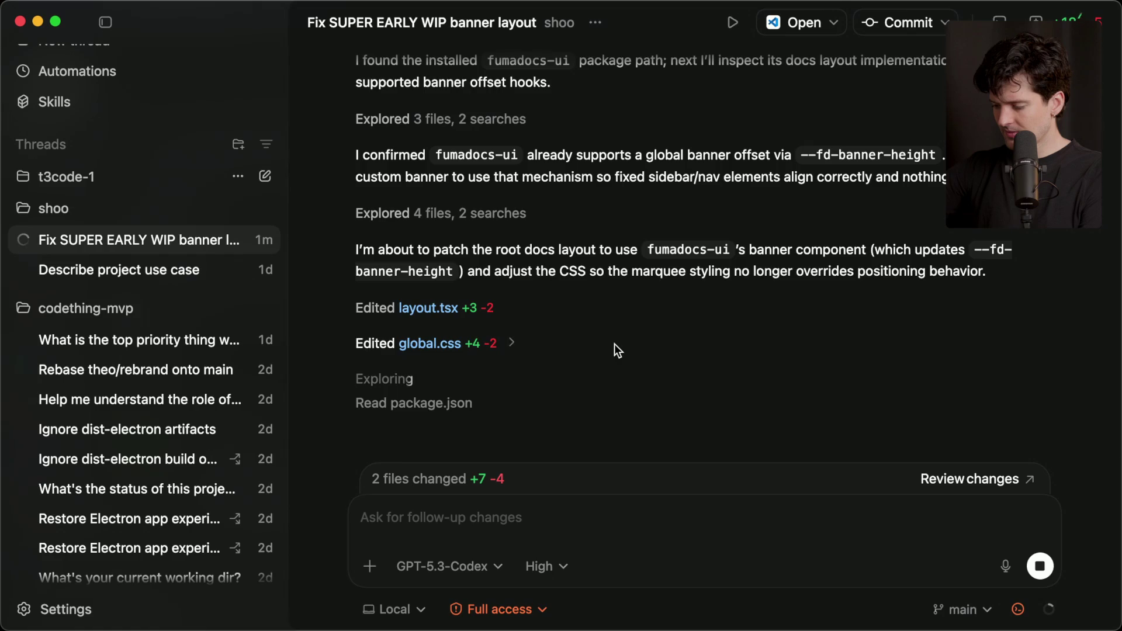
key("super+Tab")
key("super+Tab")
key("Tab")
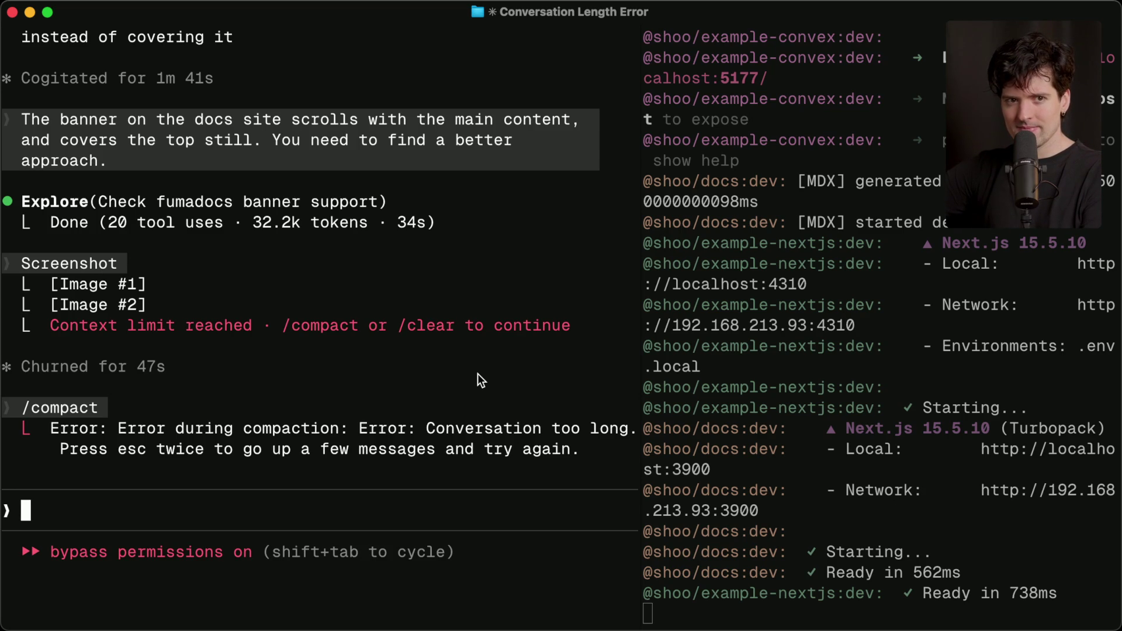
key("super+Tab")
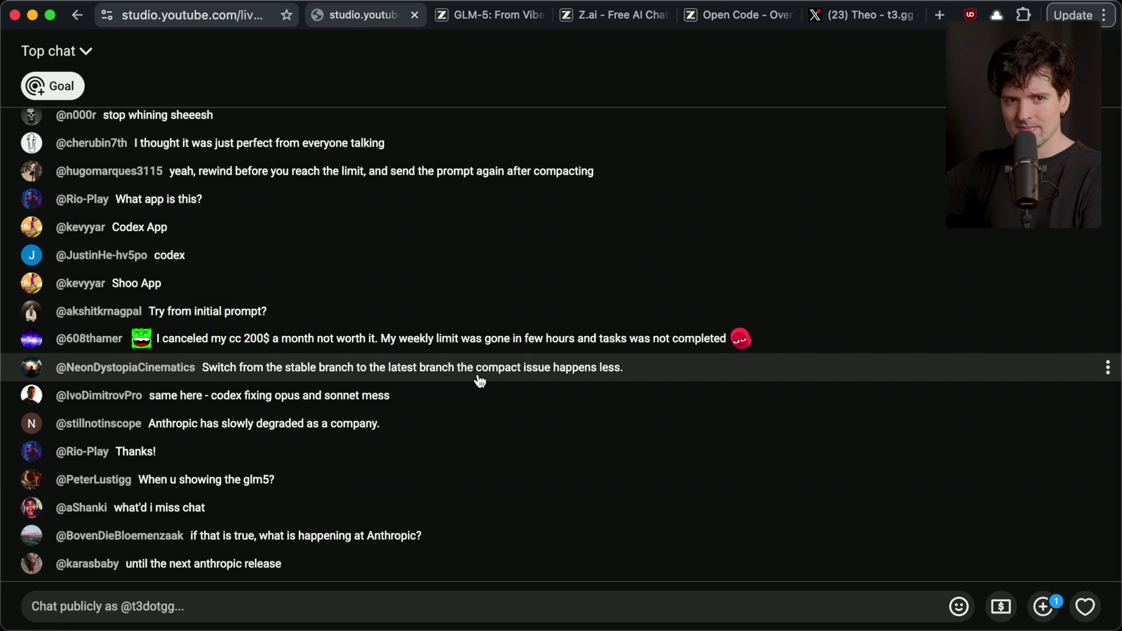
key("super+Tab")
key("super+Tab")
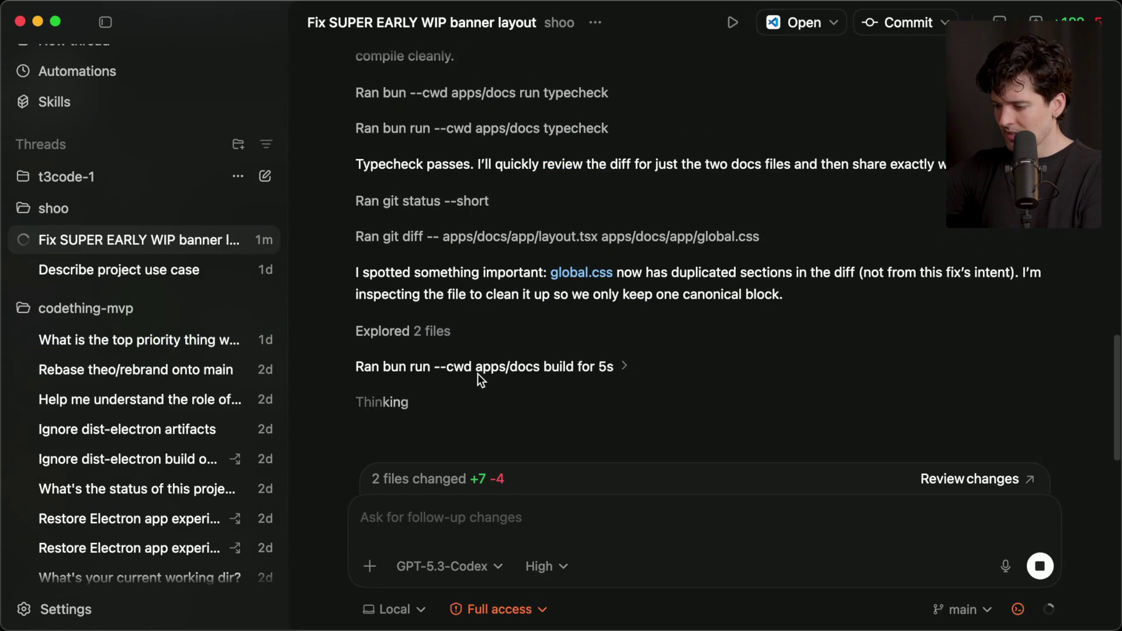
key("super+Tab")
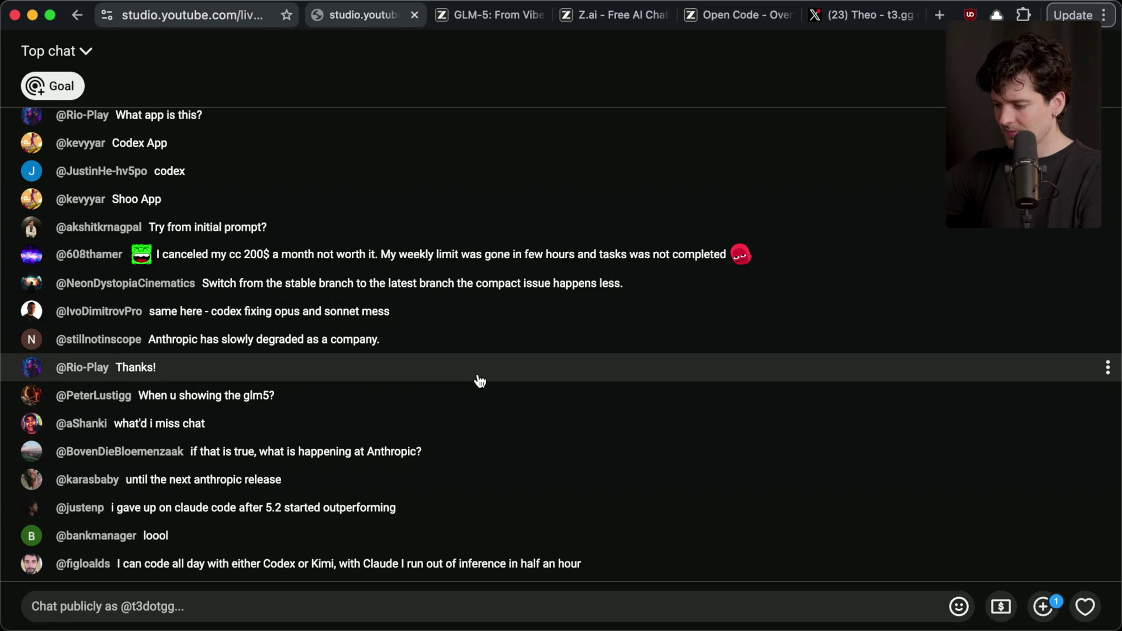
Step: Move the glm-5 idea card into the Recorded column of the Notion content board
key("super+Tab")
key("super+Tab")
key("super+Tab")
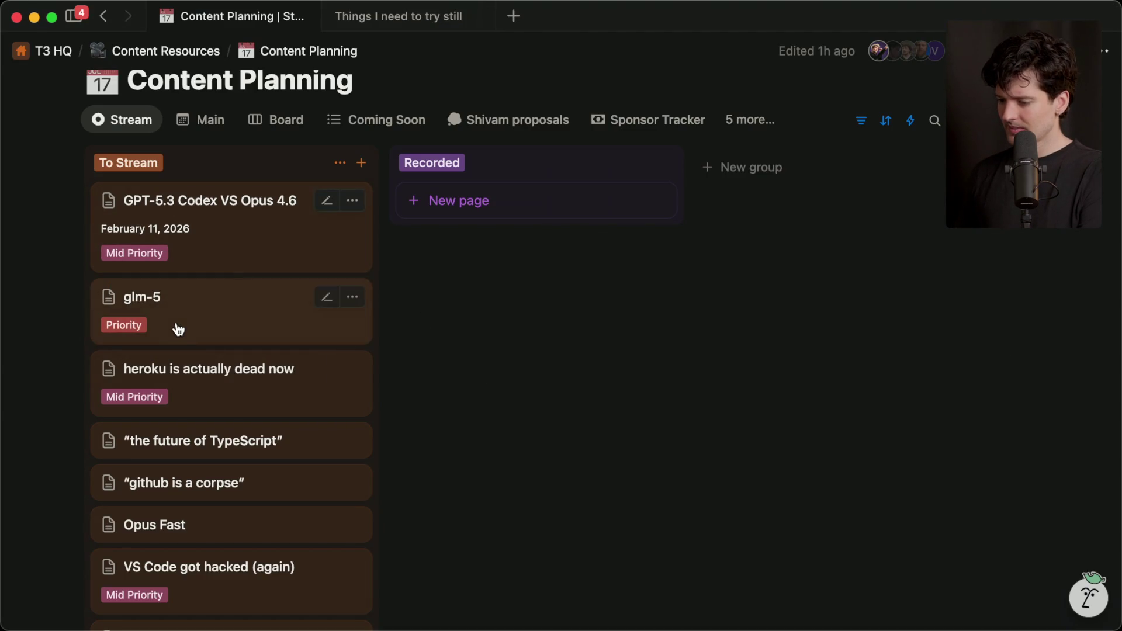
left_click_drag(179, 330, 560, 216)
key("super+Tab")
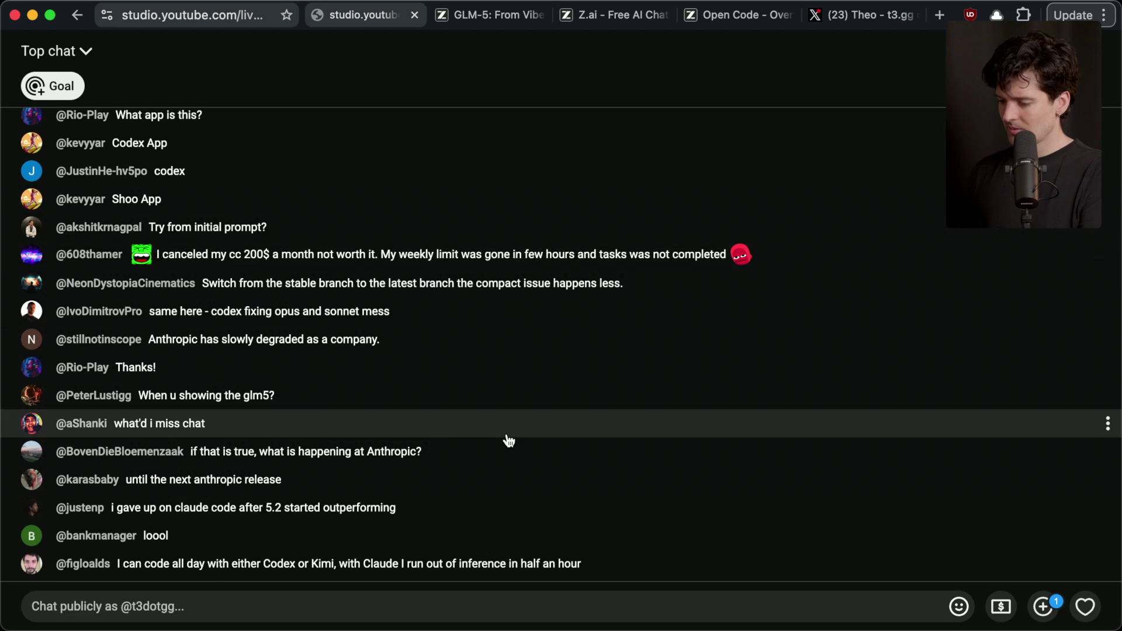
key("super+Tab")
key("super+Tab")
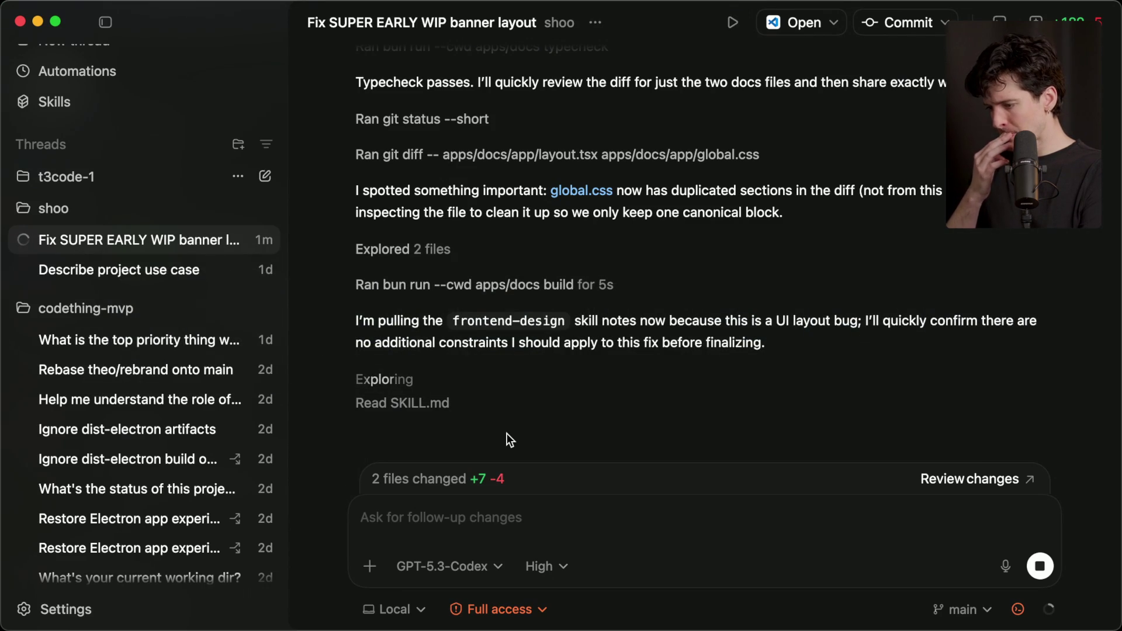
key("super+Tab")
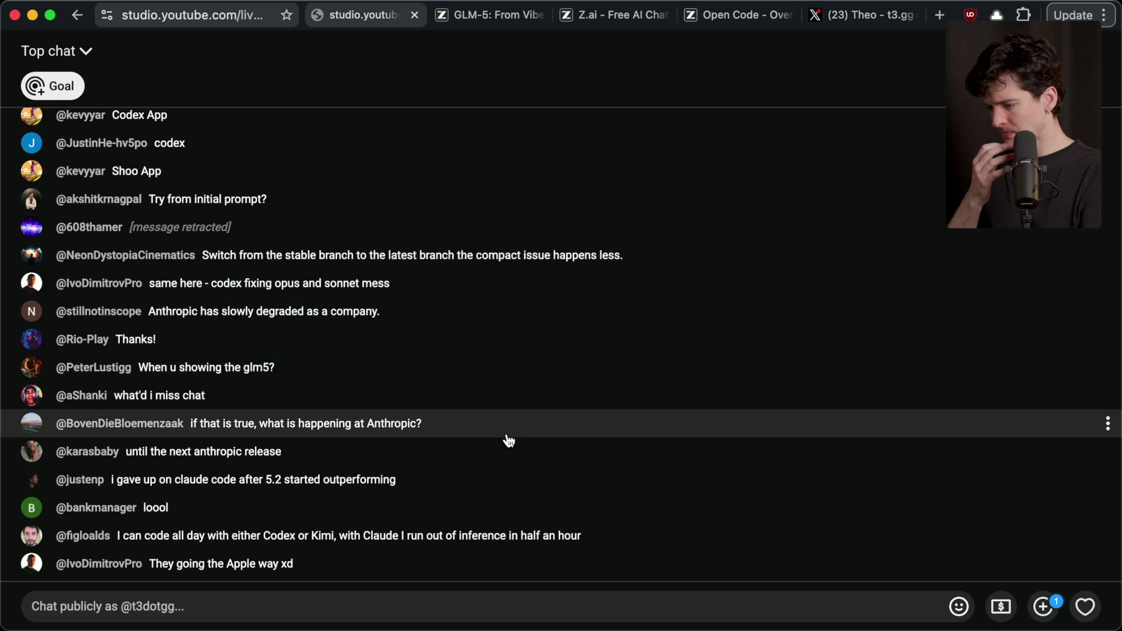
key("super+Tab")
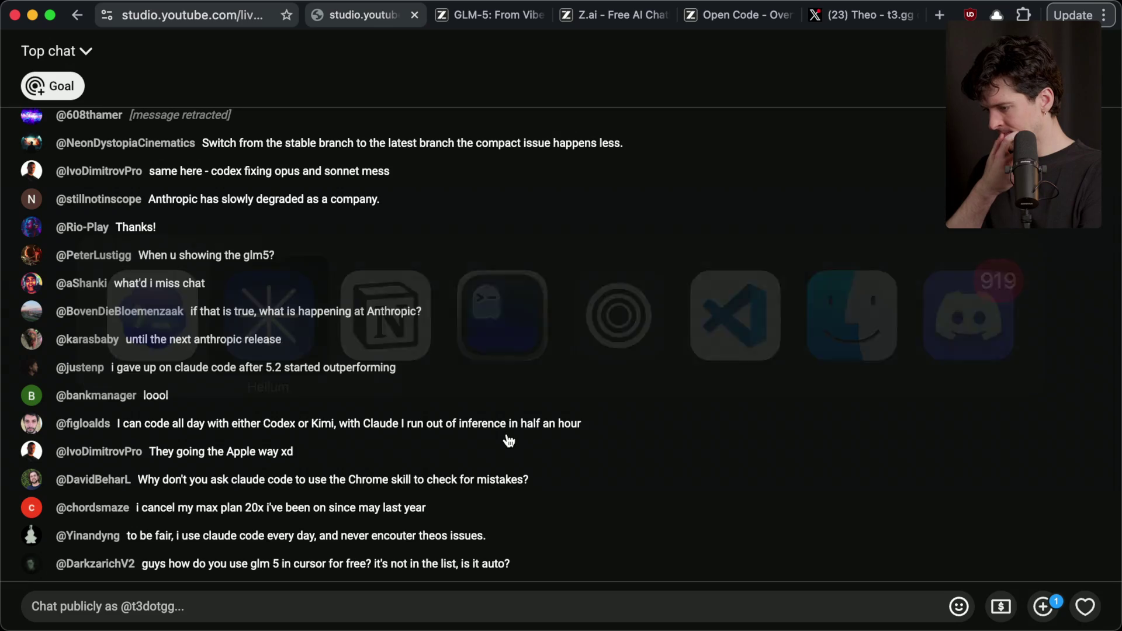
key("super+Tab")
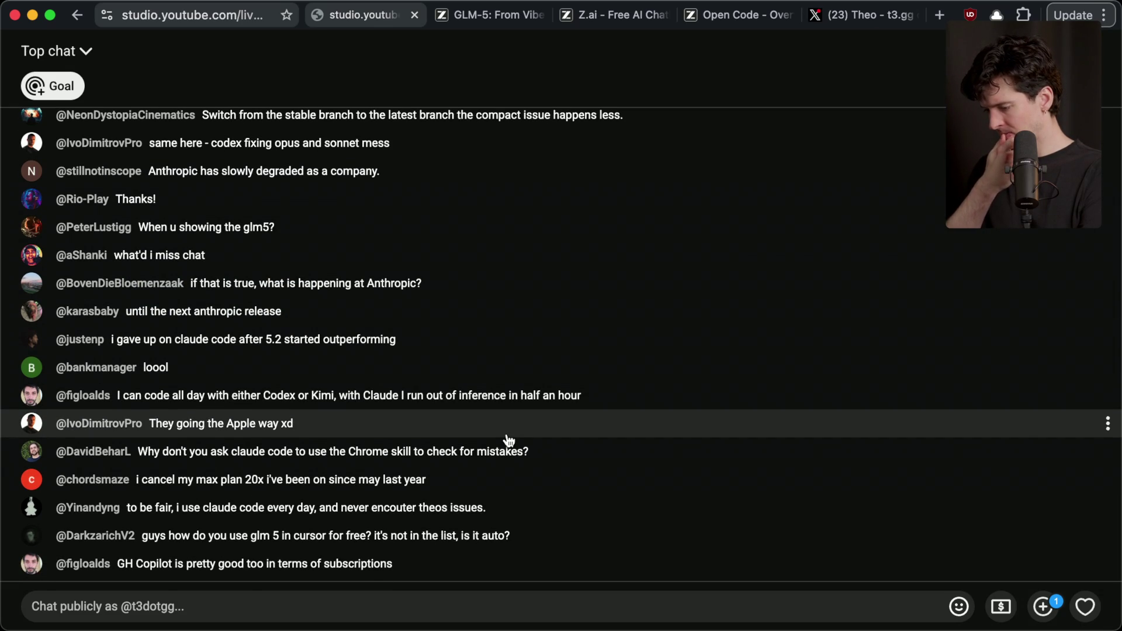
key("super+Tab")
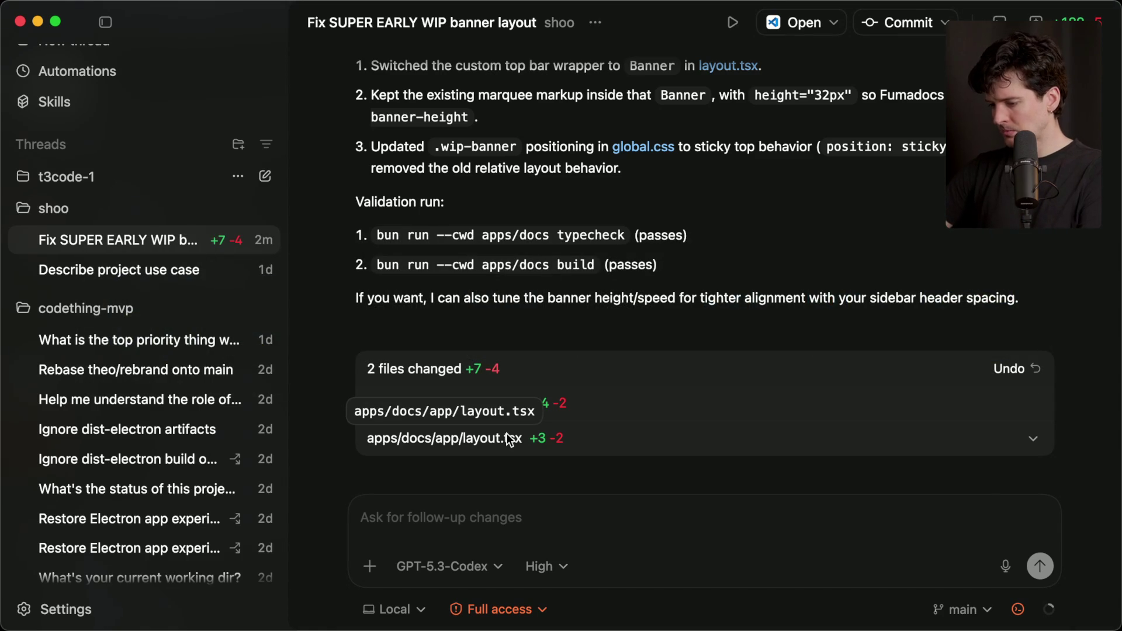
key("super+Tab")
key("super+Tab")
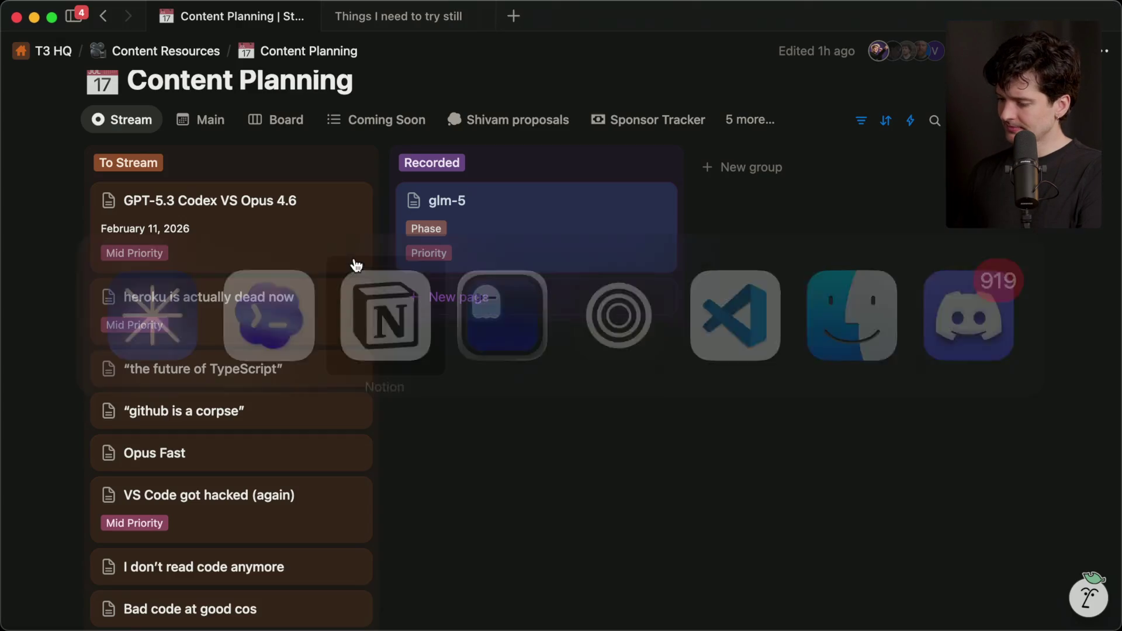
Step: Add a 'What model should you use right now?' card to the To Stream column
left_click(362, 165)
type("Wb")
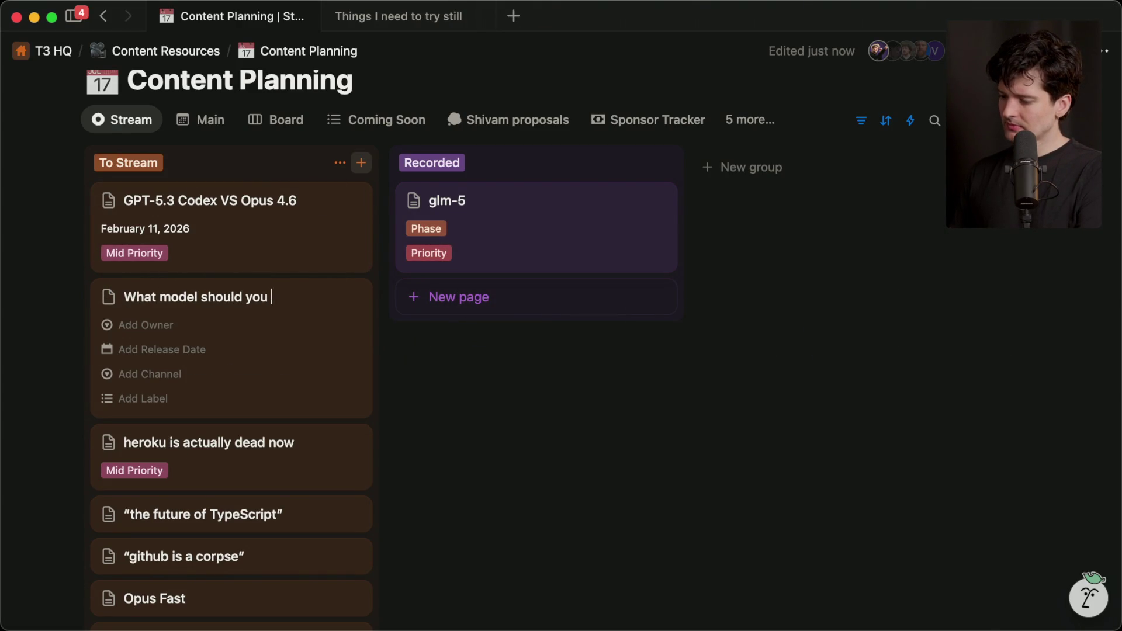
key("Return")
key("super+Tab")
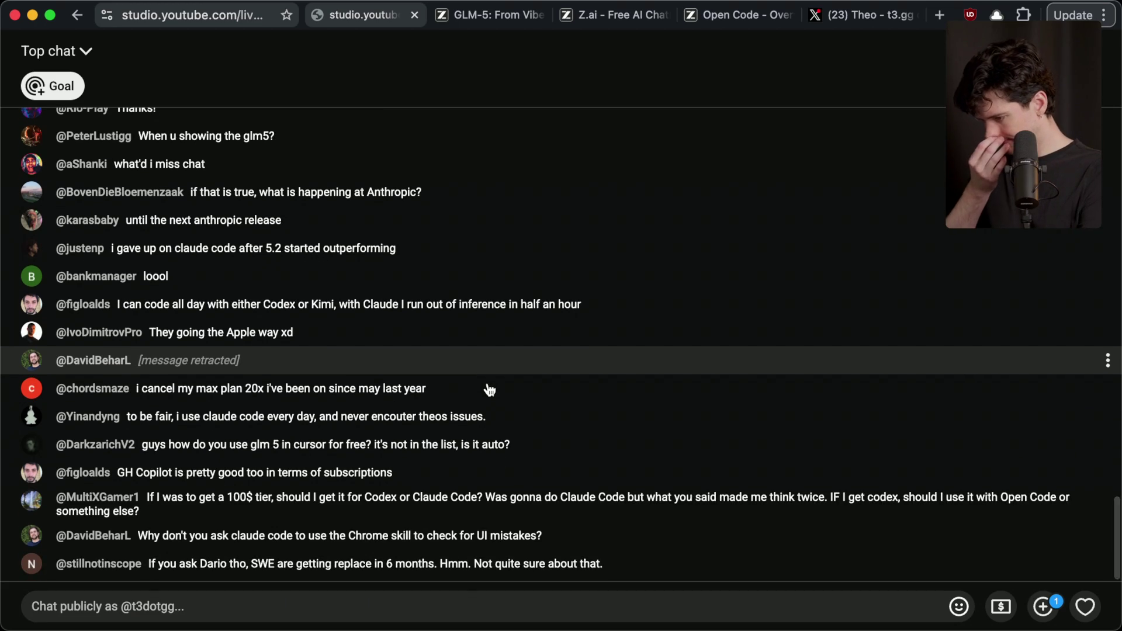
key("super+Tab")
key("super+shift+Tab")
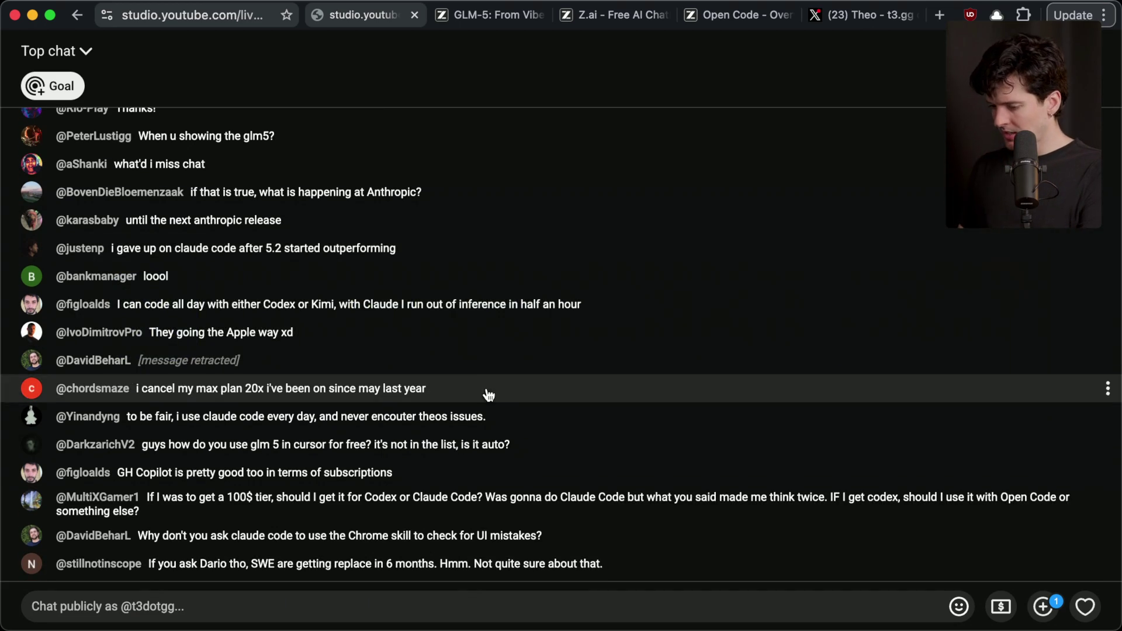
Step: Select the viewer's $100-tier question in the live chat and view its message options
triple_click(115, 515)
left_click(190, 491)
left_click(268, 492)
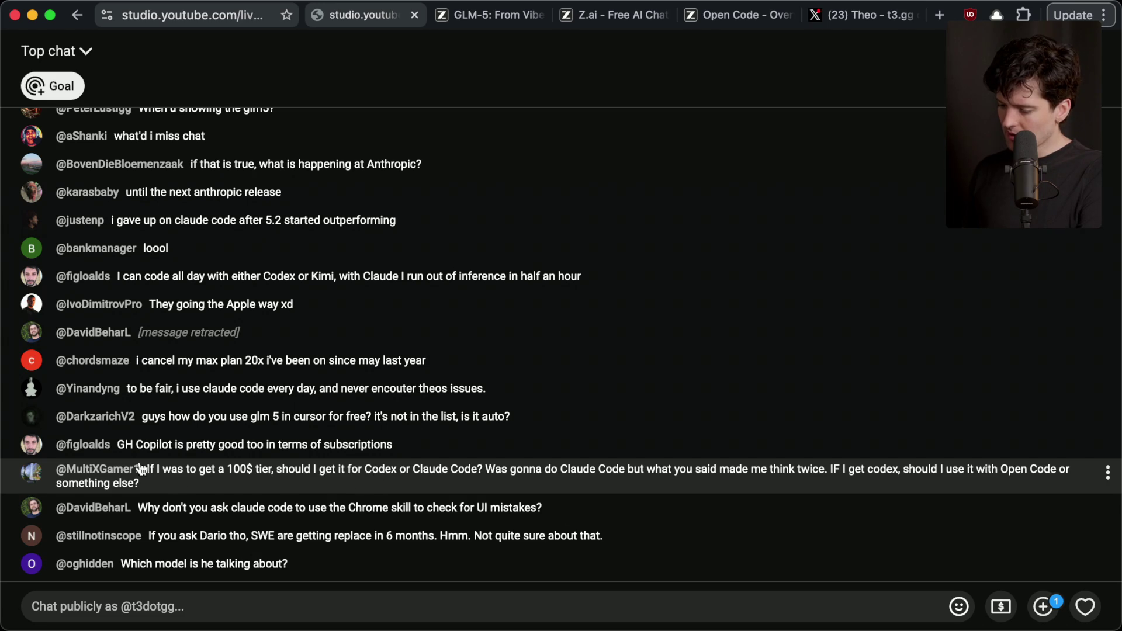
key("super+Tab")
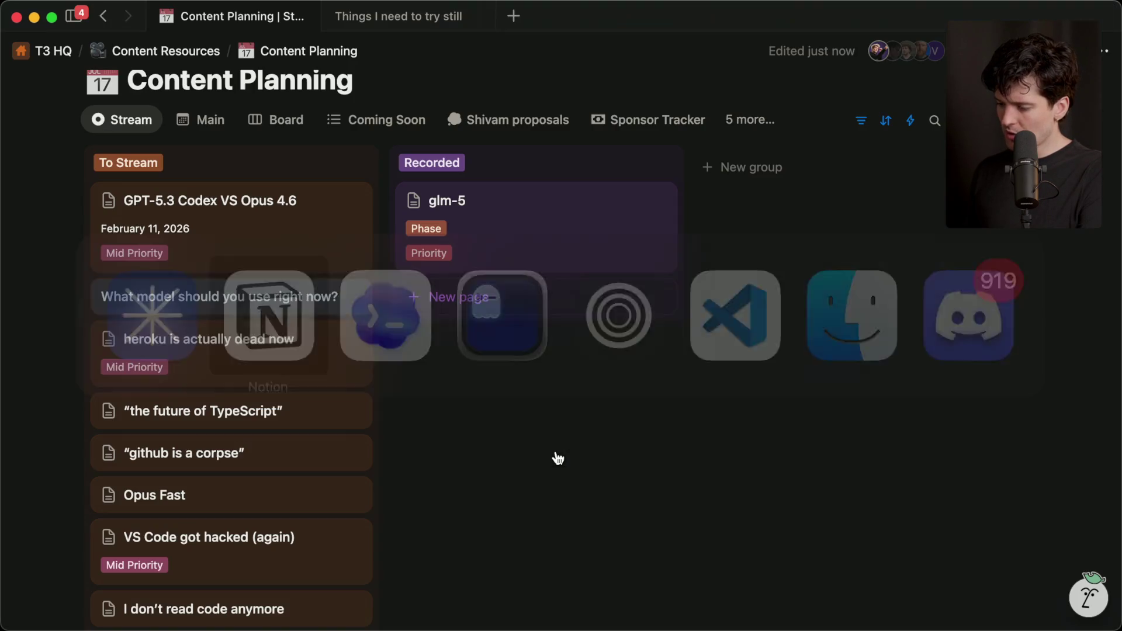
key("super+Tab")
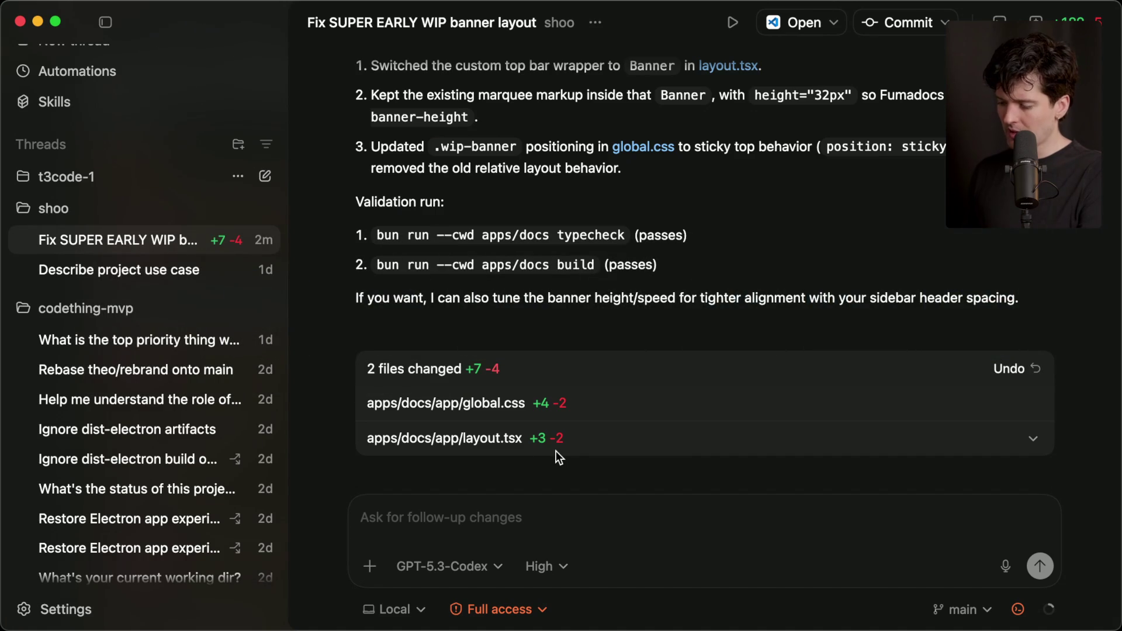
key("super+Tab")
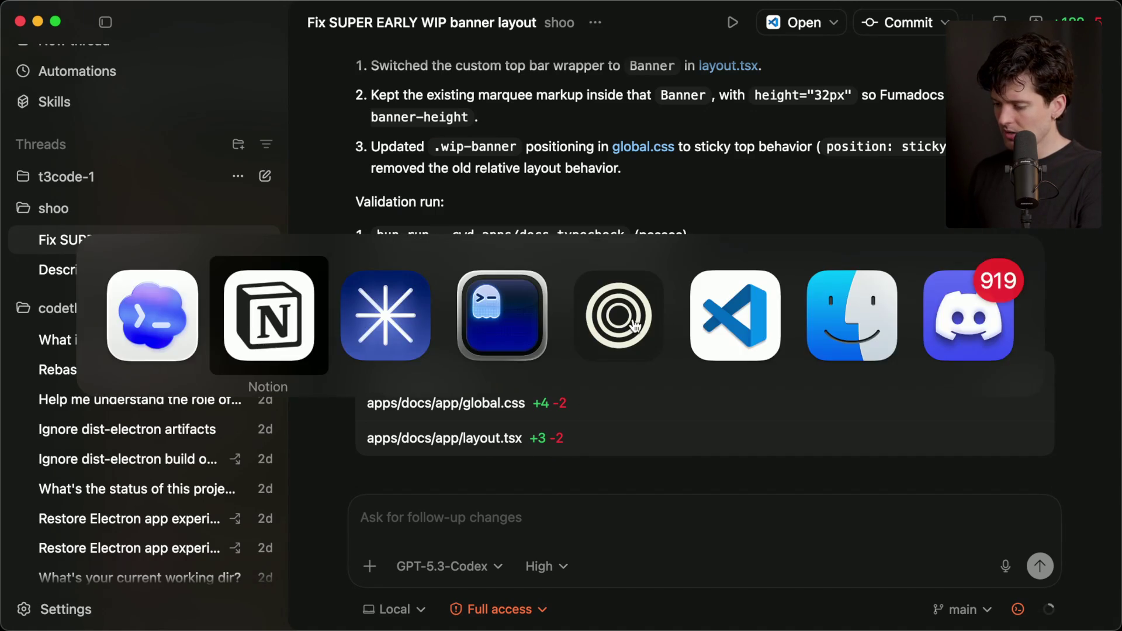
Step: Reload the docs site, then stop and restart the dev servers with bun run dev
key("super+Tab")
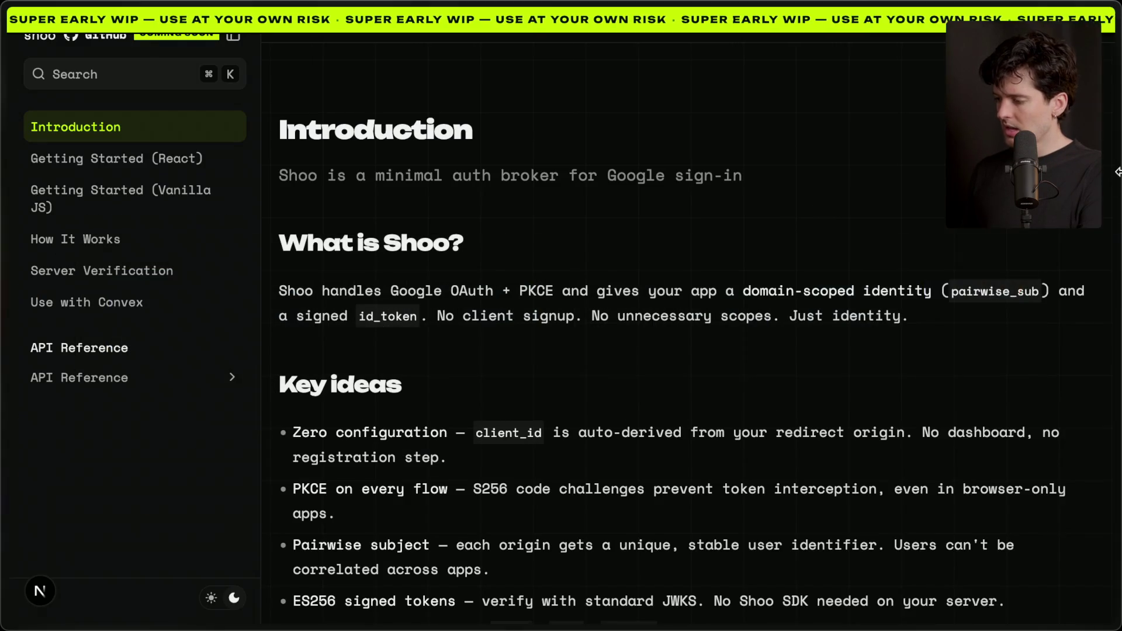
key("super+r")
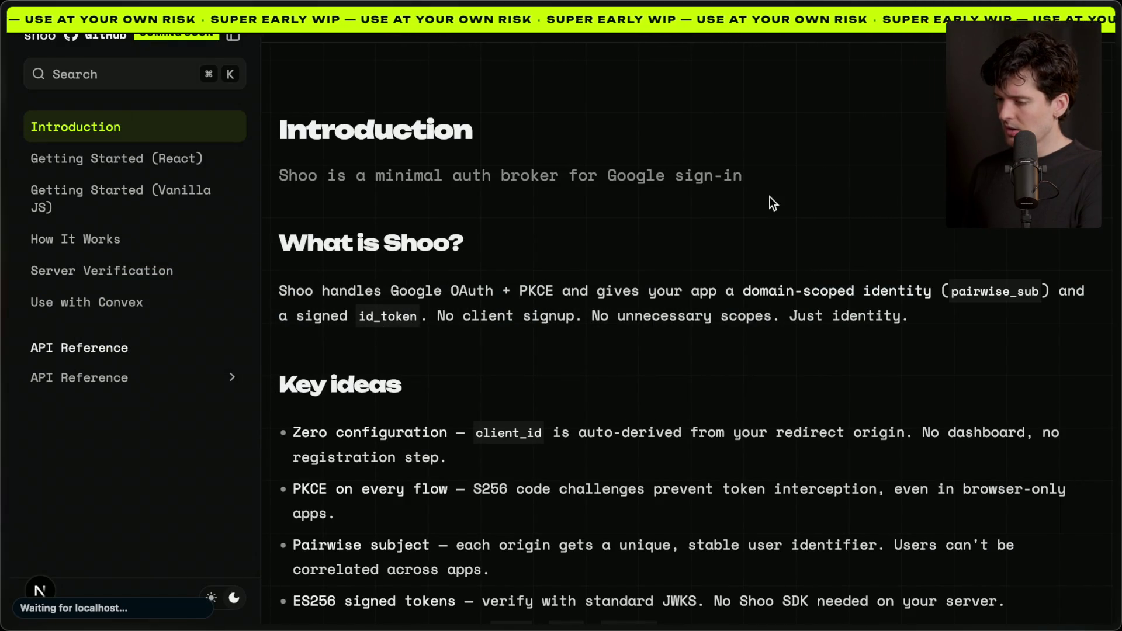
key("super+Tab")
key("super+Tab")
key("super+Tab")
key("super+Tab")
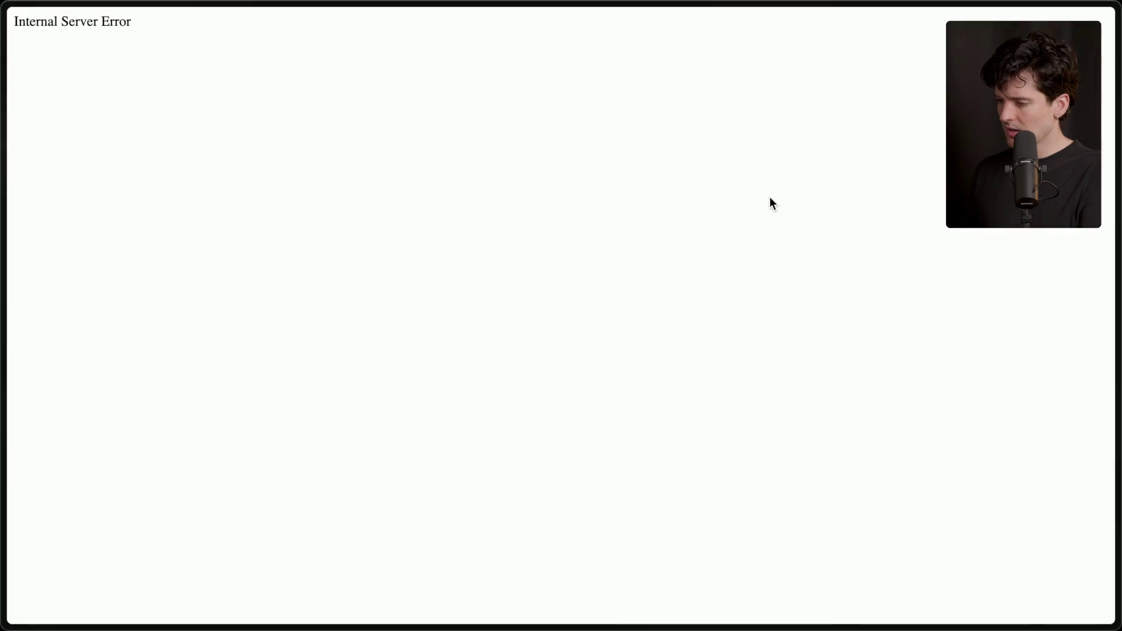
key("super+Tab")
key("super+Tab")
key("super+shift+Tab")
key("ctrl+c")
type("bun run dev")
key("Return")
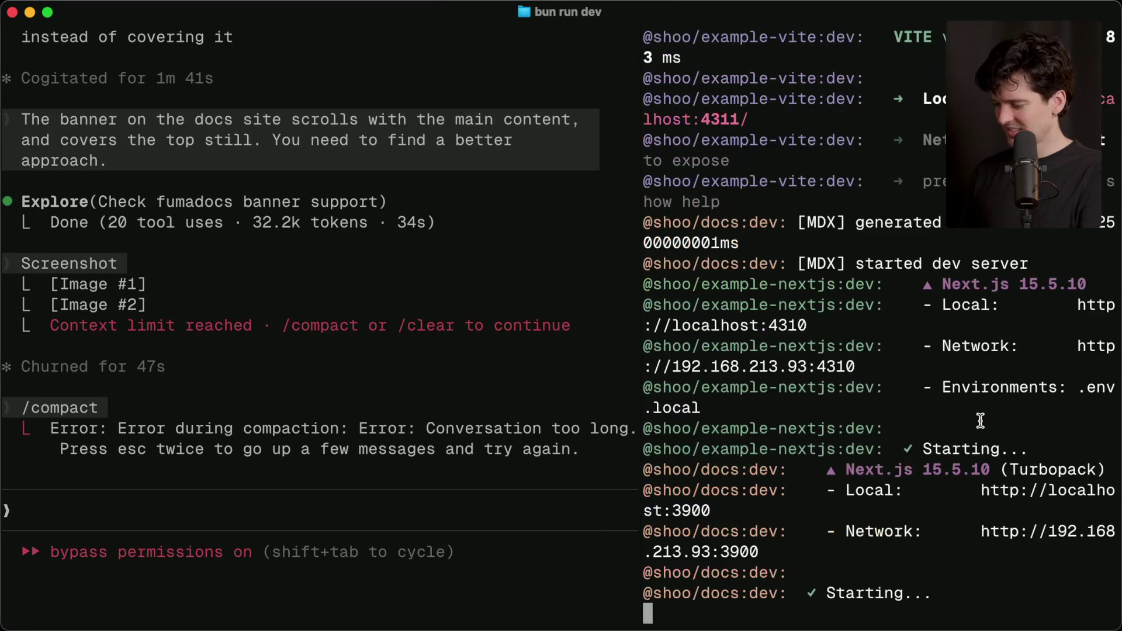
Step: Scroll the docs Introduction page and open Getting Started (React) and (Vanilla JS) to check the banner
key("super+Tab")
key("super+Tab")
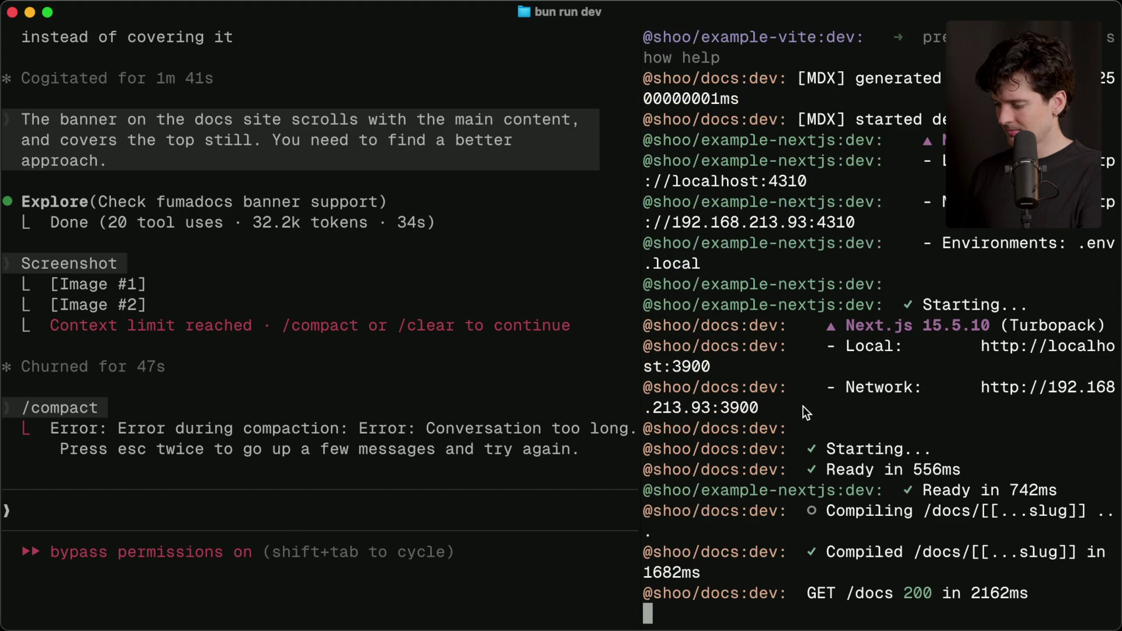
key("super+Tab")
scroll(410, 487, "down", 5)
scroll(410, 487, "up", 8)
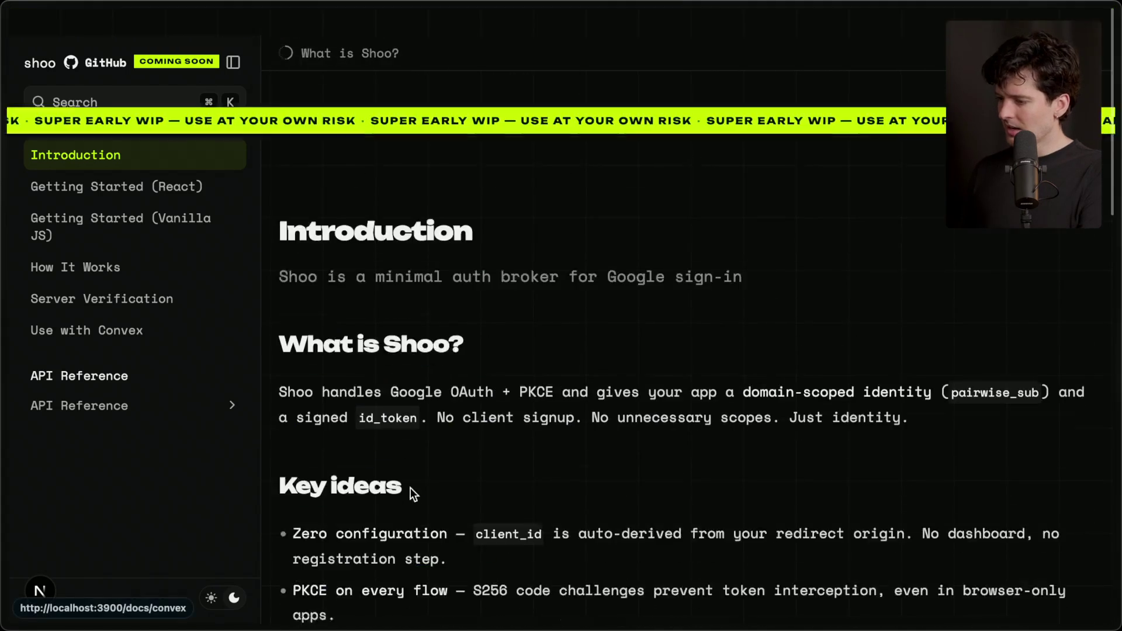
scroll(188, 377, "down", 2)
scroll(188, 377, "up", 2)
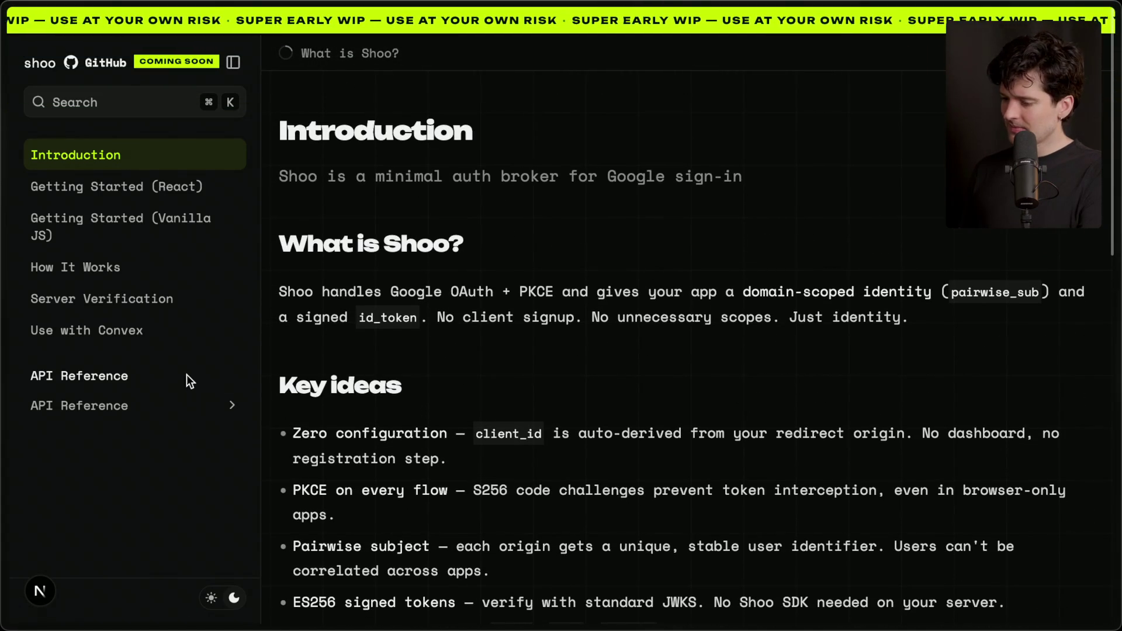
left_click(119, 193)
left_click(119, 227)
Step: Recheck the banner across Introduction, Getting Started (React) and Getting Started (Vanilla JS)
left_click(118, 153)
scroll(520, 239, "down", 10)
scroll(520, 238, "up", 15)
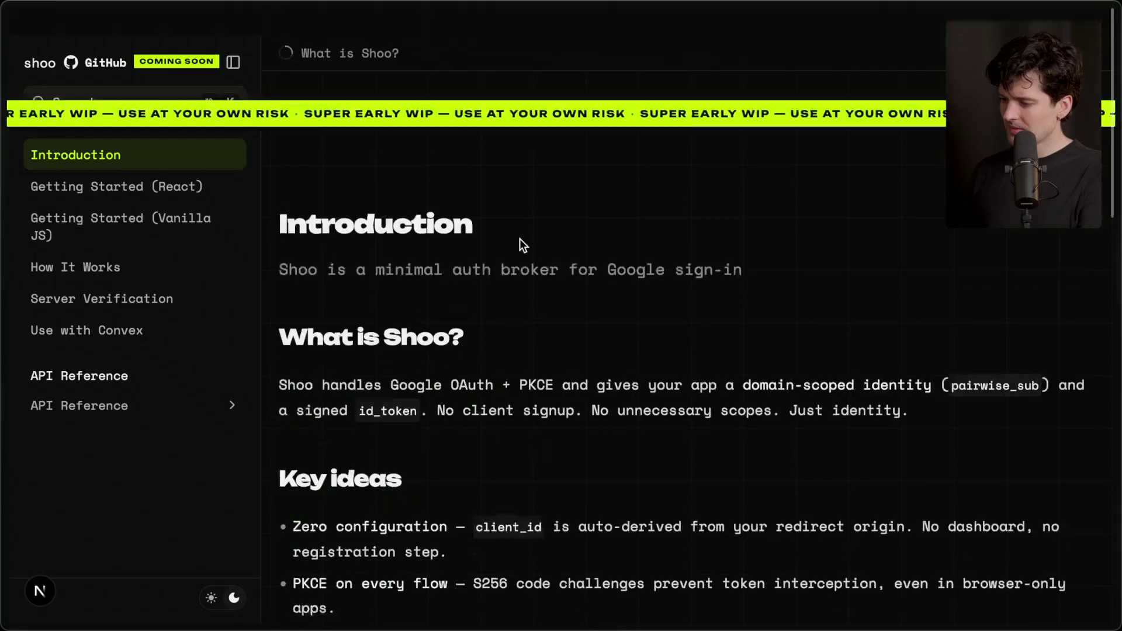
left_click(158, 195)
left_click(146, 205)
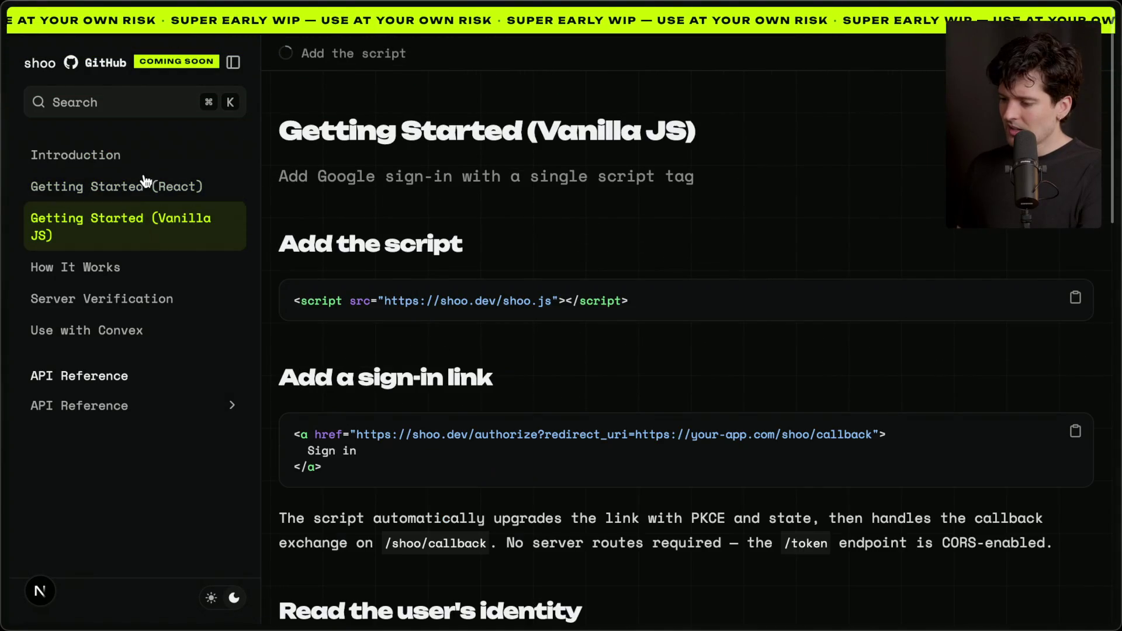
left_click(75, 163)
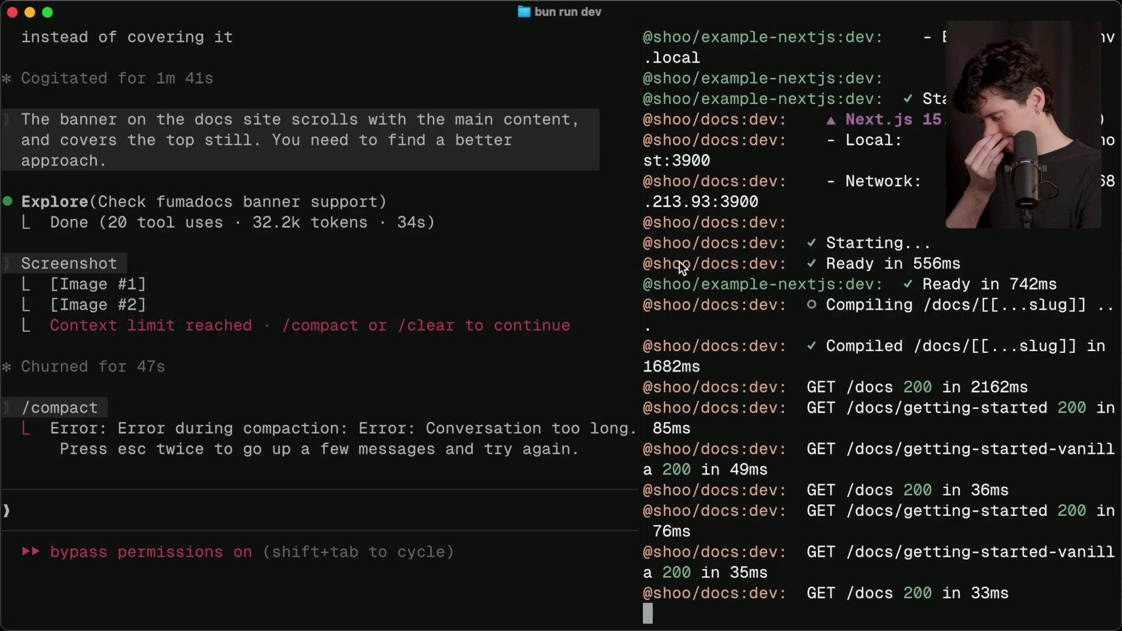
Step: Open the X post tab about Claude Code frontend issues in Helium
key("super+Tab")
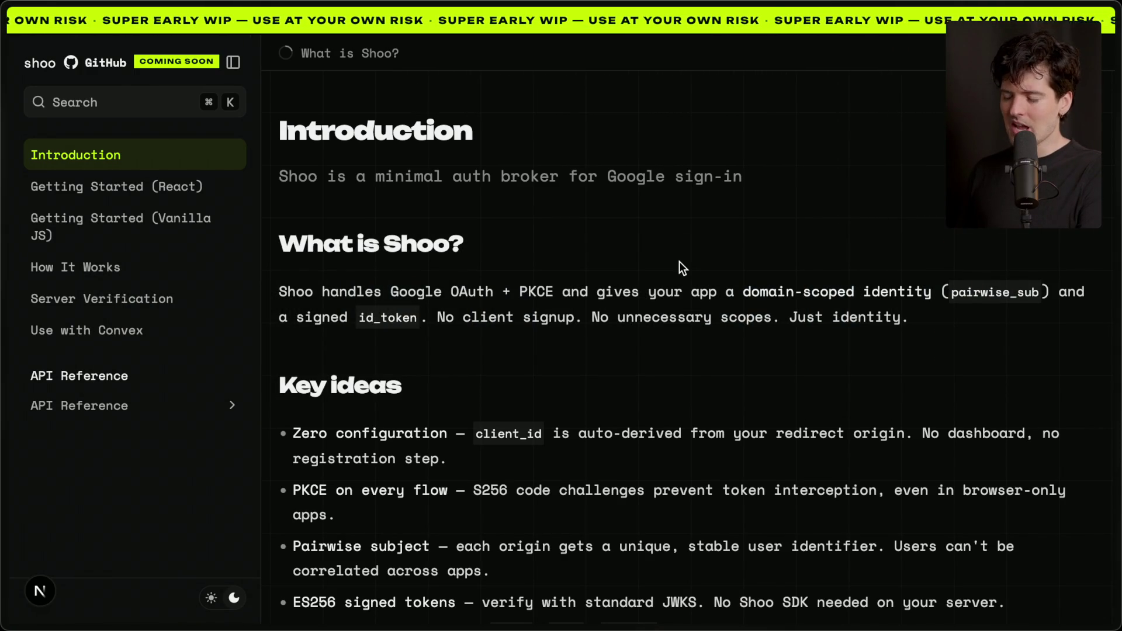
key("super+Tab")
key("super+Tab")
key("super+Tab")
key("super+shift+Tab")
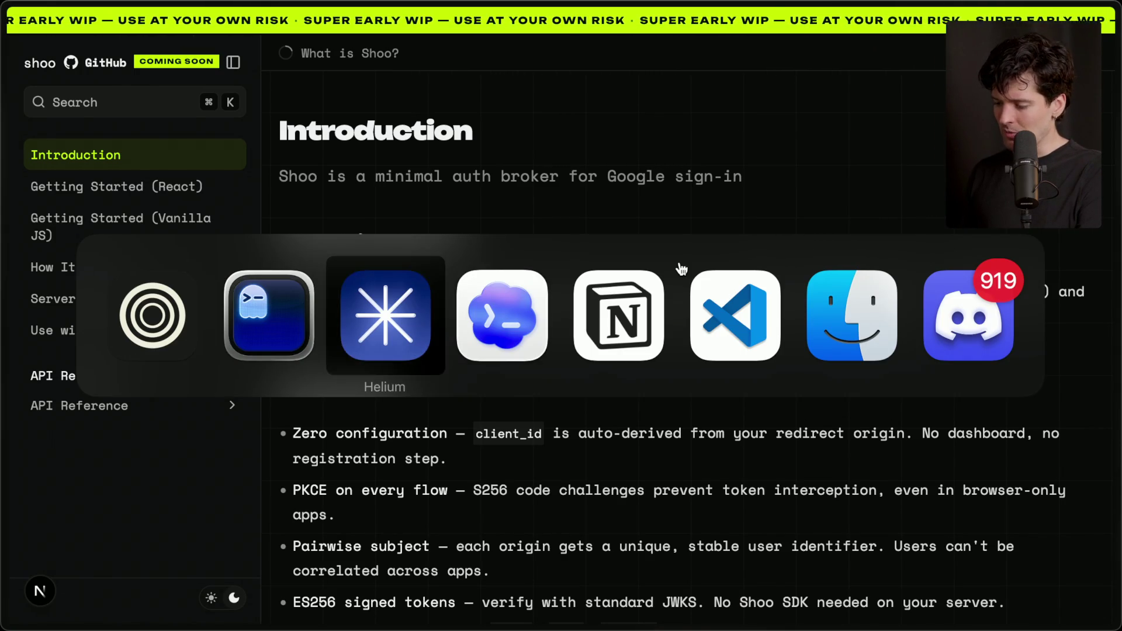
key("super+shift+Tab")
key("super+Tab")
key("super+Tab")
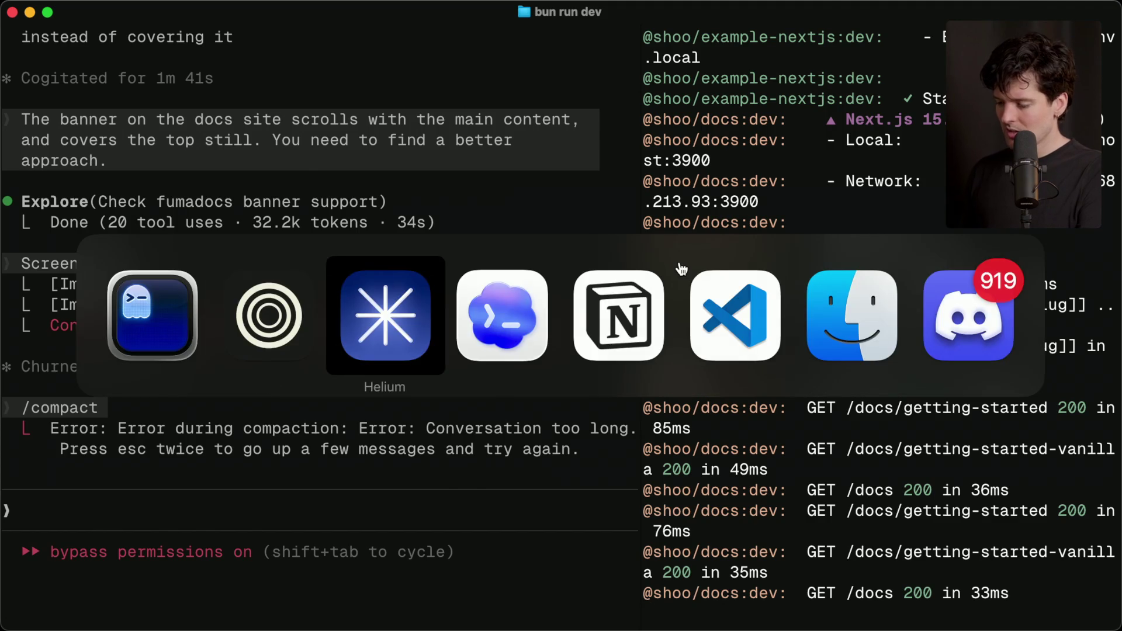
left_click(859, 14)
scroll(497, 349, "down", 1)
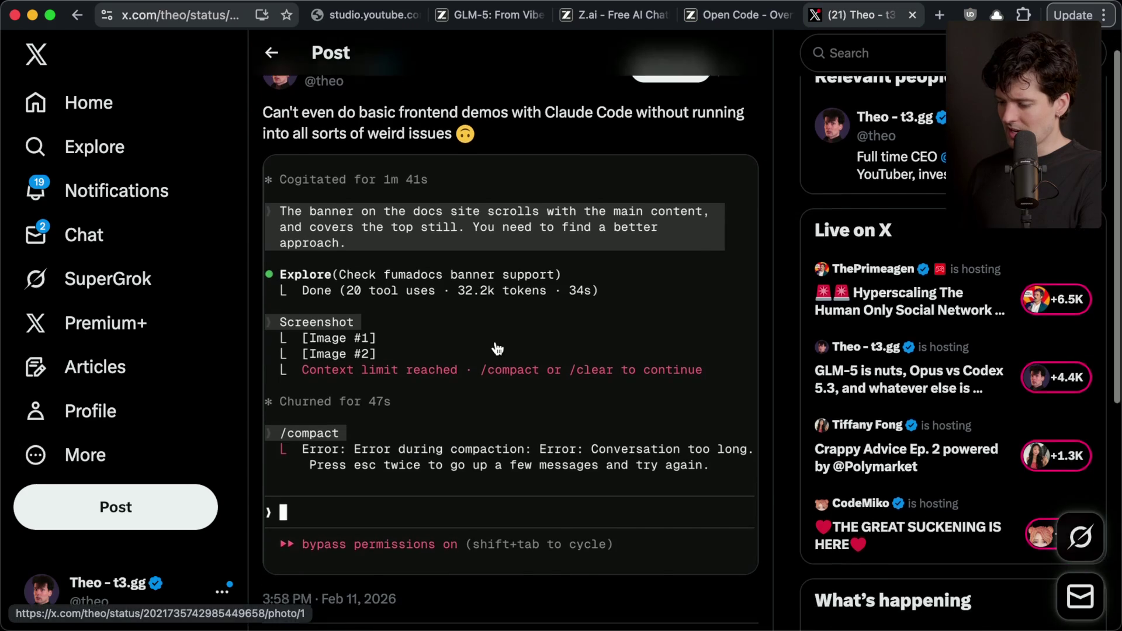
scroll(498, 349, "down", 4)
Step: Reload the X post and scroll through its replies
key("super+r")
scroll(497, 348, "down", 8)
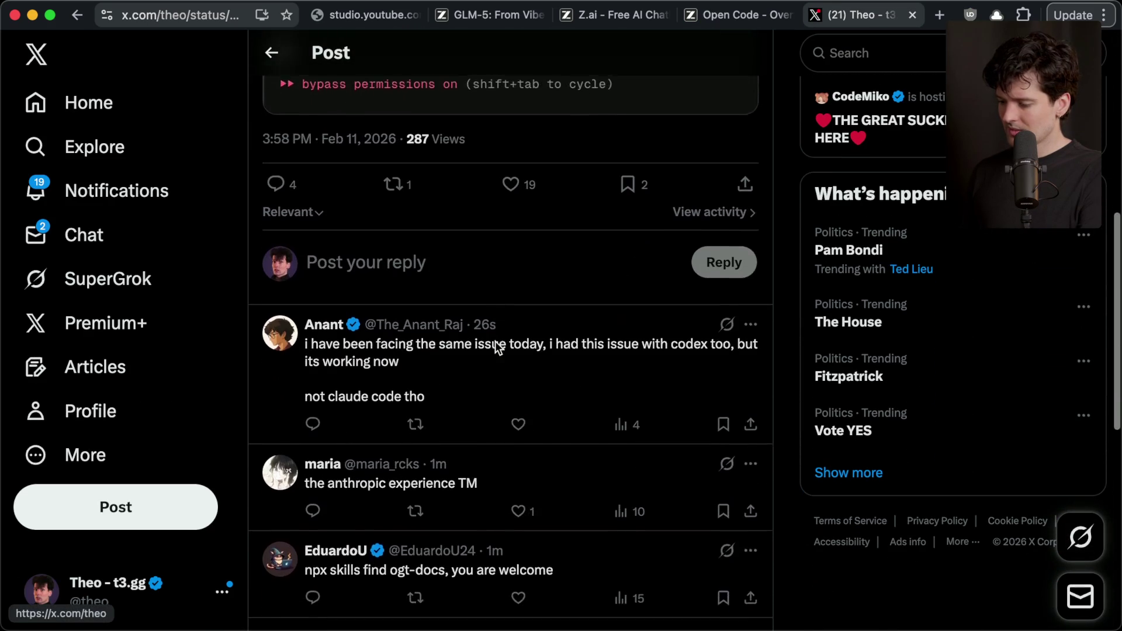
scroll(496, 344, "down", 2)
scroll(497, 349, "up", 10)
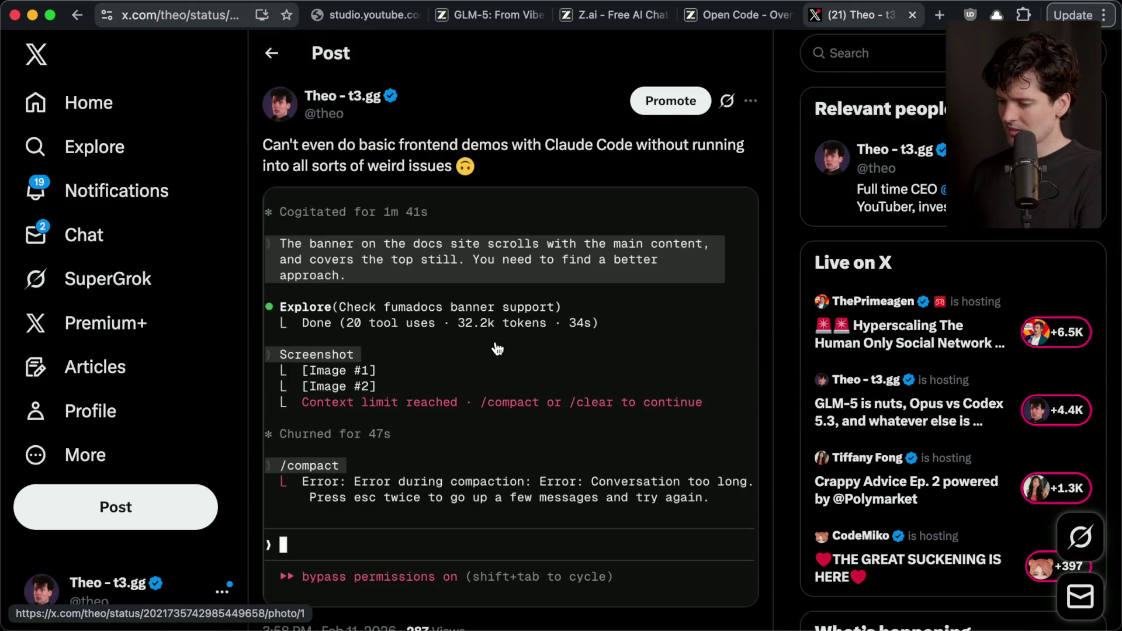
scroll(497, 349, "down", 10)
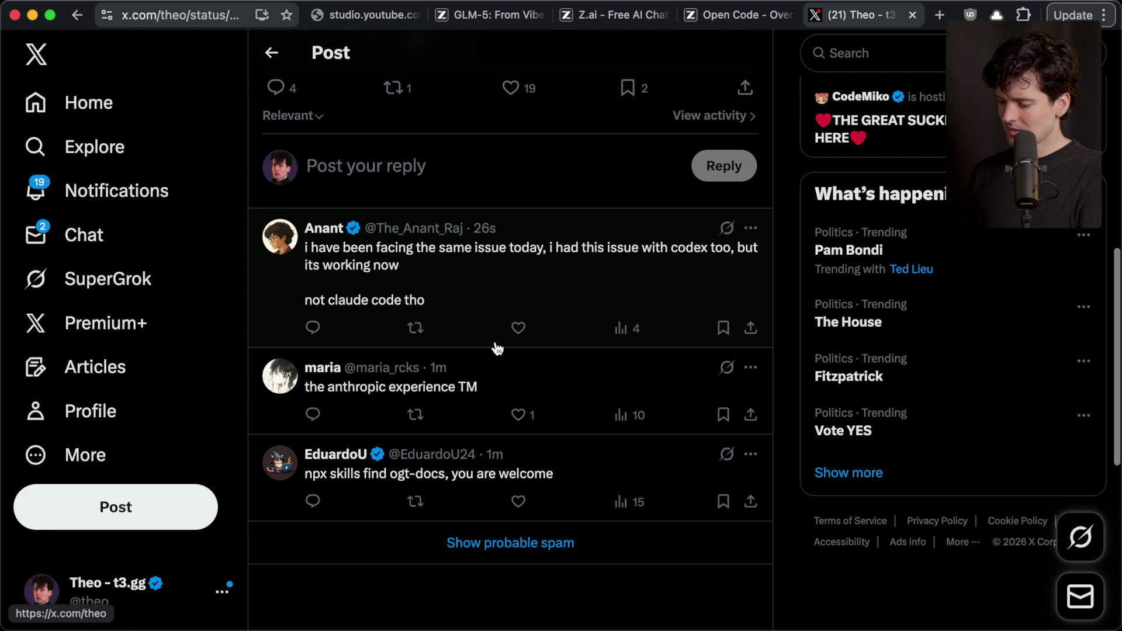
scroll(497, 349, "up", 10)
Step: In Zen, close the shoo docs Introduction tab and show the shoo homepage tab
key("super+Tab")
key("super+Tab")
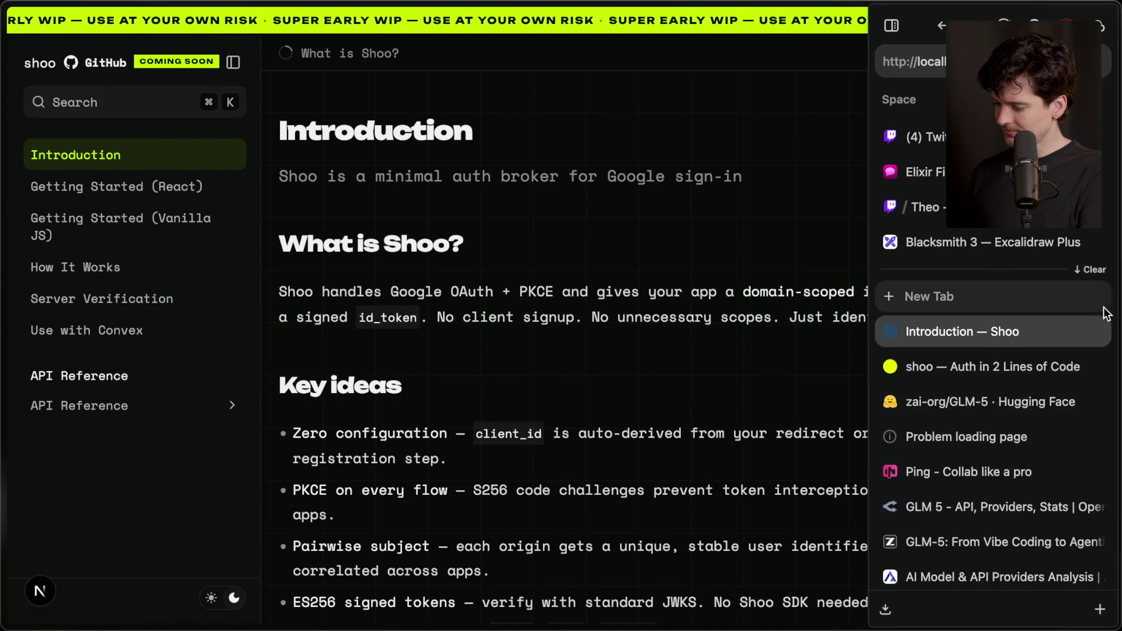
left_click(1096, 329)
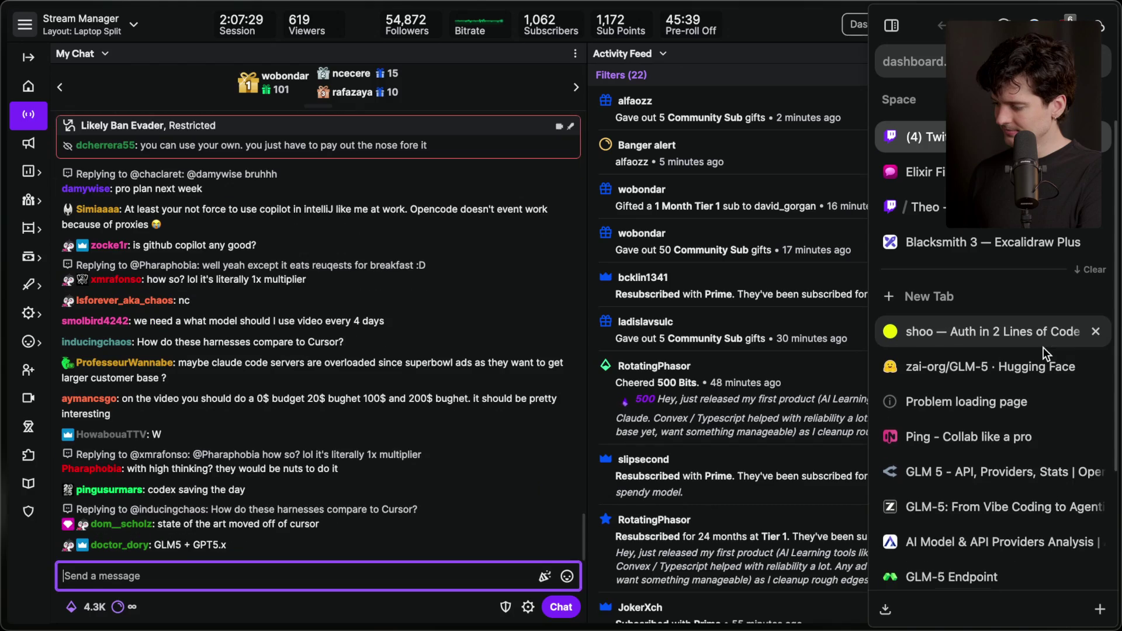
left_click(1048, 341)
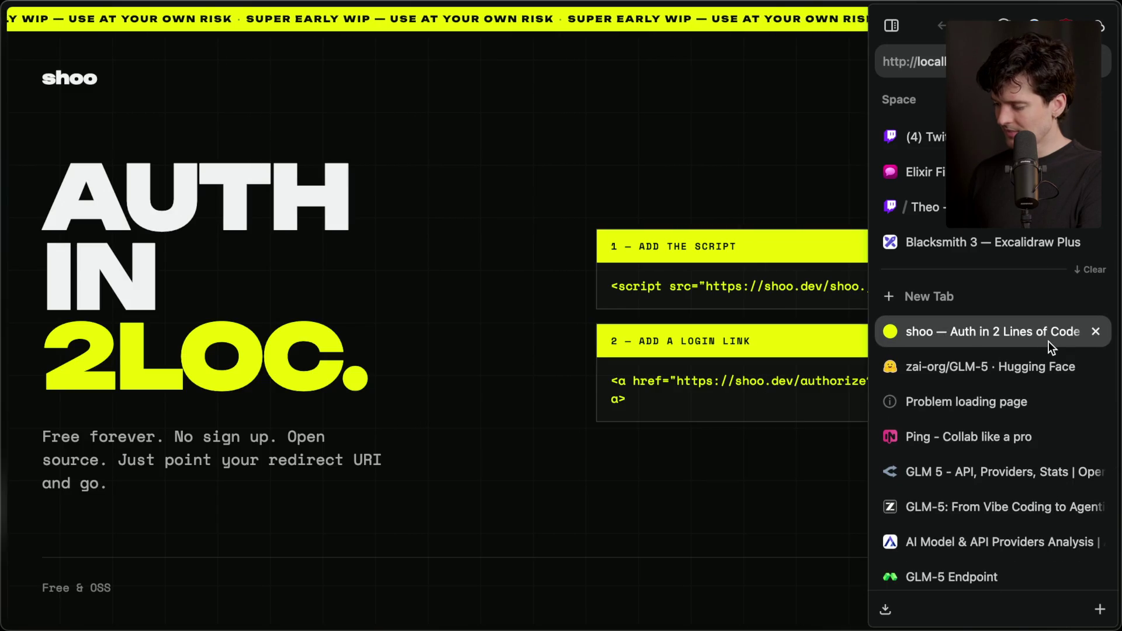
key("super+Tab")
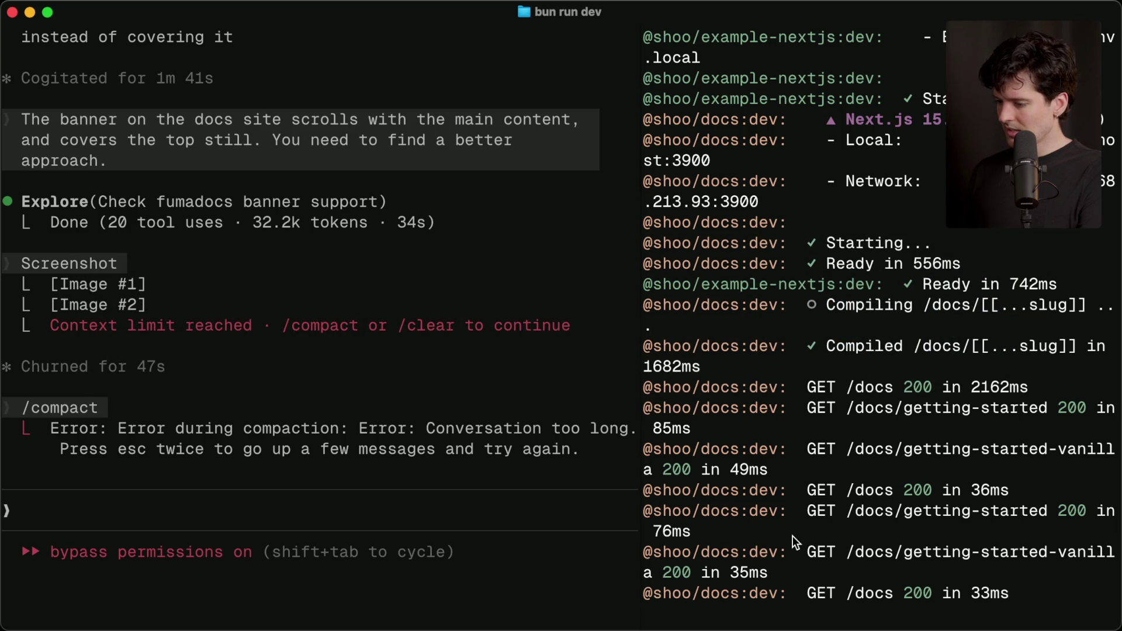
Step: Stop the dev servers, check git status and start interactive staging with git add -p
key("ctrl+c")
type("git status")
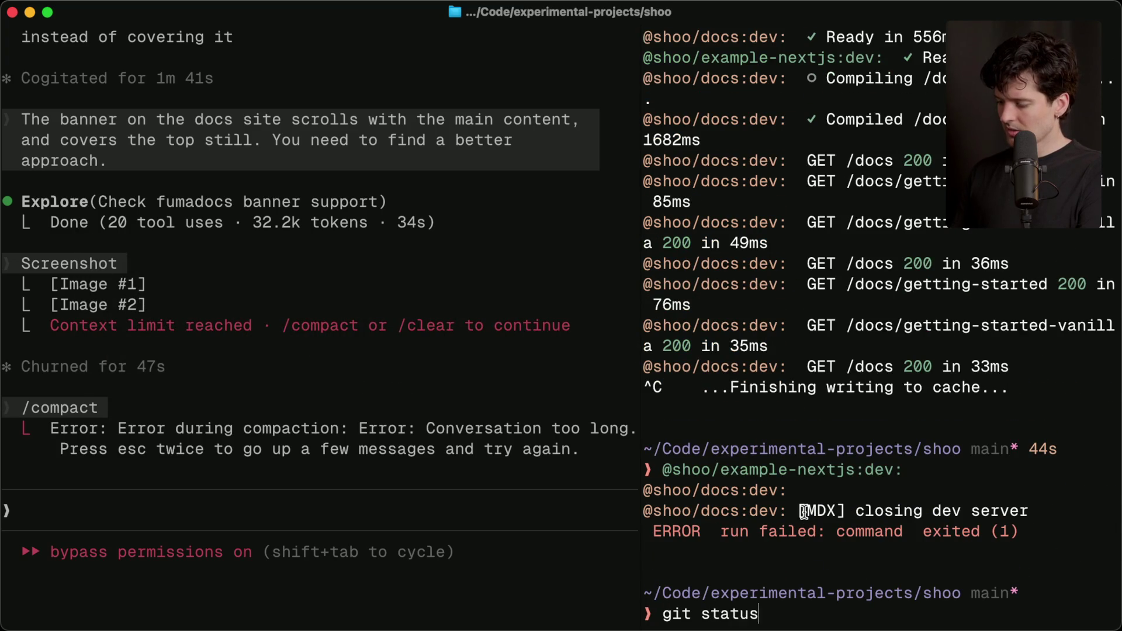
key("Return")
type("git add -A")
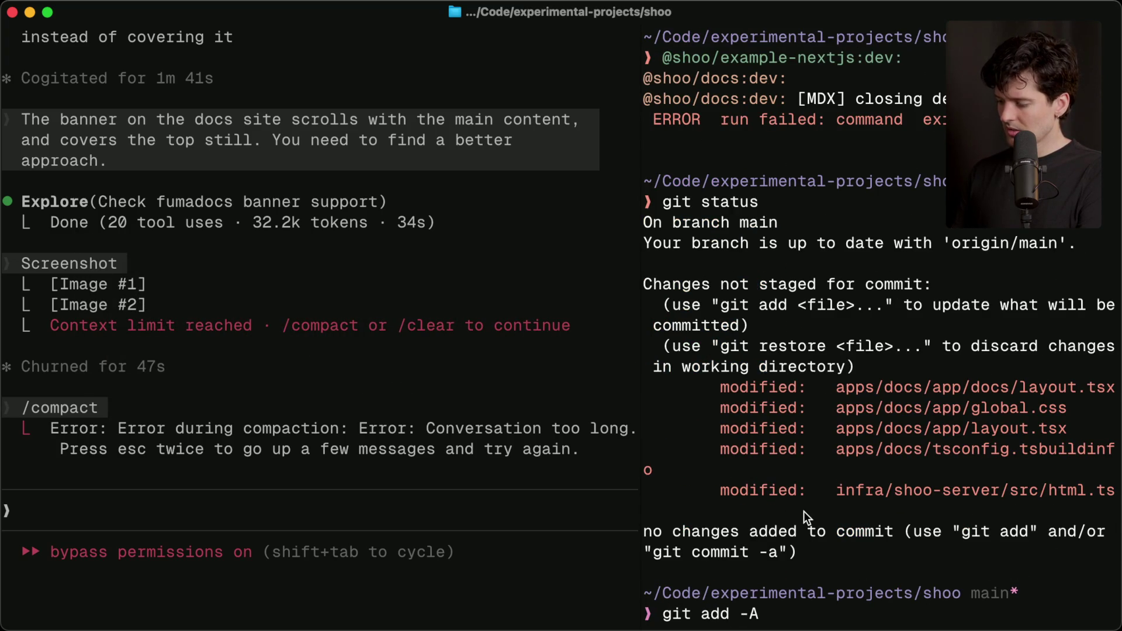
key("BackSpace")
type("p")
key("Return")
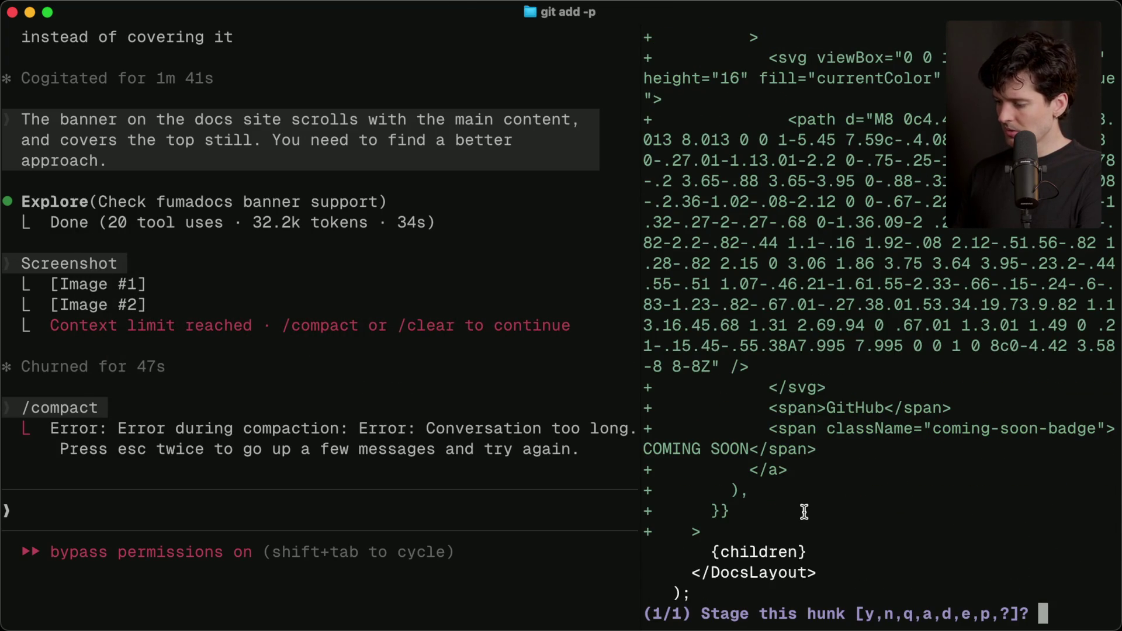
Step: Stage every change hunk of the WIP banner edits by answering y
key("y")
key("Return")
key("y")
key("Return")
key("y")
key("Return")
key("y")
key("Return")
key("y")
key("Return")
key("y")
key("Return")
key("y")
key("Return")
key("y")
key("Return")
key("y")
key("Return")
key("y")
Step: Commit and push the five staged files to main with yeet "wip banners"
key("Return")
type("y")
key("Return")
type("g")
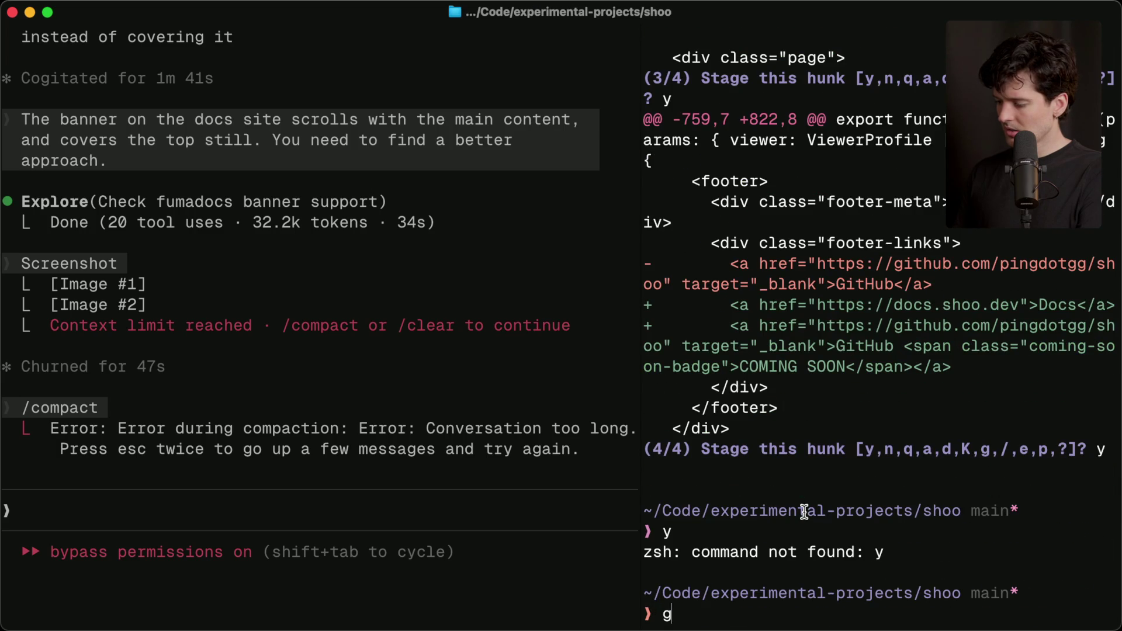
type("it status")
key("Return")
type("yeet \"")
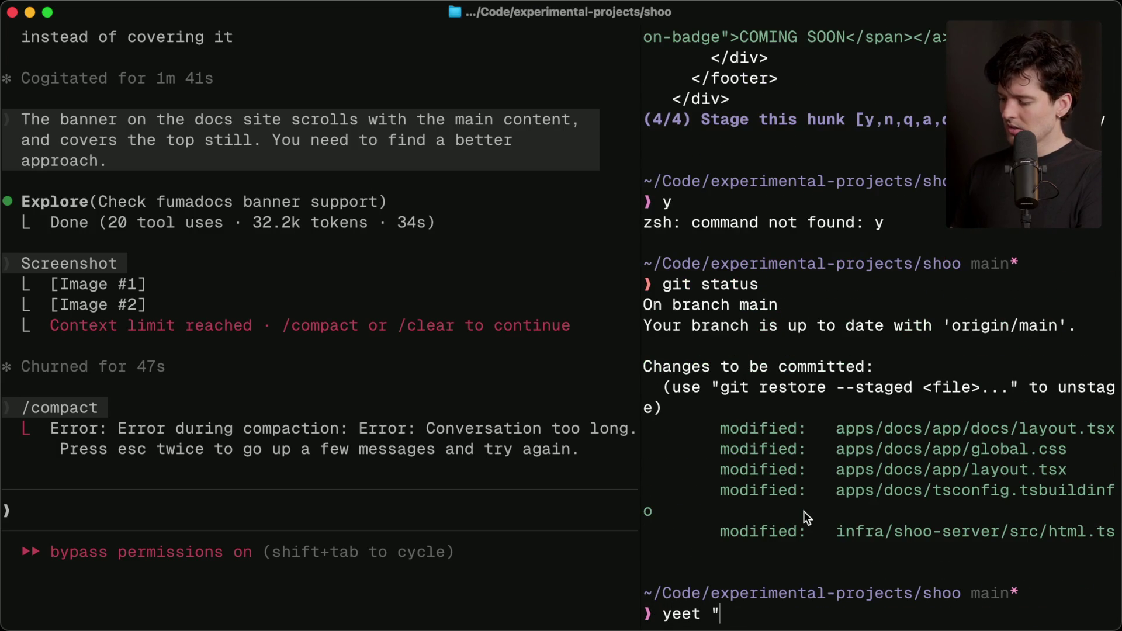
type("wip banners\"")
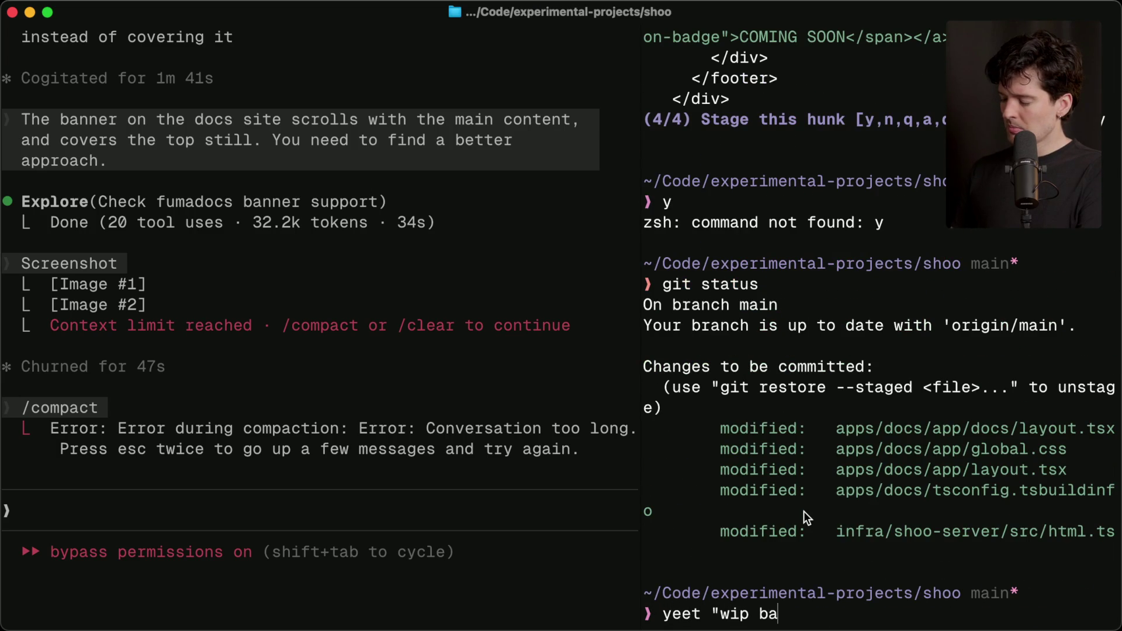
key("Return")
key("space")
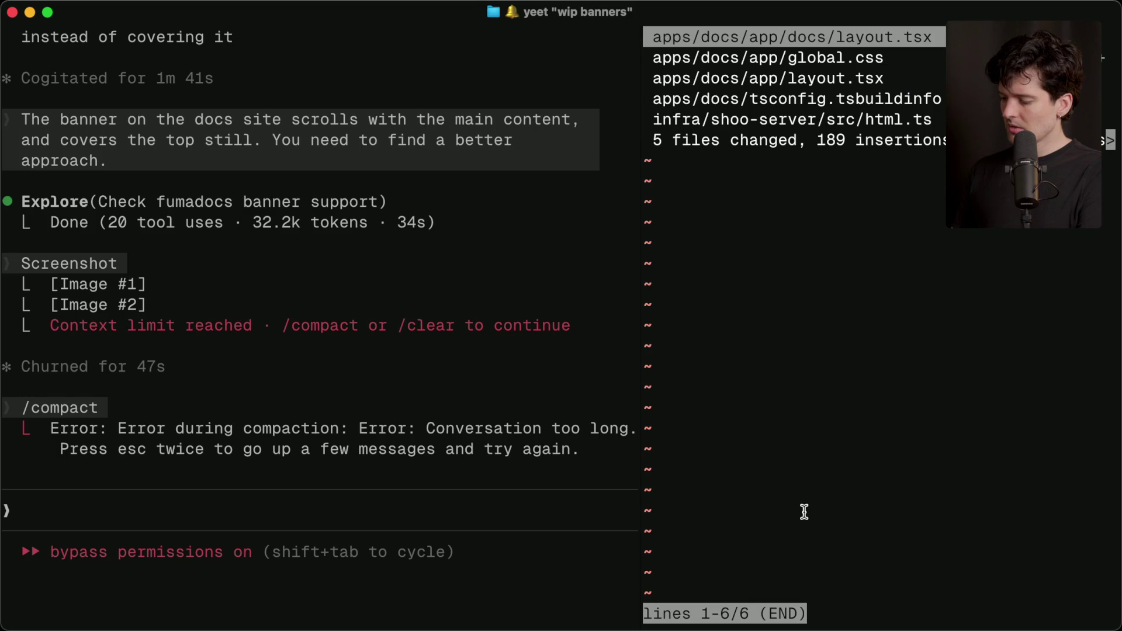
key("q")
key("Return")
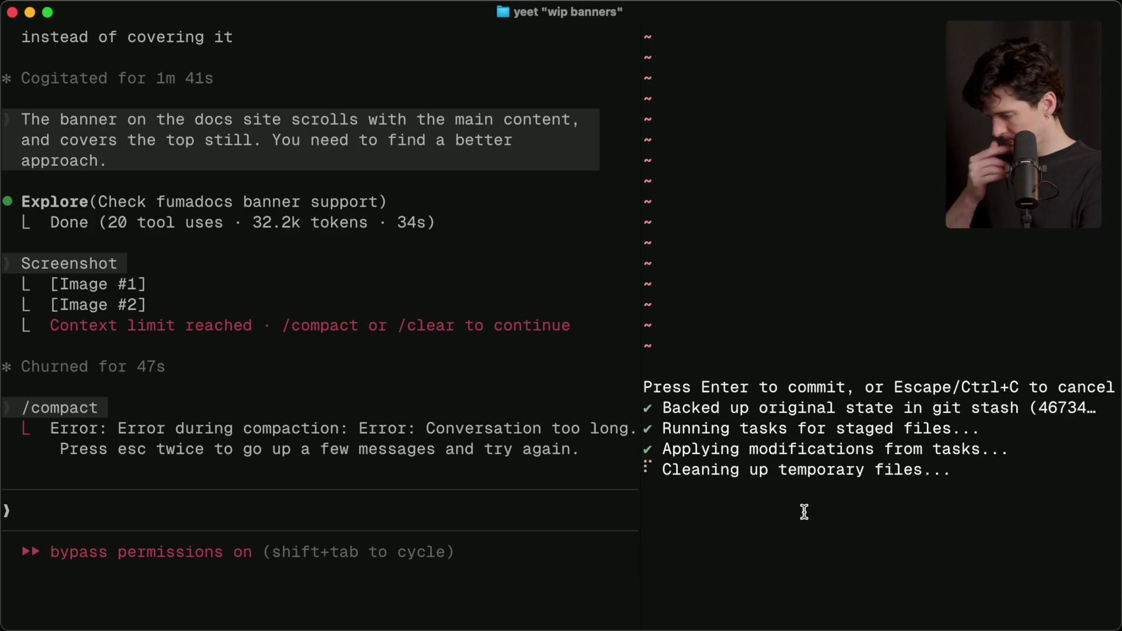
key("super+Tab")
key("super+Tab")
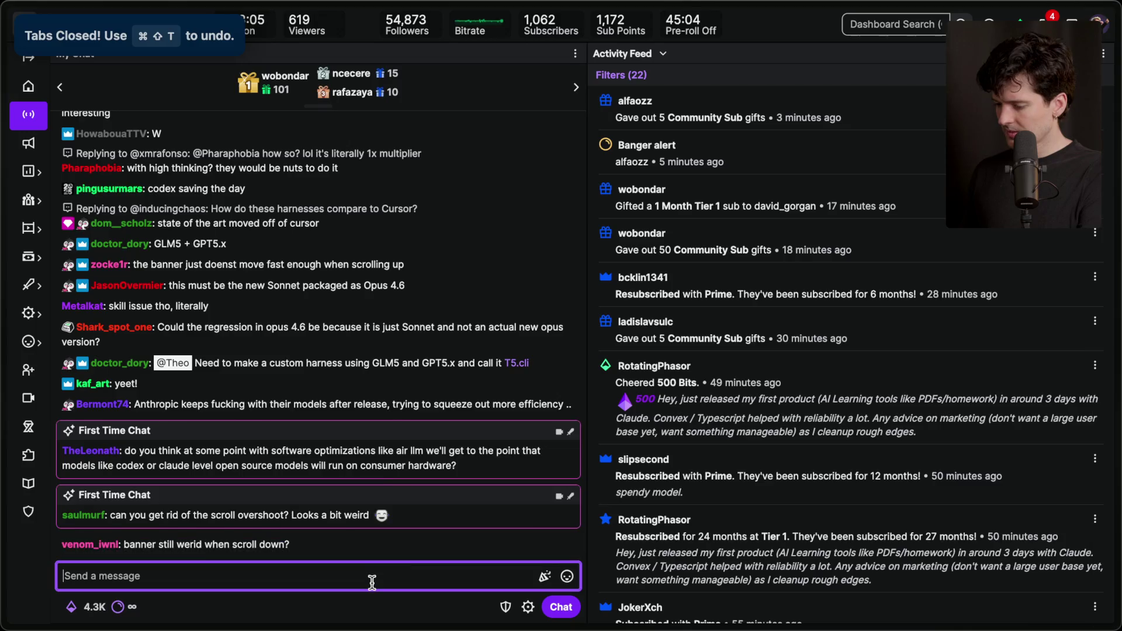
Step: Add a stream marker with the /marker command in Twitch chat
type("/am")
key("BackSpace")
key("BackSpace")
type("marker end of")
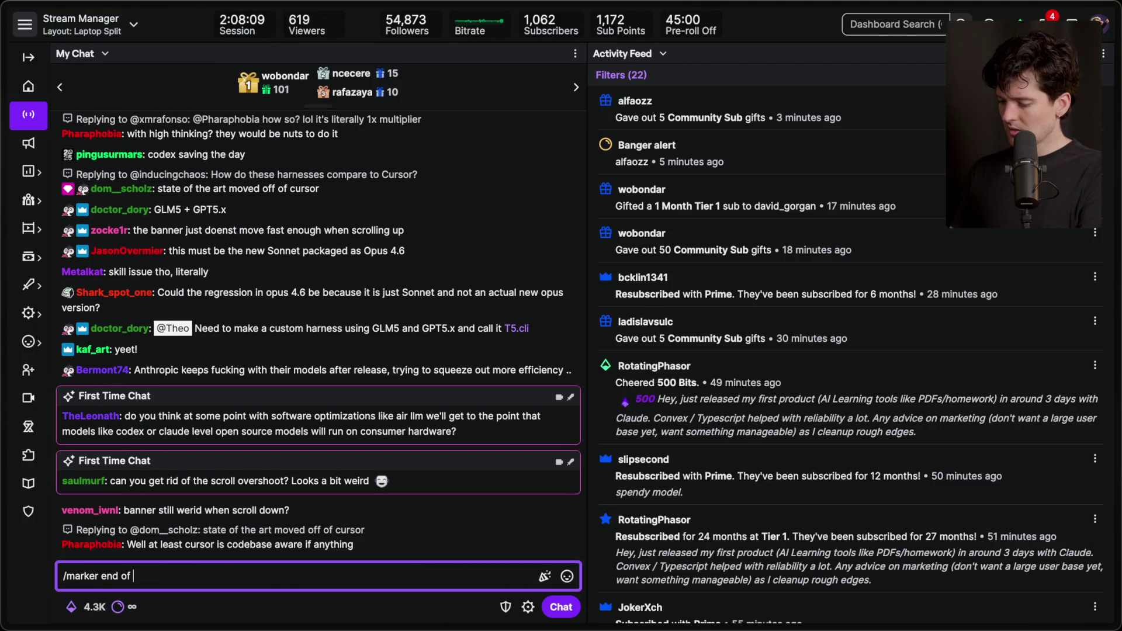
key("BackSpace")
key("BackSpace")
type("opus crashout 1")
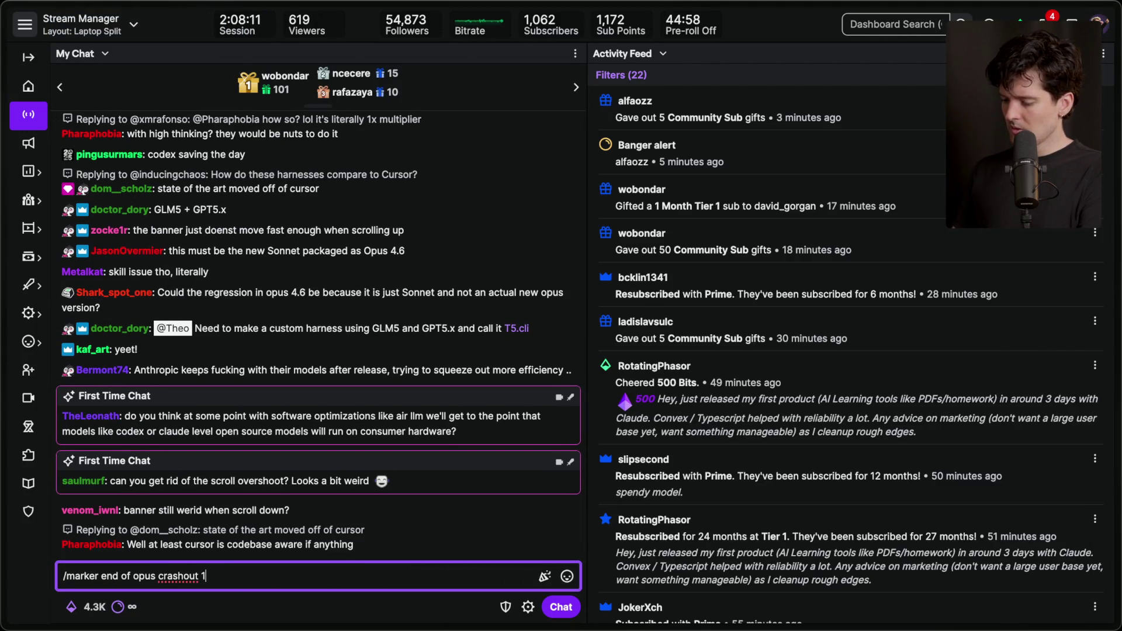
key("Return")
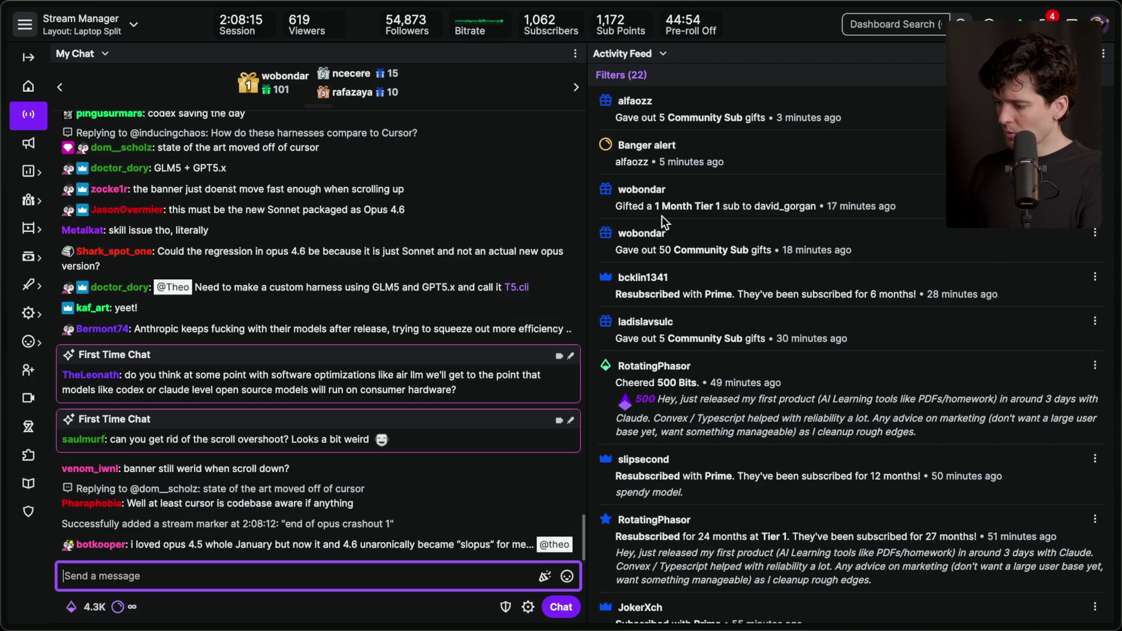
Step: Select the opus 4.5 complaint message in chat, then clear the selection
left_click(773, 325)
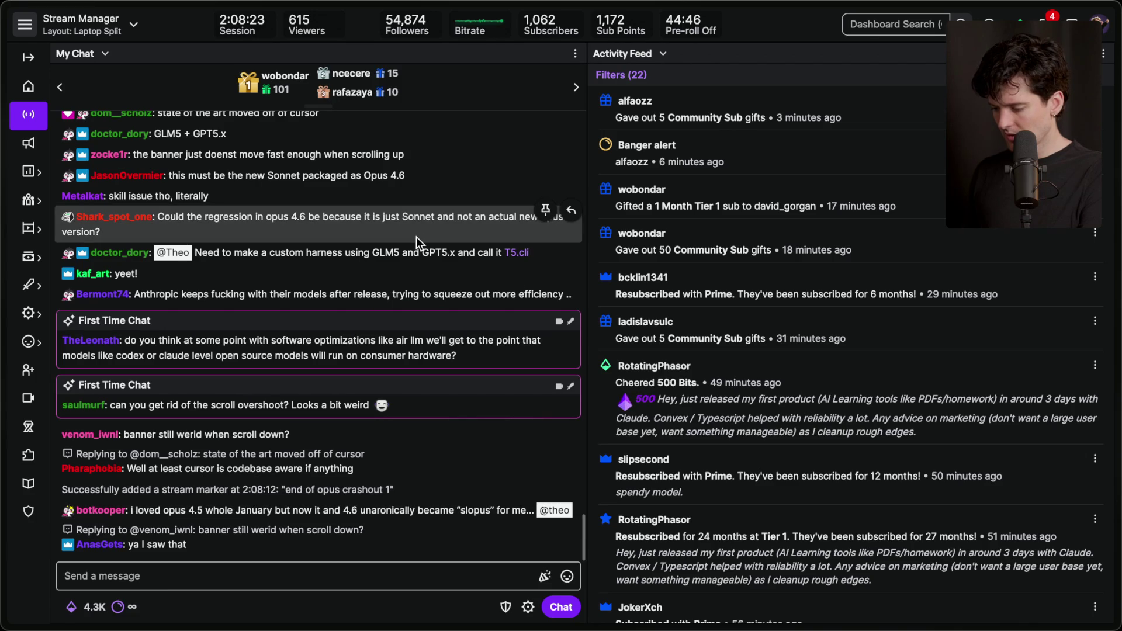
triple_click(394, 511)
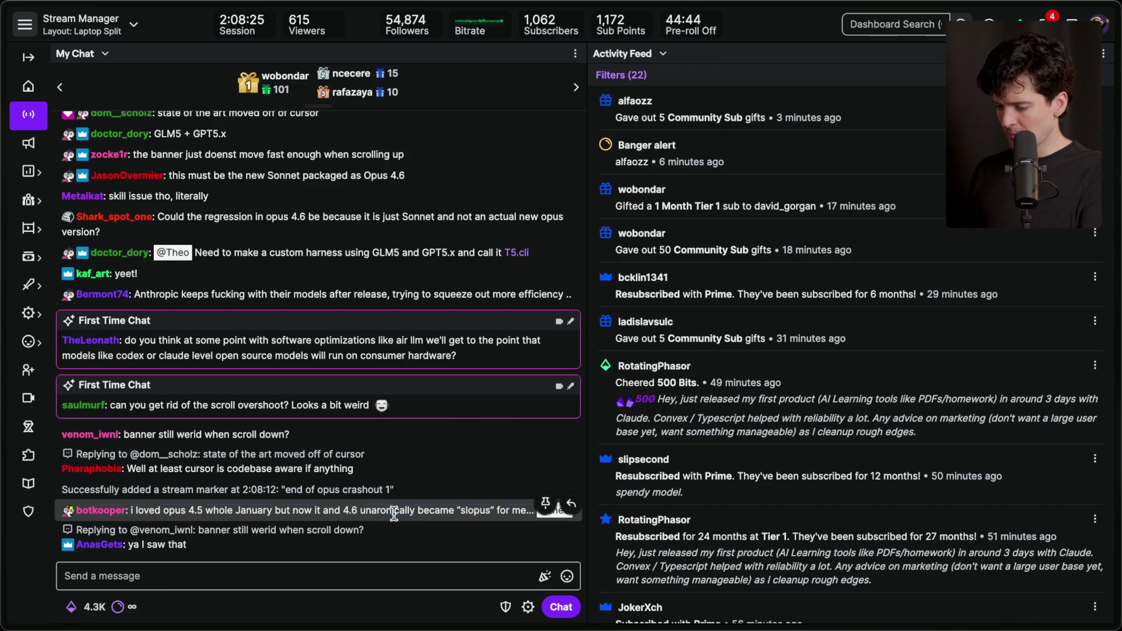
left_click(437, 462)
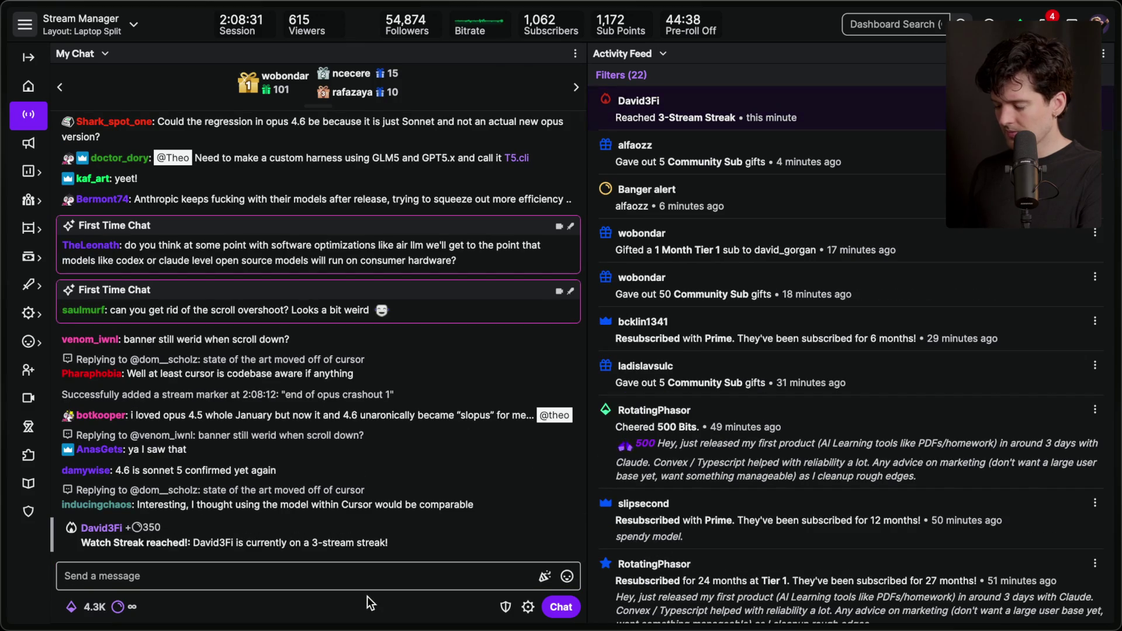
key("super+Tab")
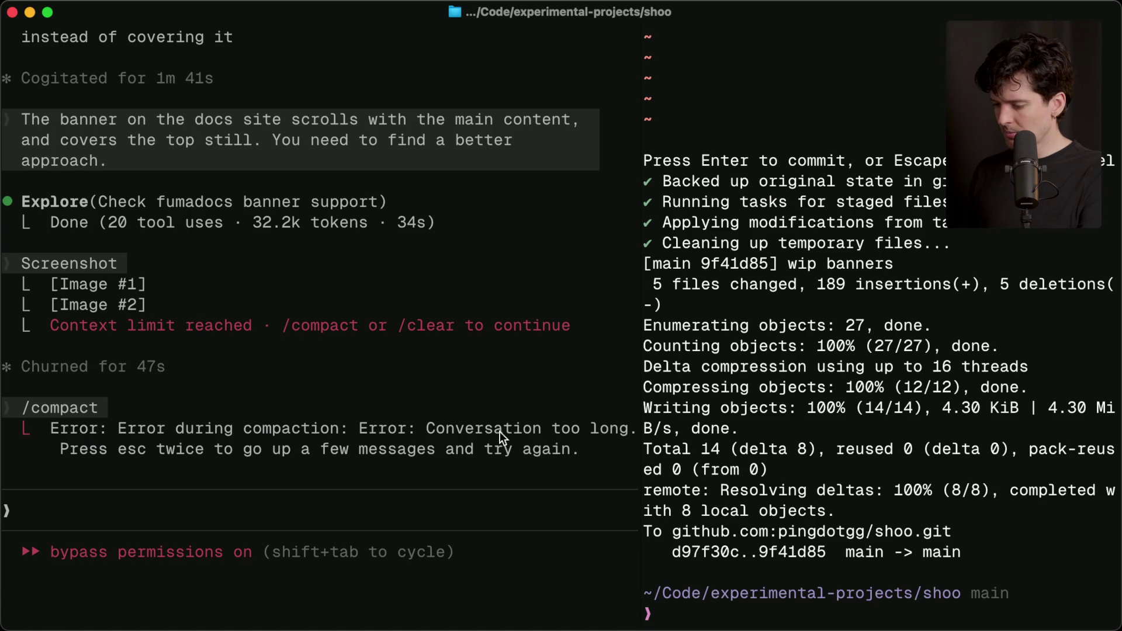
Step: Move the 'heroku is actually dead now' card up under the GPT-5.3 card
key("super+grave")
key("super+grave")
key("super+grave")
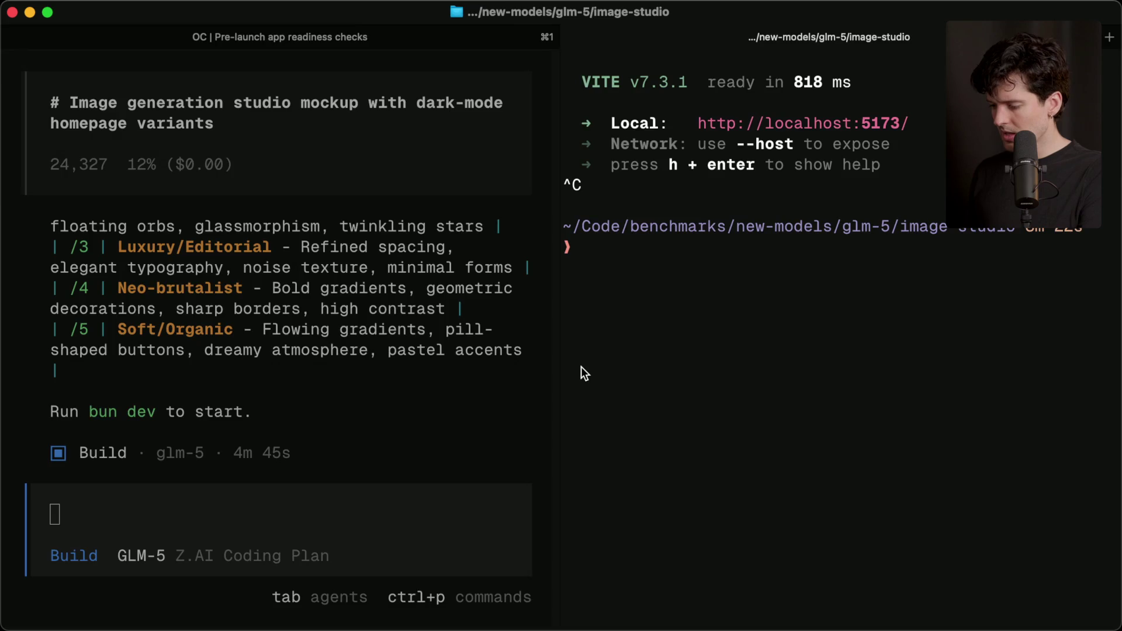
key("super+Tab")
key("super+Tab")
key("super+Tab")
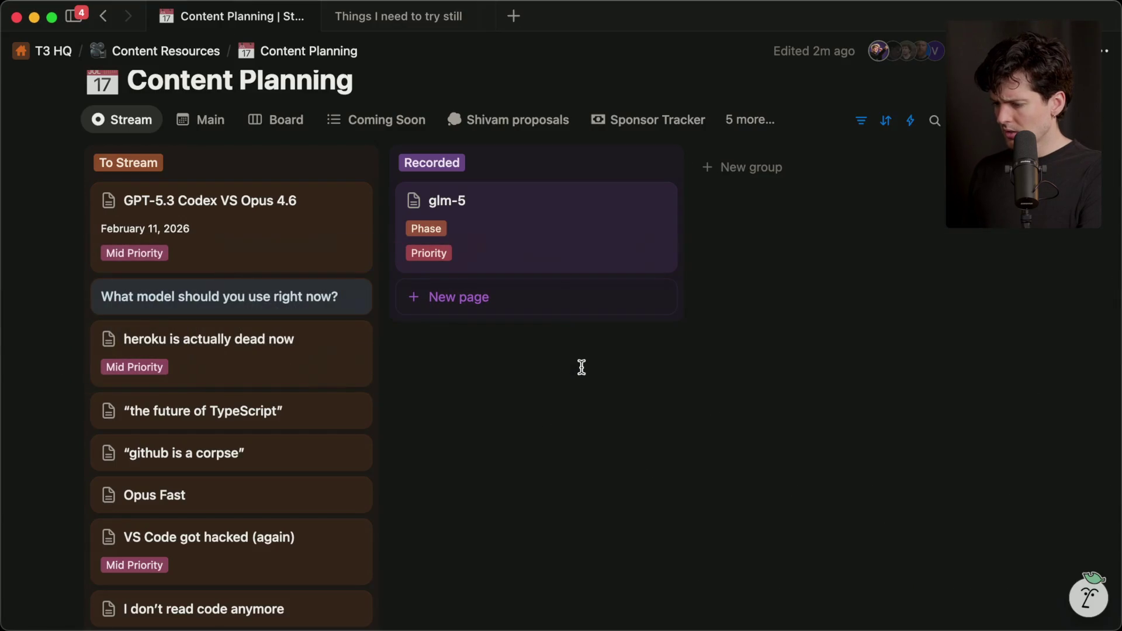
mouse_move(225, 353)
left_mouse_down()
mouse_move(238, 223)
mouse_move(219, 302)
left_mouse_up()
left_click(220, 303)
left_click(220, 301)
left_click(221, 301)
scroll(678, 426, "down", 5)
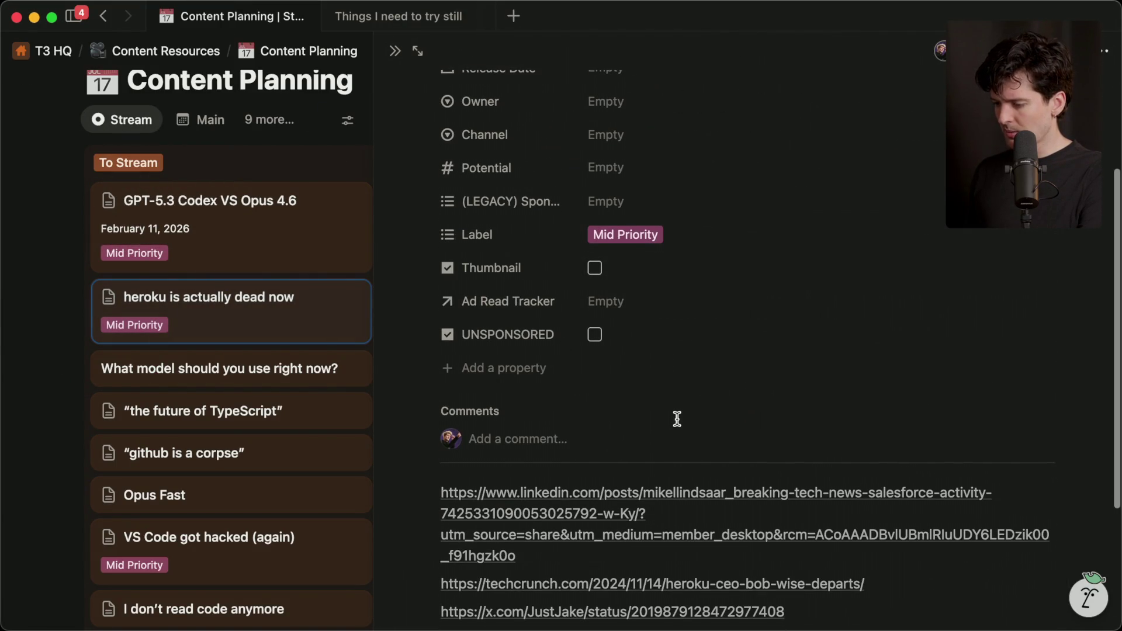
left_click(323, 313)
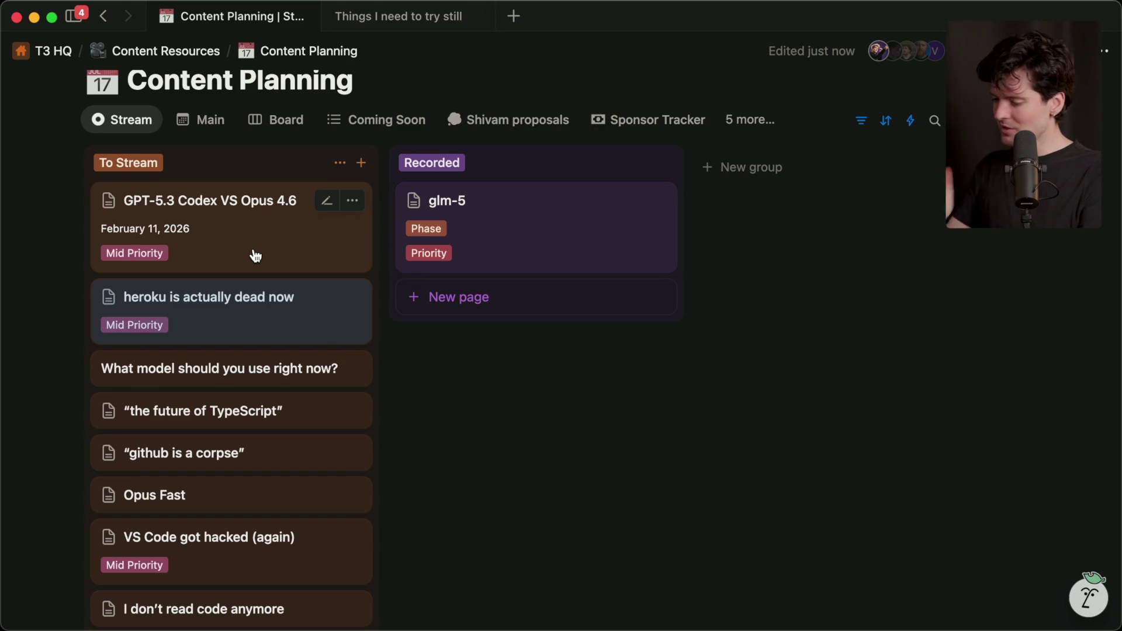
Step: Open the heroku card's LinkedIn post, X post and Heroku blog update links
left_click(232, 311)
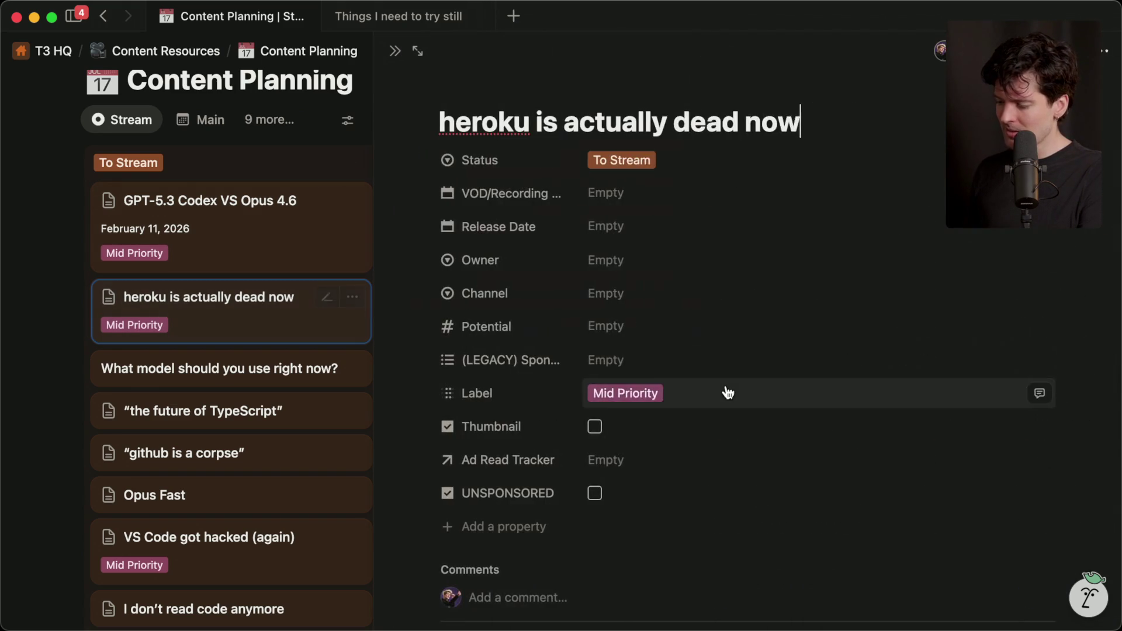
scroll(726, 388, "down", 5)
scroll(726, 388, "up", 3)
scroll(727, 392, "down", 2)
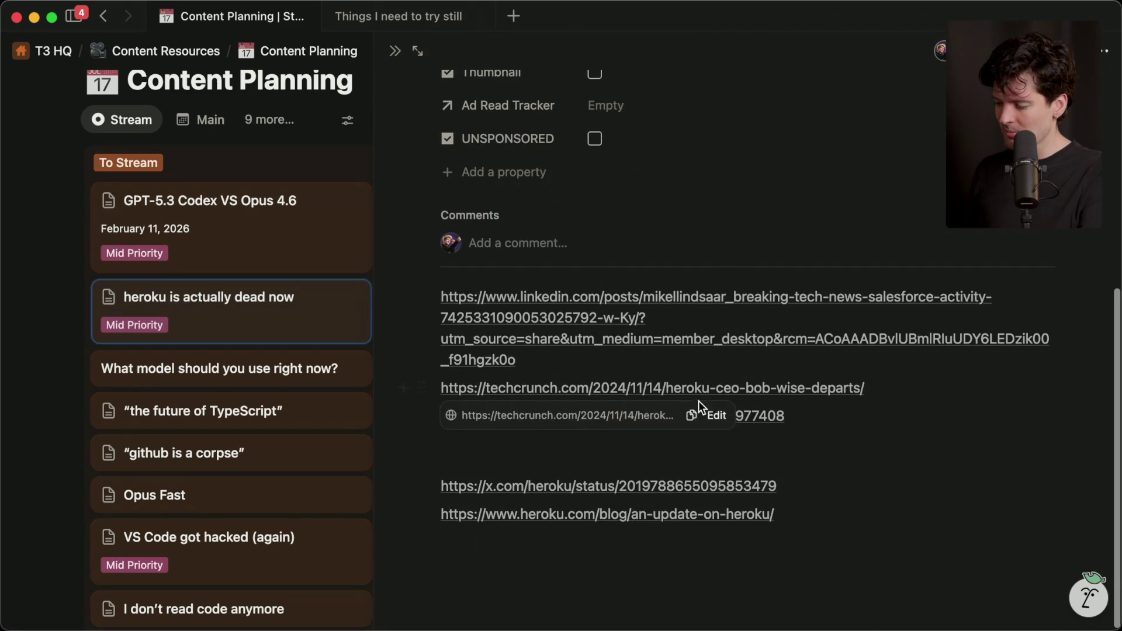
left_click(494, 317)
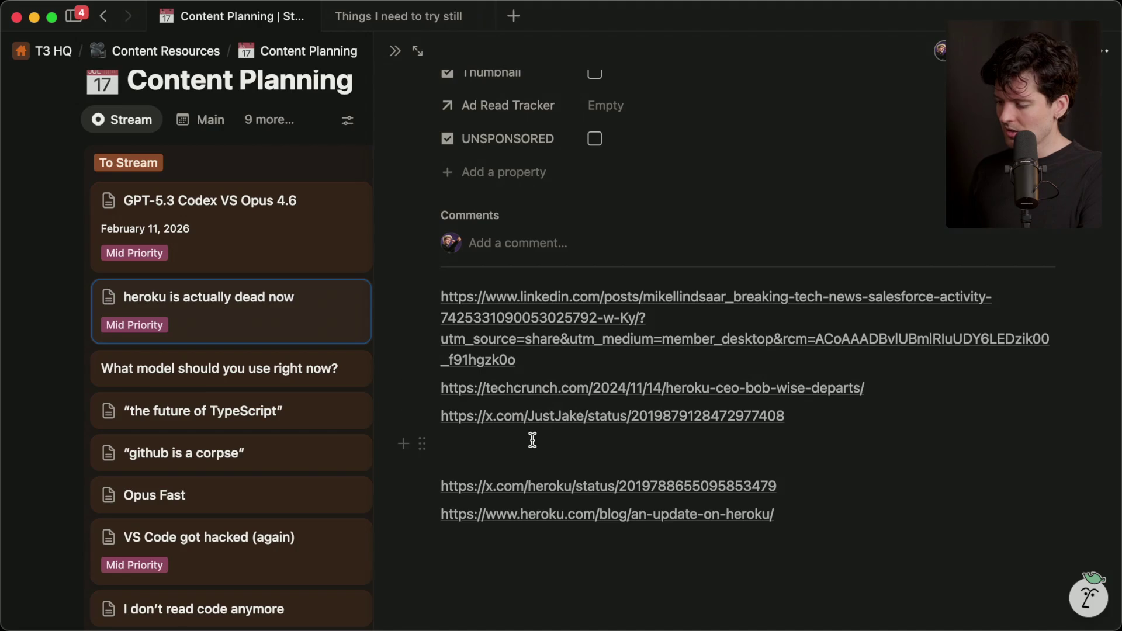
left_click(537, 416)
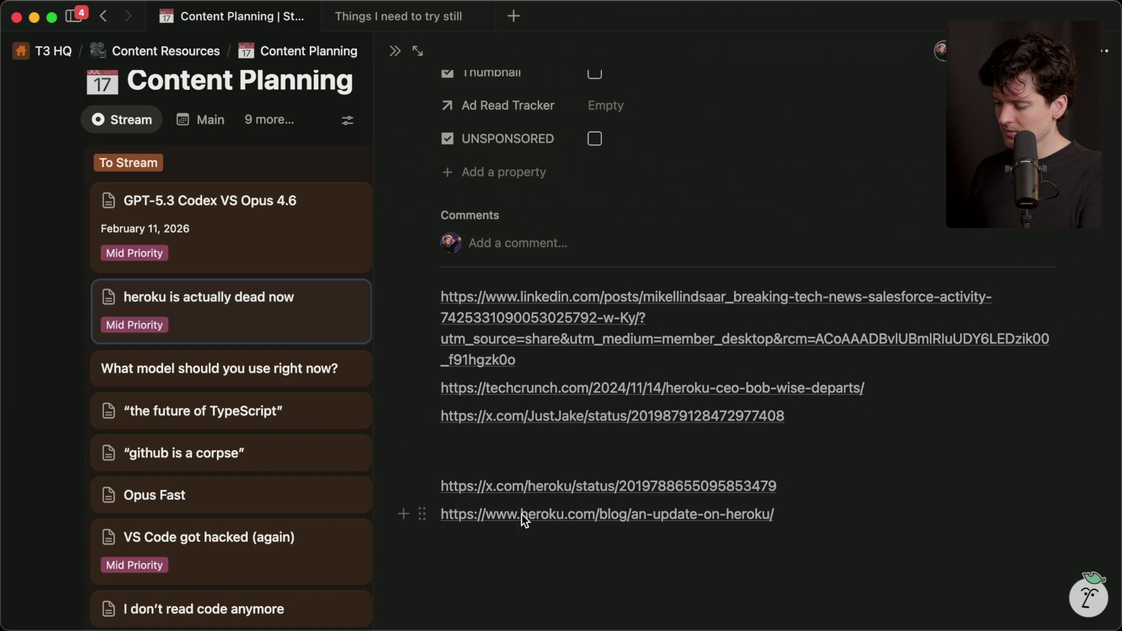
left_click(521, 514)
left_click(396, 52)
key("super+Tab")
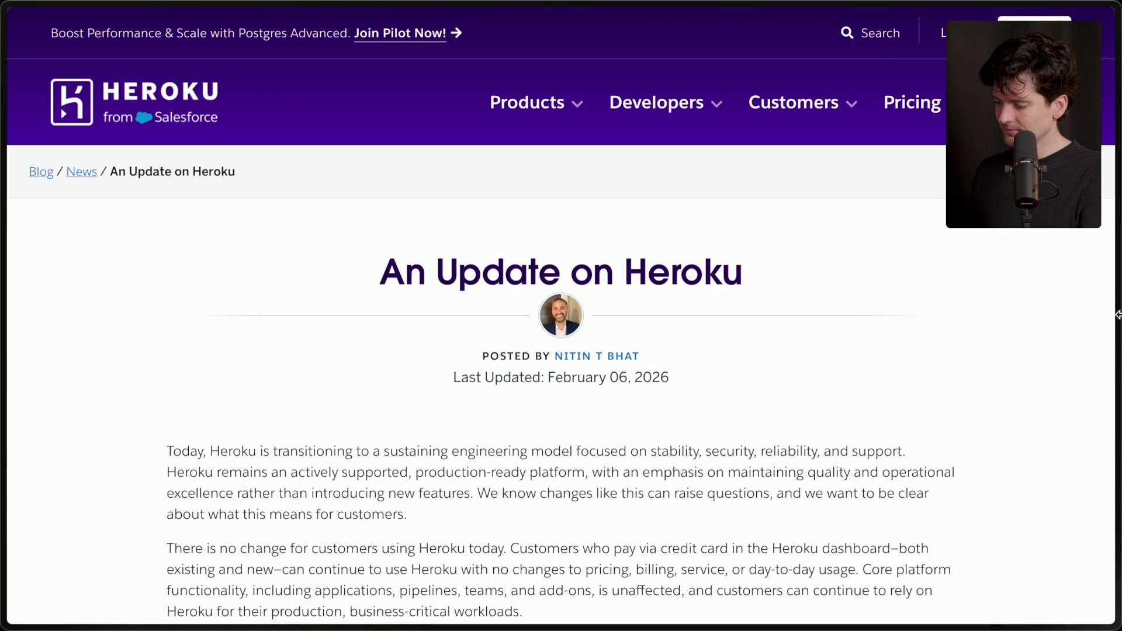
Step: Look through the two Heroku X post tabs and the TechCrunch Heroku CEO article
mouse_move(1054, 347)
left_click(991, 373)
left_click(989, 403)
left_click(987, 447)
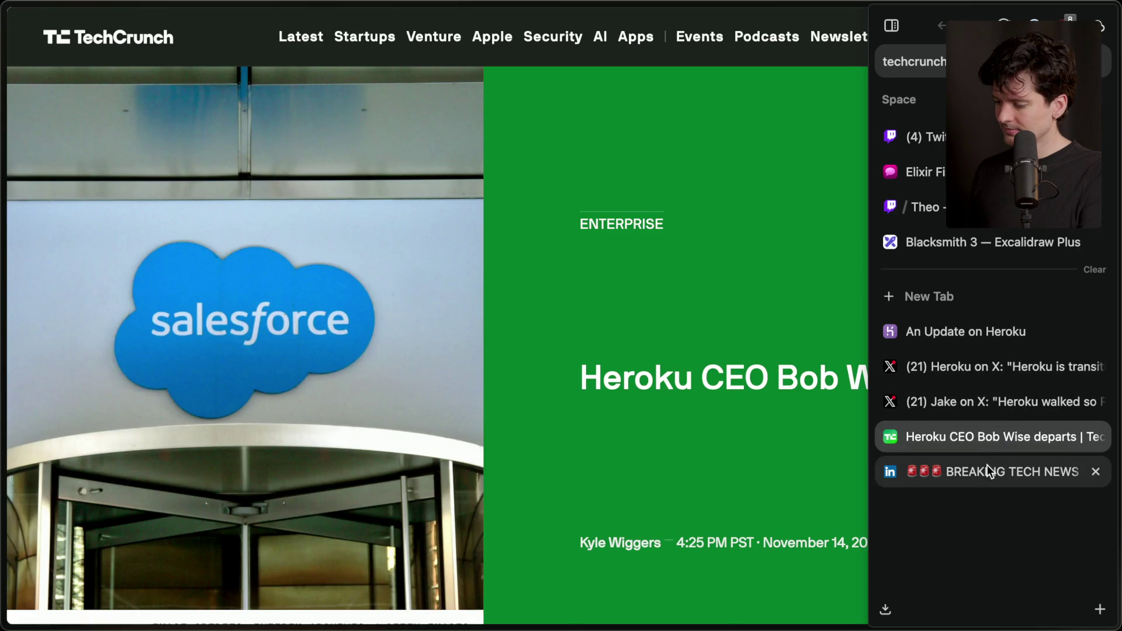
left_click(1006, 403)
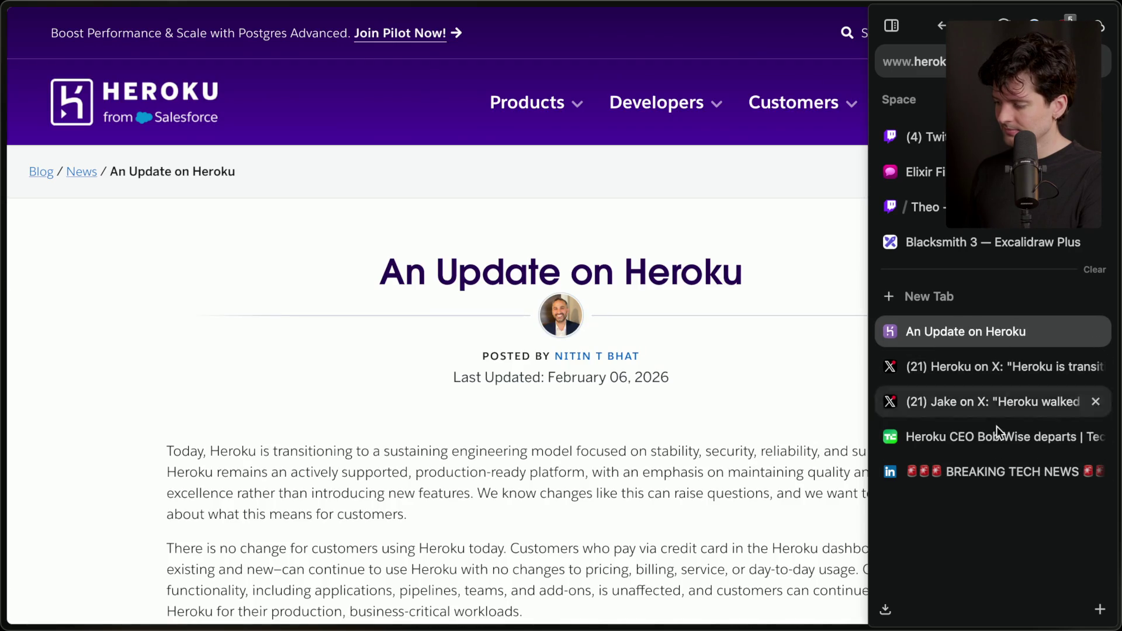
Step: Move the LinkedIn tab below An Update on Heroku, dismiss its sign-in prompt, return to Twitch
left_click_drag(984, 465, 989, 358)
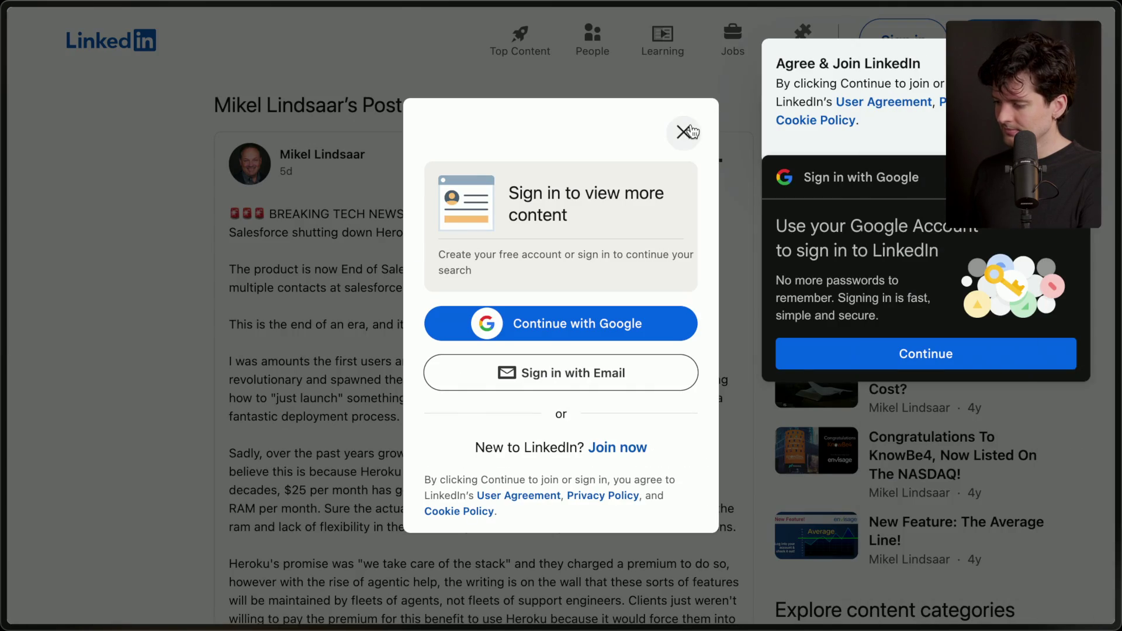
left_click(684, 132)
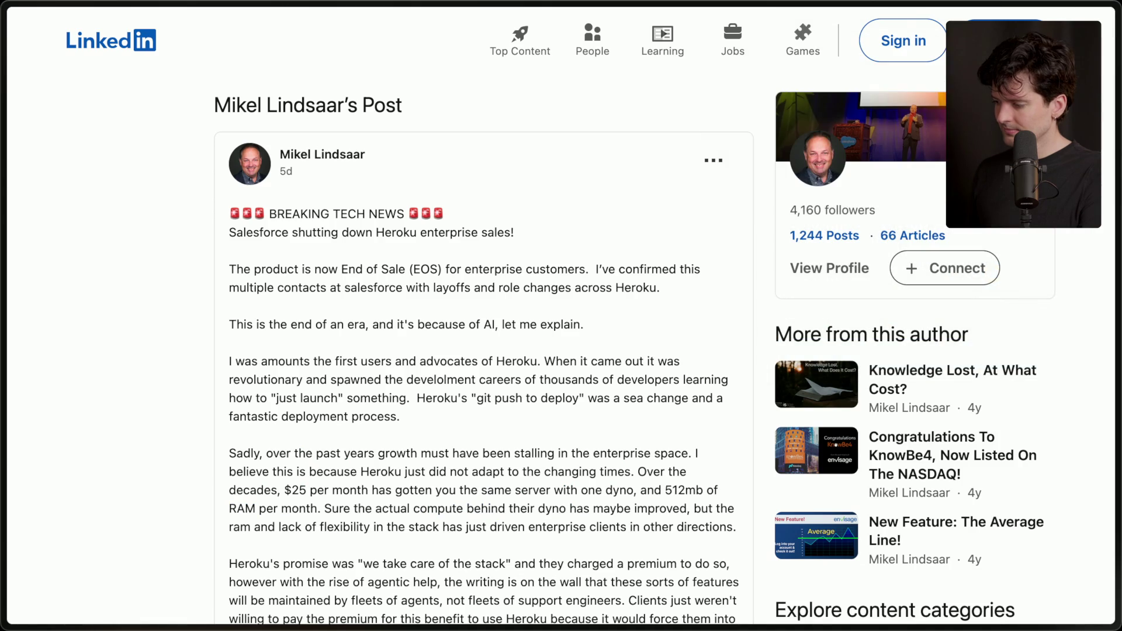
left_click(952, 329)
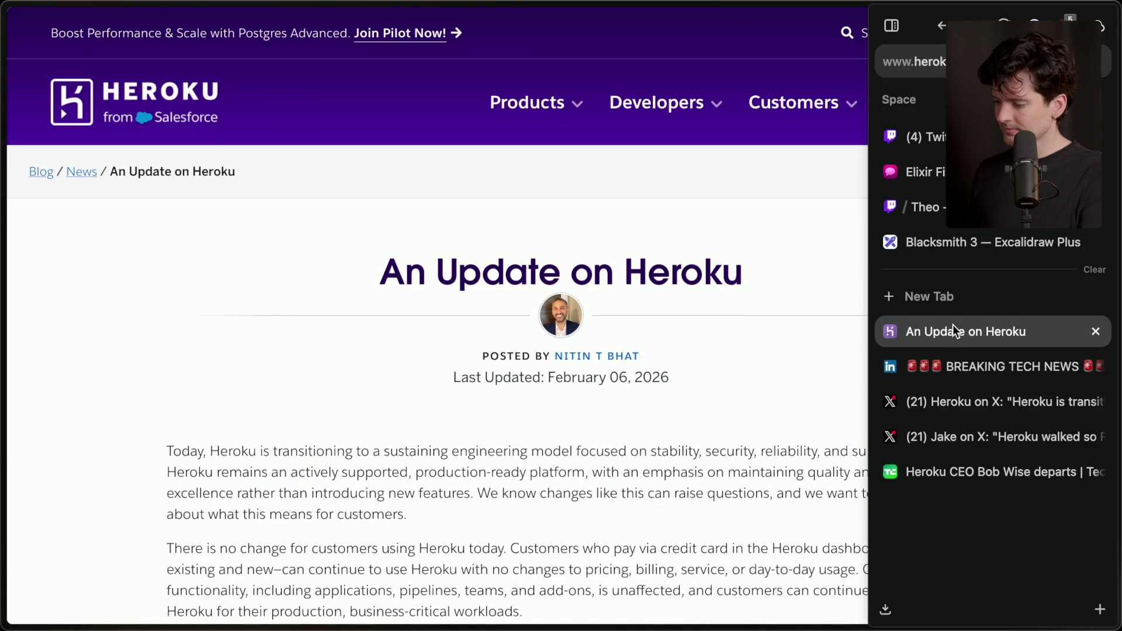
left_click(951, 137)
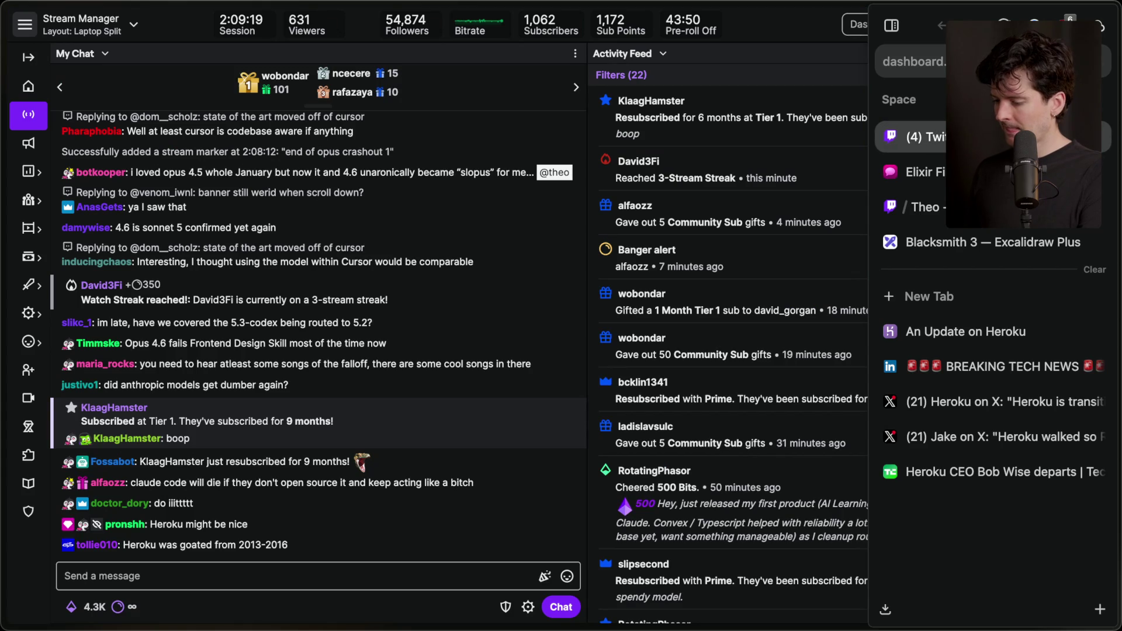
Step: Highlight the codex battery and Gemini 3.1 leak messages in the Twitch chat
left_click(343, 575)
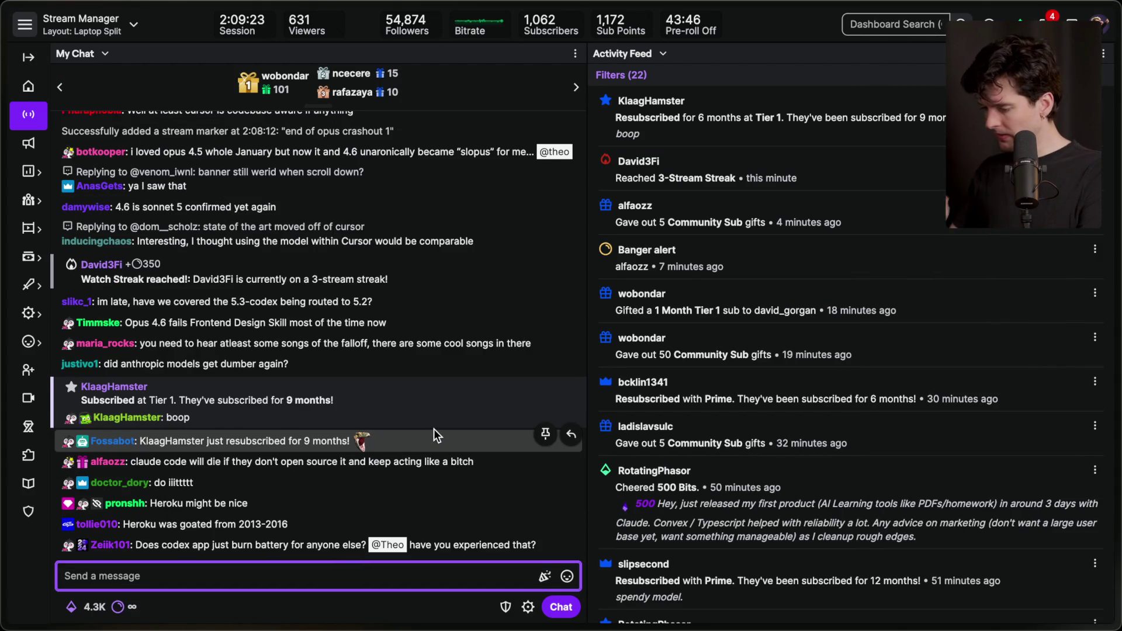
double_click(263, 504)
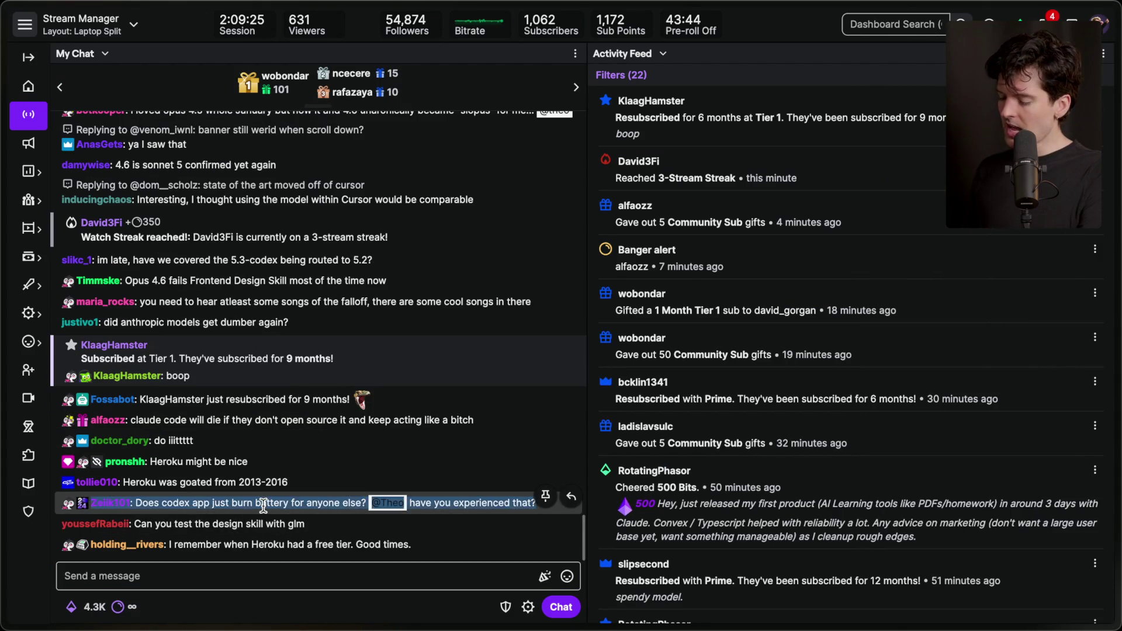
triple_click(274, 465)
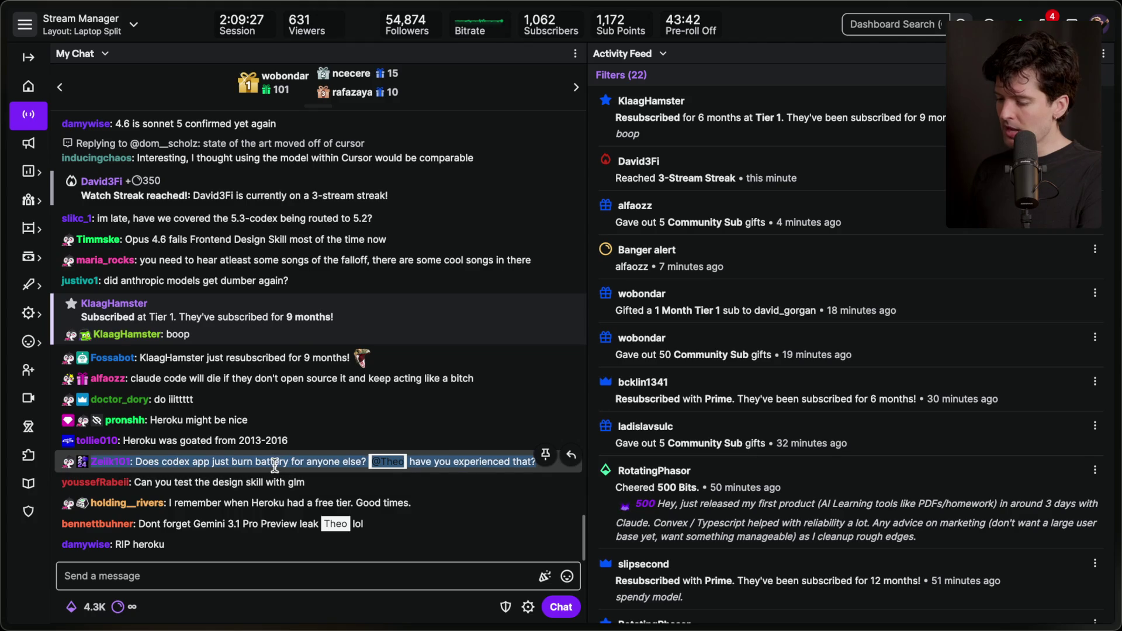
left_click(253, 577)
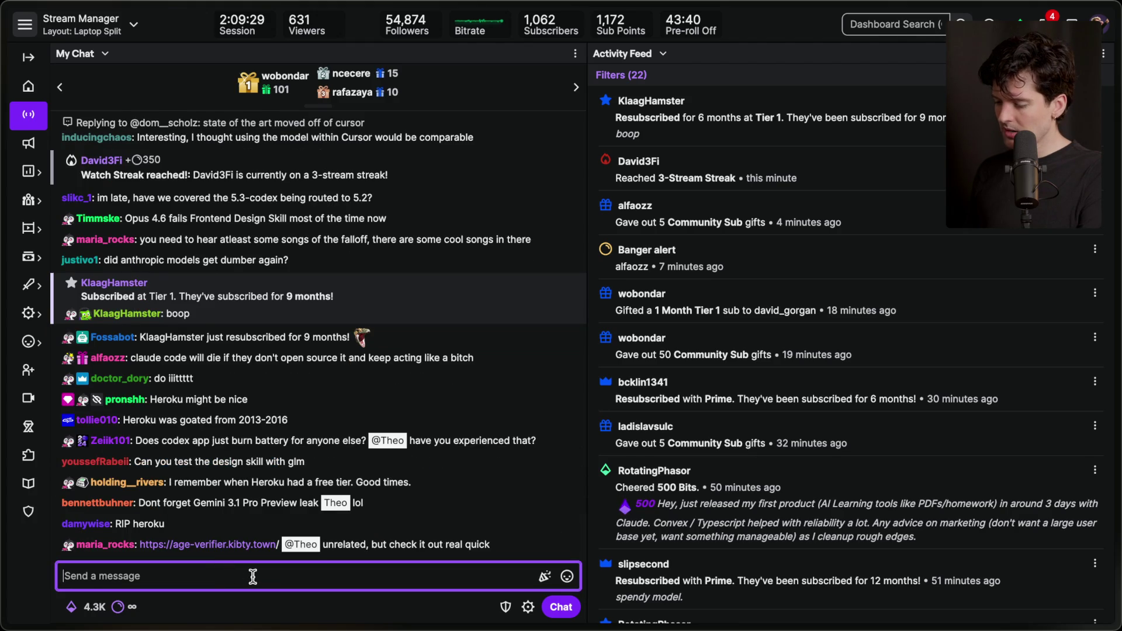
triple_click(212, 503)
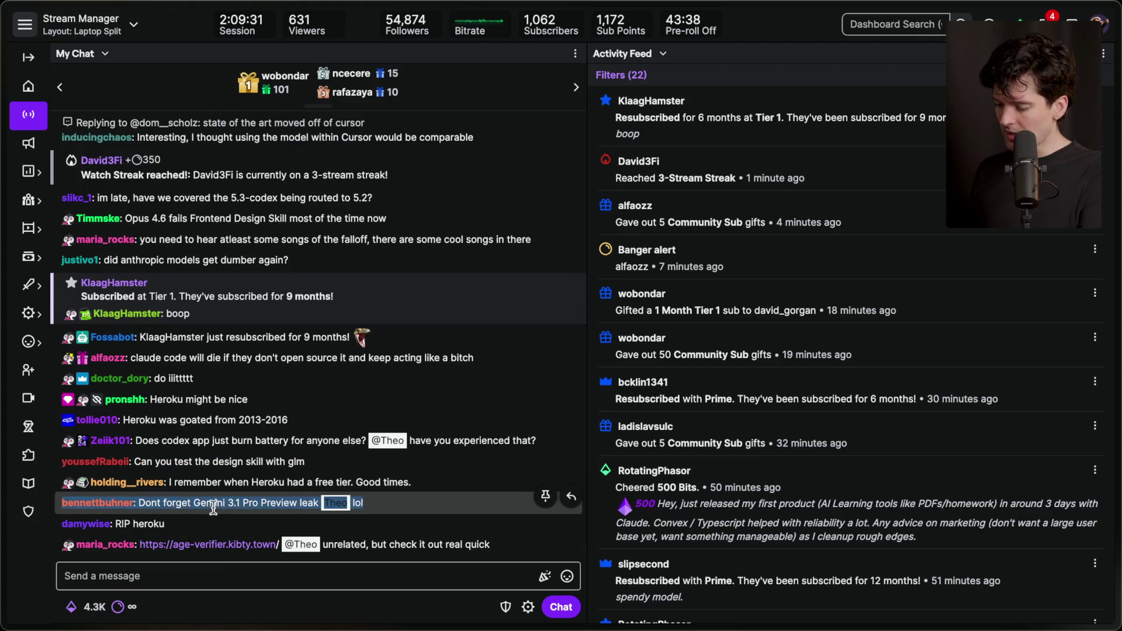
left_click(249, 578)
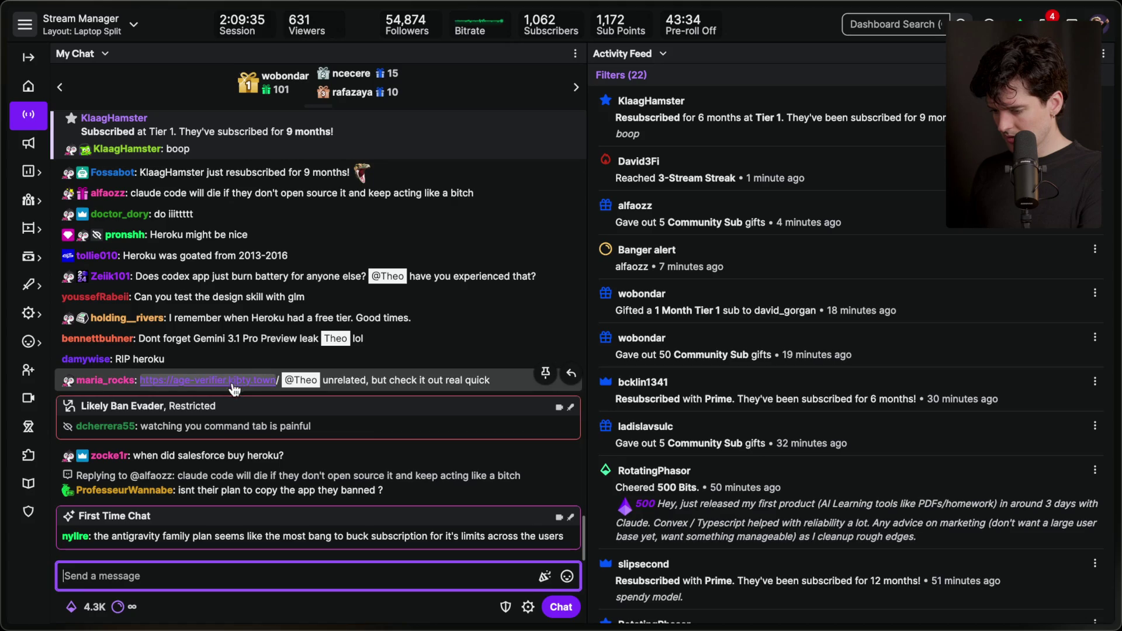
Step: Open the age verifier link posted in chat full screen and look it over
left_click(233, 383)
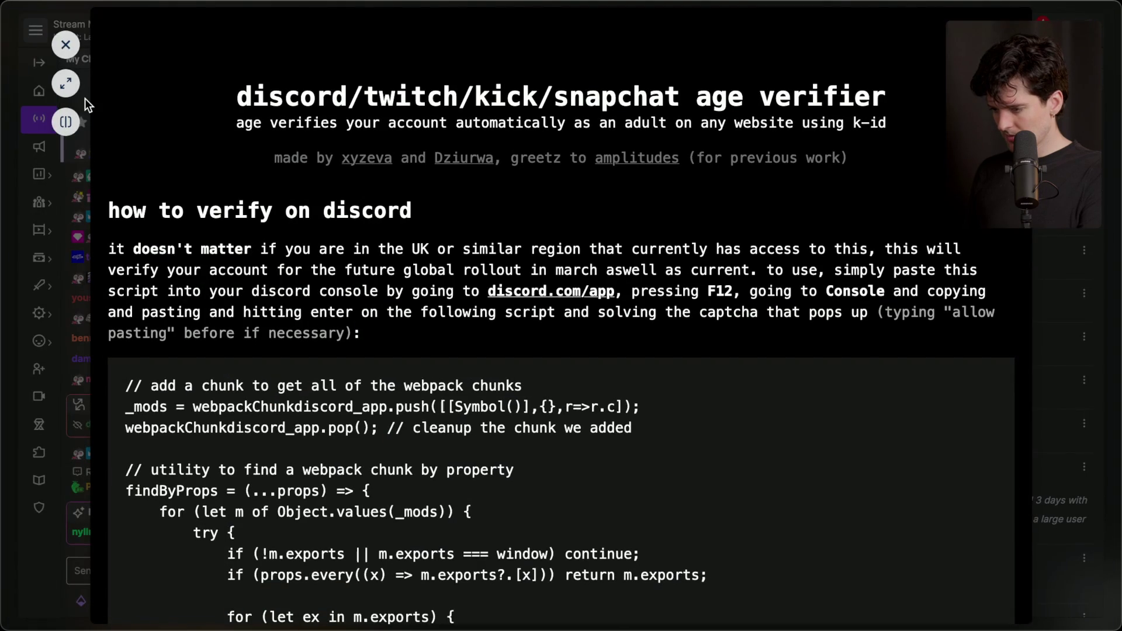
left_click(67, 83)
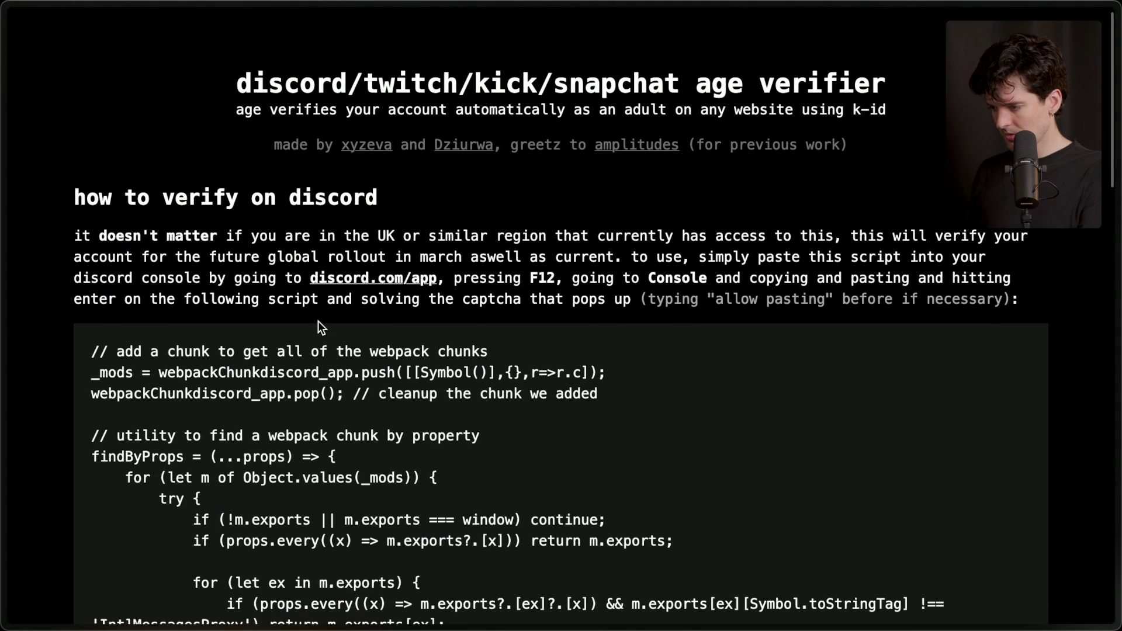
scroll(318, 321, "down", 15)
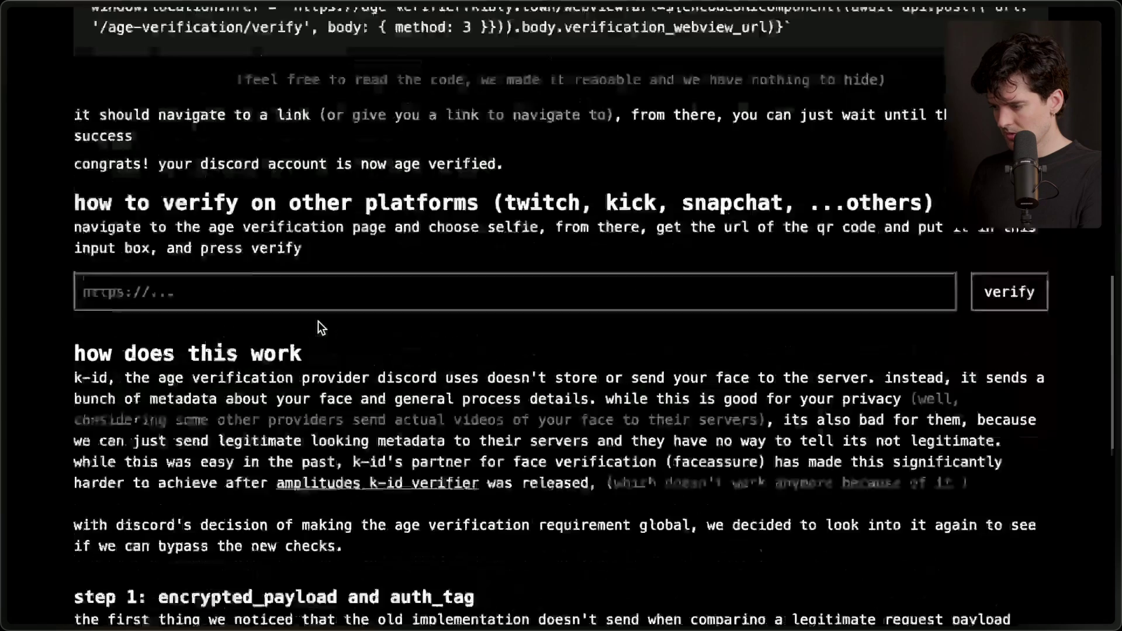
scroll(318, 327, "down", 5)
scroll(318, 327, "up", 20)
mouse_move(1118, 108)
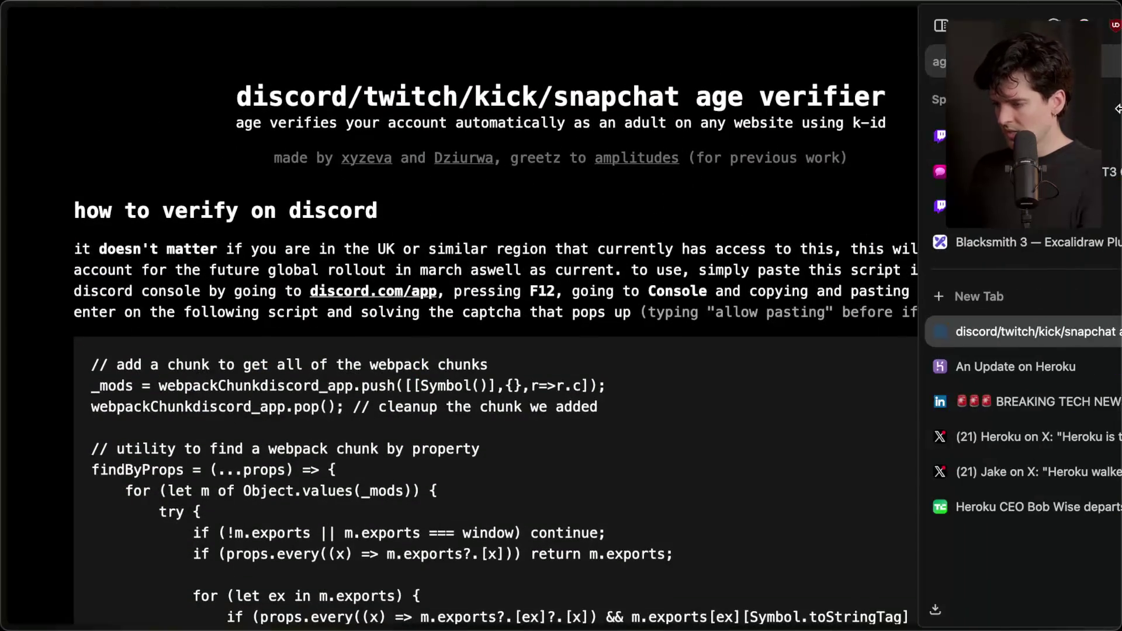
left_click(1102, 25)
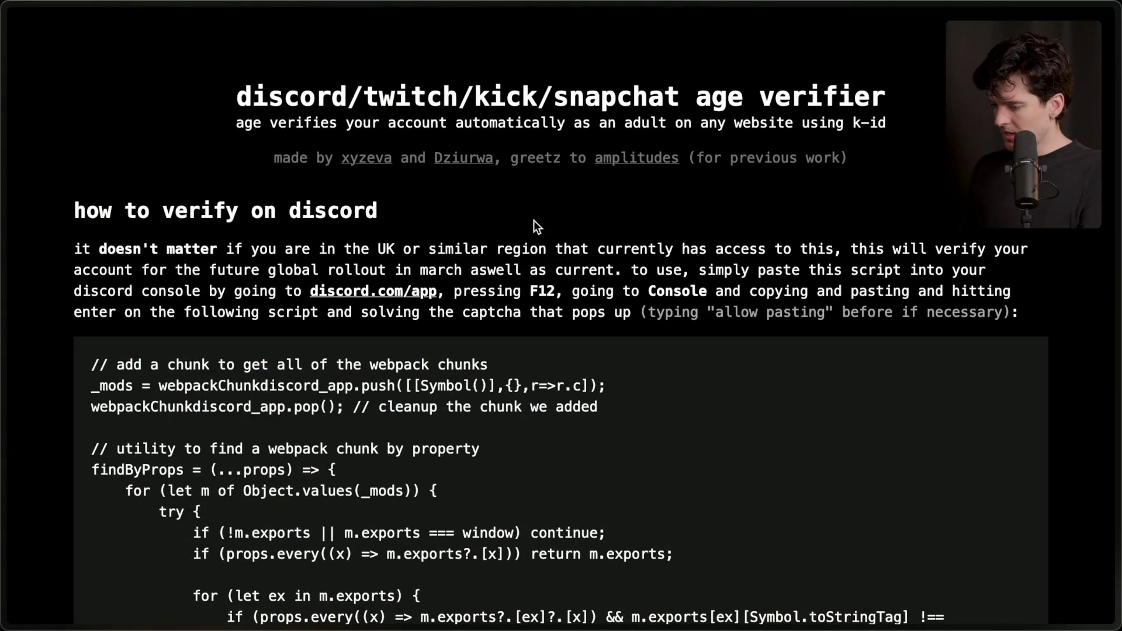
Step: Add a 'Heroku death' stream marker with /marker, then return to An Update on Heroku
key("super+Tab")
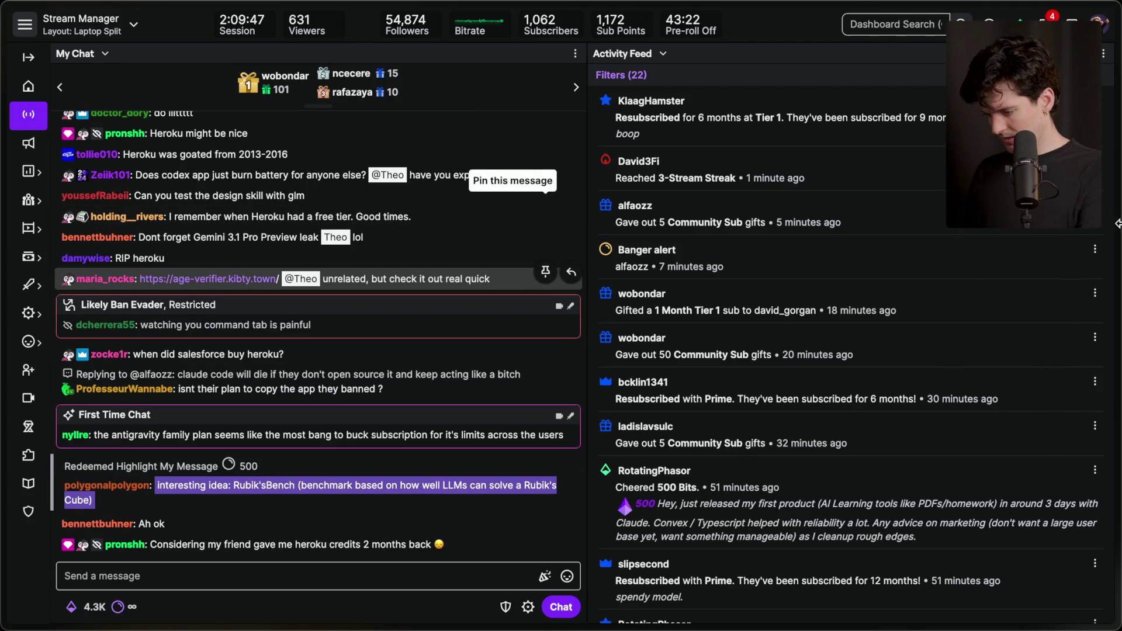
mouse_move(1116, 265)
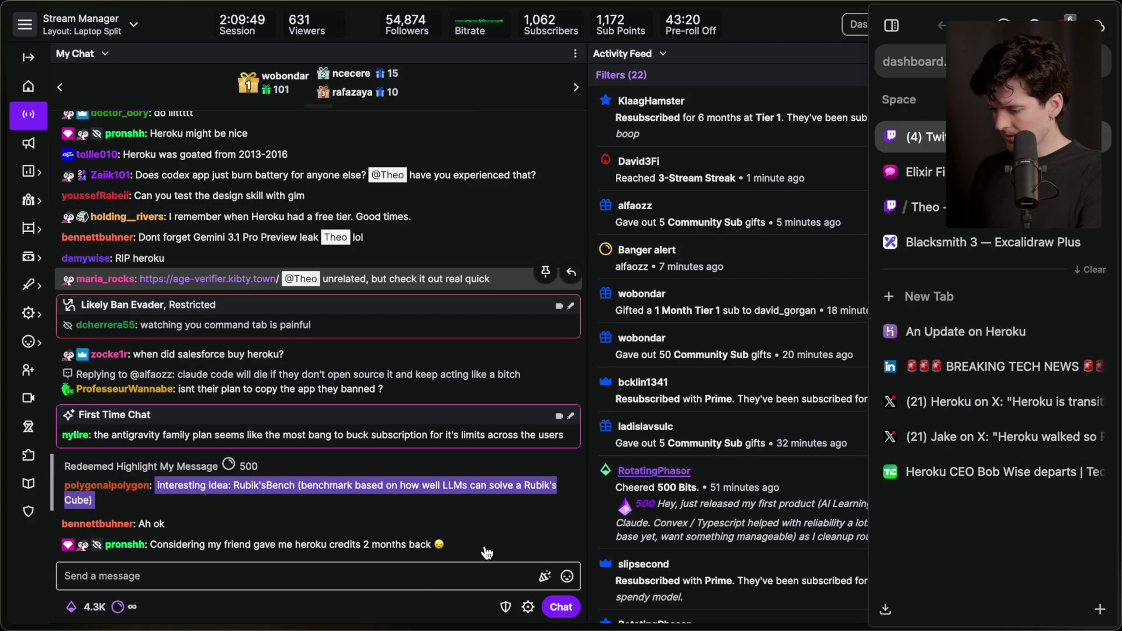
left_click(385, 581)
type("/marker Heroku death")
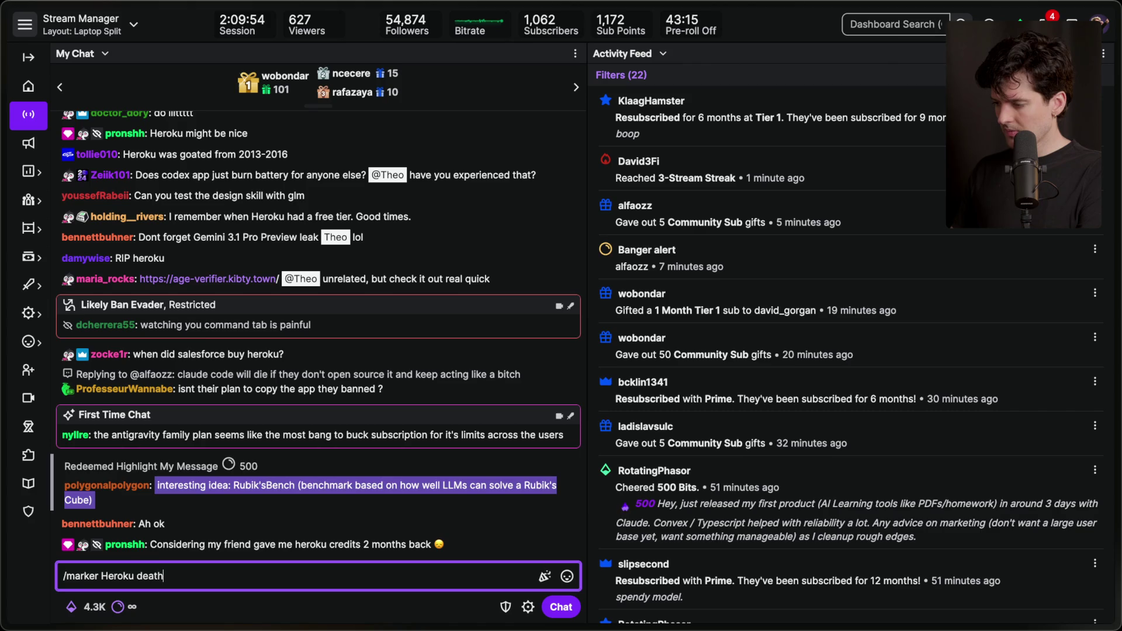
key("Return")
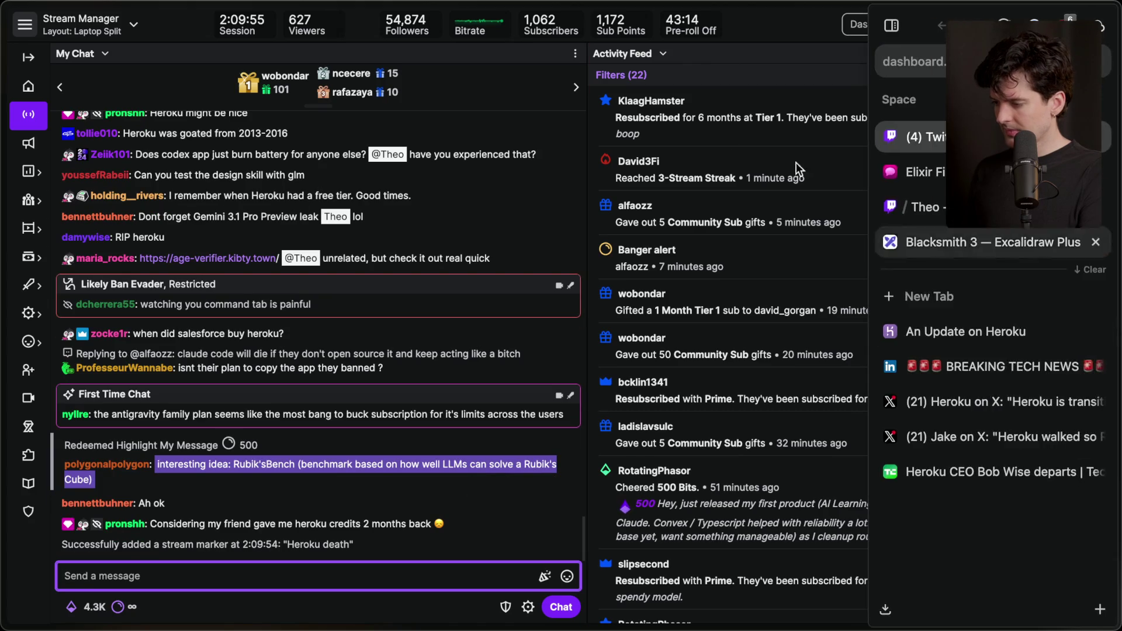
mouse_move(1117, 350)
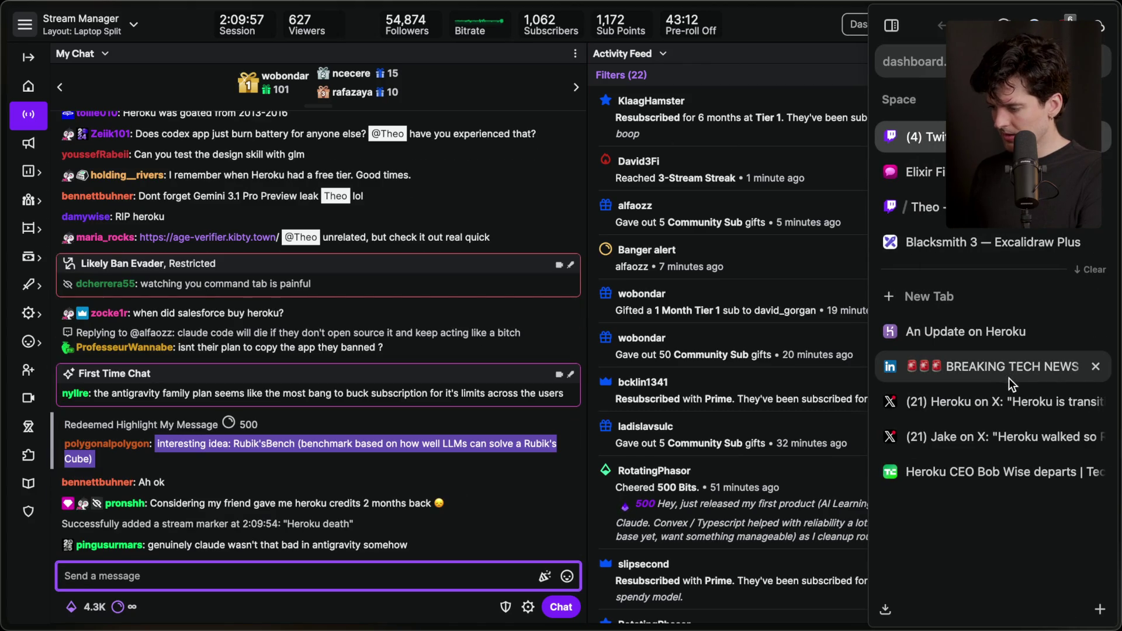
left_click(992, 332)
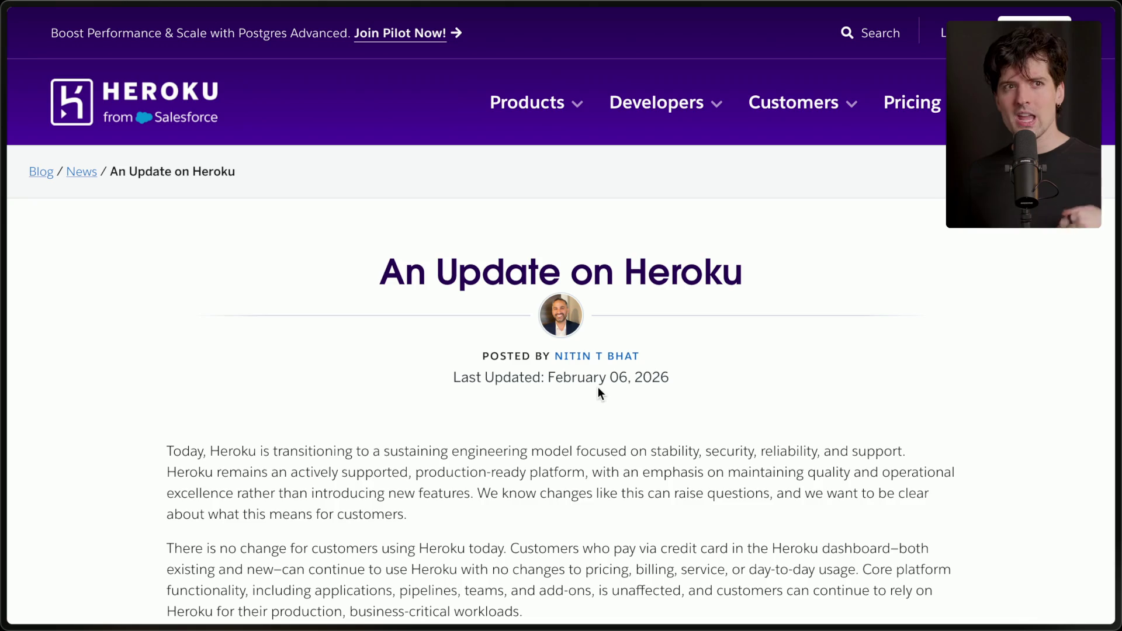
Step: Search 'theo heroku', then open and pause the 'Heroku Is Dead, Here's What I Recommend' video
key("ctrl+t")
type("theo heroku !Y")
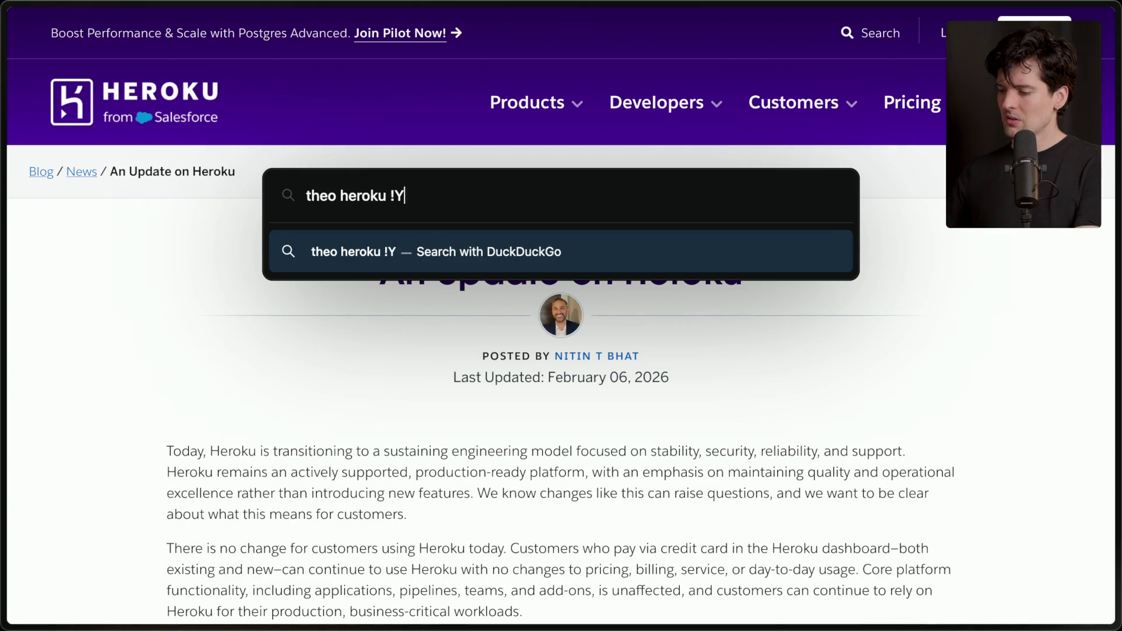
key("Return")
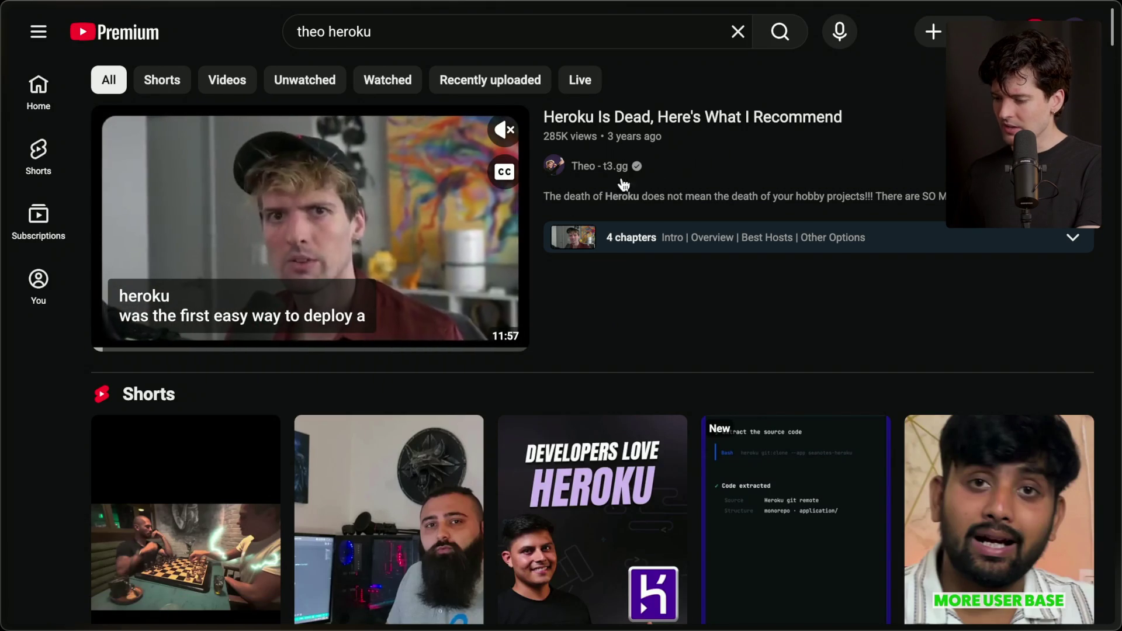
left_click(676, 143)
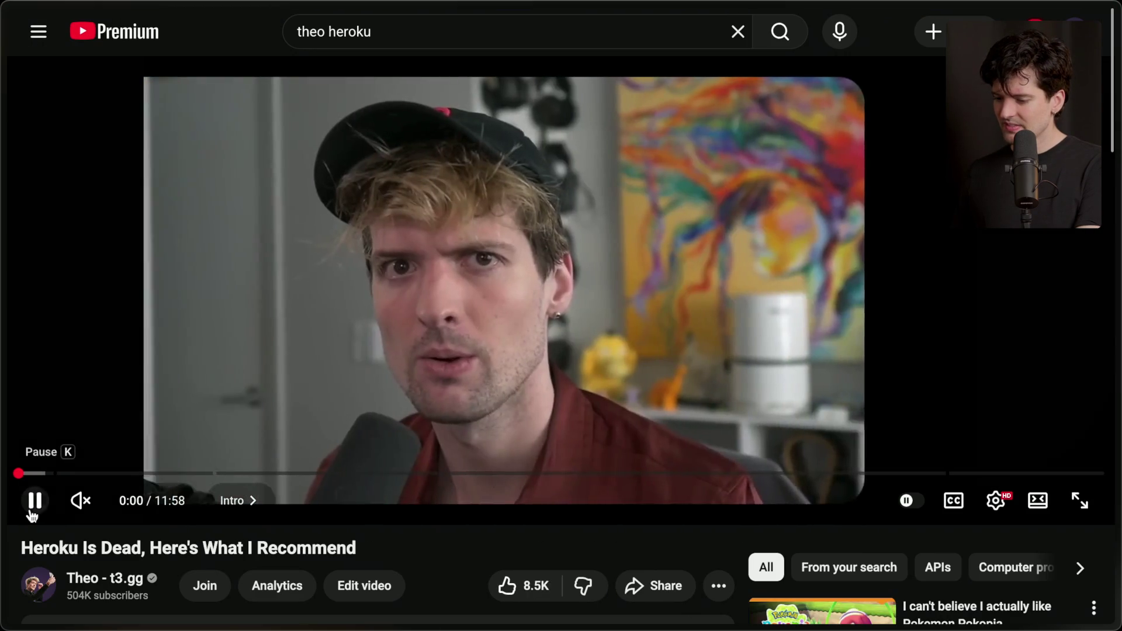
left_click(34, 504)
scroll(59, 541, "down", 4)
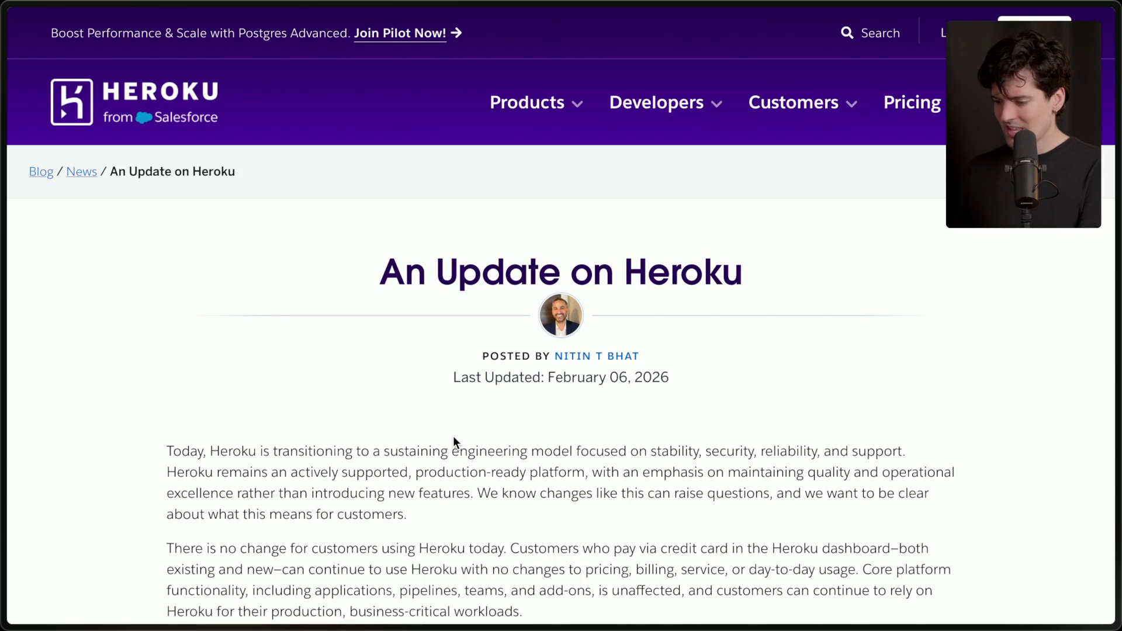
Step: Highlight parts of the post's opening paragraph, then select the Vercel free-tier chat message
scroll(454, 437, "down", 2)
left_click_drag(154, 331, 737, 331)
left_click(660, 329)
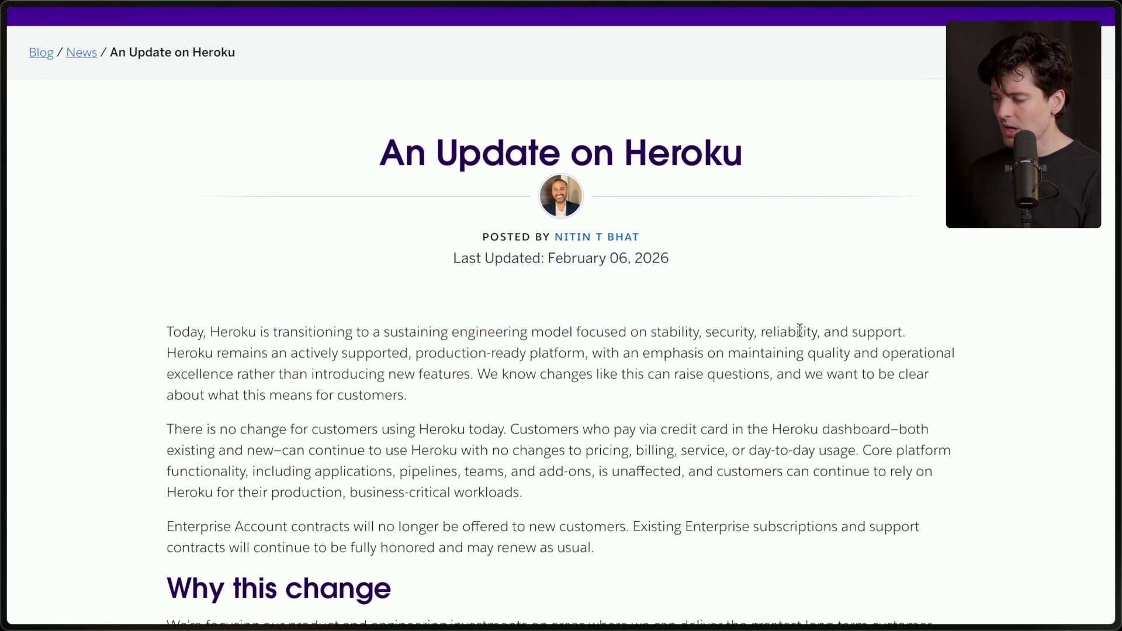
left_click_drag(915, 333, 846, 331)
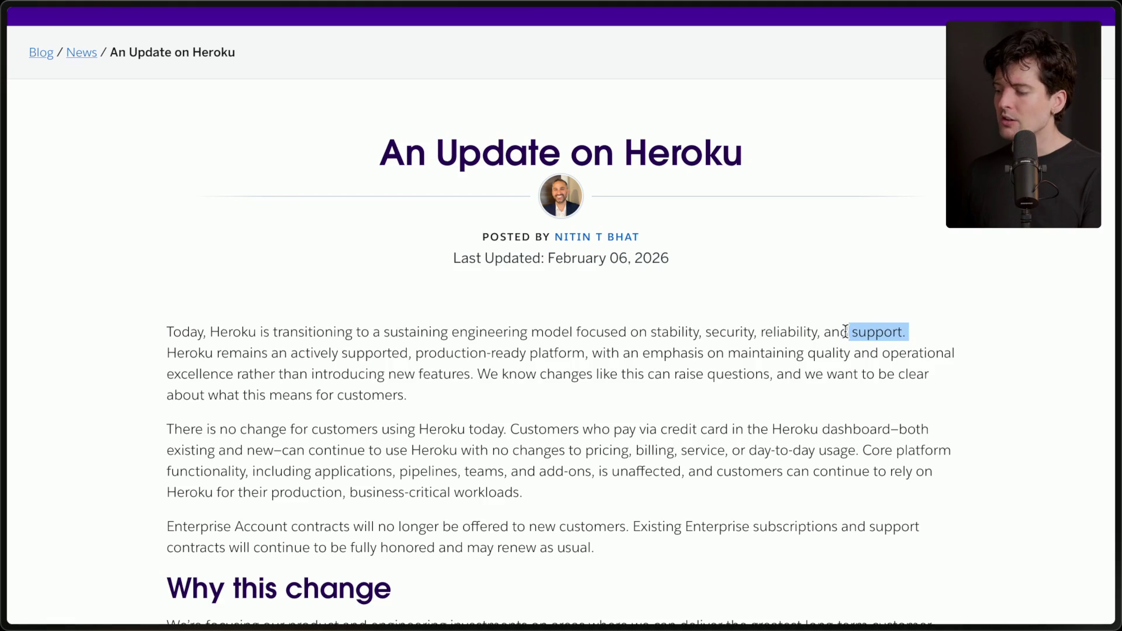
left_click(850, 331)
scroll(321, 435, "up", 1)
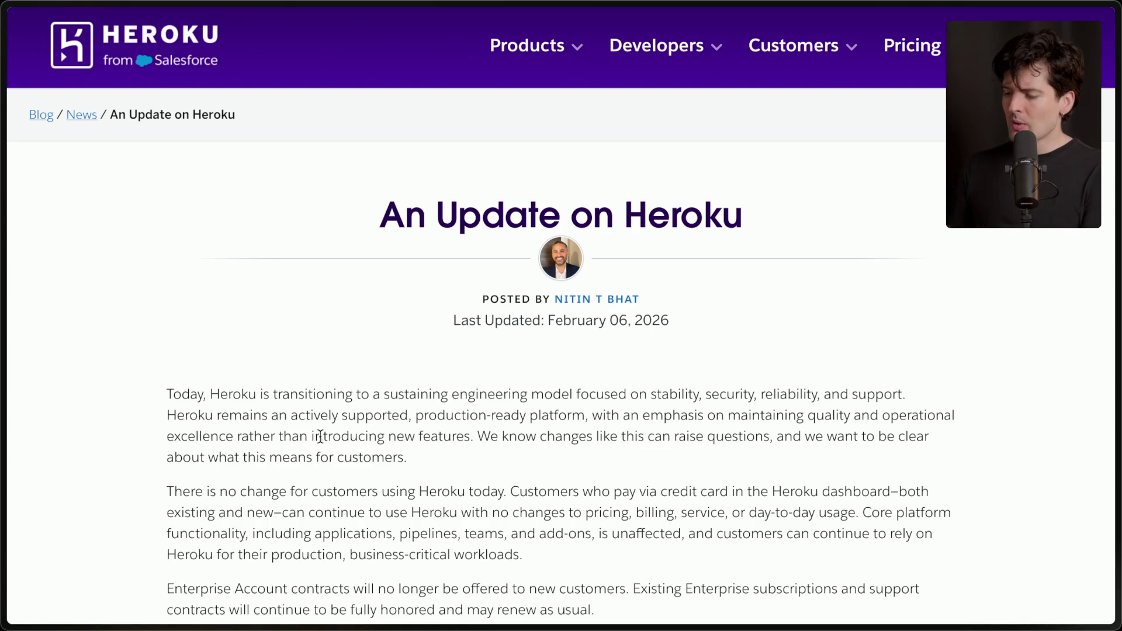
left_click(911, 137)
triple_click(261, 374)
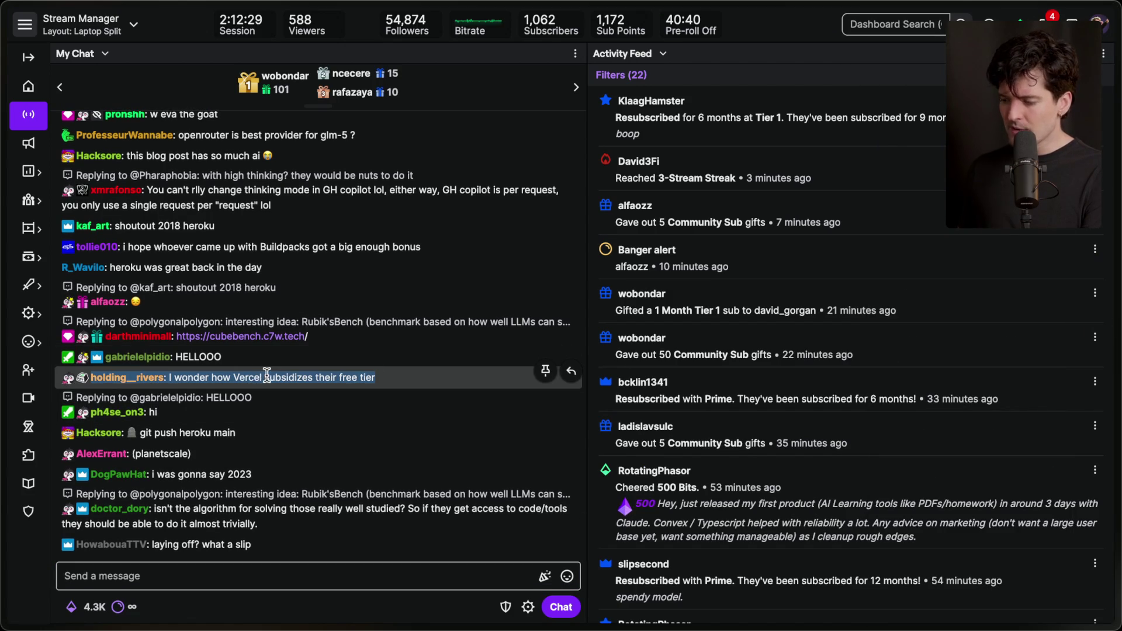
Step: Go back to the An Update on Heroku article, then on to the Excalidraw Plus canvas
mouse_move(1007, 405)
left_click(1006, 337)
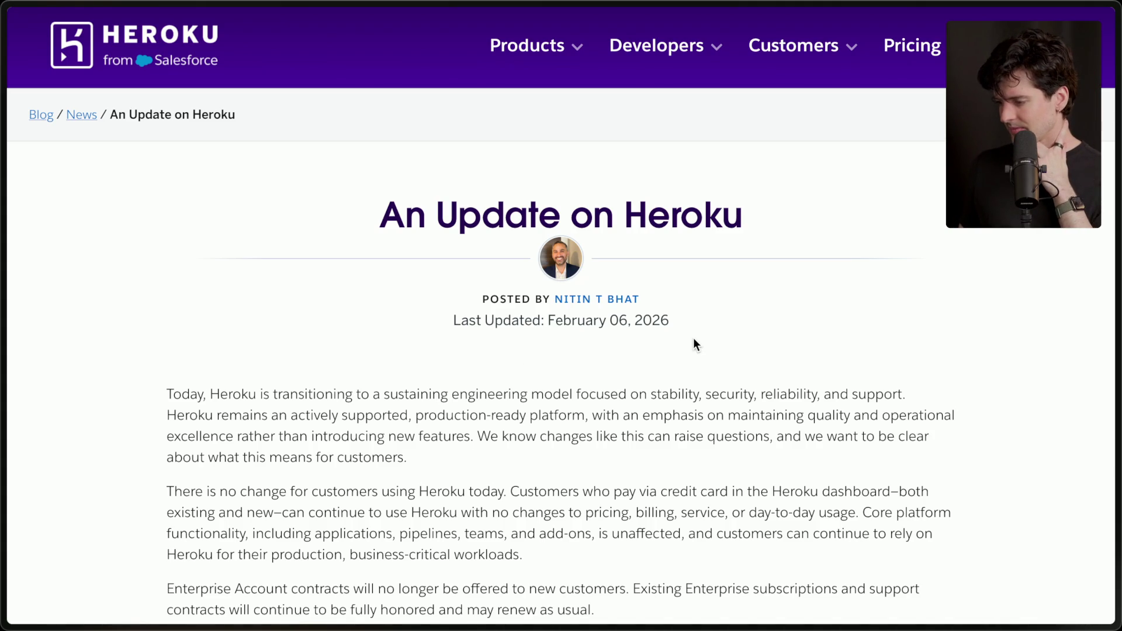
mouse_move(1080, 316)
left_click(971, 242)
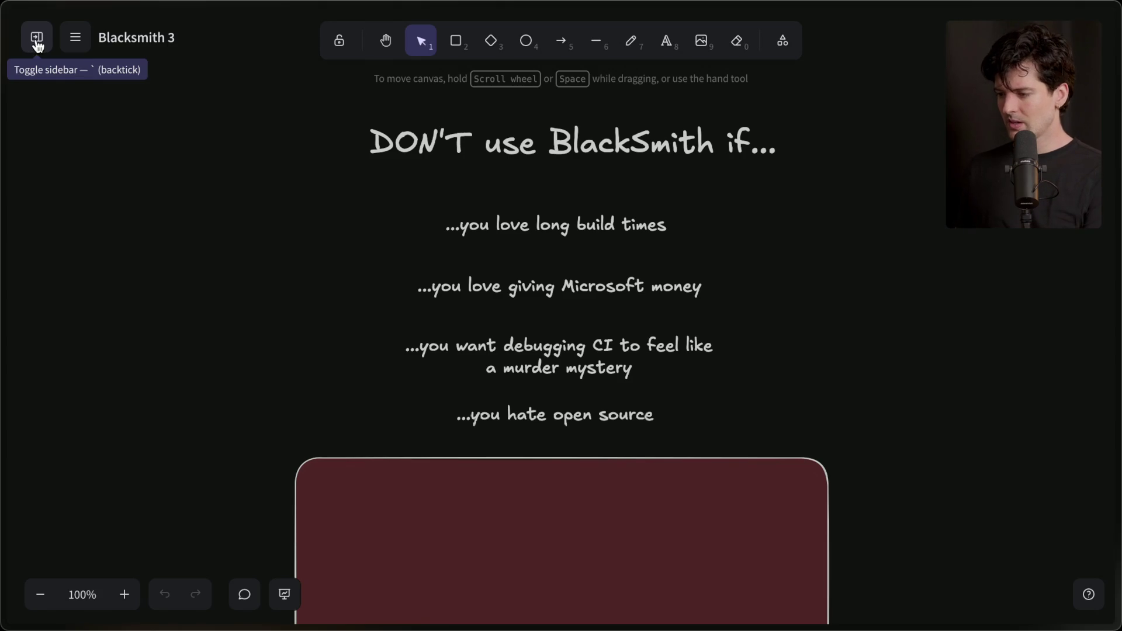
Step: Create a new blank Excalidraw canvas and name it 'RIP Heroku'
left_click(36, 45)
left_click(216, 181)
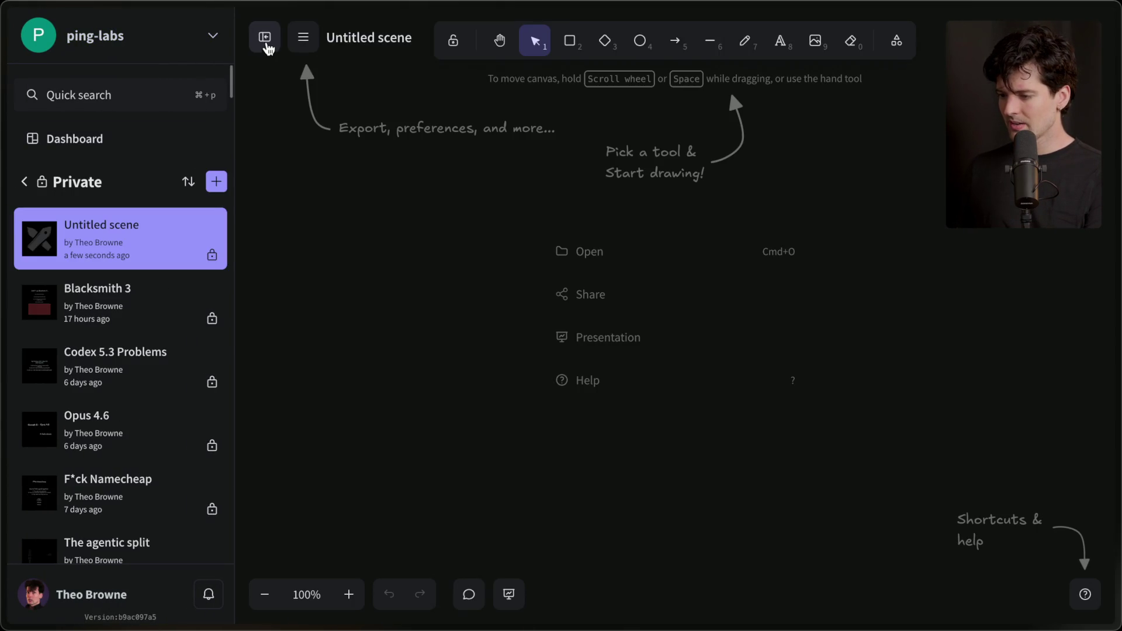
left_click(263, 37)
left_click(152, 35)
type("RIP Heroku")
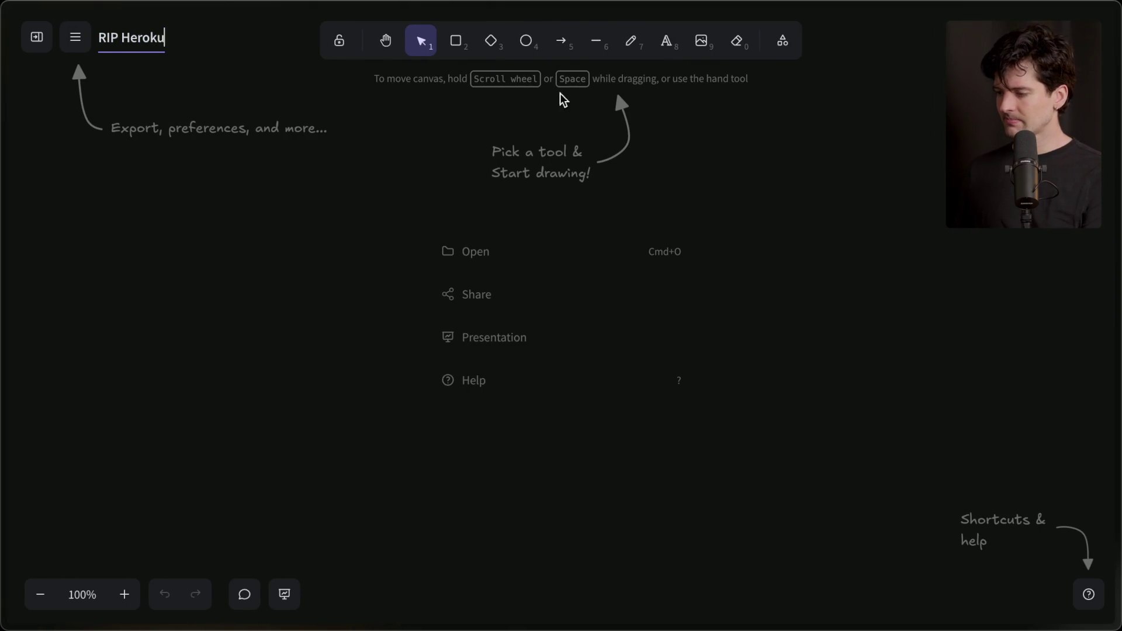
Step: Add an extra-large 'RIP Heroku' title and move it to the top centre
left_click(669, 41)
left_click(517, 188)
left_click(157, 264)
type("RIP Heroku")
left_click(478, 270)
mouse_move(509, 193)
left_mouse_down()
mouse_move(554, 140)
mouse_move(565, 152)
left_mouse_up()
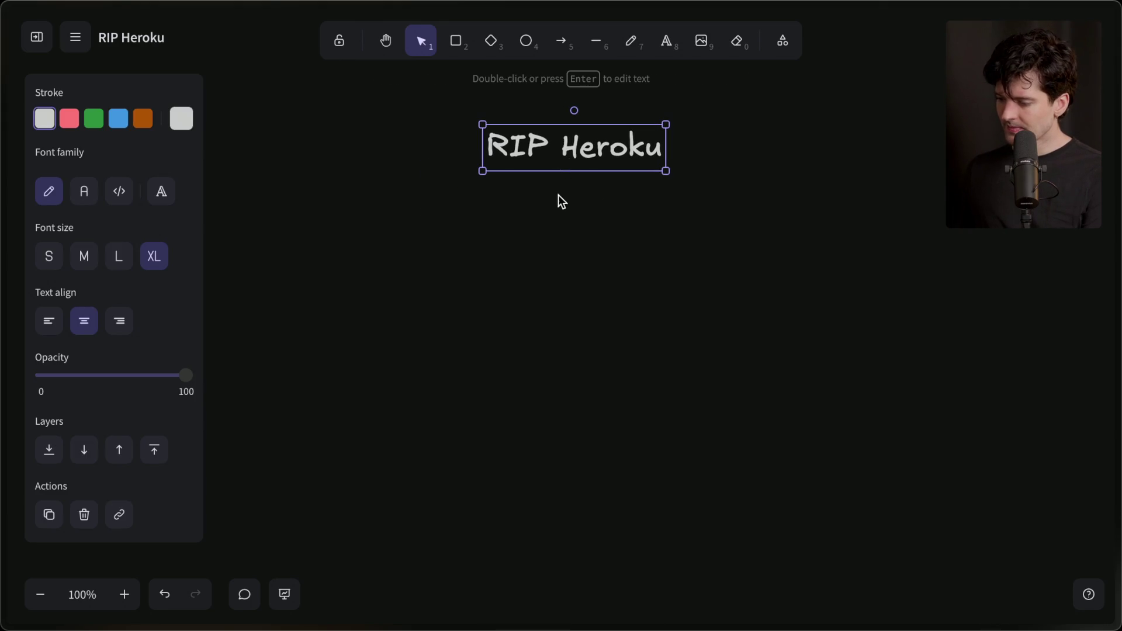
Step: Start the outline below the title: 'wtf happened' and 'can I trust "free tiers" at all?'
double_click(561, 217)
left_click(84, 256)
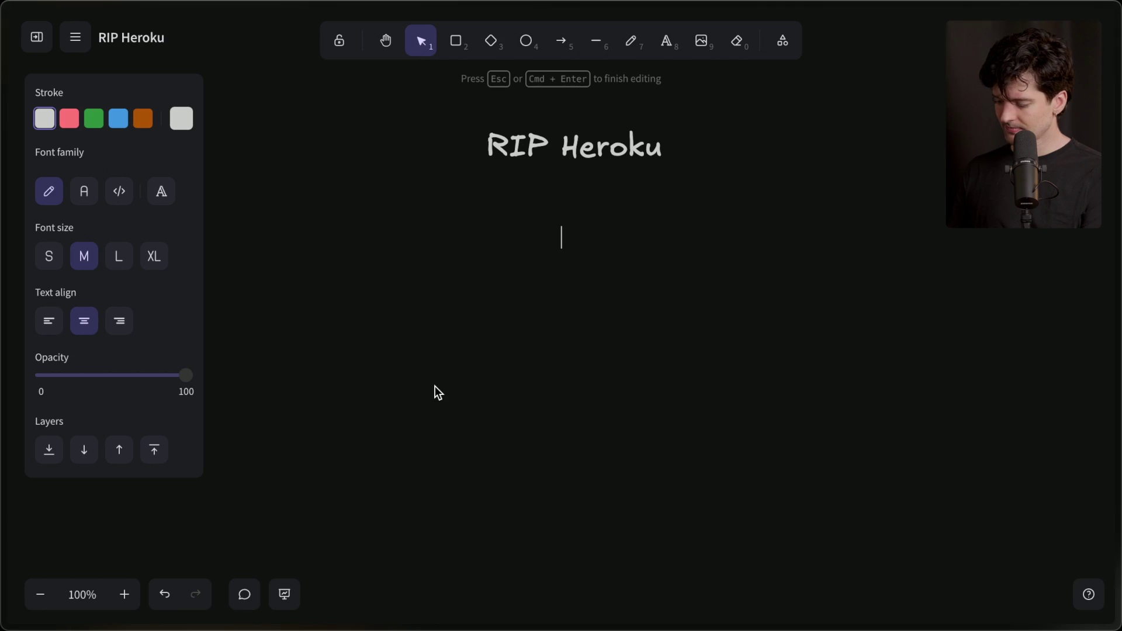
type("- wtf happened")
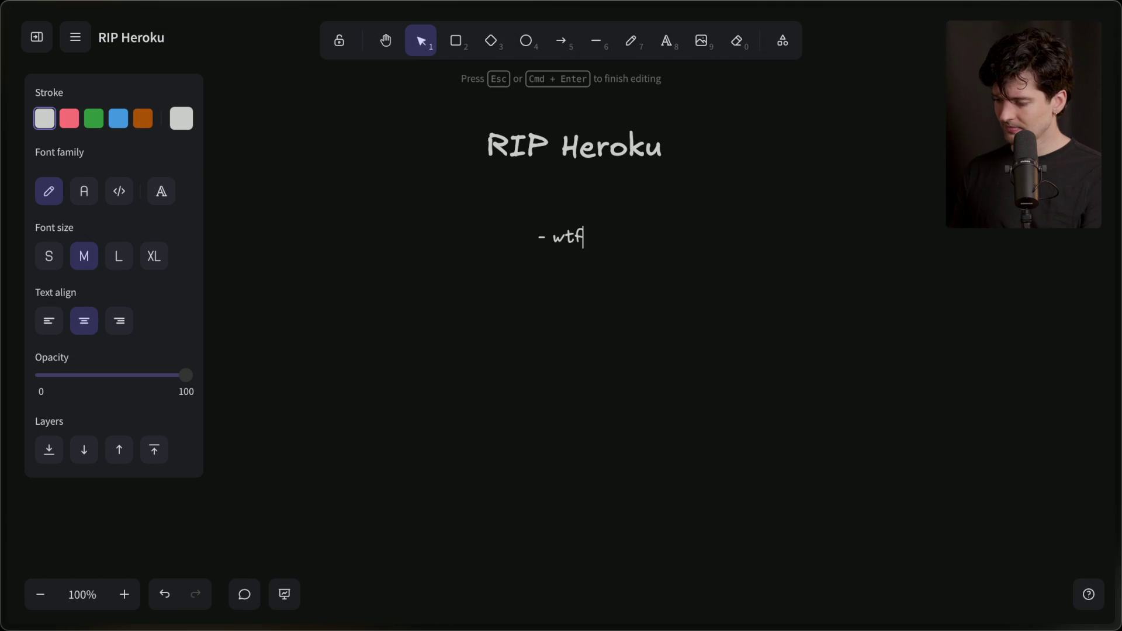
key("Return")
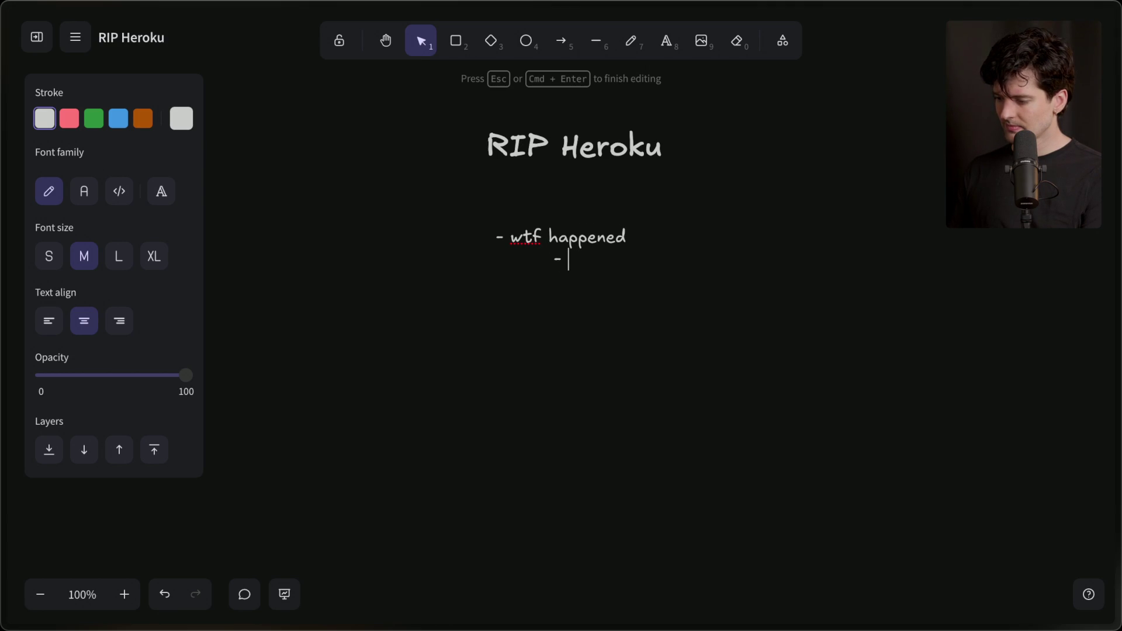
type("how do")
key("BackSpace")
key("BackSpace")
key("BackSpace")
key("BackSpace")
key("BackSpace")
key("BackSpace")
type("can I trust \"f")
type("ree tiers\" at all?")
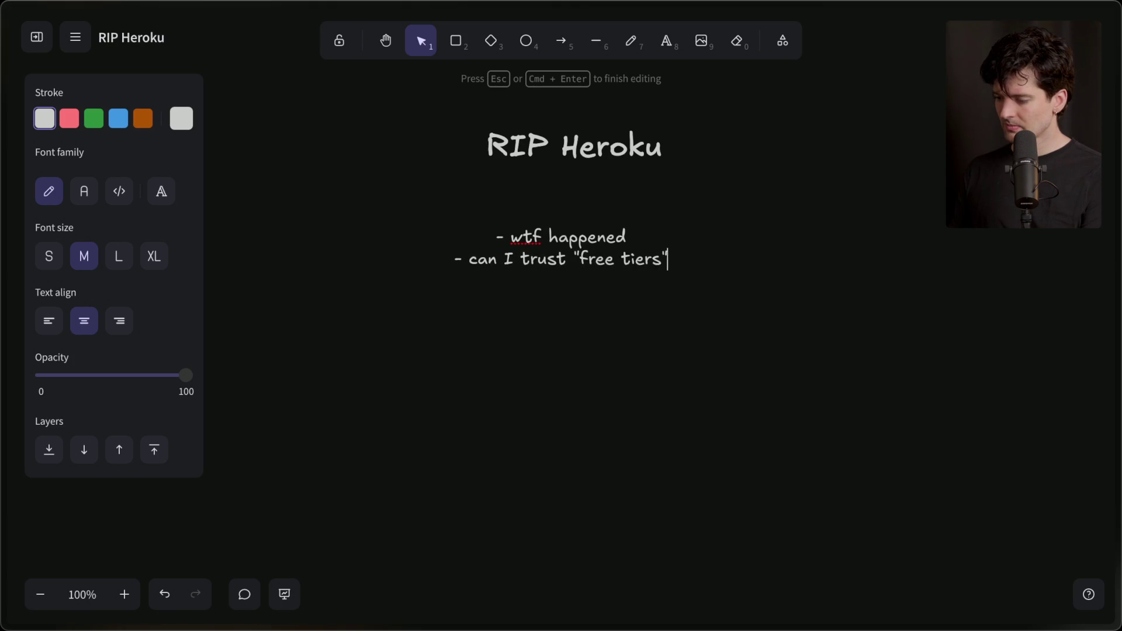
Step: Add '?' to the first point and a third question, 'where should I go now?'
left_click(626, 237)
type("?")
key("Return")
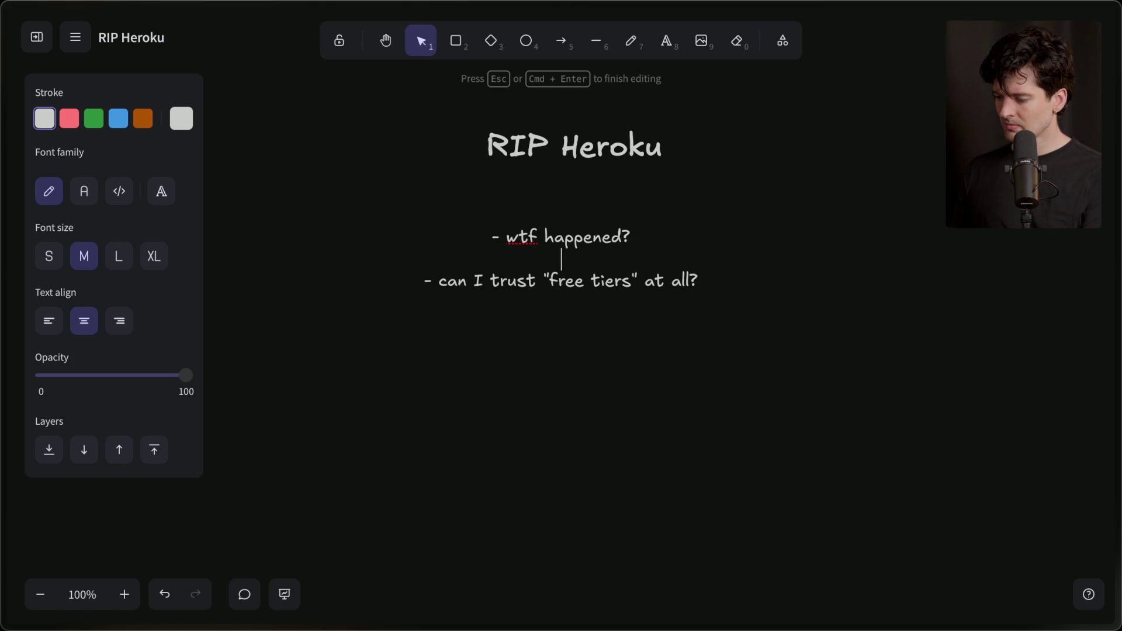
type("- wehre")
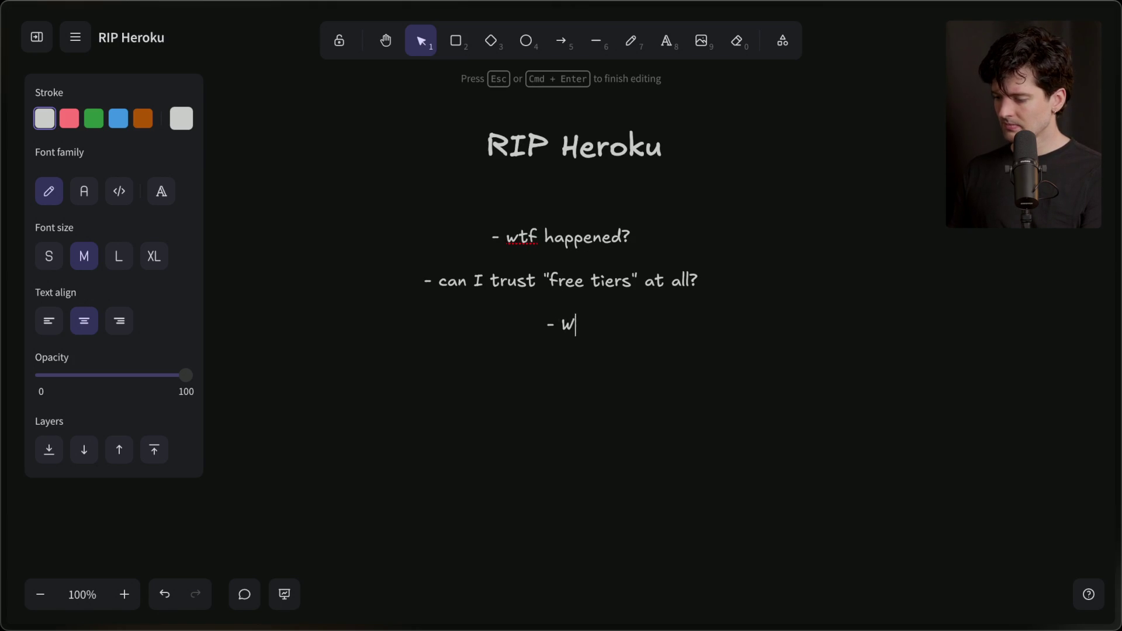
key("BackSpace")
key("BackSpace")
key("BackSpace")
type("here shou")
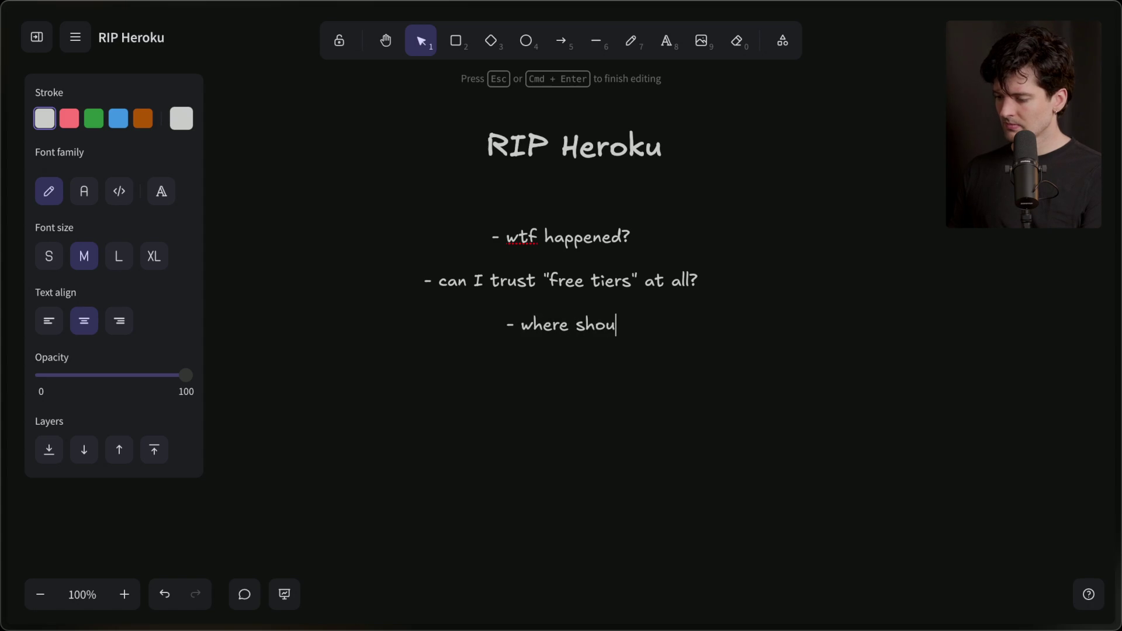
type("ld I go now?")
left_click(591, 518)
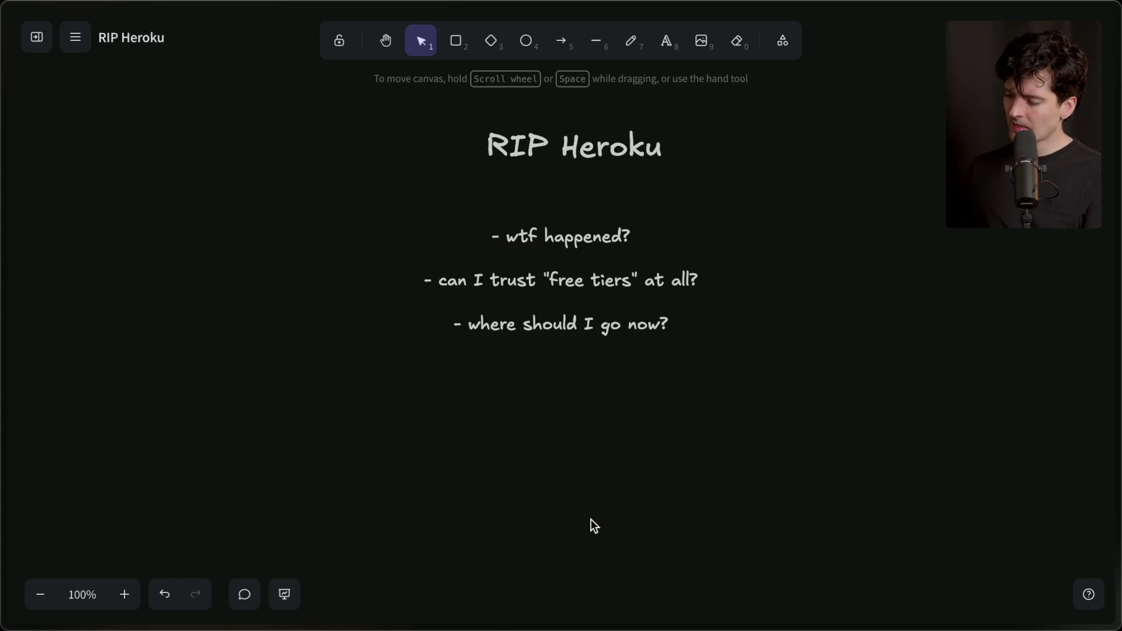
Step: Nudge the question list slightly up and right and review each of its three lines
left_click(563, 325)
left_click_drag(566, 324, 575, 322)
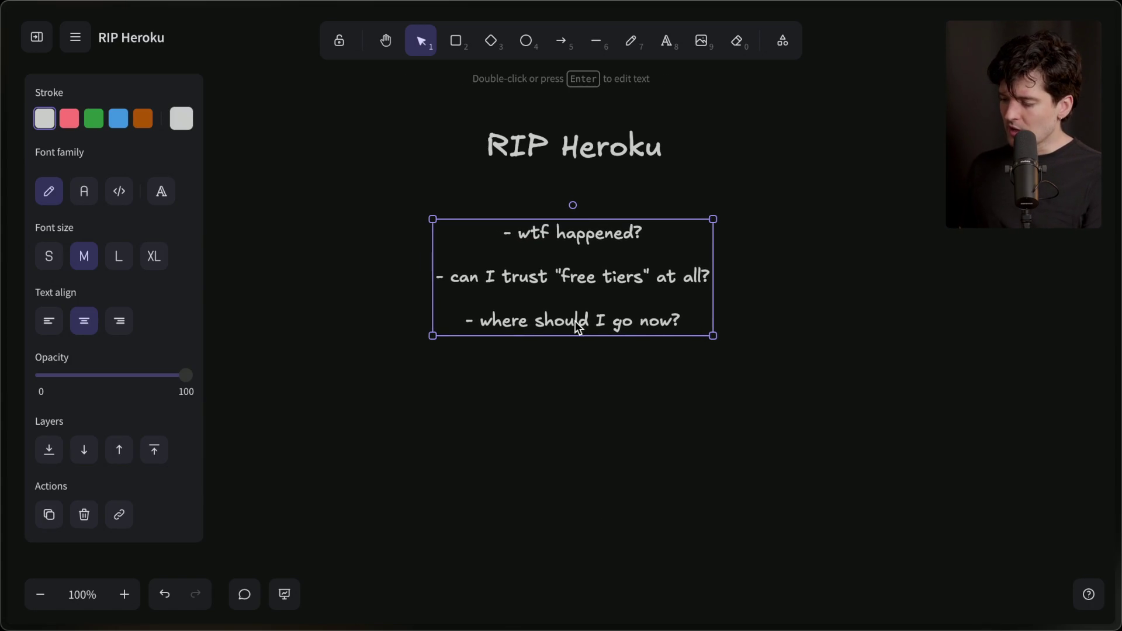
triple_click(586, 227)
triple_click(555, 279)
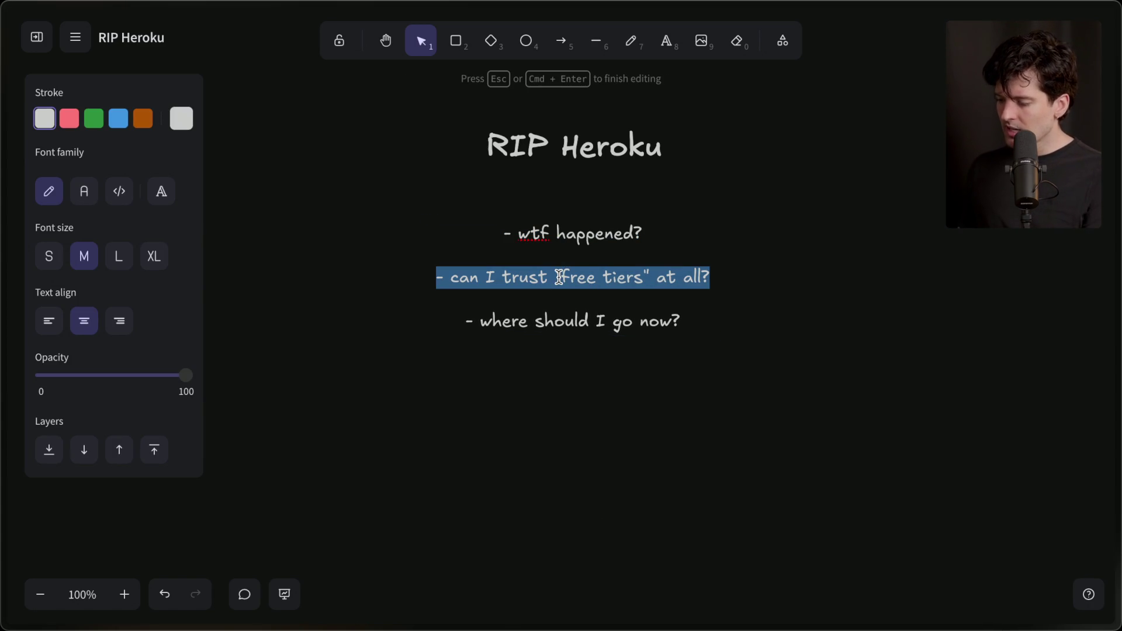
left_click(577, 325)
triple_click(577, 325)
left_click(573, 412)
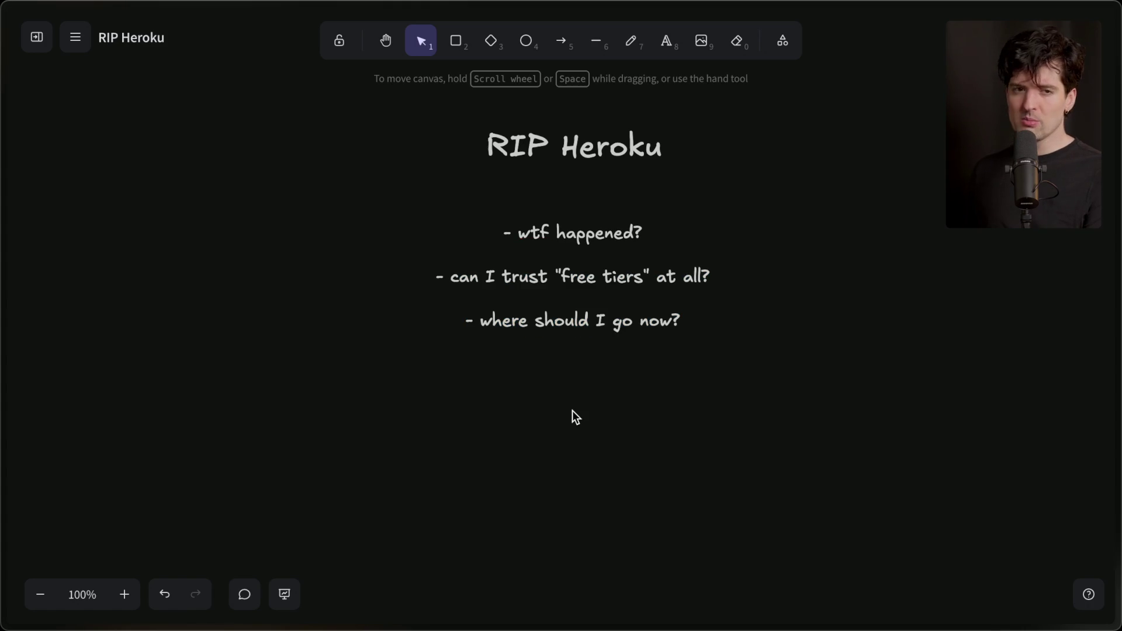
mouse_move(1117, 281)
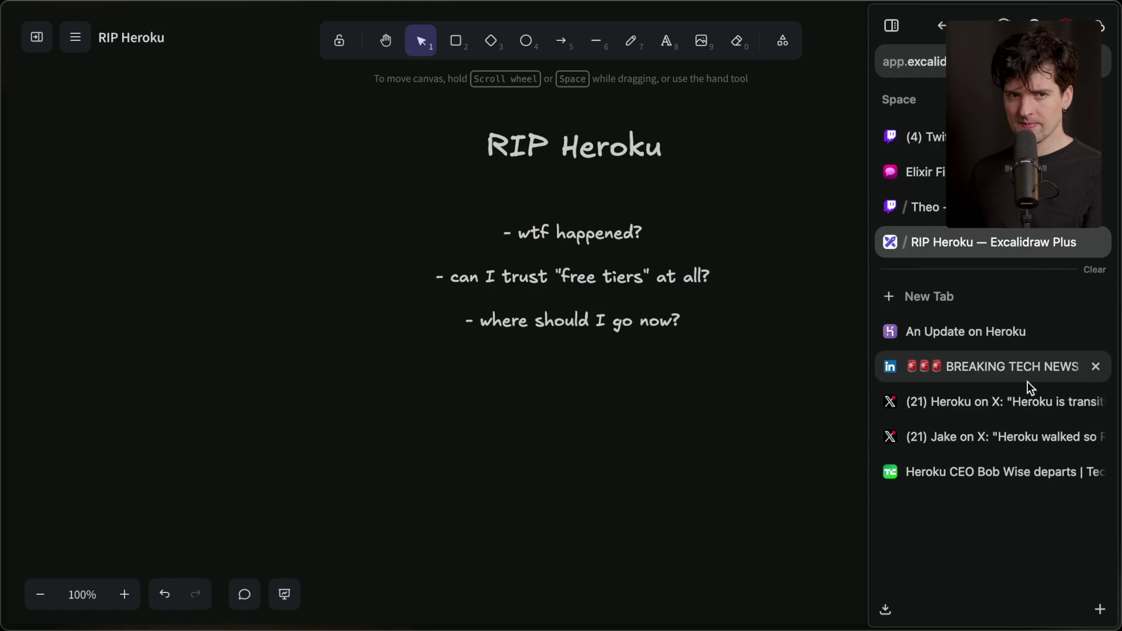
Step: Read down the An Update on Heroku post to Why this change, highlighting its body text
left_click(1010, 338)
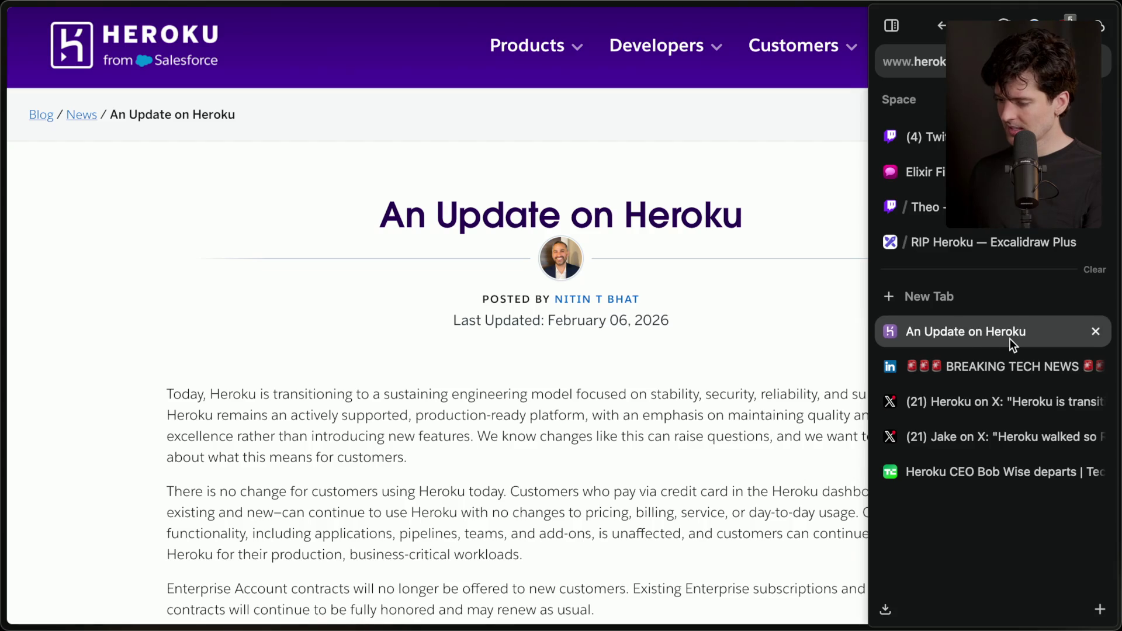
scroll(411, 458, "down", 2)
scroll(412, 458, "down", 1)
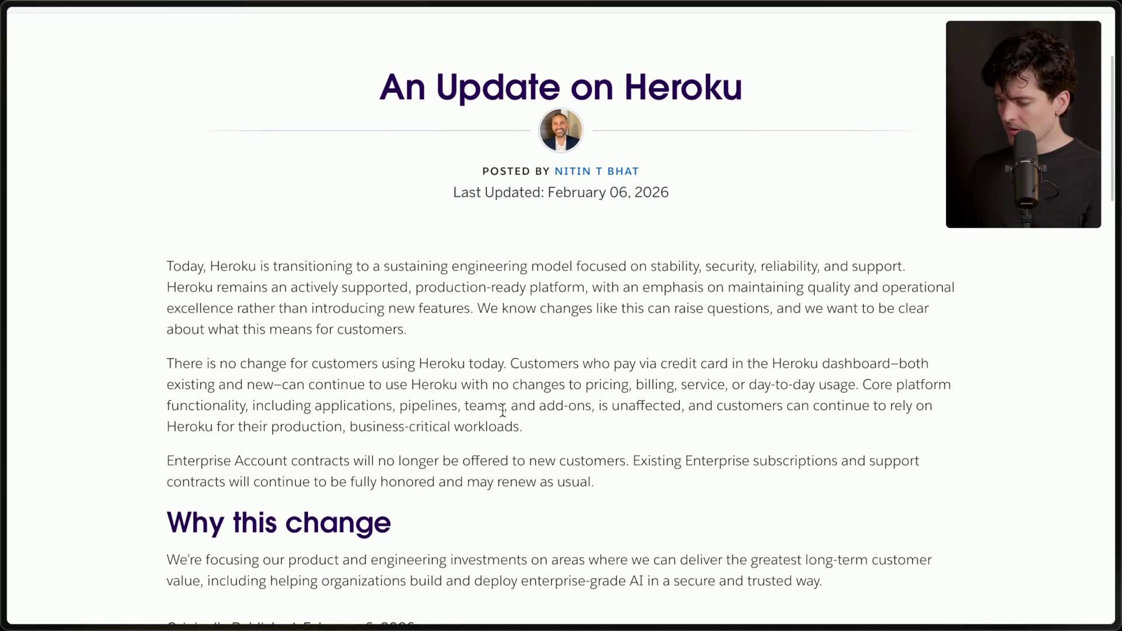
left_click_drag(153, 286, 676, 538)
left_click(602, 526)
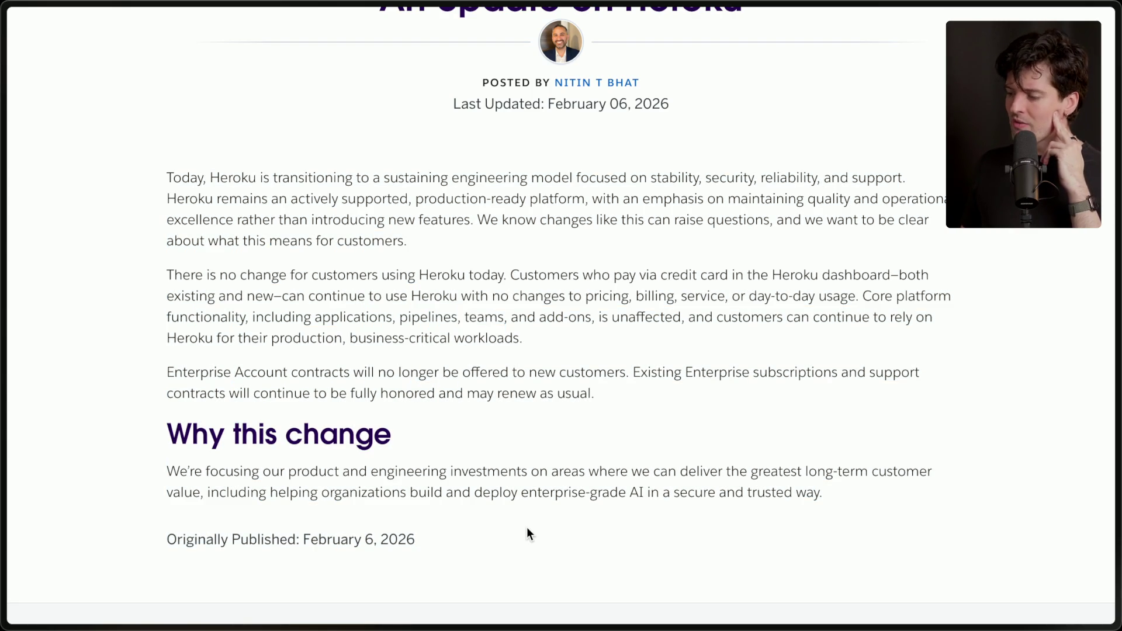
scroll(527, 528, "up", 1)
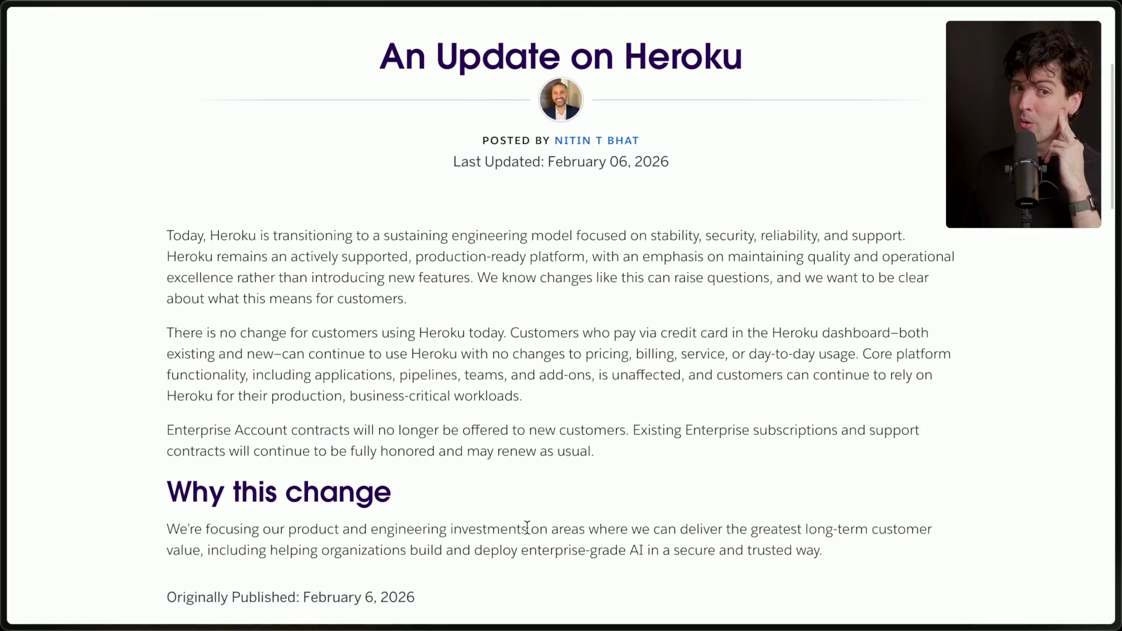
scroll(527, 528, "down", 1)
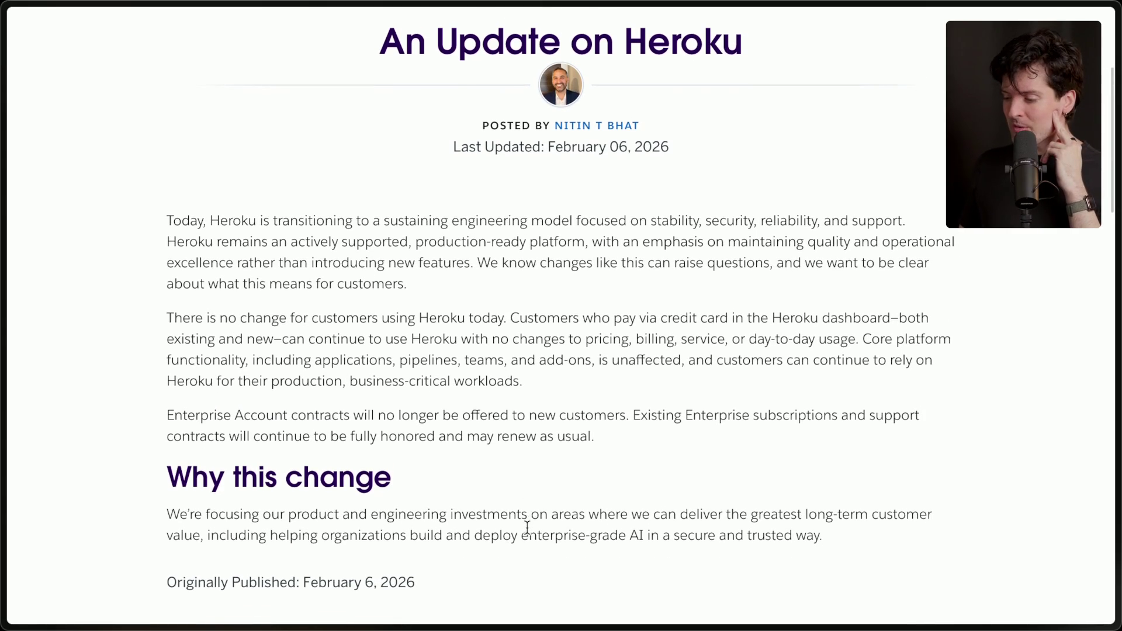
scroll(527, 528, "up", 1)
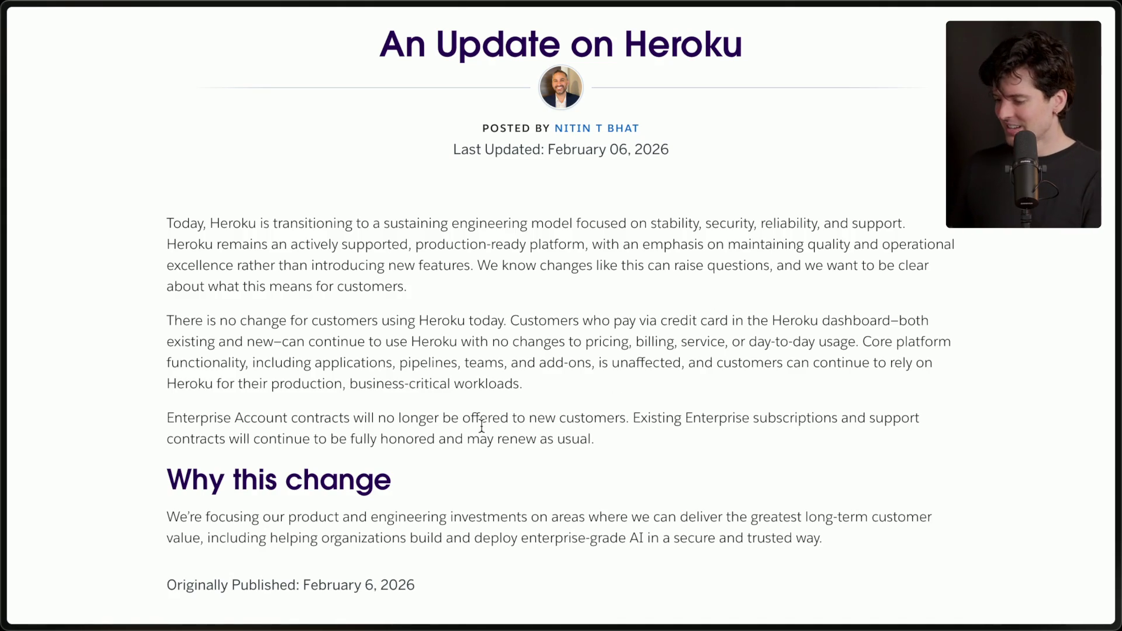
mouse_move(1116, 336)
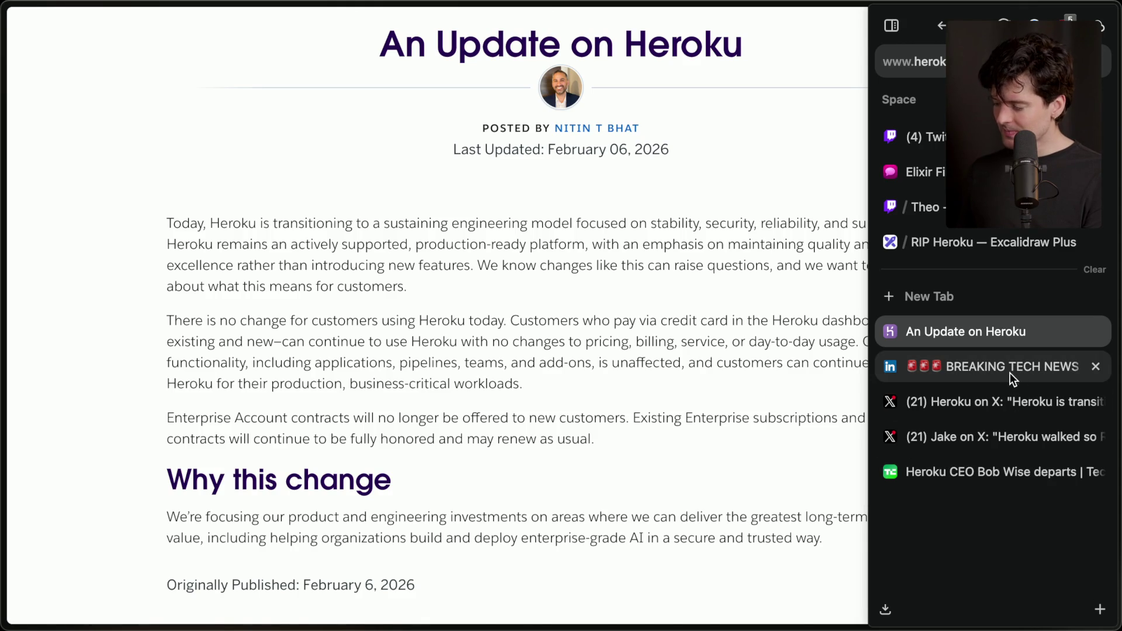
Step: Look through the LinkedIn, Railway, Heroku X and TechCrunch research tabs
left_click(1010, 370)
left_click(963, 429)
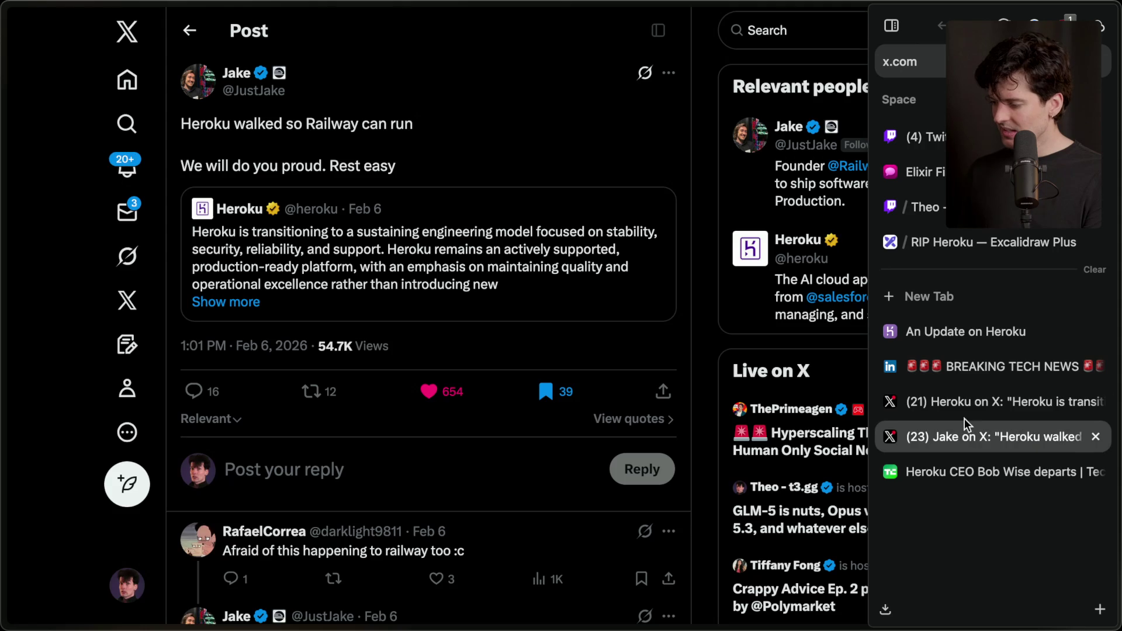
left_click(972, 401)
left_click(969, 471)
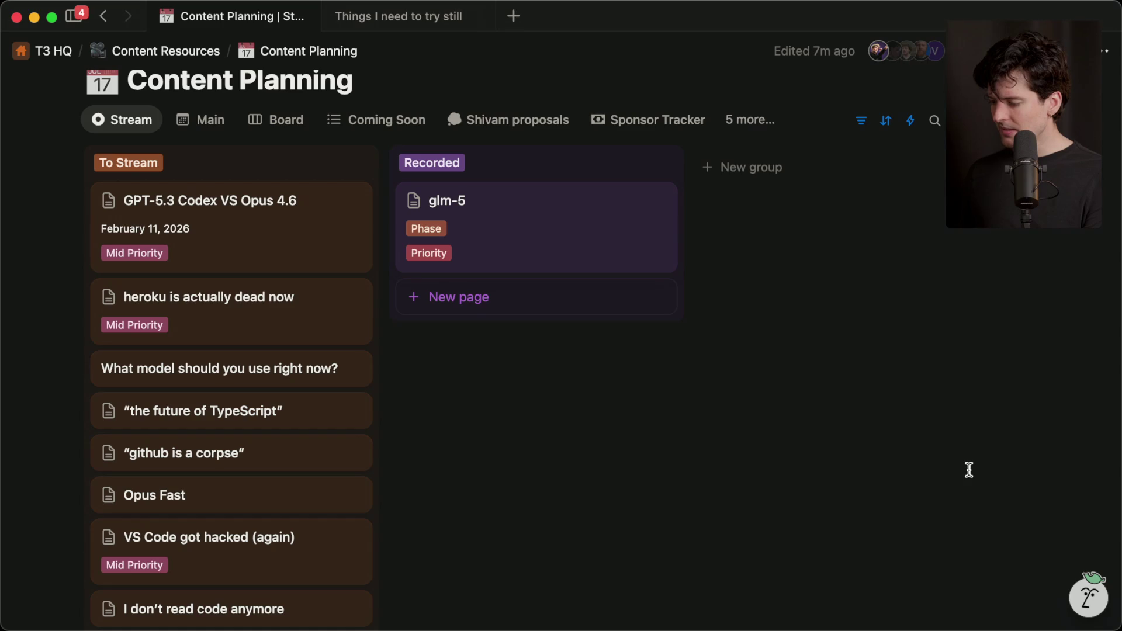
Step: Open the heroku card in Notion and follow its saved TechCrunch link
left_click(250, 300)
scroll(781, 443, "down", 5)
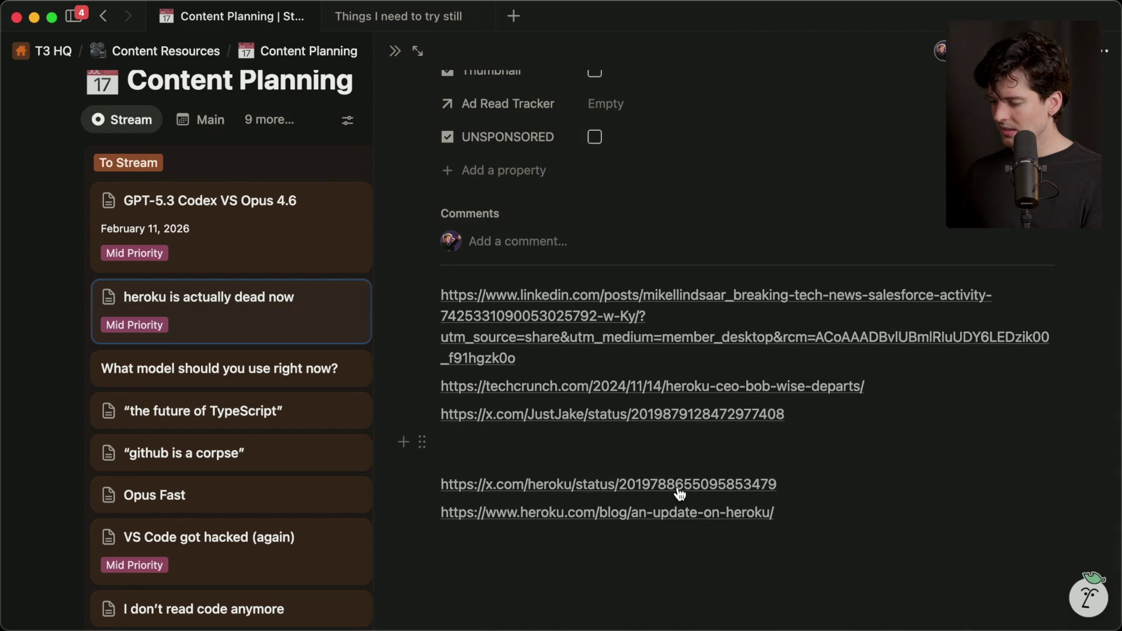
left_click(695, 389)
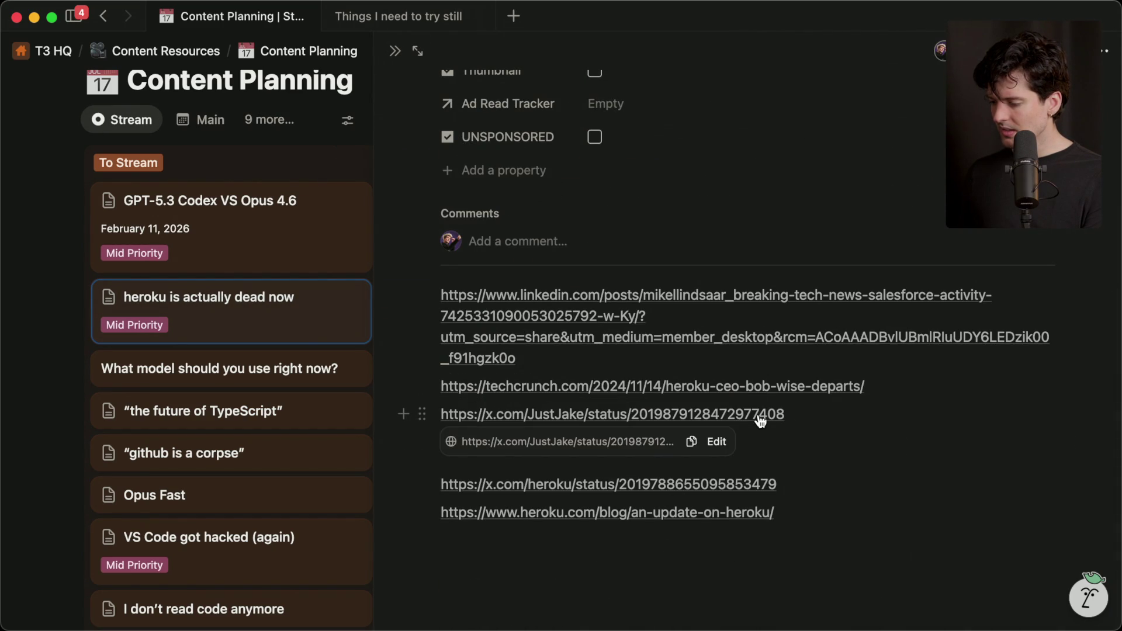
scroll(758, 473, "down", 8)
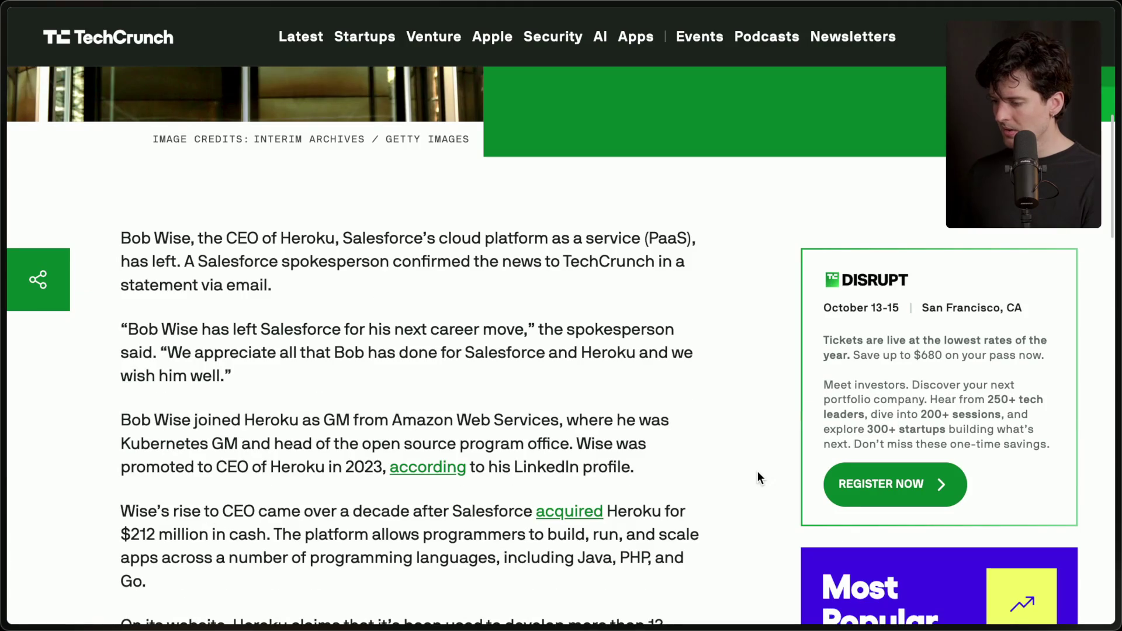
Step: Finish the TechCrunch article, open its linked Heroku CPO search post, and place that tab above TechCrunch
scroll(759, 475, "down", 5)
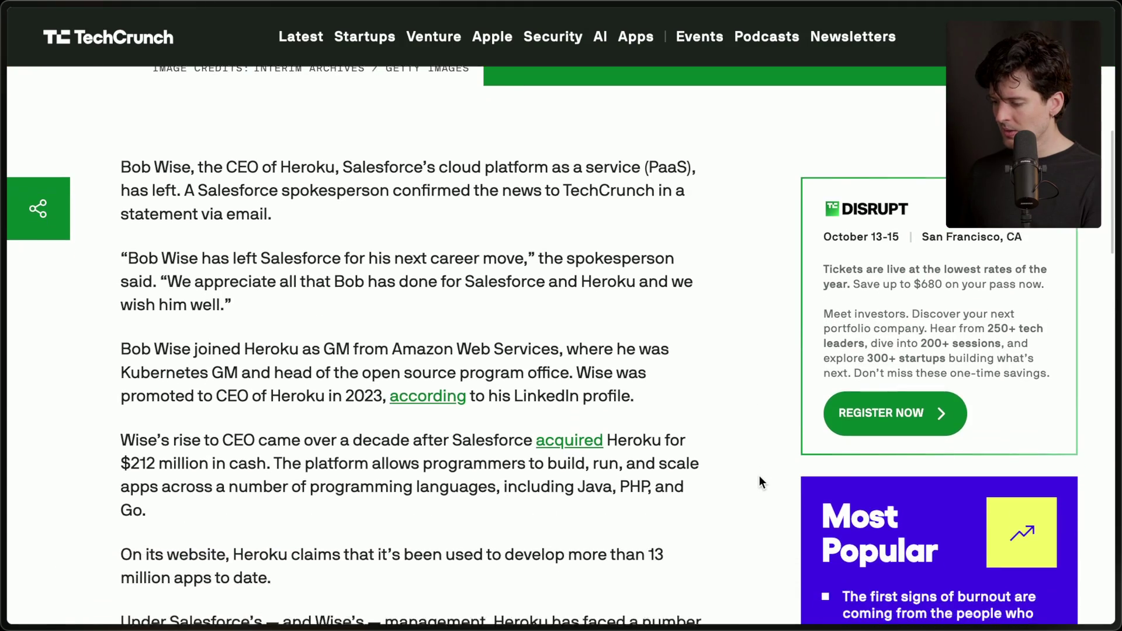
scroll(759, 476, "down", 15)
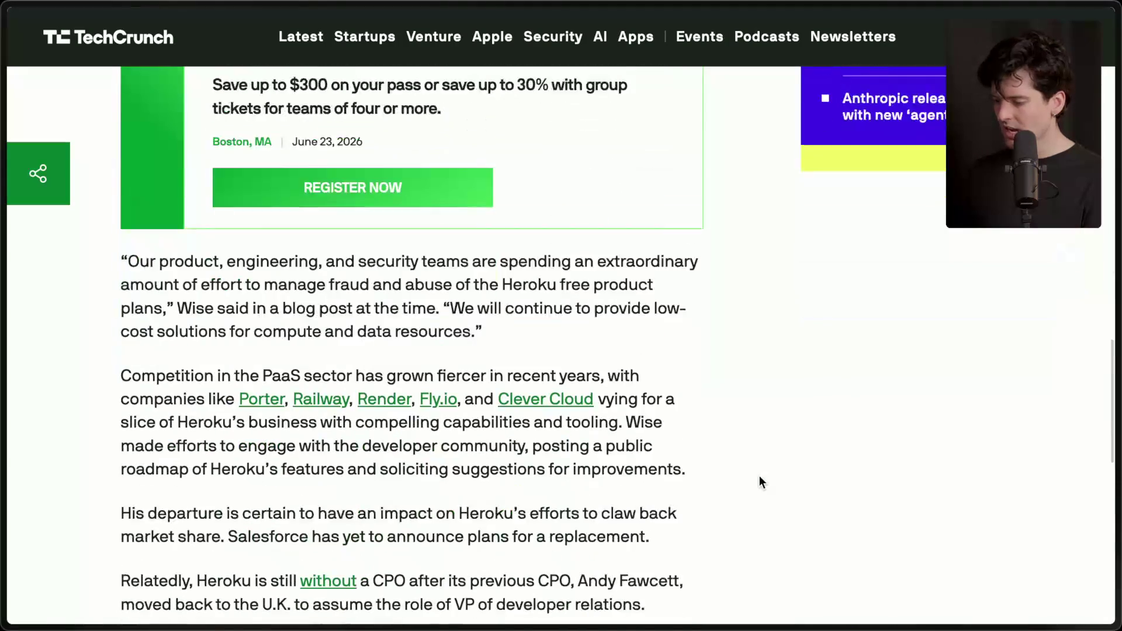
scroll(759, 476, "down", 3)
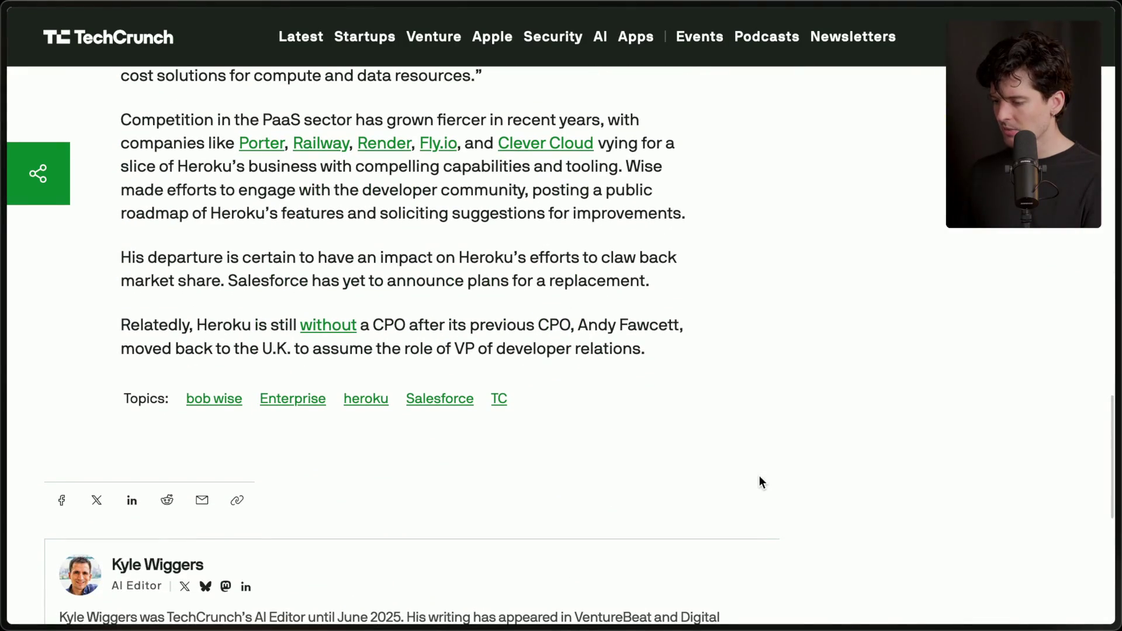
left_click(341, 315, "super")
mouse_move(1115, 362)
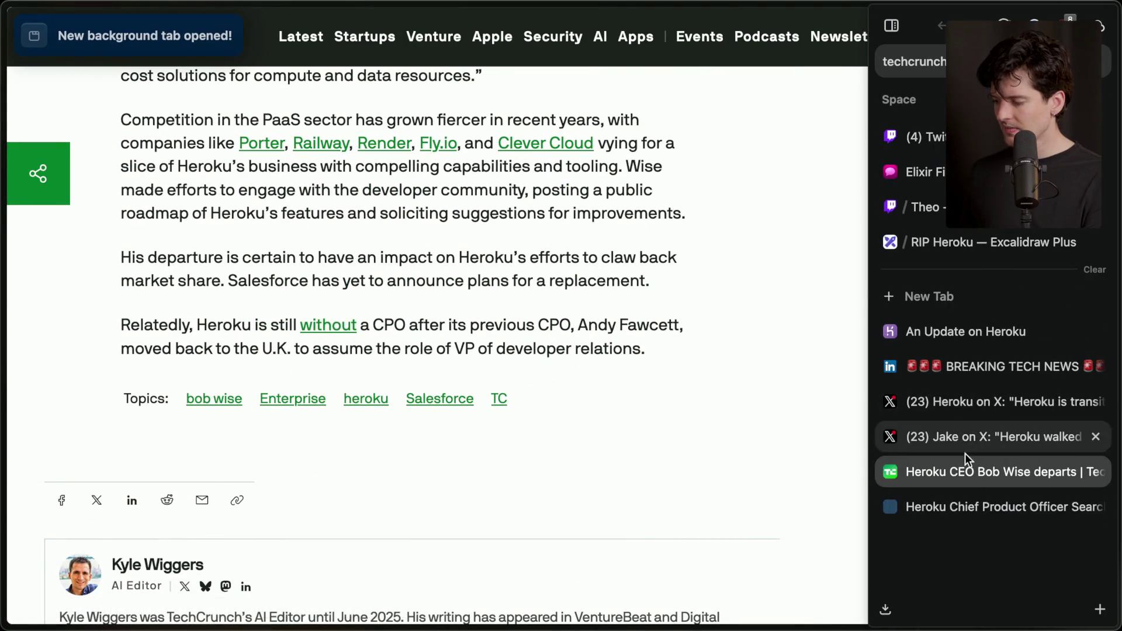
left_click(966, 500)
left_click_drag(966, 500, 972, 453)
Step: Read the Jul 16, 2024 'Heroku Chief Product Officer Search' article, highlighting 'Chief Product Officer (CPO)' in its opening sentence
scroll(374, 484, "down", 5)
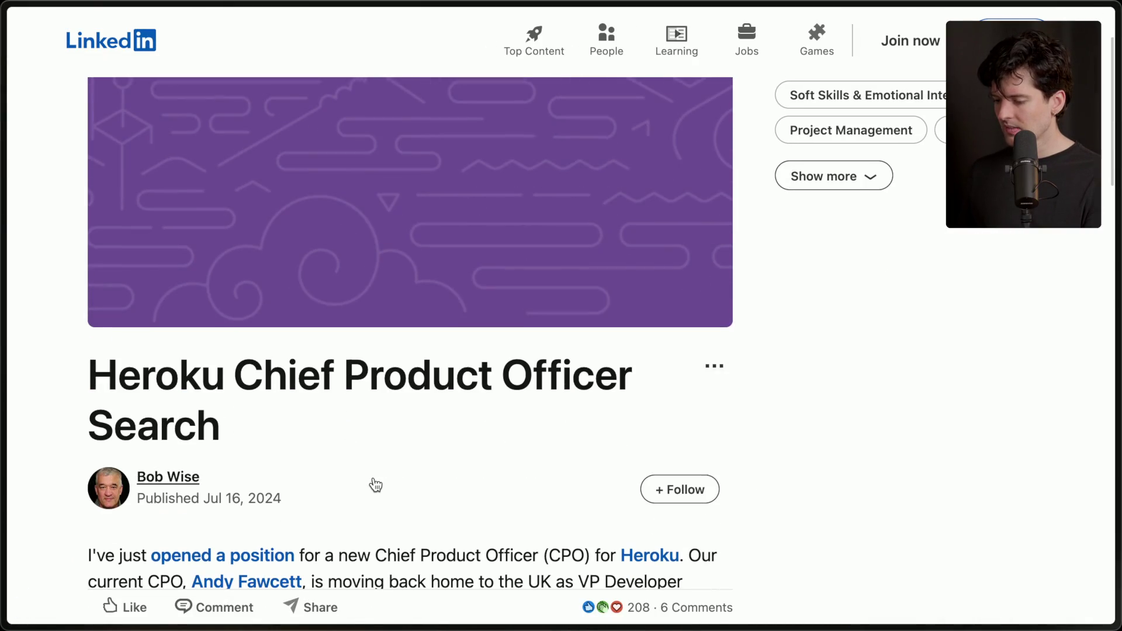
scroll(376, 485, "down", 5)
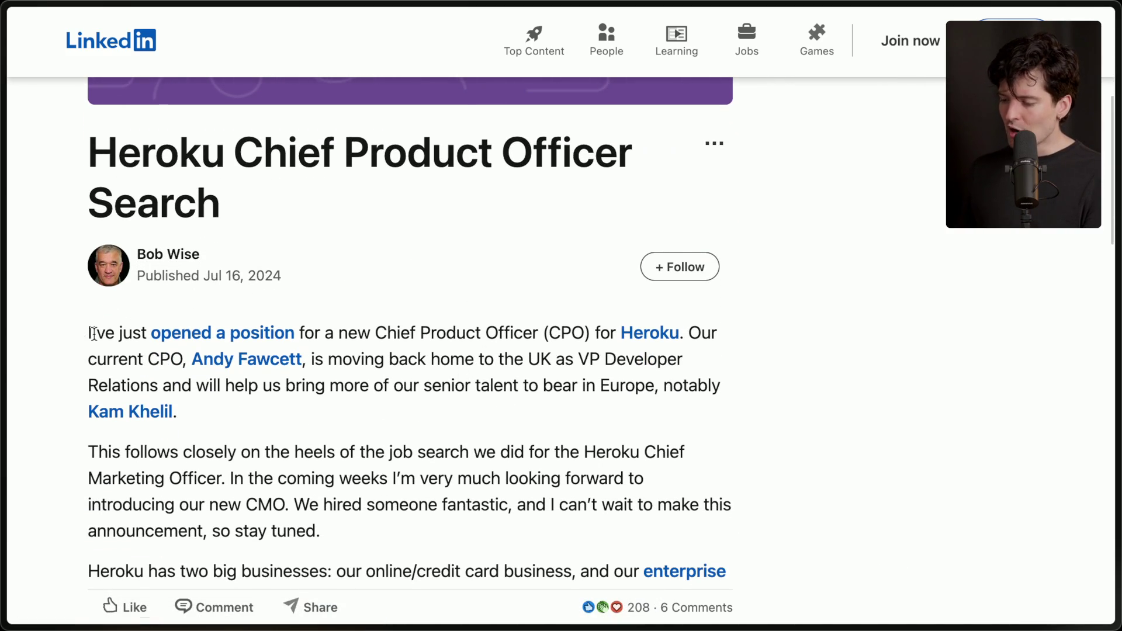
left_click_drag(386, 336, 525, 331)
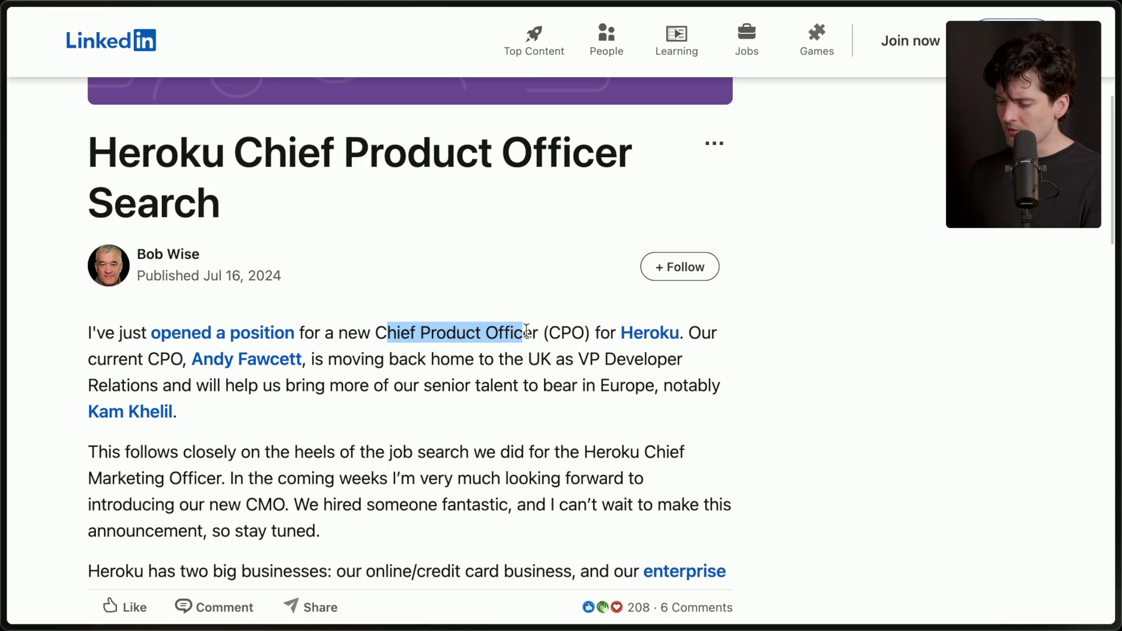
left_click(526, 331)
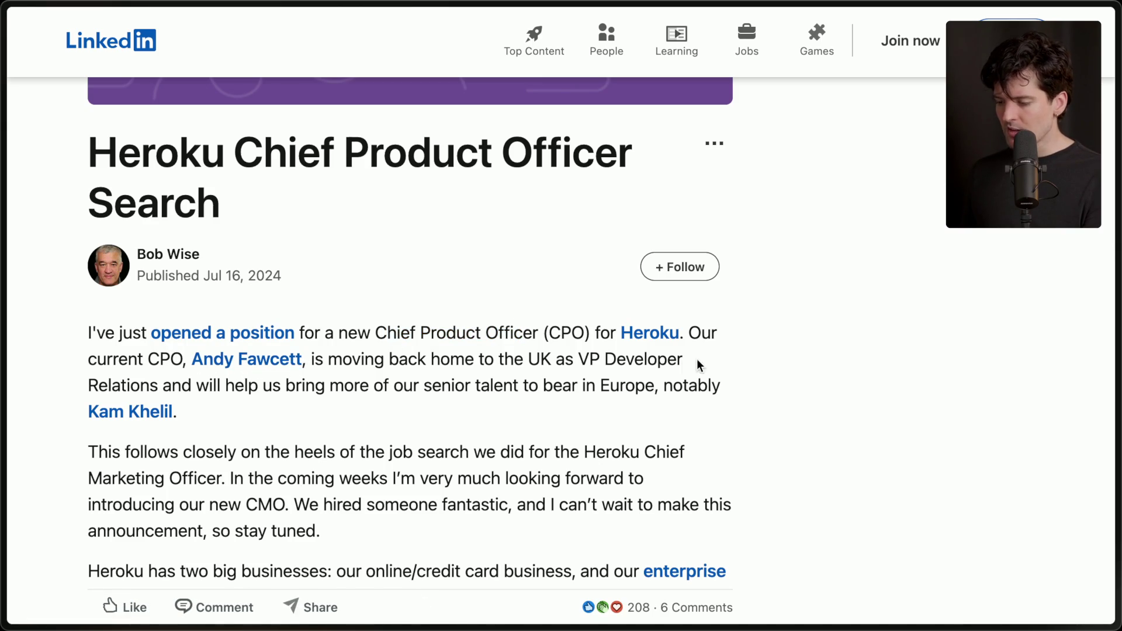
scroll(281, 441, "down", 3)
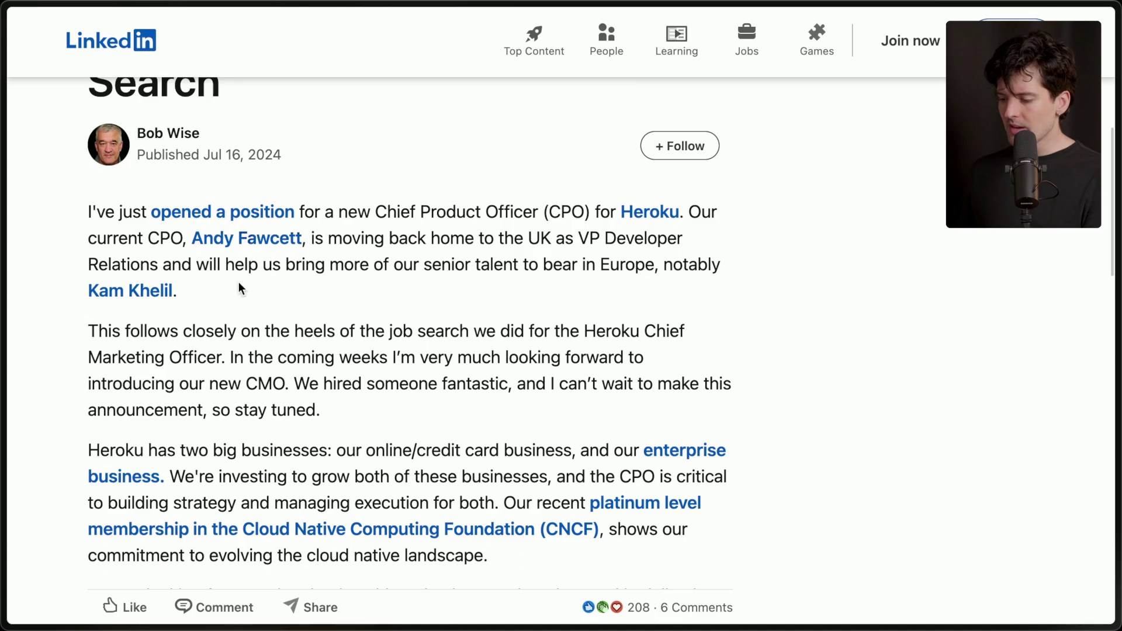
left_click_drag(376, 212, 590, 218)
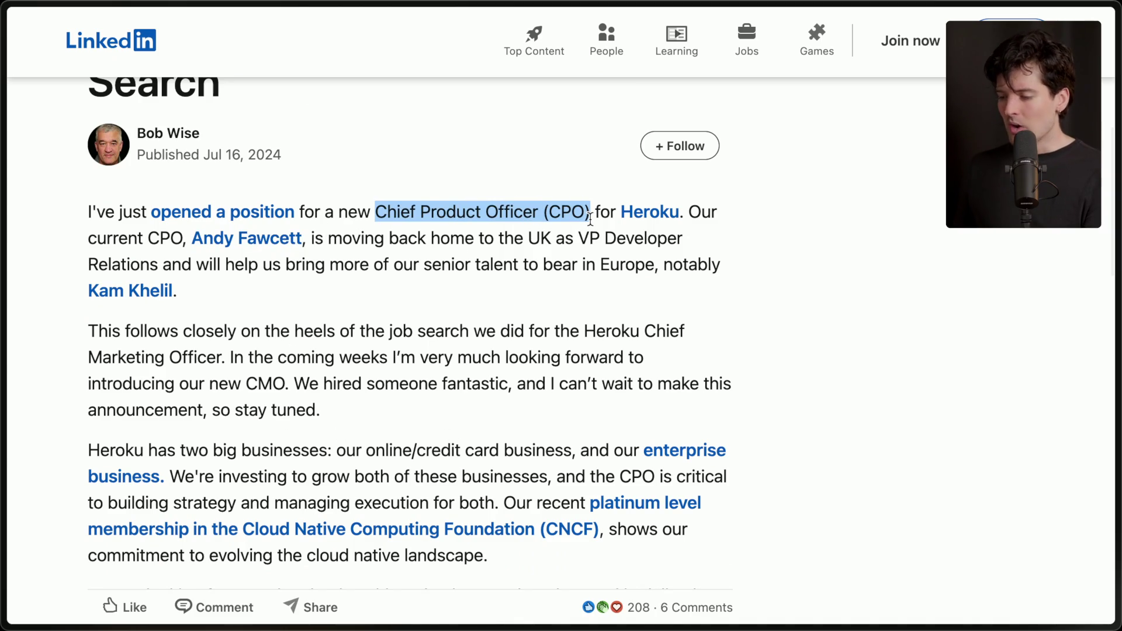
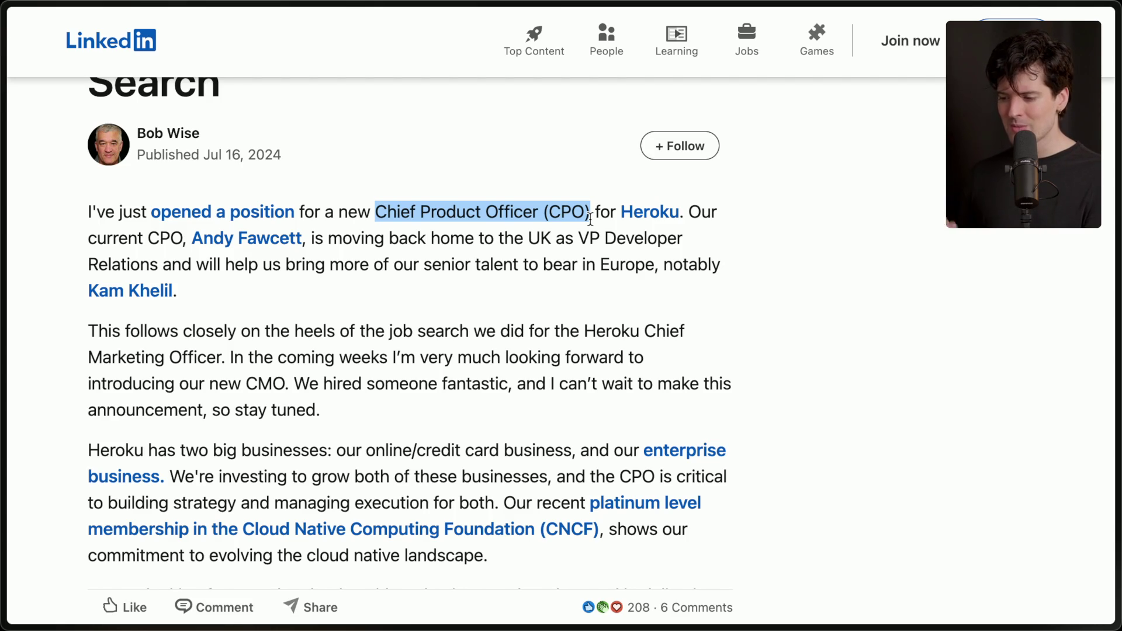
Step: Finish reading the LinkedIn CPO search post, highlighting the line about the current CPO moving to the UK
scroll(591, 219, "up", 2)
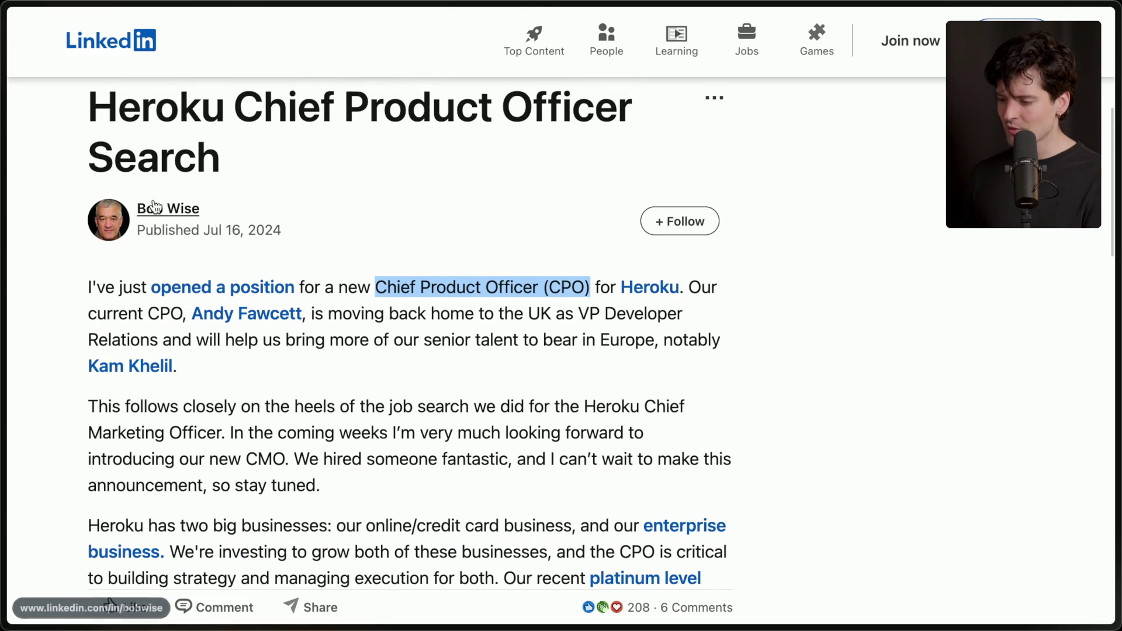
scroll(319, 399, "down", 3)
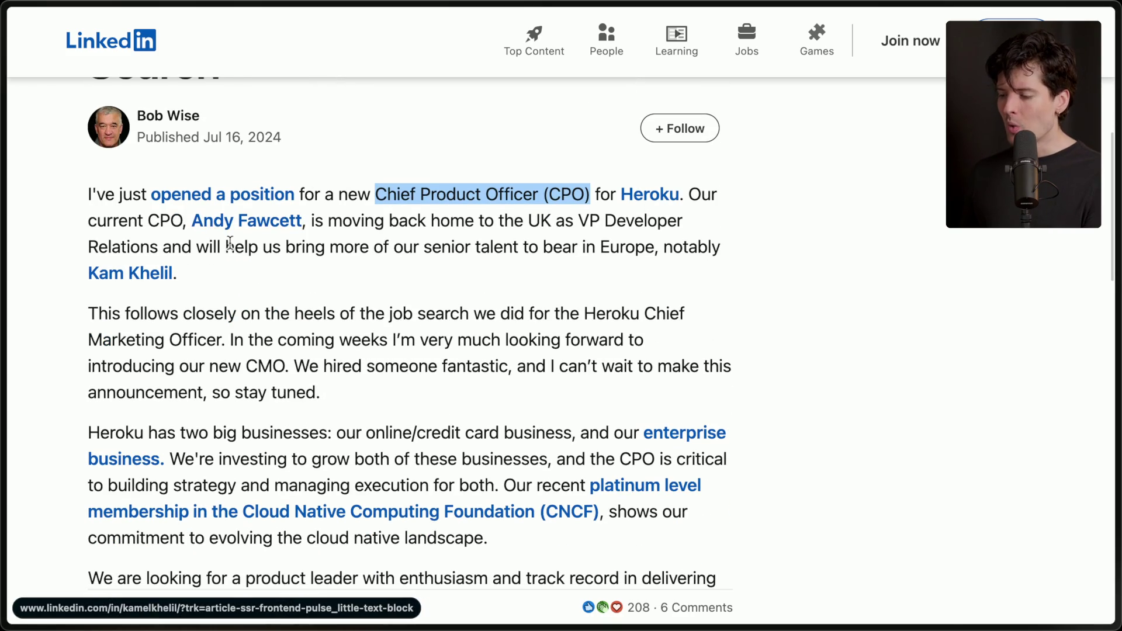
mouse_move(190, 223)
left_mouse_down()
mouse_move(297, 249)
mouse_move(303, 287)
left_mouse_up()
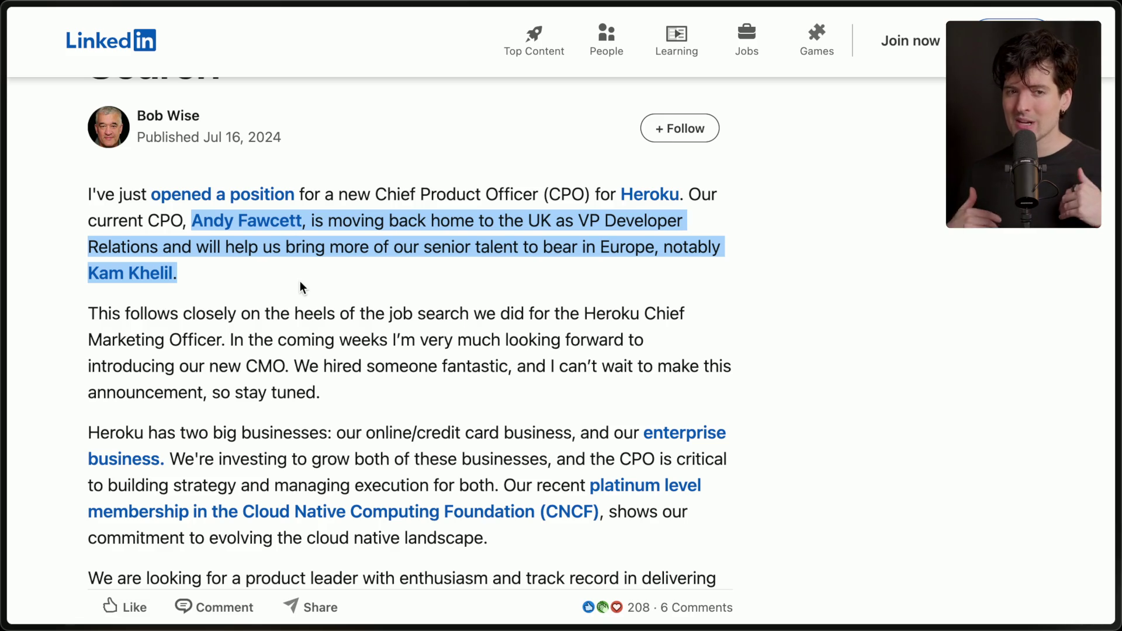
left_click(302, 286)
Step: Switch to the TechCrunch tab about Heroku's CEO departing
scroll(302, 286, "down", 3)
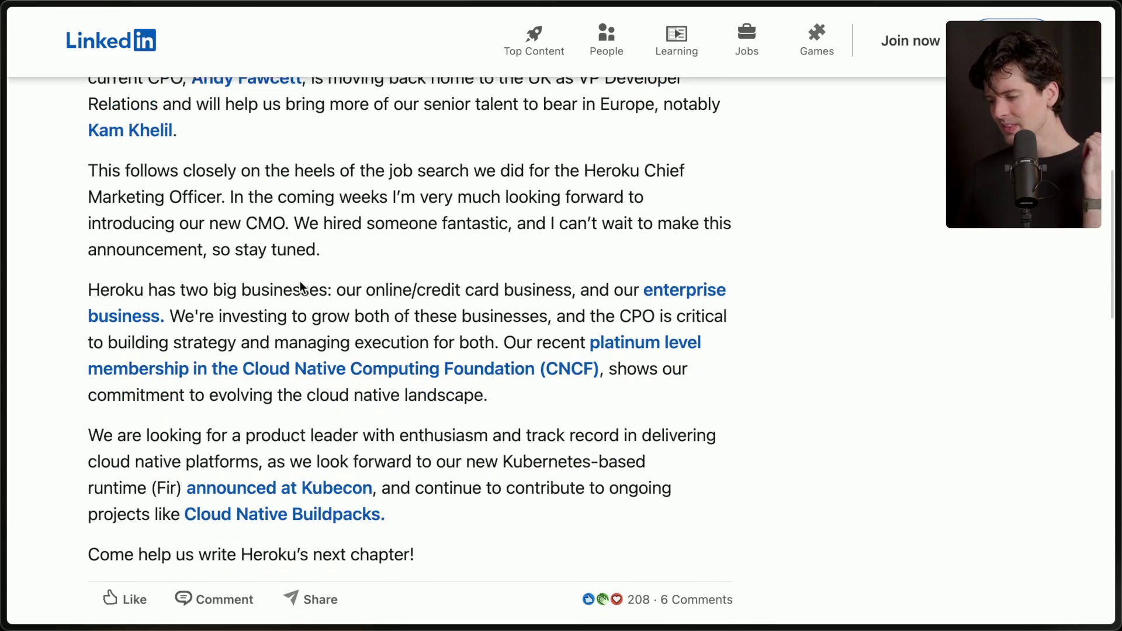
scroll(301, 286, "down", 2)
scroll(454, 432, "up", 2)
scroll(451, 438, "up", 5)
mouse_move(1102, 488)
left_click(987, 507)
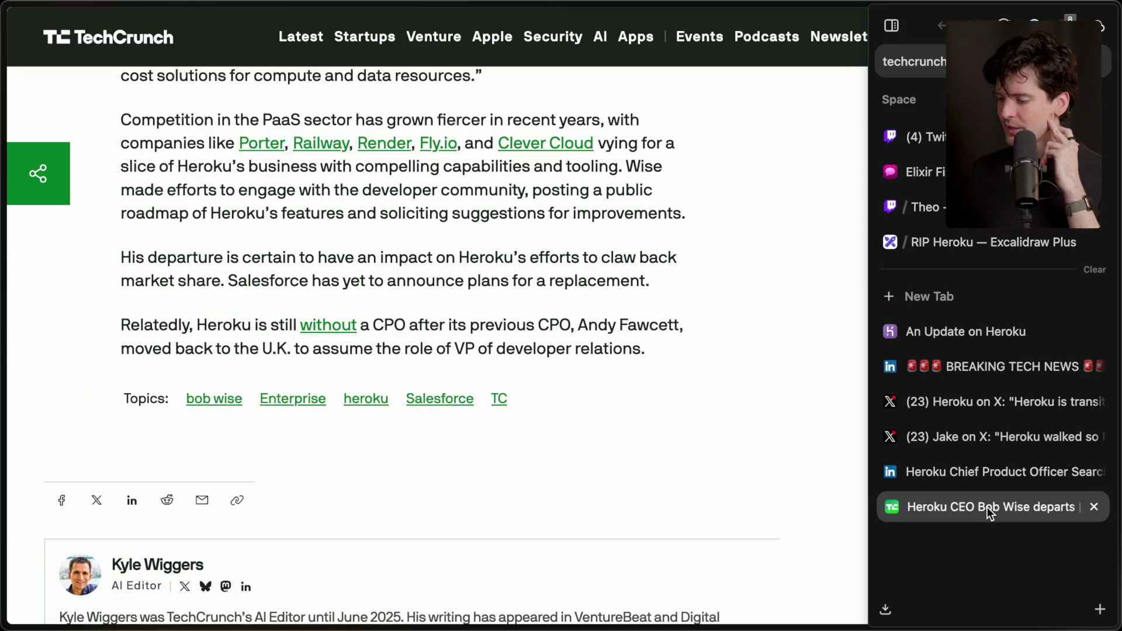
scroll(375, 448, "up", 15)
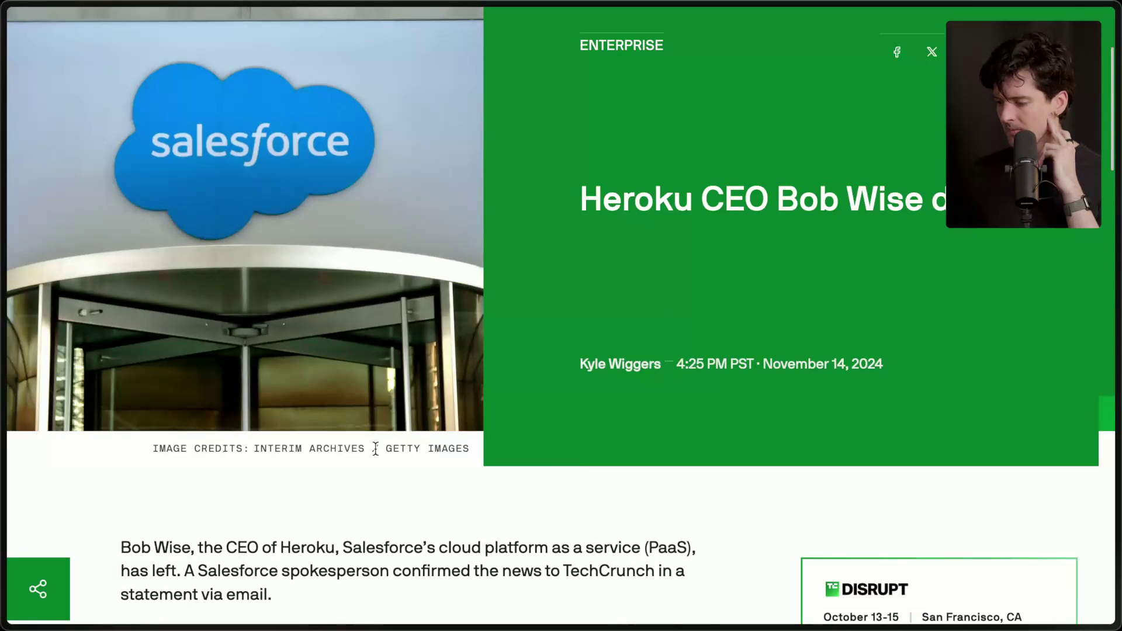
left_click_drag(764, 368, 922, 369)
mouse_move(1097, 471)
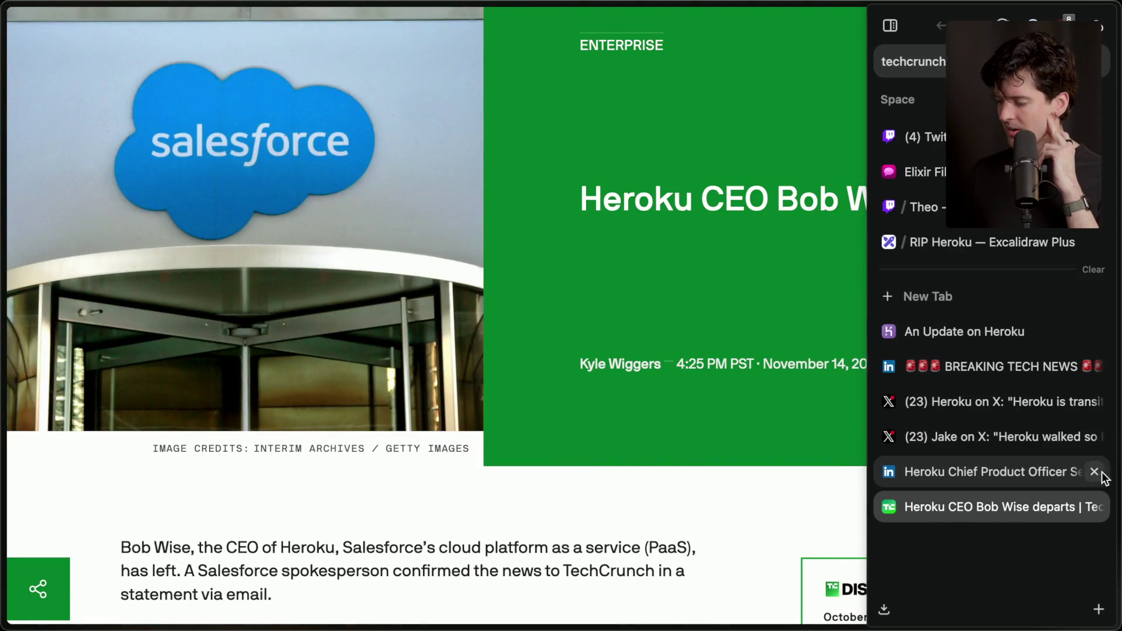
left_click(1043, 466)
mouse_move(1049, 515)
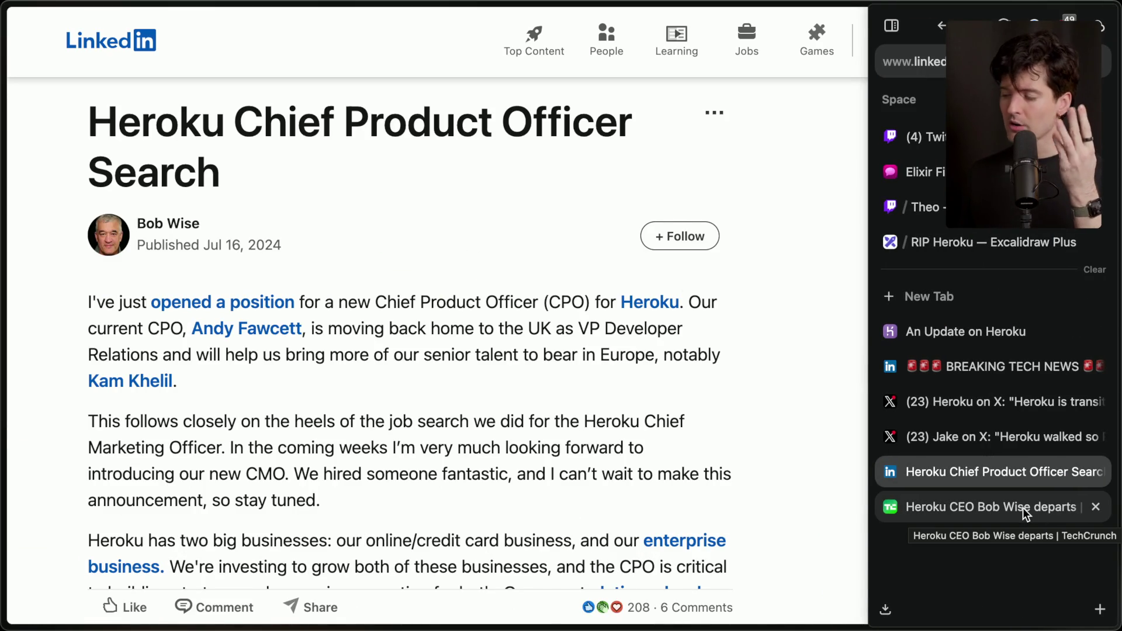
left_click(1026, 512)
scroll(626, 533, "down", 2)
scroll(626, 533, "down", 4)
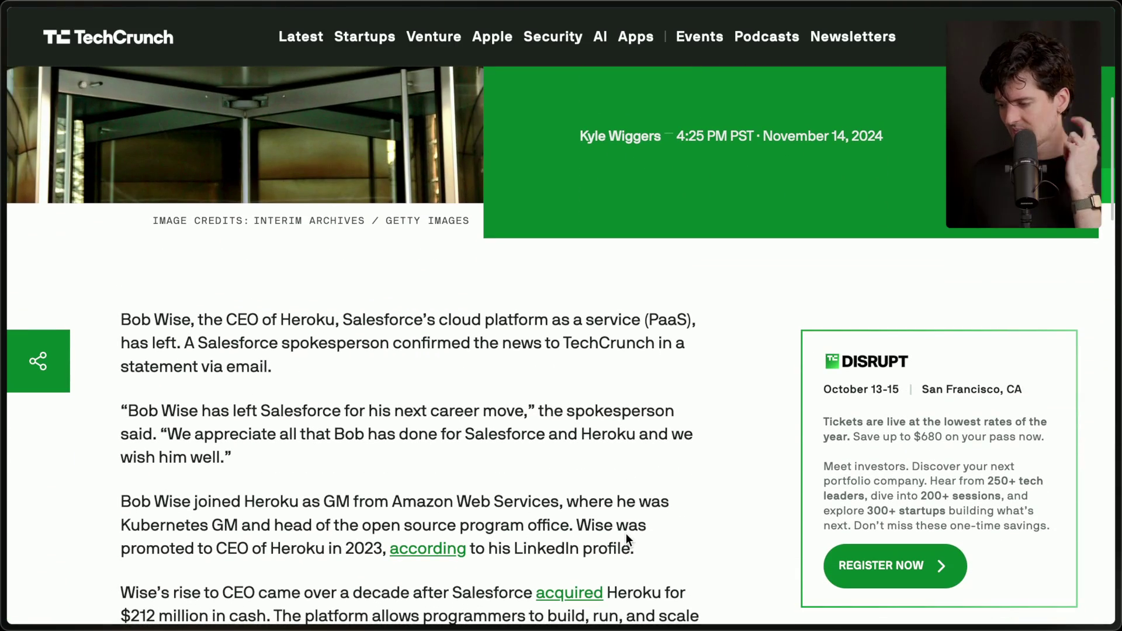
scroll(626, 533, "down", 3)
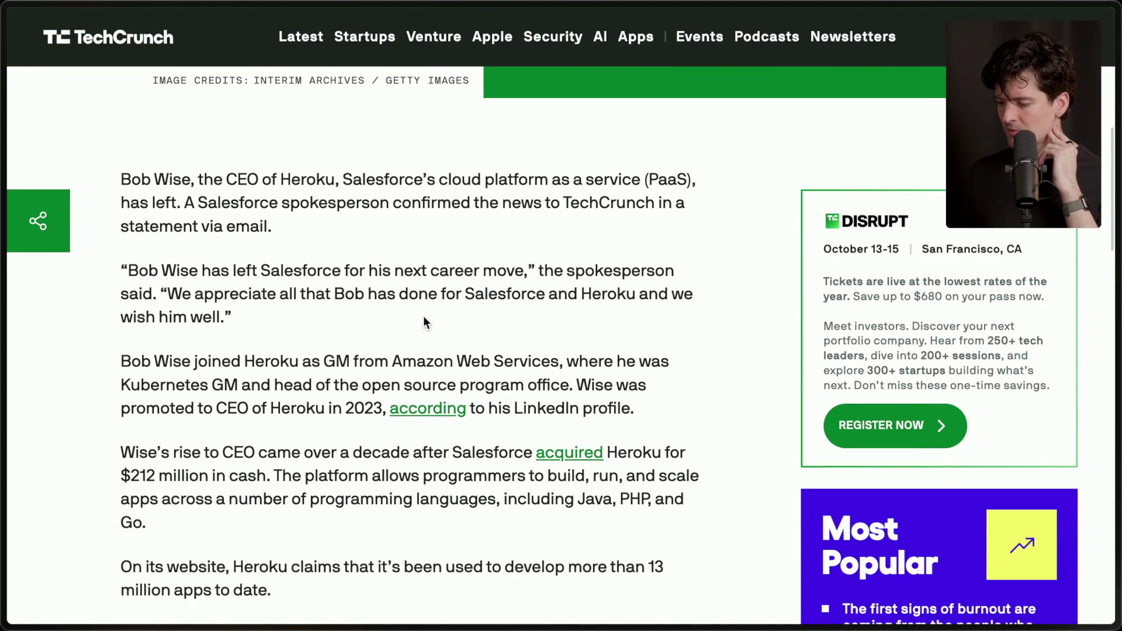
scroll(291, 383, "down", 2)
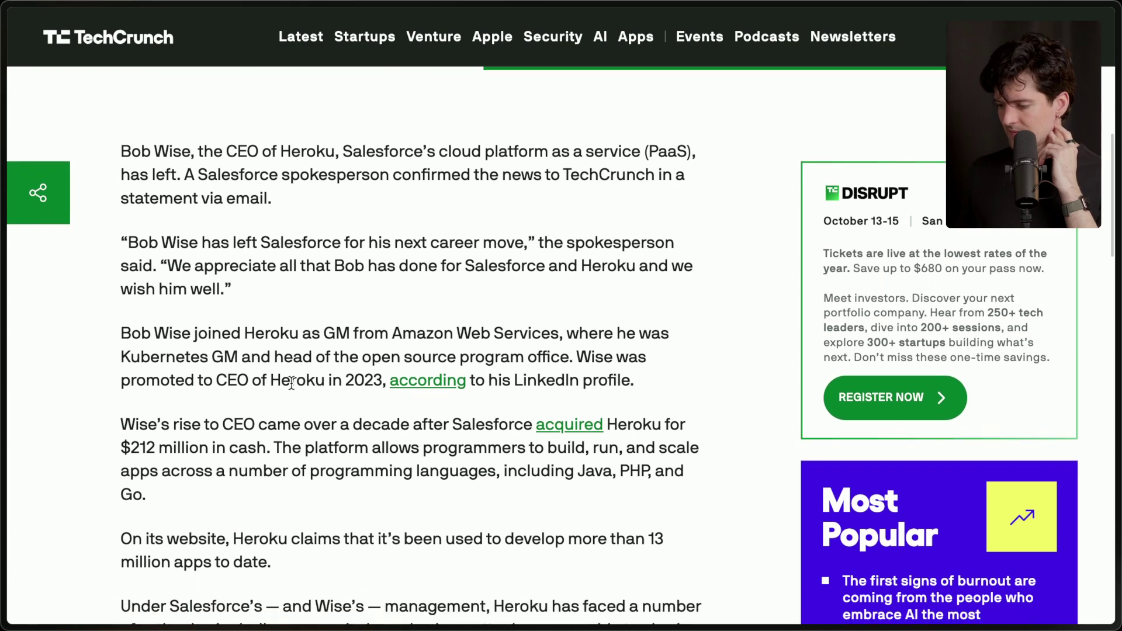
scroll(291, 383, "down", 3)
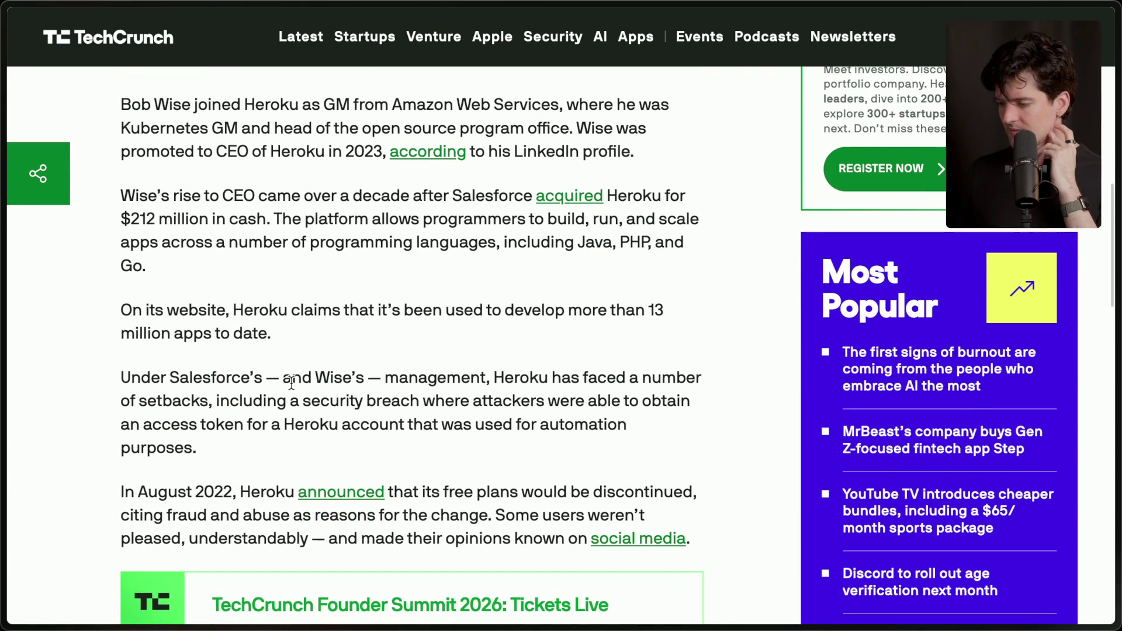
scroll(291, 382, "down", 2)
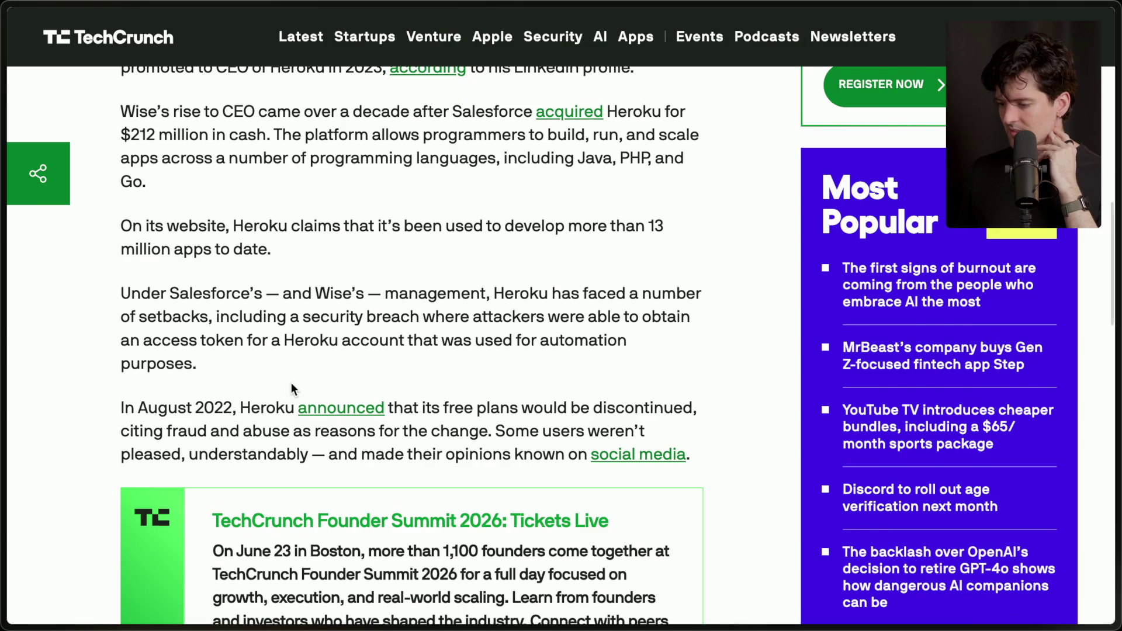
scroll(291, 385, "down", 1)
scroll(291, 383, "down", 1)
scroll(291, 383, "down", 2)
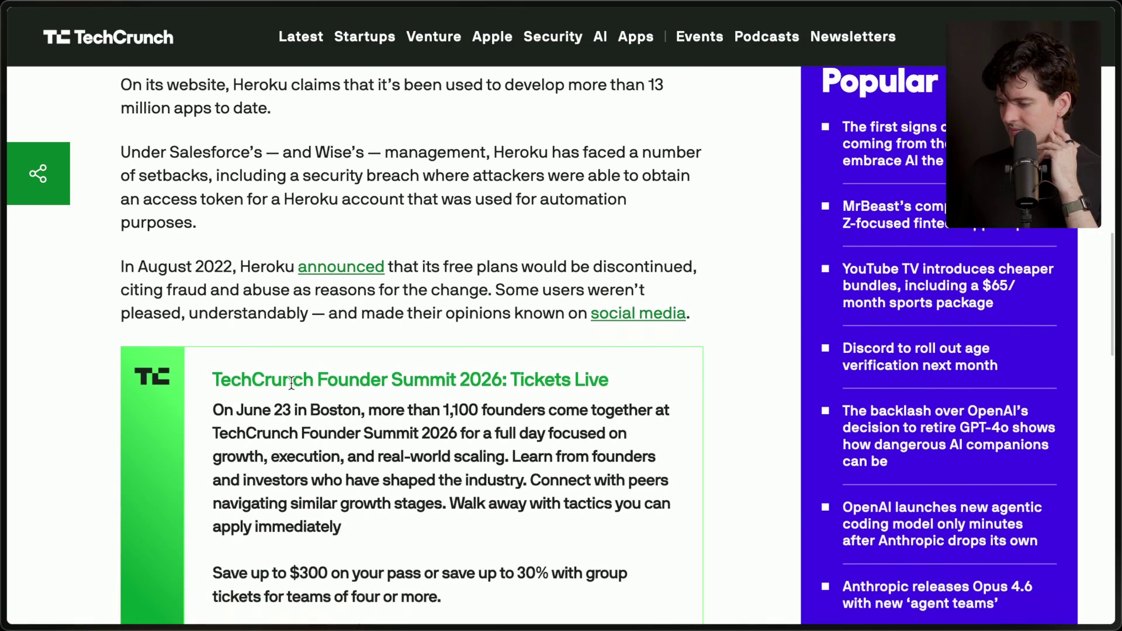
scroll(291, 383, "down", 6)
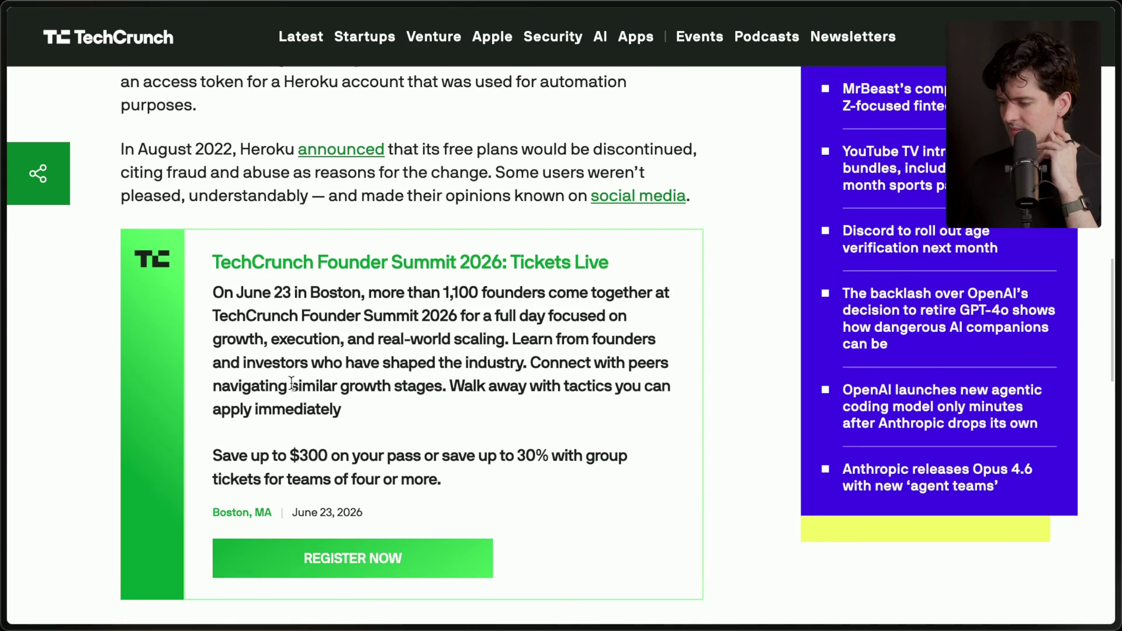
scroll(291, 383, "down", 1)
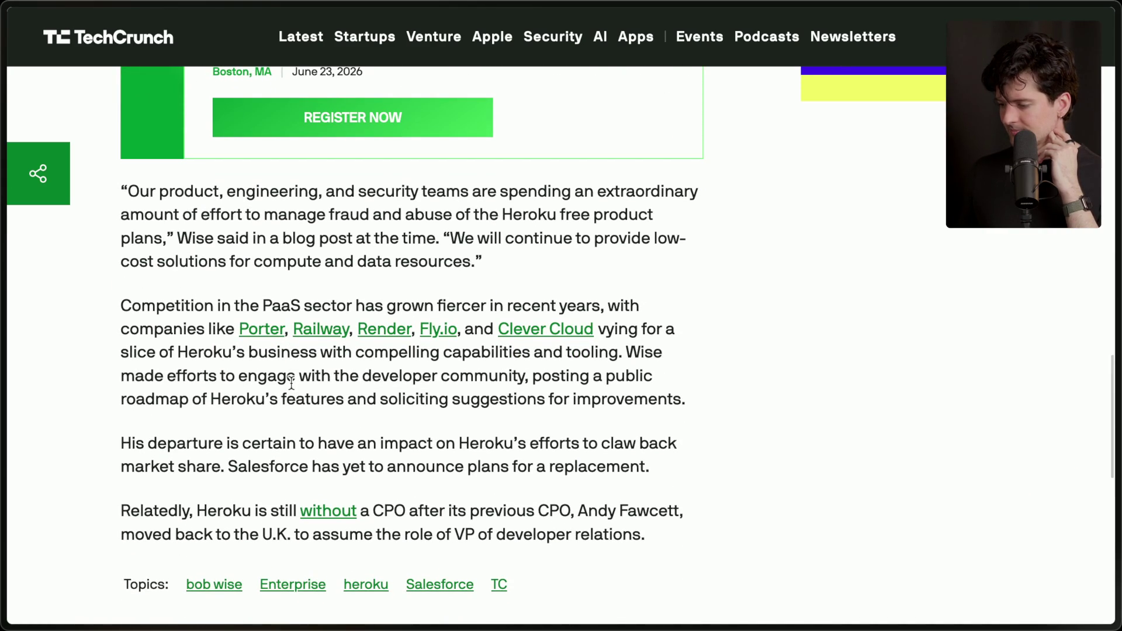
scroll(291, 383, "down", 1)
scroll(291, 383, "down", 1)
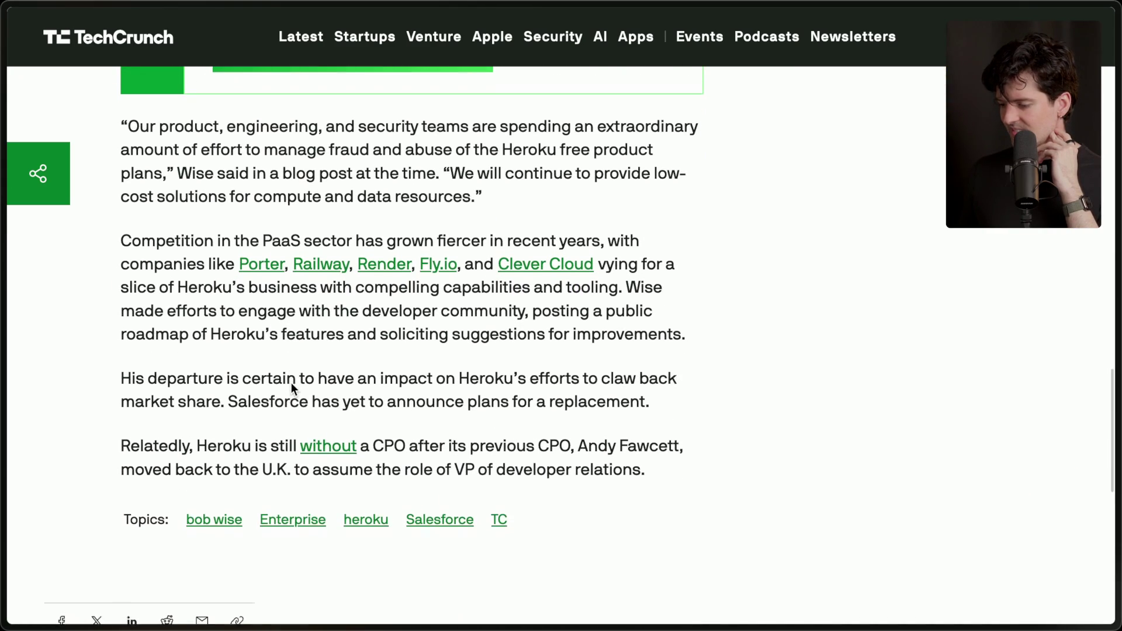
scroll(291, 383, "down", 1)
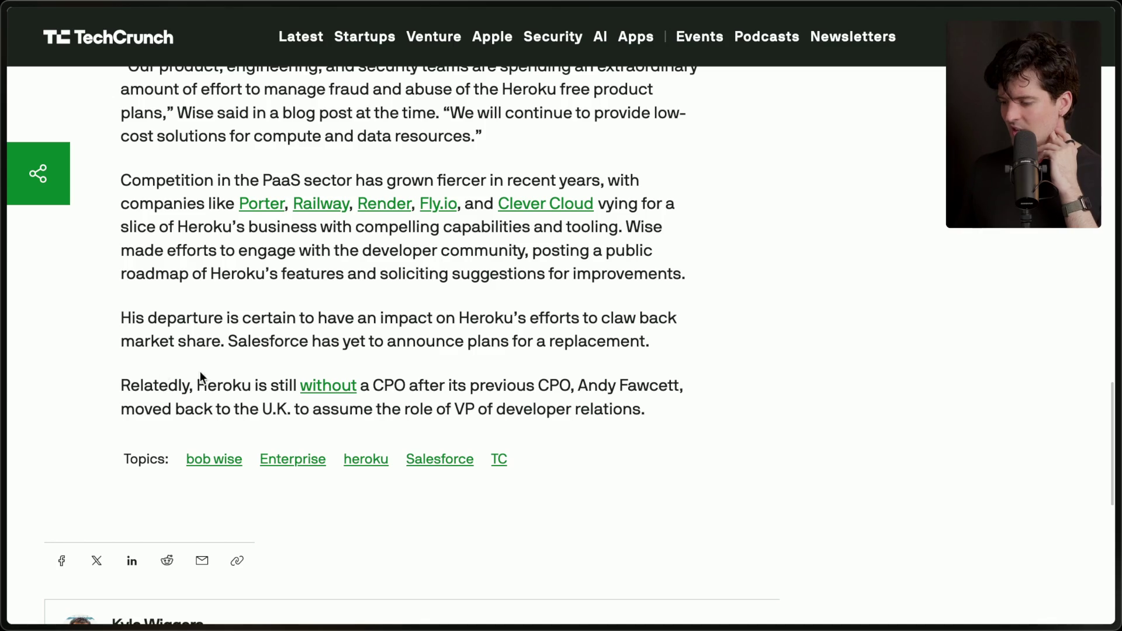
left_click_drag(115, 385, 648, 409)
left_click(649, 408)
mouse_move(971, 472)
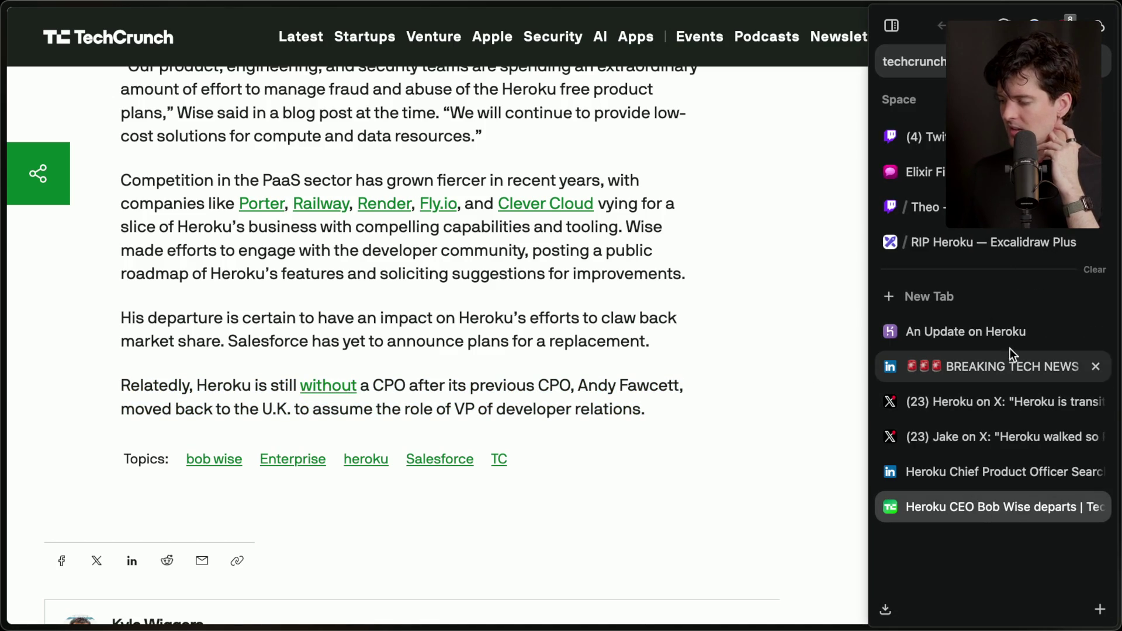
Step: Bring up the 'An Update on Heroku' blog post from the sidebar
left_click(1004, 333)
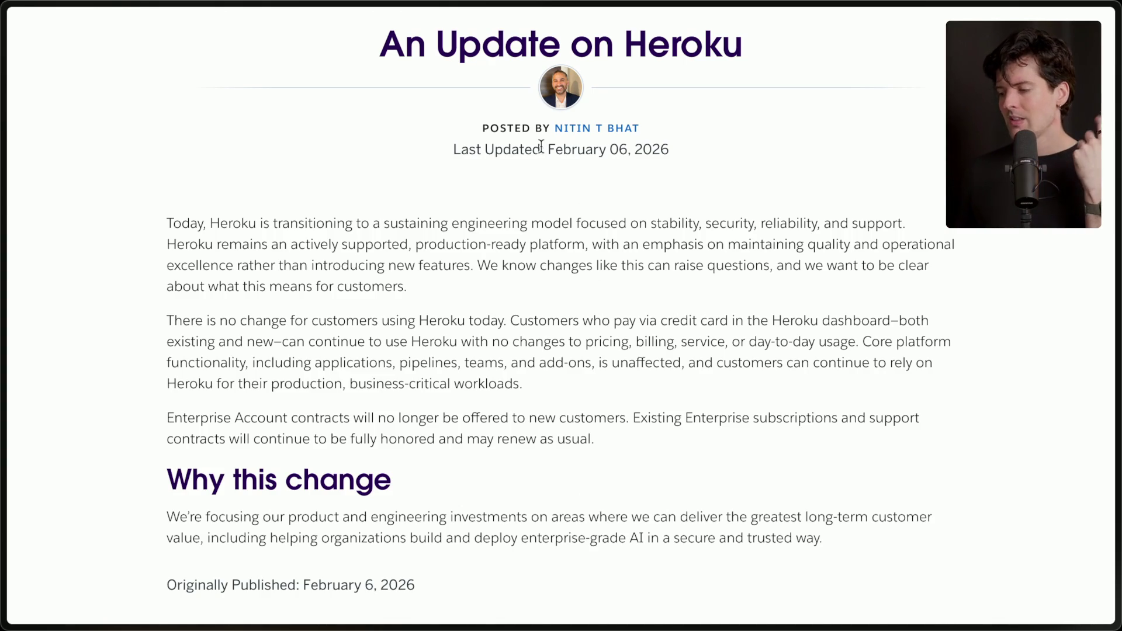
mouse_move(1119, 397)
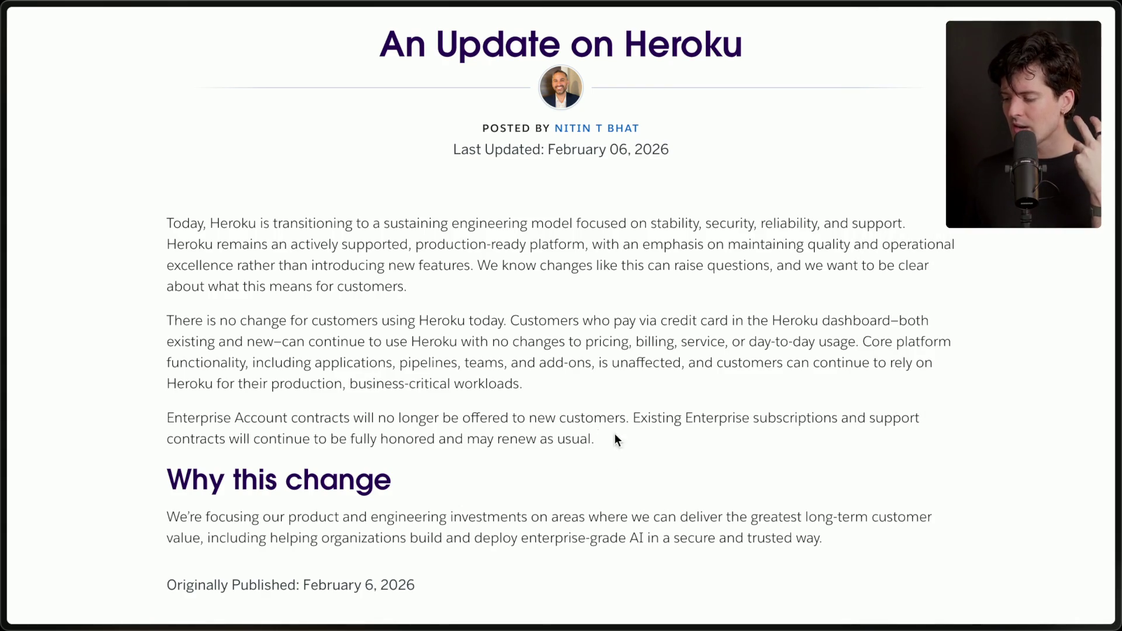
left_click(595, 128)
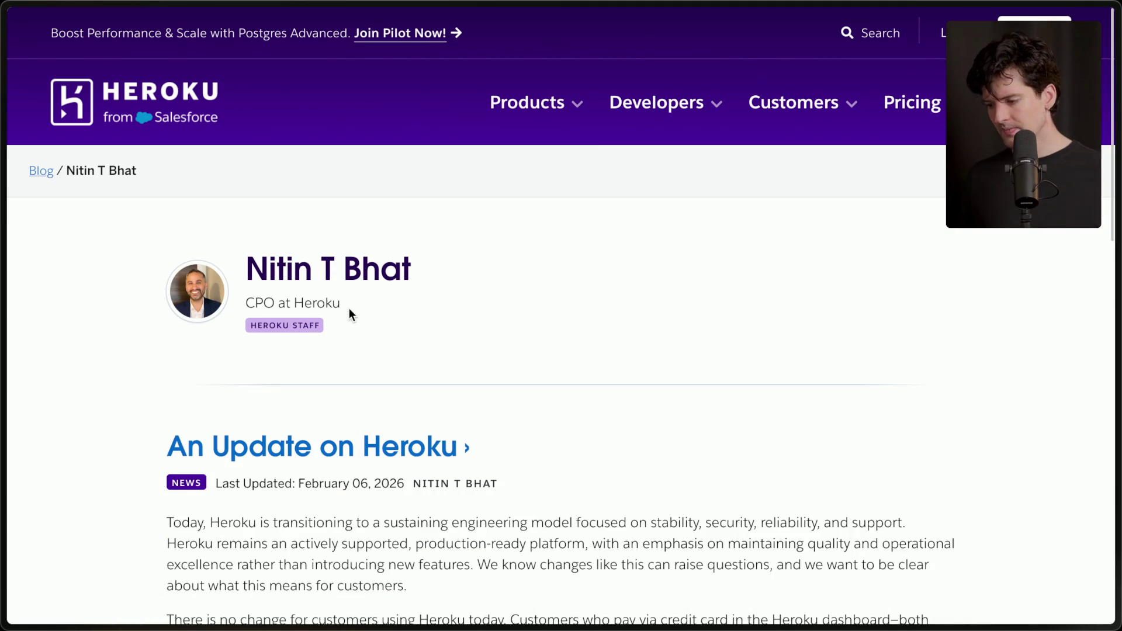
left_click_drag(242, 270, 409, 269)
left_click(433, 265)
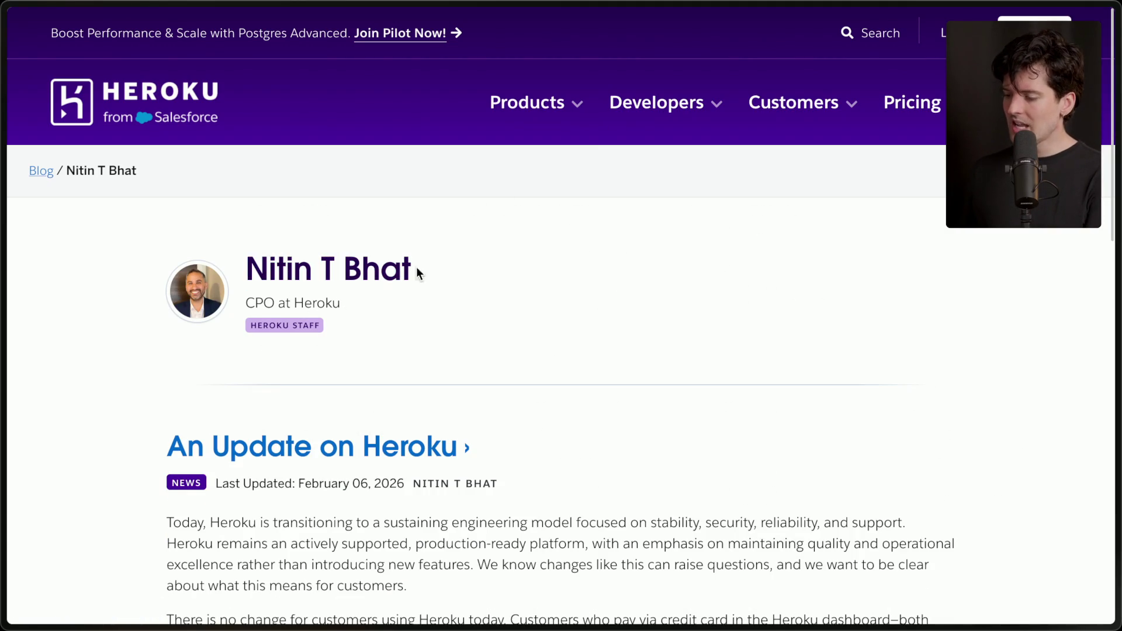
scroll(368, 311, "down", 10)
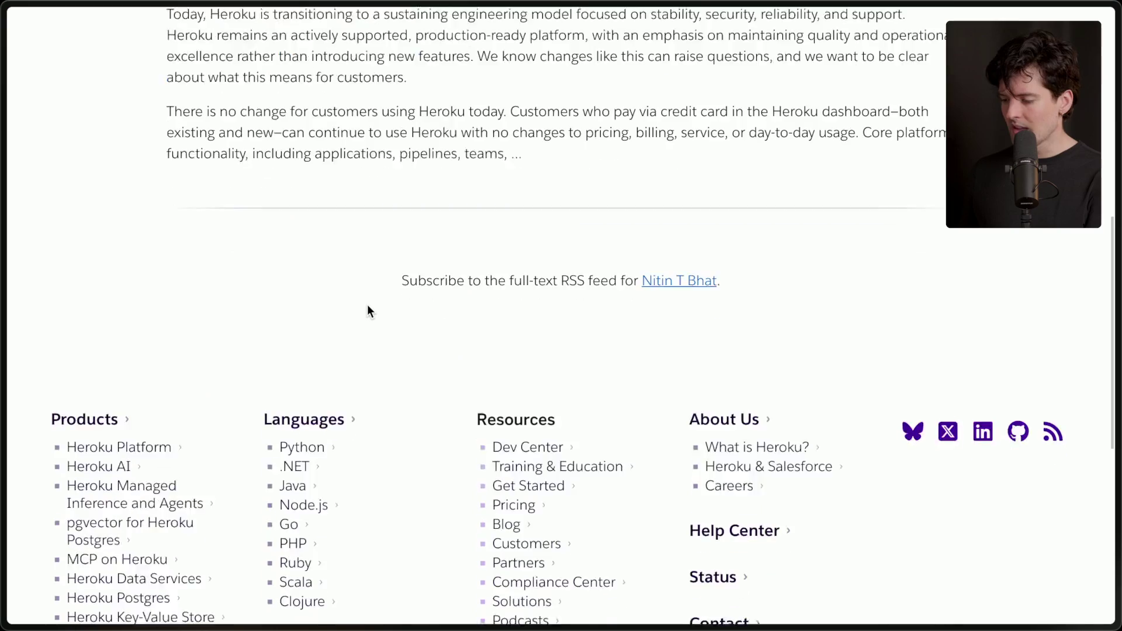
scroll(368, 311, "up", 10)
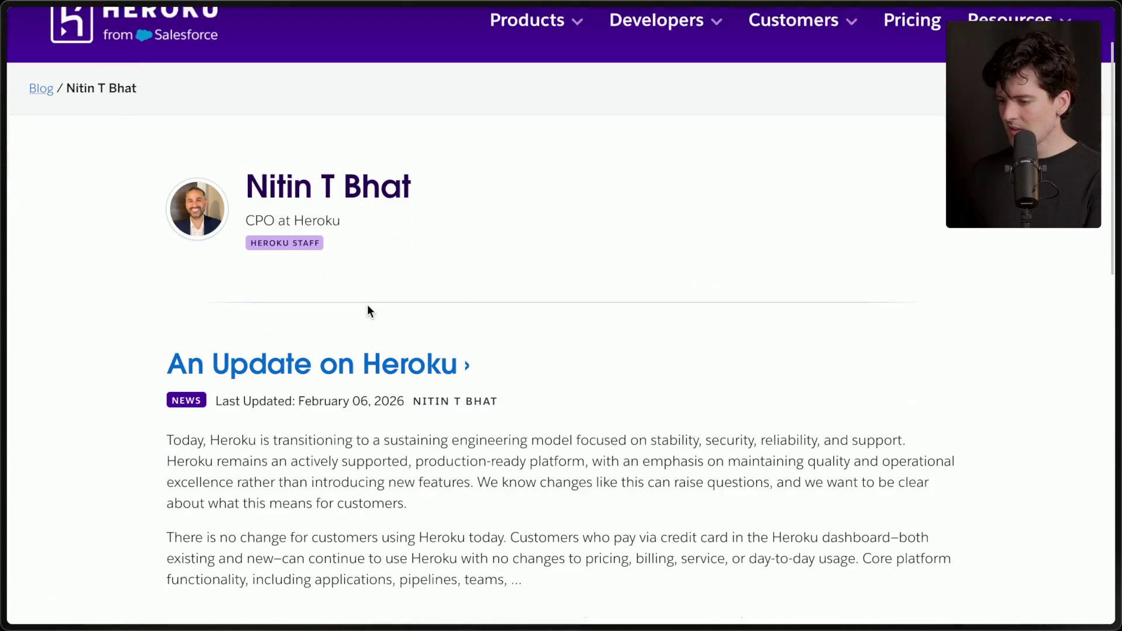
left_click(41, 69)
scroll(349, 373, "down", 10)
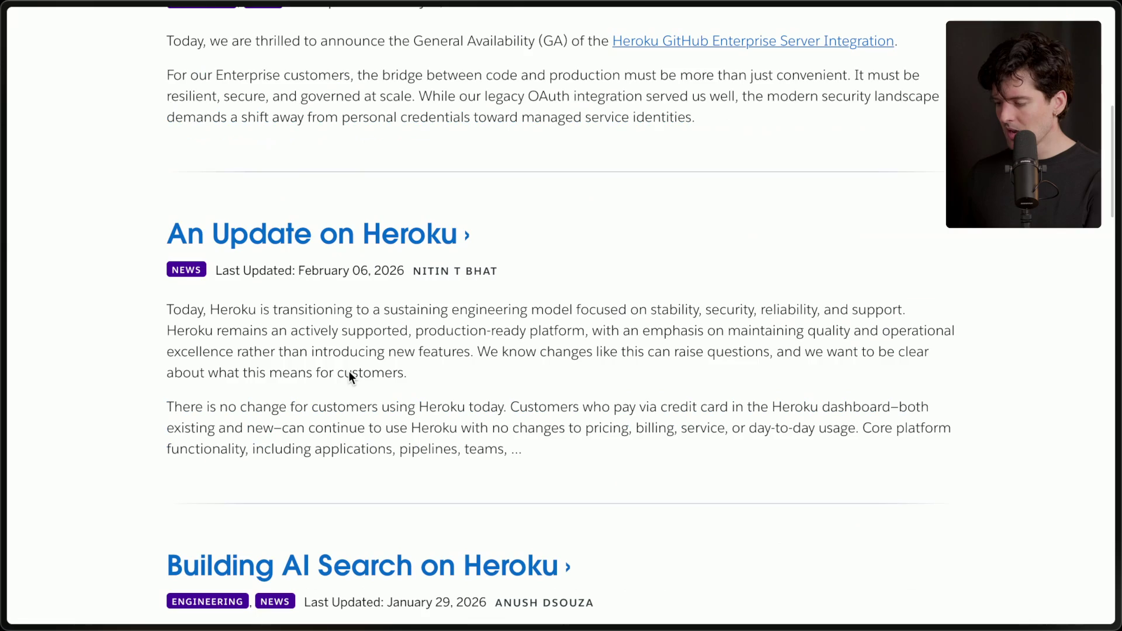
scroll(349, 374, "up", 4)
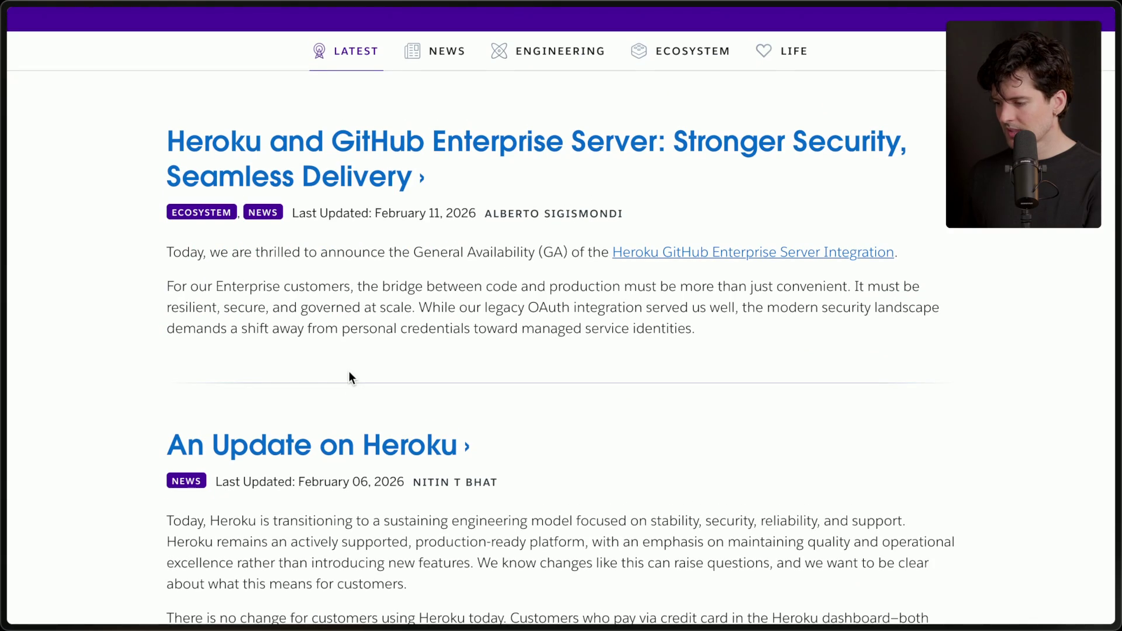
scroll(349, 372, "down", 1)
scroll(349, 372, "down", 1)
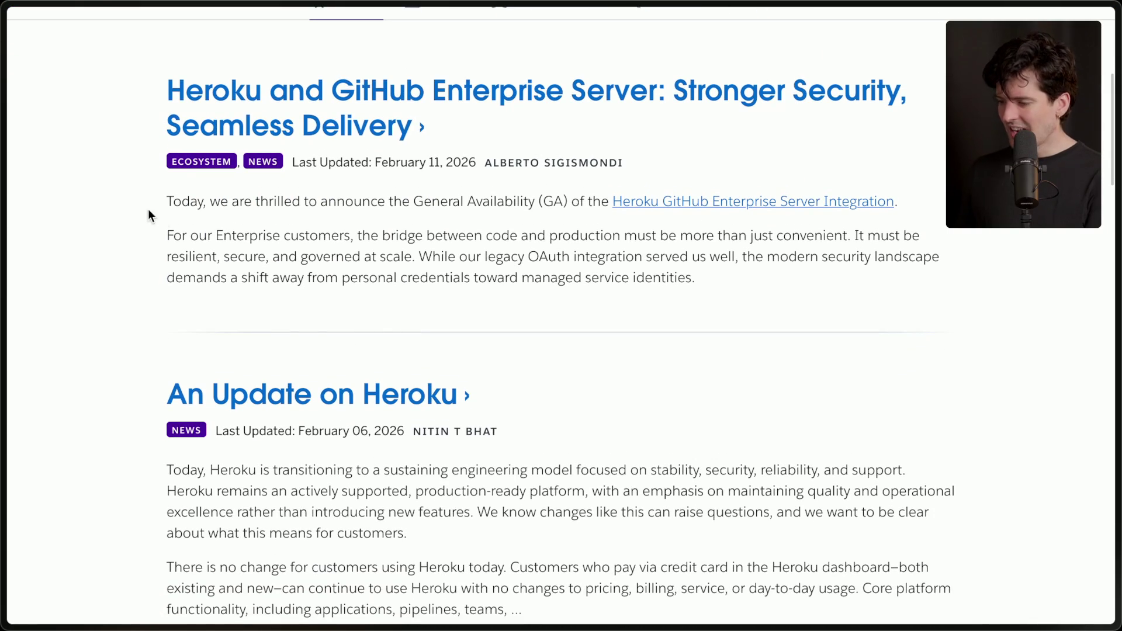
left_click_drag(165, 202, 726, 281)
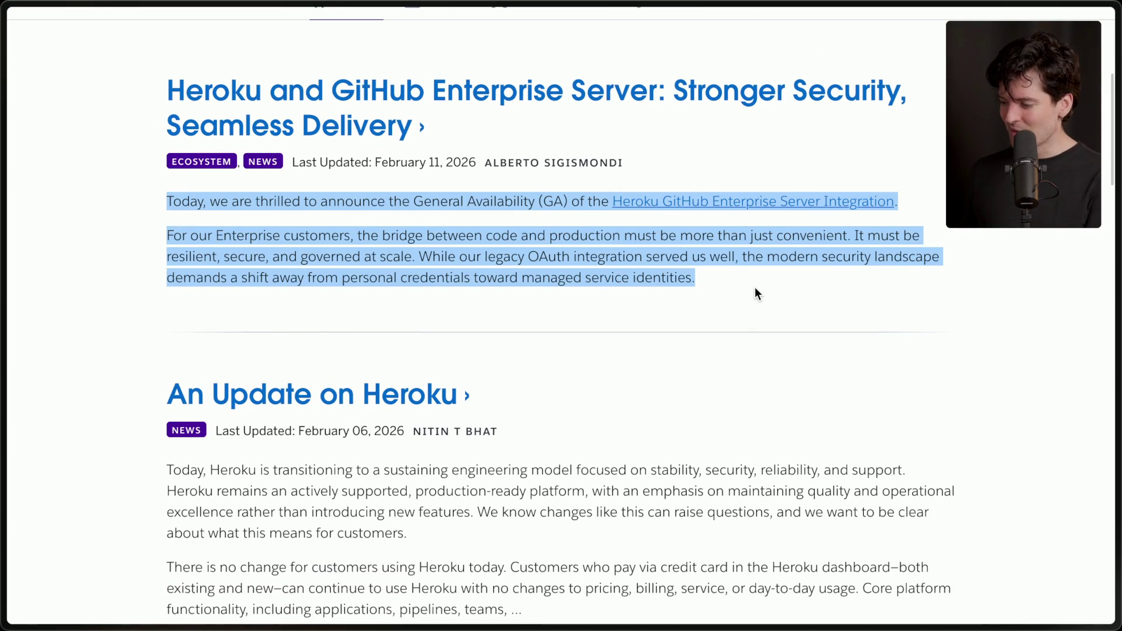
left_click(678, 183)
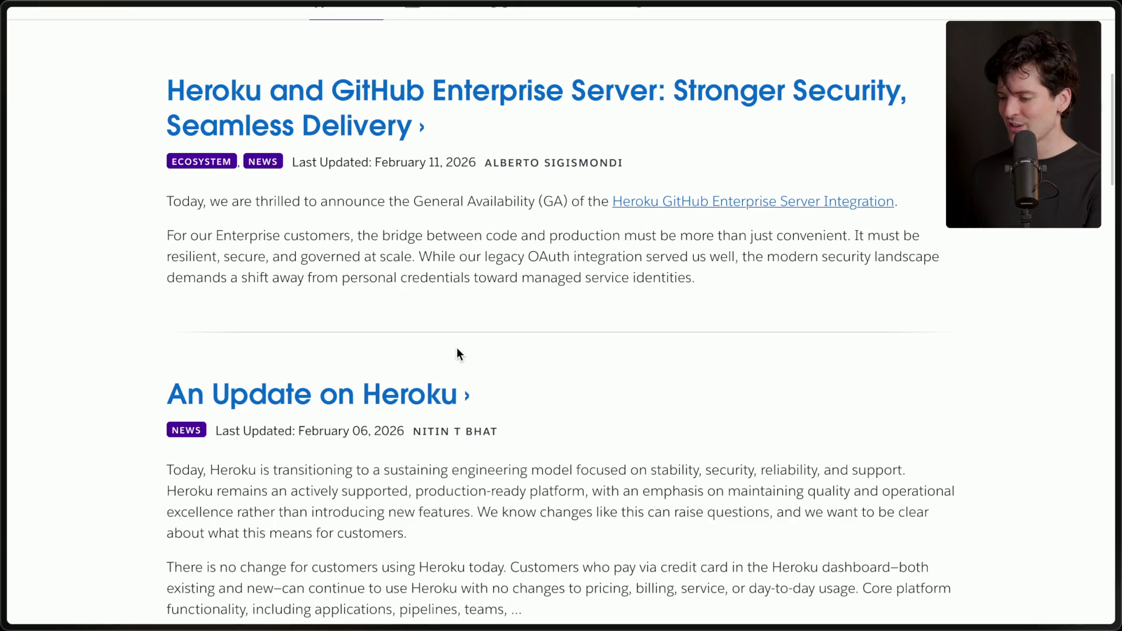
scroll(444, 345, "up", 2)
mouse_move(134, 150)
left_mouse_down()
mouse_move(719, 336)
mouse_move(722, 356)
left_mouse_up()
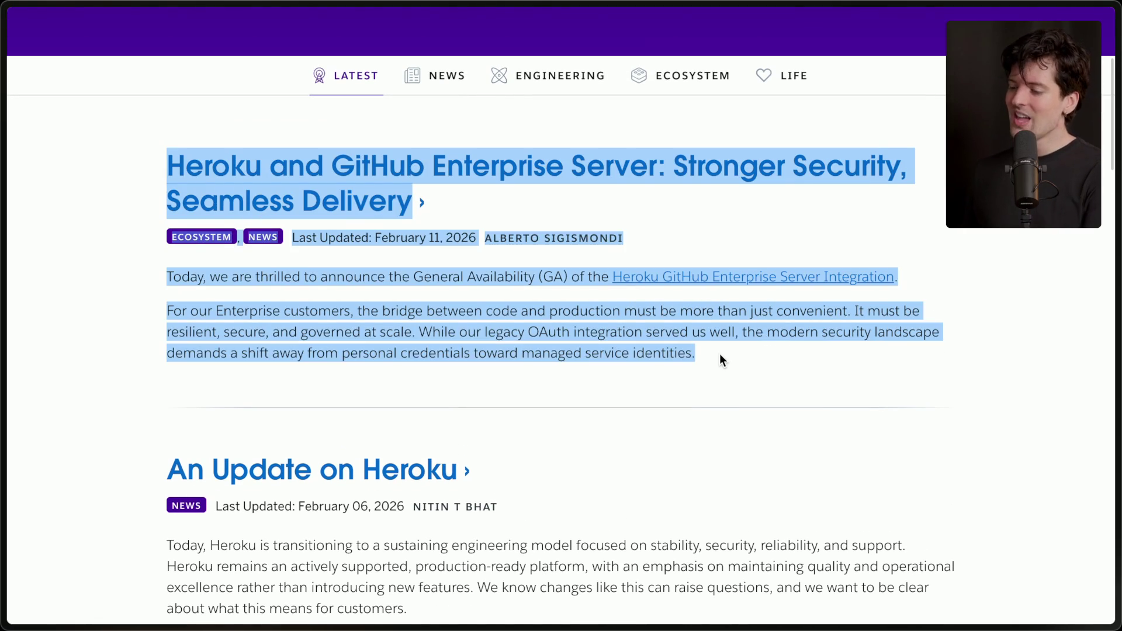
left_click(720, 355)
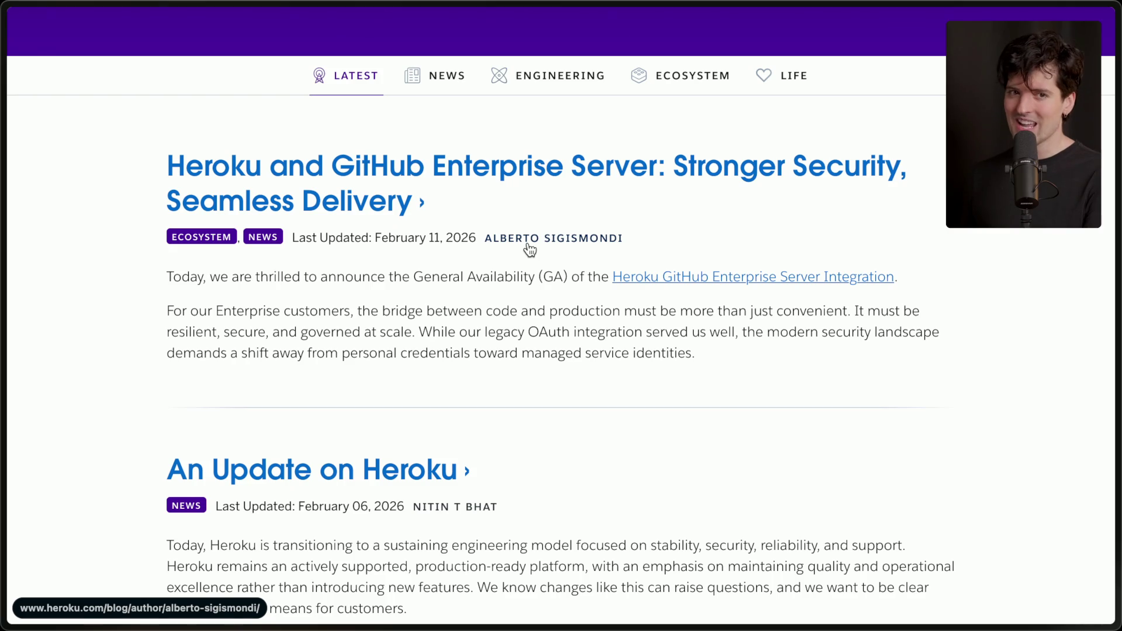
scroll(503, 291, "down", 10)
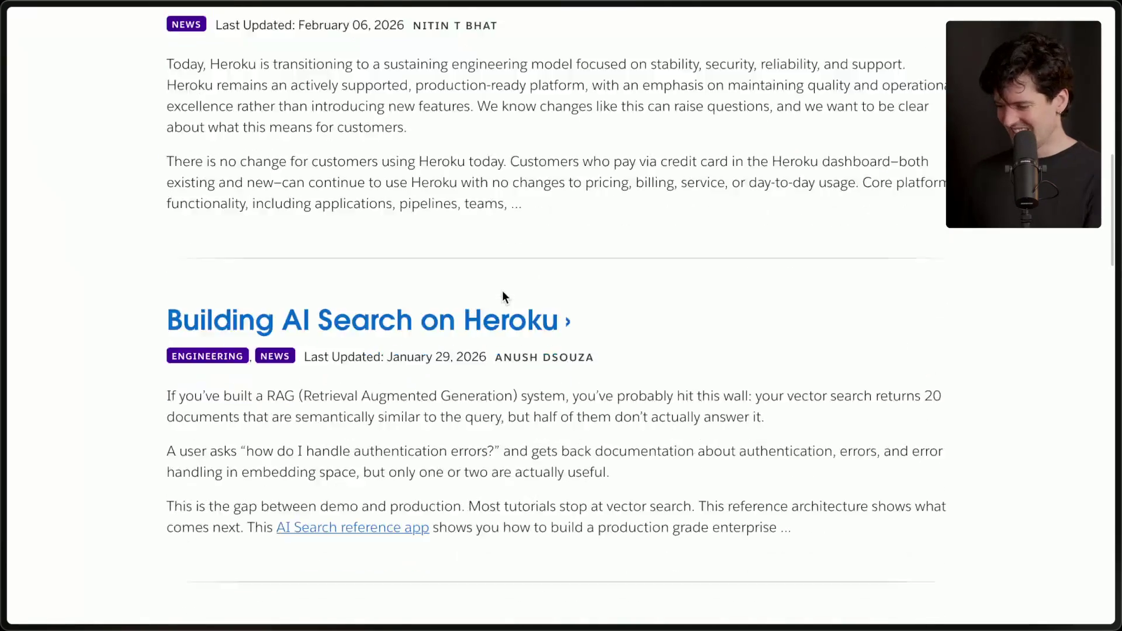
scroll(503, 291, "down", 3)
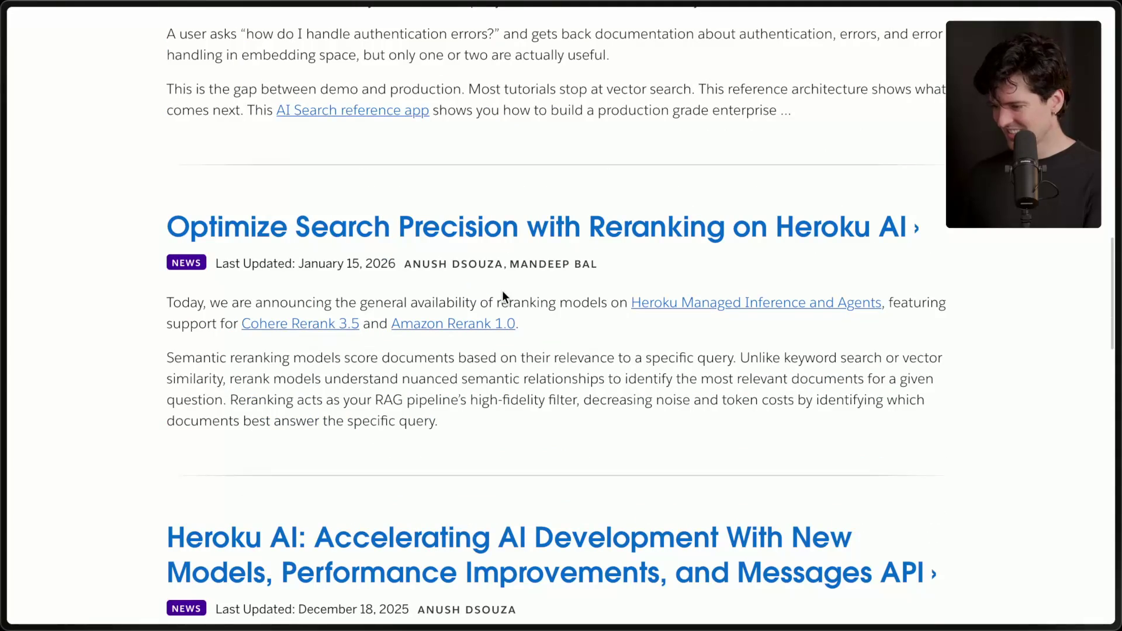
scroll(502, 290, "down", 5)
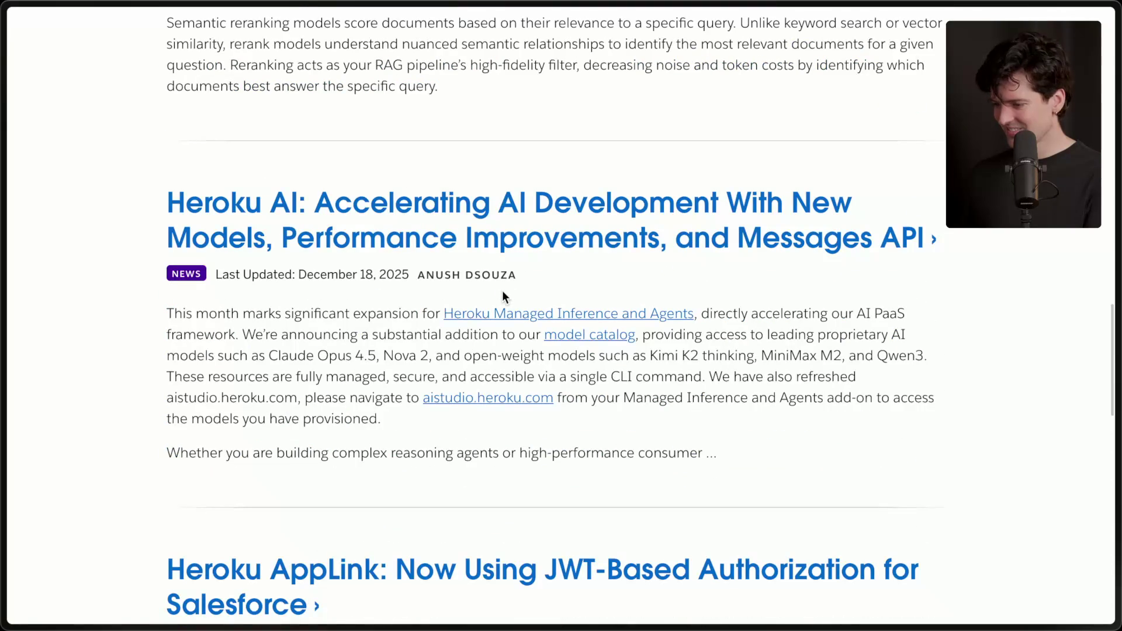
scroll(503, 290, "down", 6)
mouse_move(1043, 332)
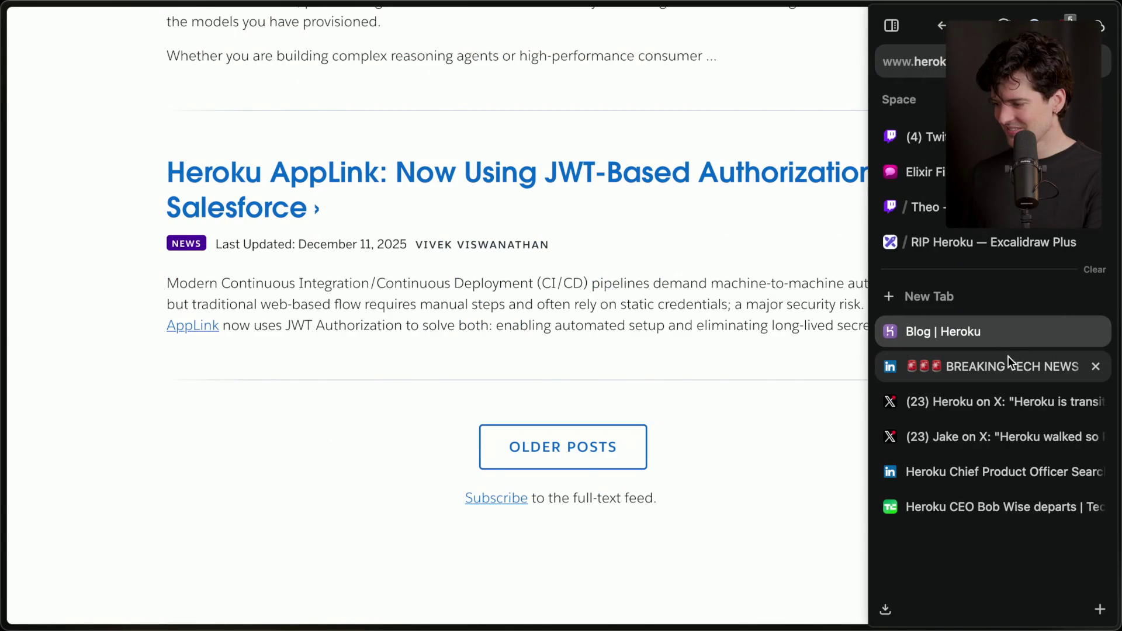
Step: Open the salesforceben layoffs link shared in the Twitch stream chat at full view
left_click(1009, 361)
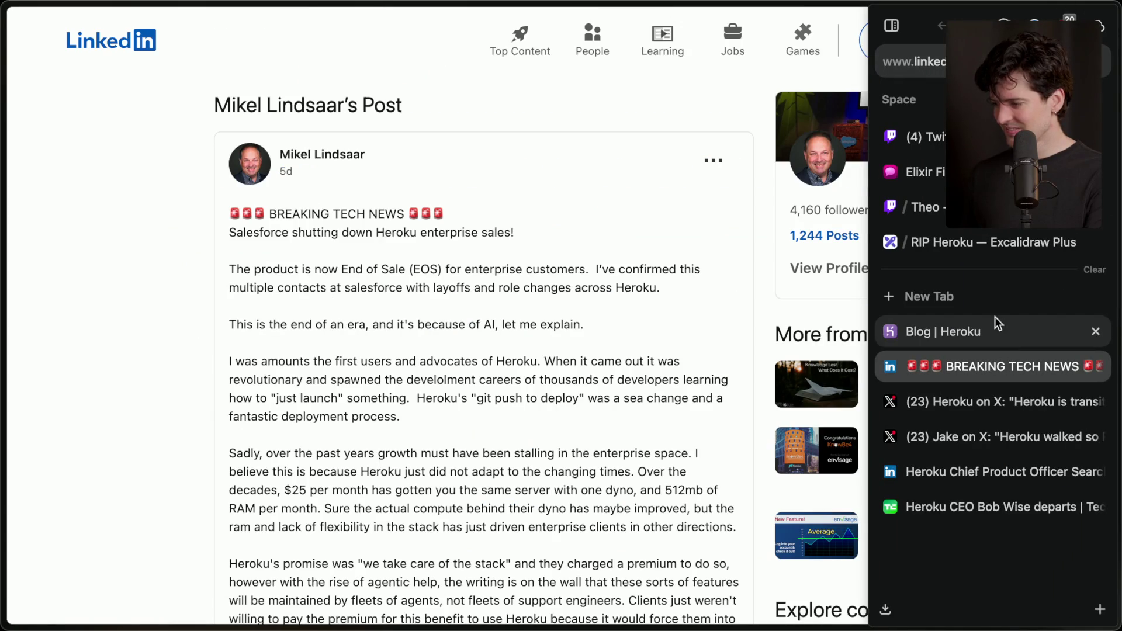
left_click(929, 137)
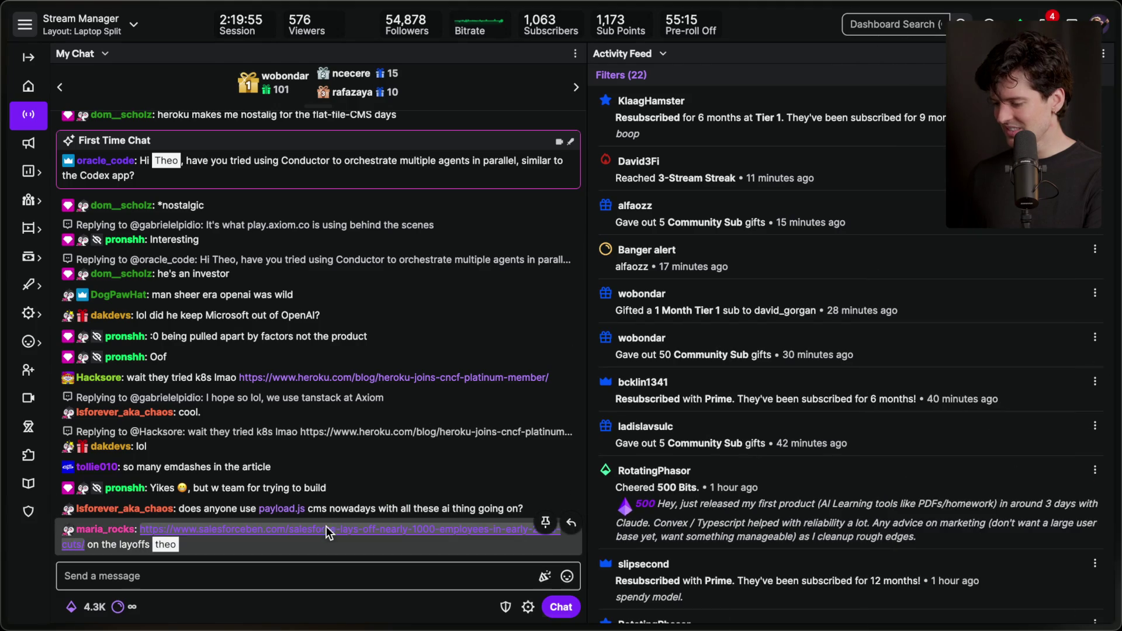
left_click(329, 529)
left_click(62, 84)
Step: Decline the site's notification request and highlight the SF Ben layoffs headline
scroll(186, 293, "down", 5)
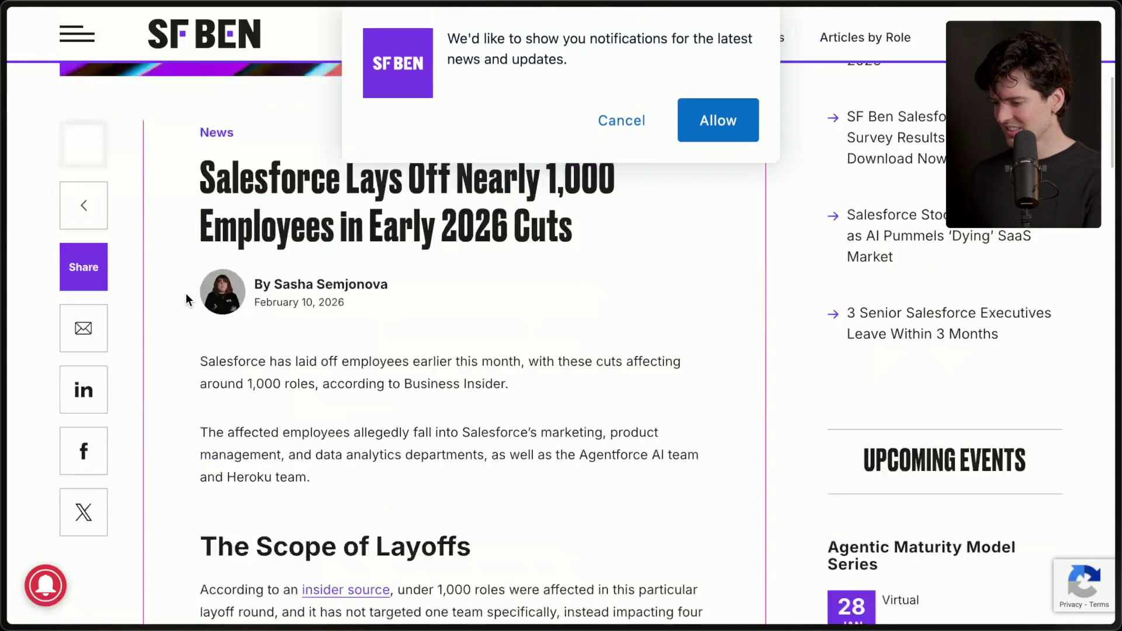
left_click(634, 120)
scroll(473, 297, "down", 3)
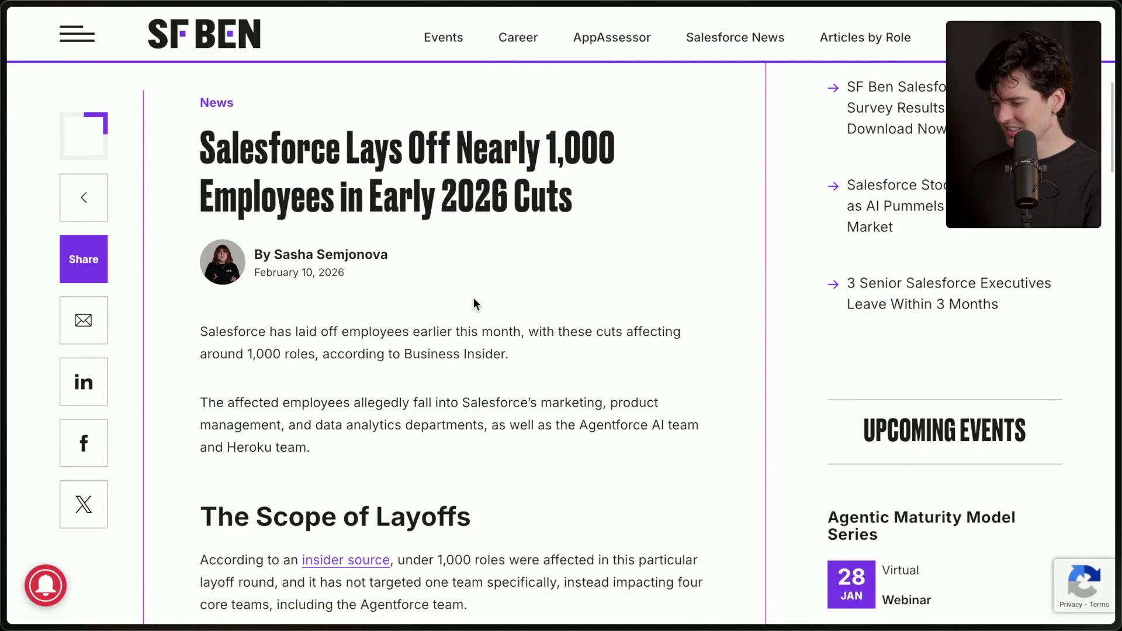
scroll(473, 301, "down", 5)
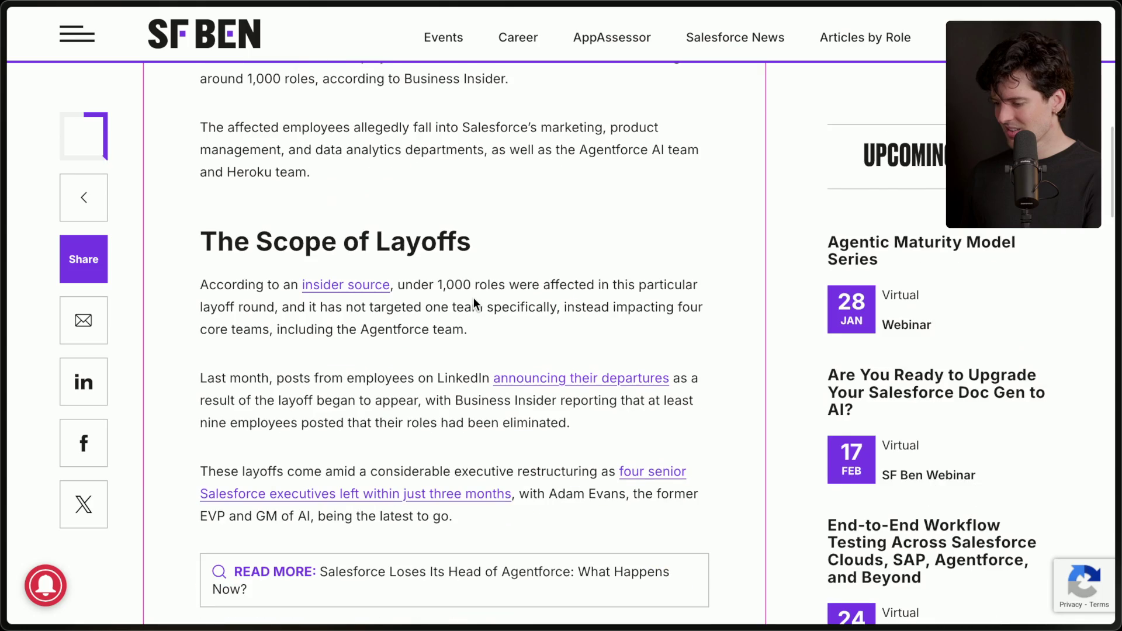
scroll(473, 301, "down", 3)
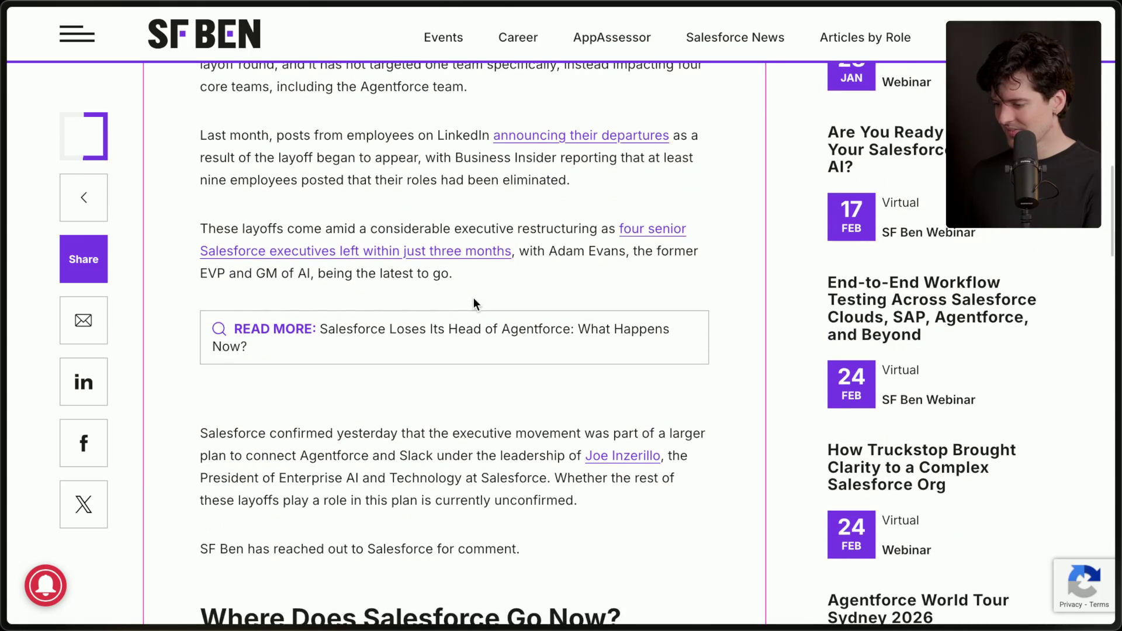
scroll(474, 302, "up", 9)
left_click_drag(230, 151, 589, 222)
left_click(589, 222)
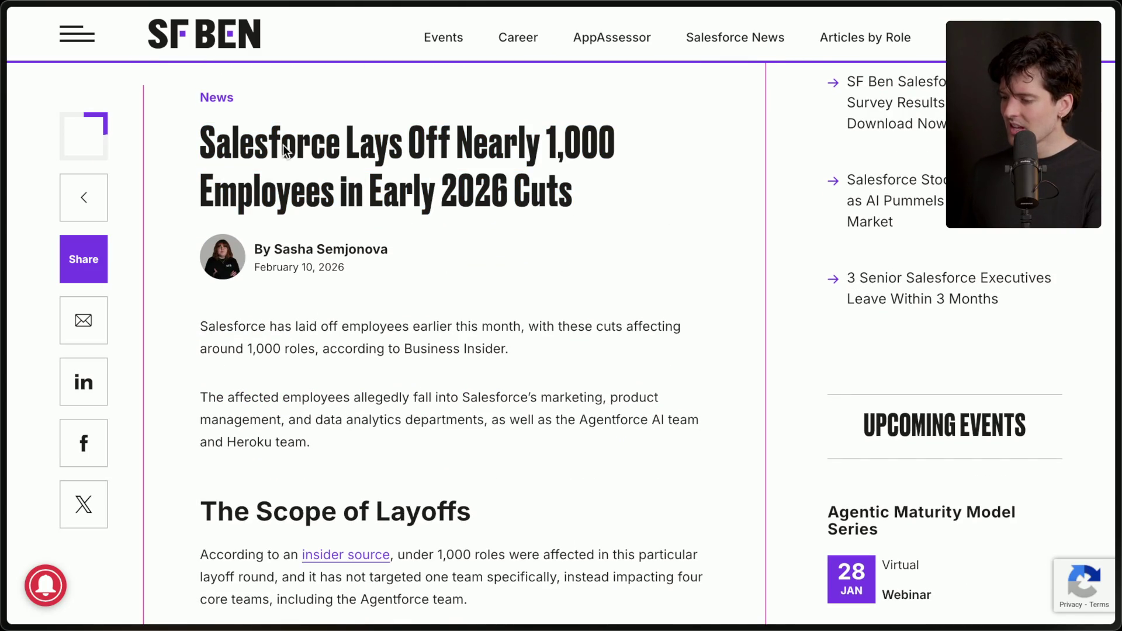
Step: Highlight the article's first two paragraphs and the Heroku team mention
left_click_drag(195, 331, 391, 481)
left_click(410, 462)
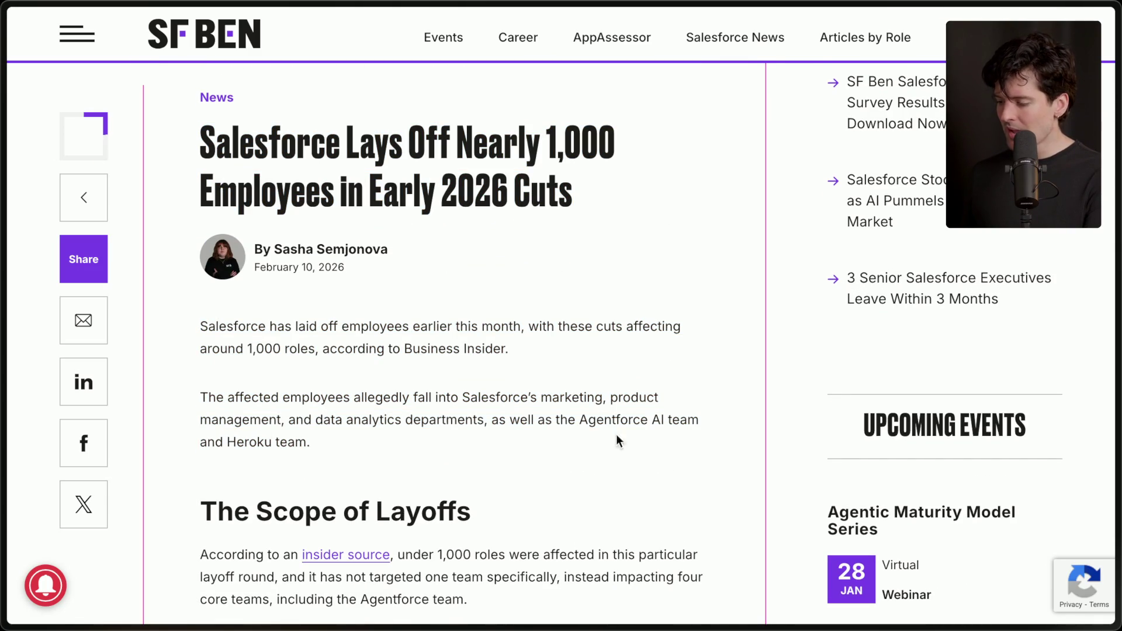
left_click_drag(233, 441, 324, 448)
left_click(398, 447)
scroll(398, 447, "down", 4)
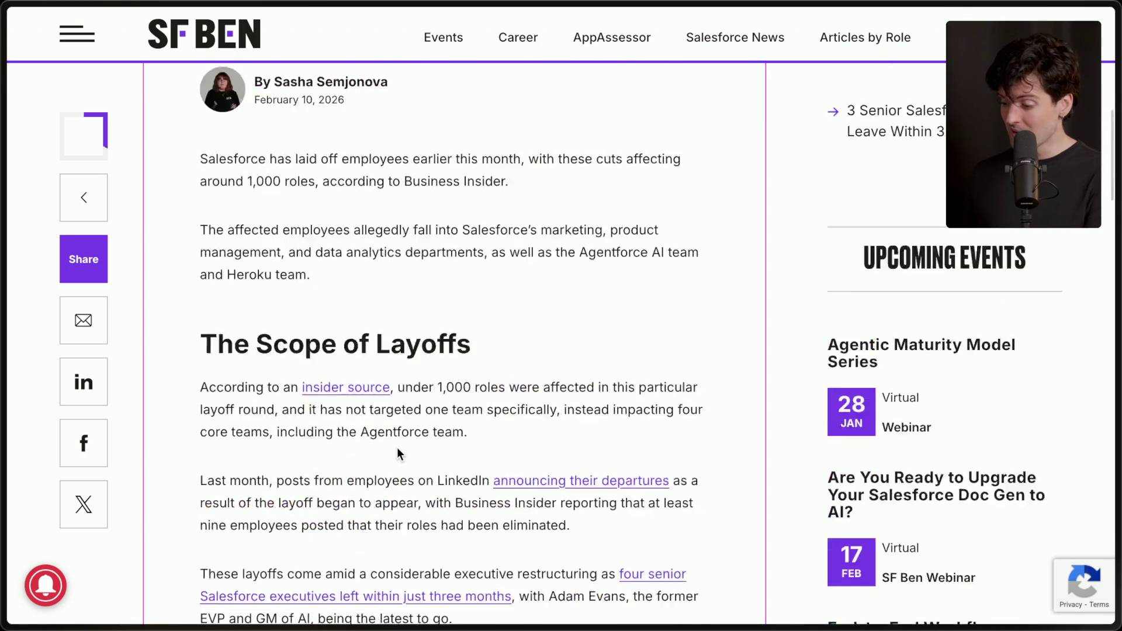
scroll(397, 448, "down", 2)
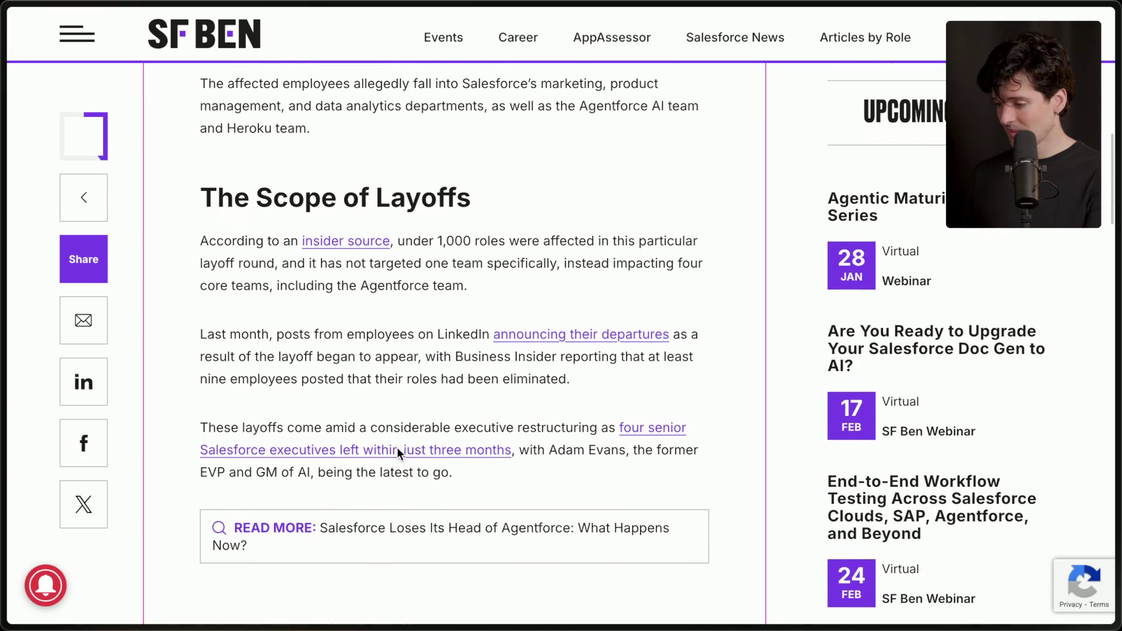
scroll(482, 352, "down", 4)
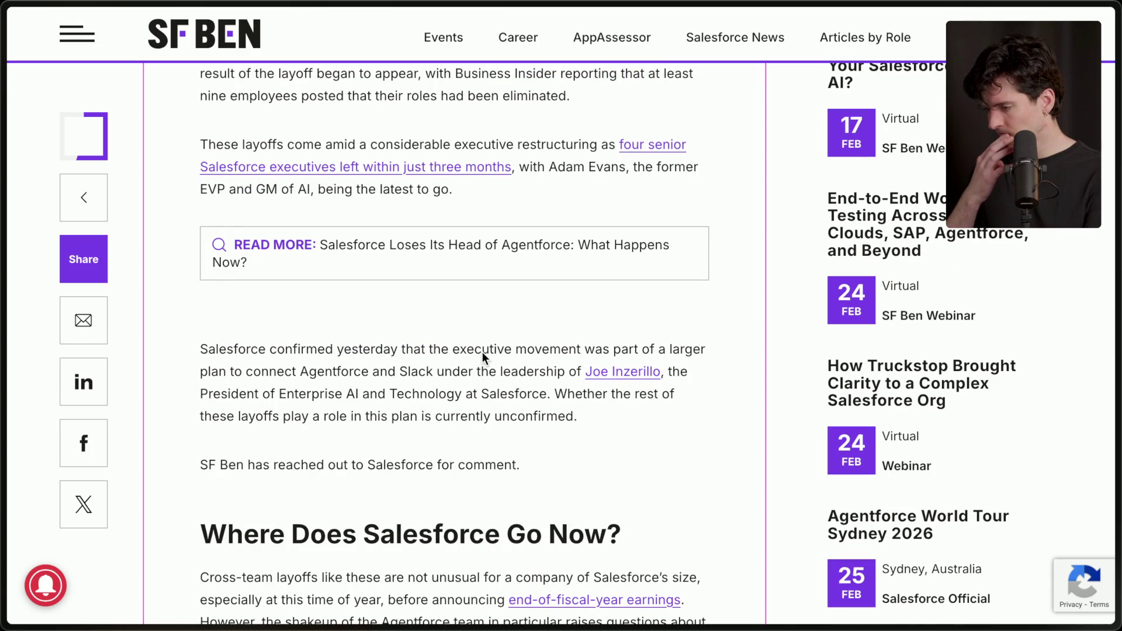
Step: Open the '3 Senior Salesforce Executives Leave' story in a new tab and view it
middle_click(479, 172)
mouse_move(1118, 350)
left_click(1003, 374)
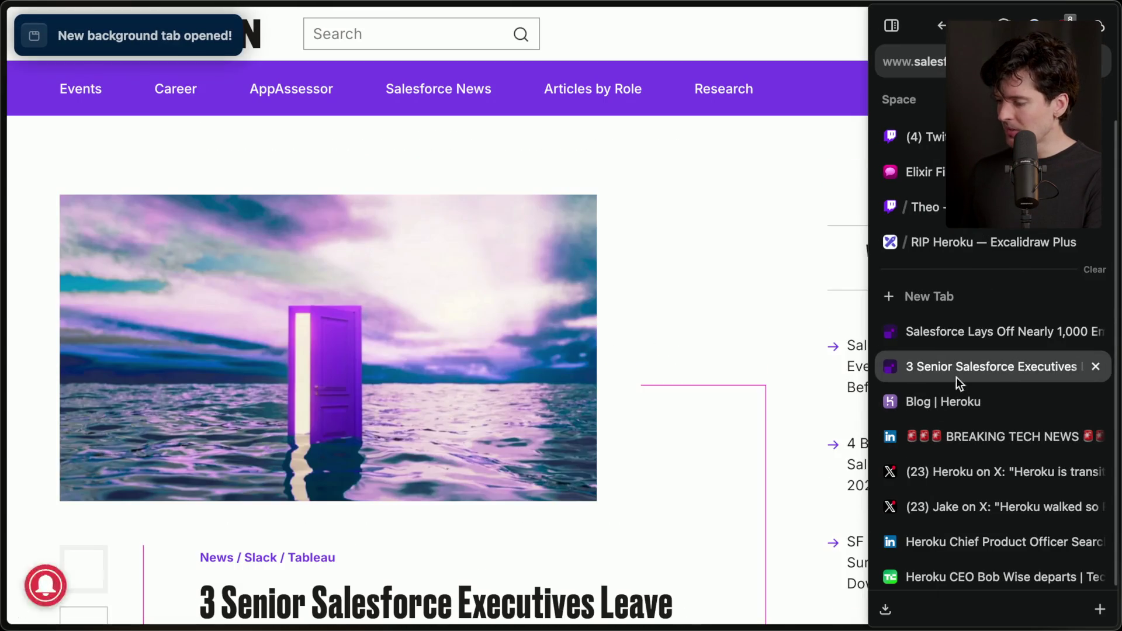
Step: Read through the executives article, then return to the Heroku blog tab
scroll(321, 461, "down", 7)
scroll(321, 461, "down", 1)
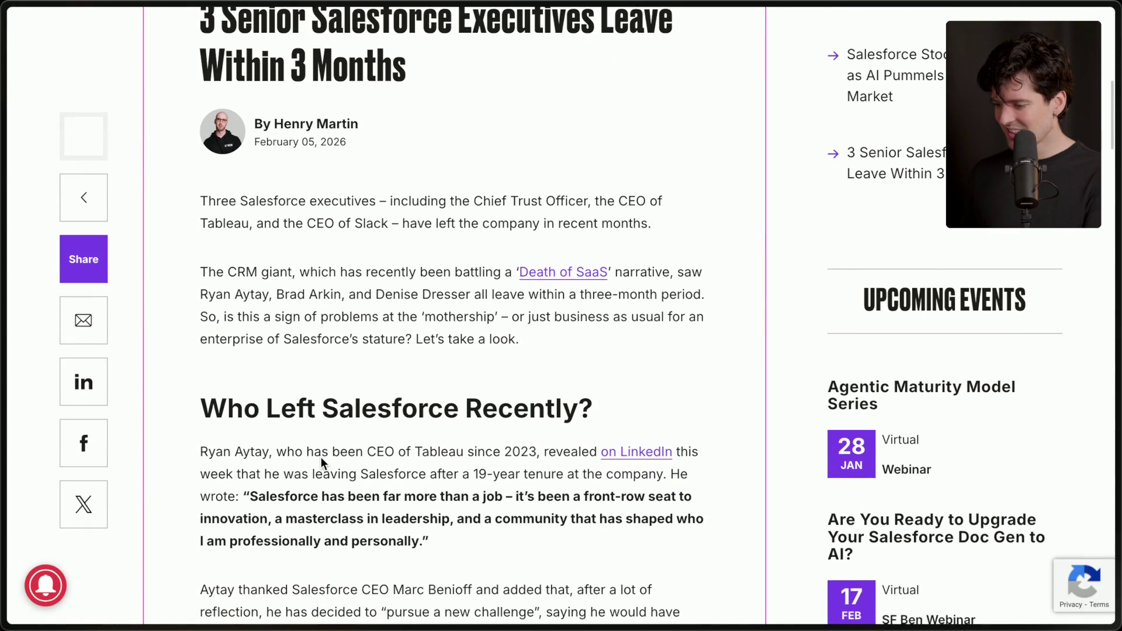
scroll(322, 462, "down", 4)
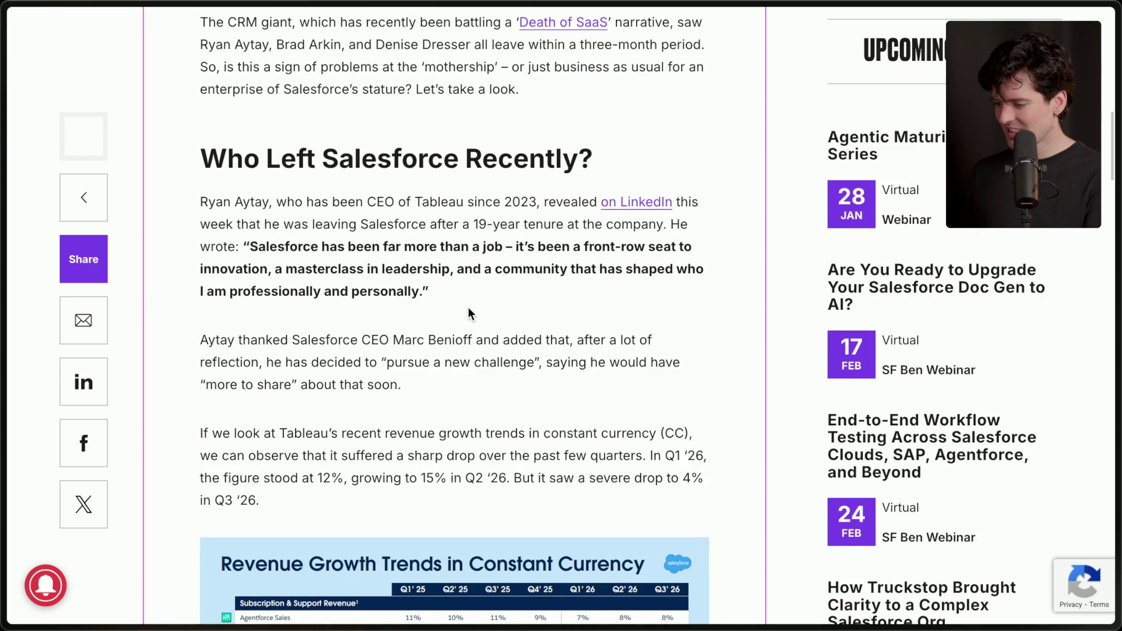
scroll(468, 308, "down", 13)
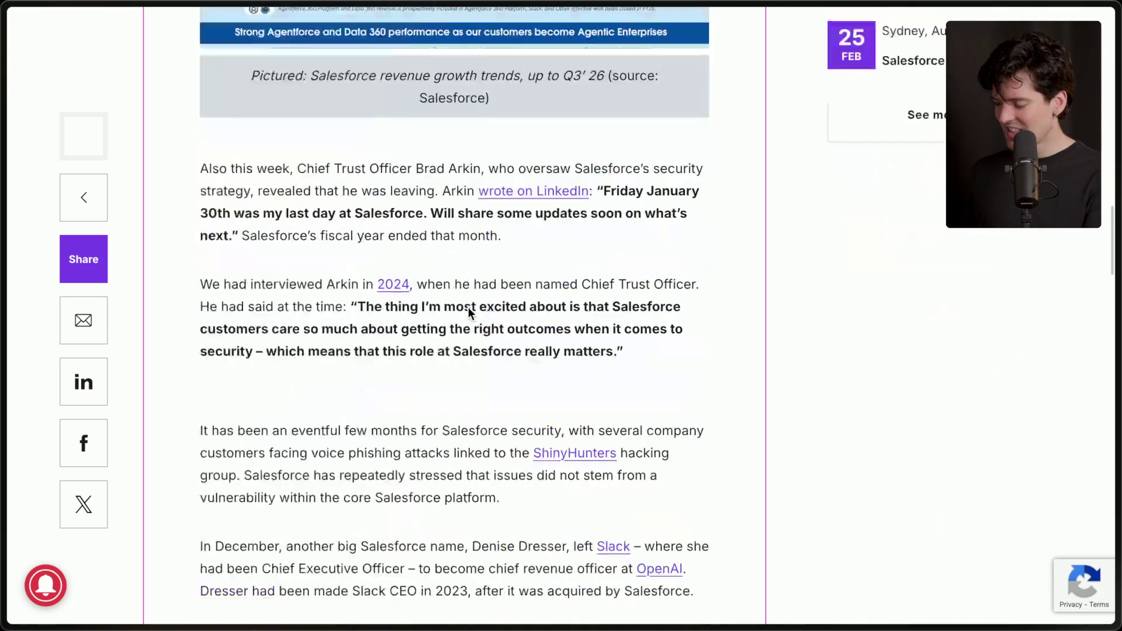
scroll(468, 307, "down", 10)
mouse_move(1116, 362)
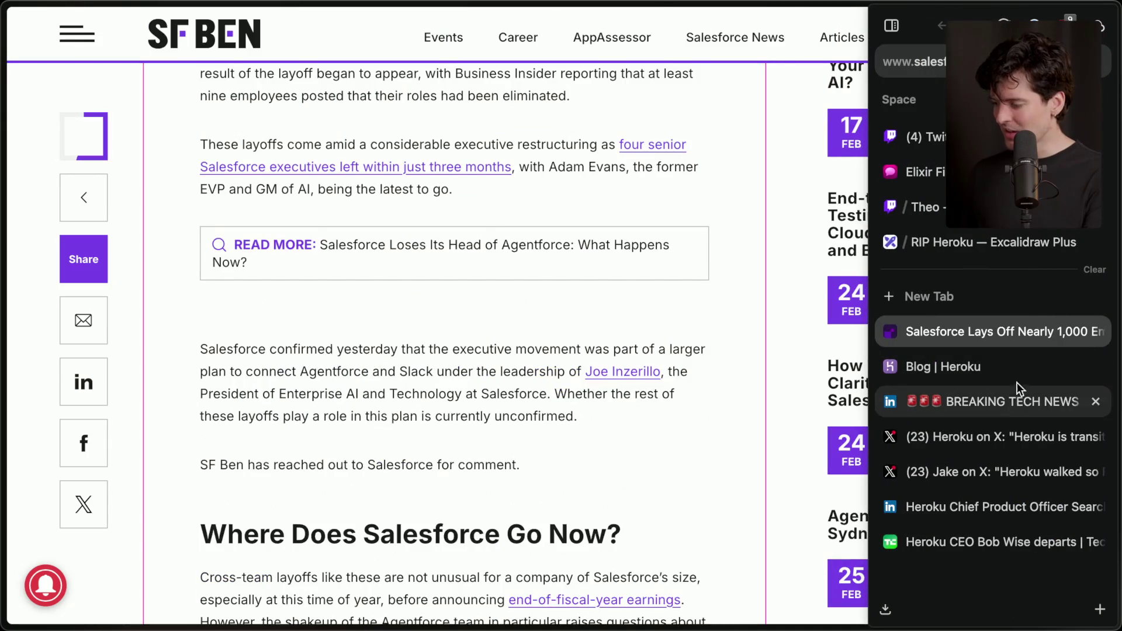
left_click(1011, 370)
Step: Dismiss the admin survey popup on the Salesforce layoffs article, then close that tab
left_click(1003, 332)
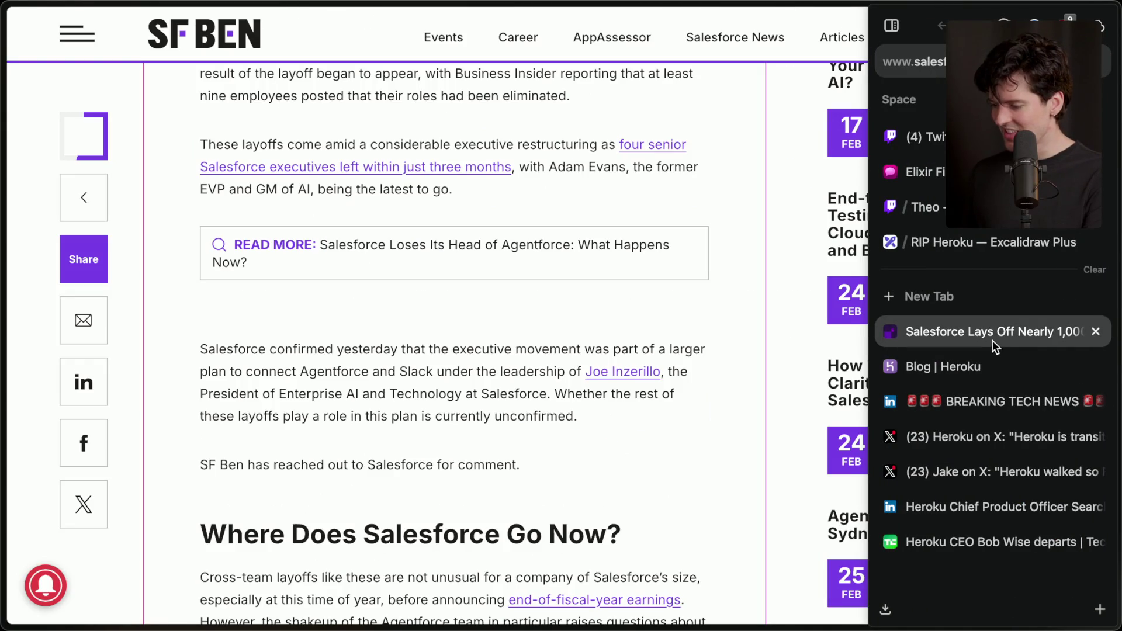
scroll(622, 449, "down", 4)
scroll(624, 455, "down", 5)
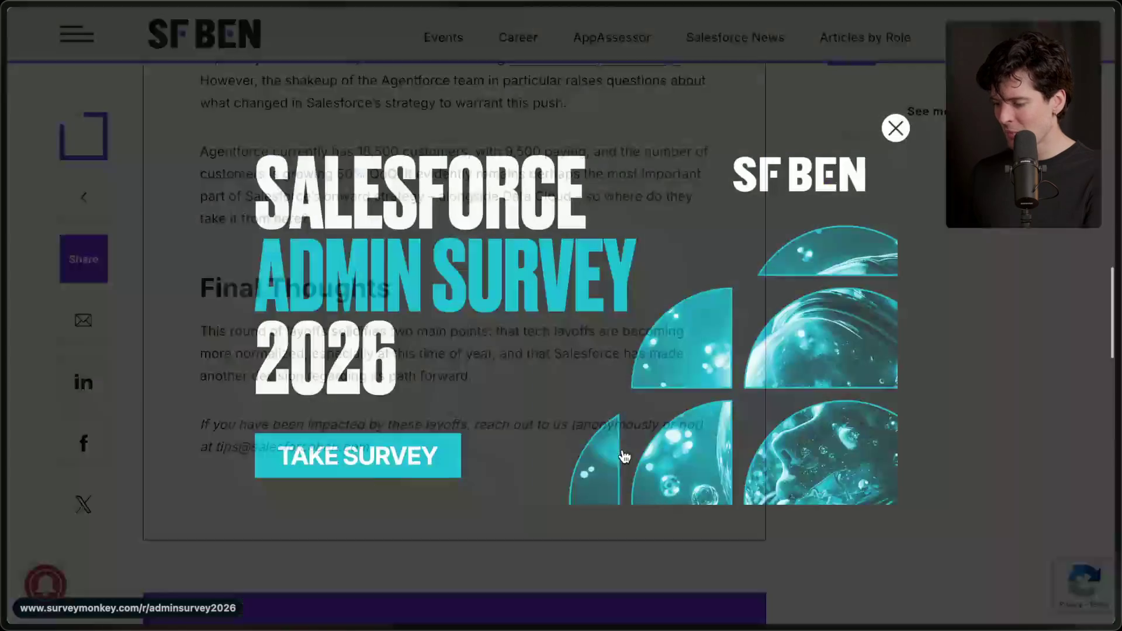
left_click(894, 127)
scroll(498, 385, "up", 3)
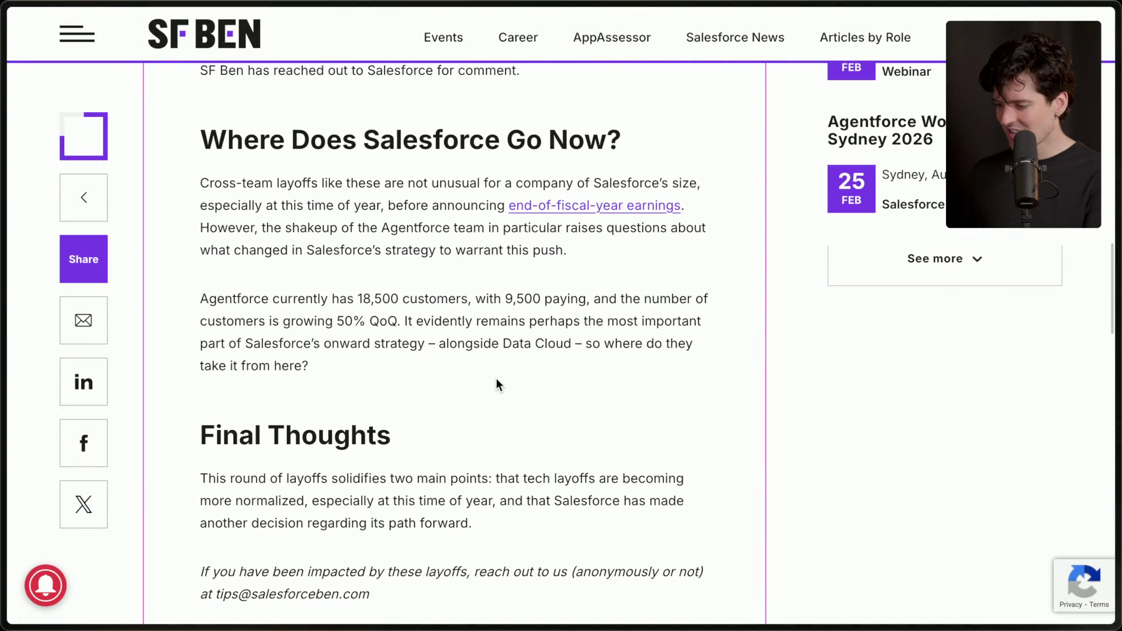
key("ctrl+w")
Step: On the LinkedIn BREAKING TECH NEWS post, highlight the End of Sale paragraph and git-push-to-deploy sentence
left_click(929, 359)
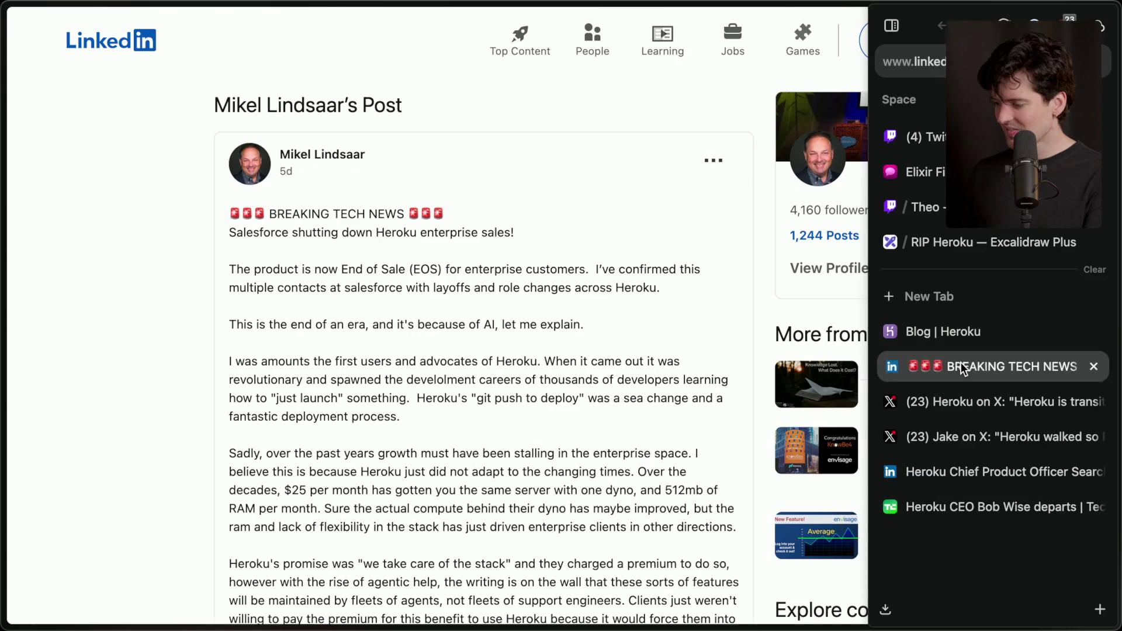
scroll(312, 191, "down", 1)
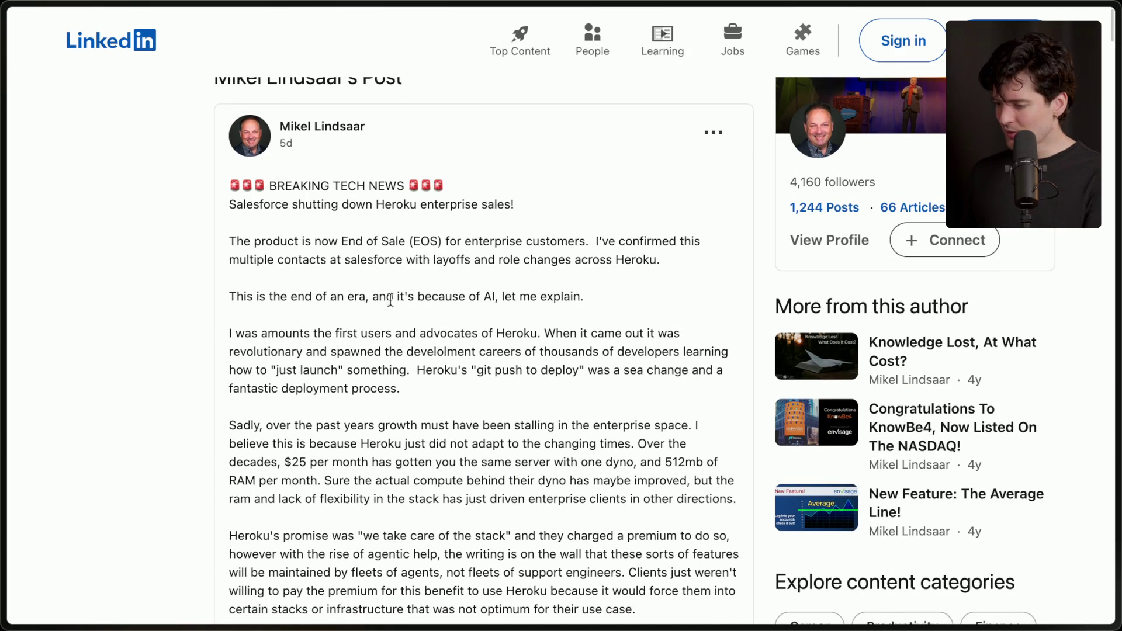
scroll(412, 216, "down", 2)
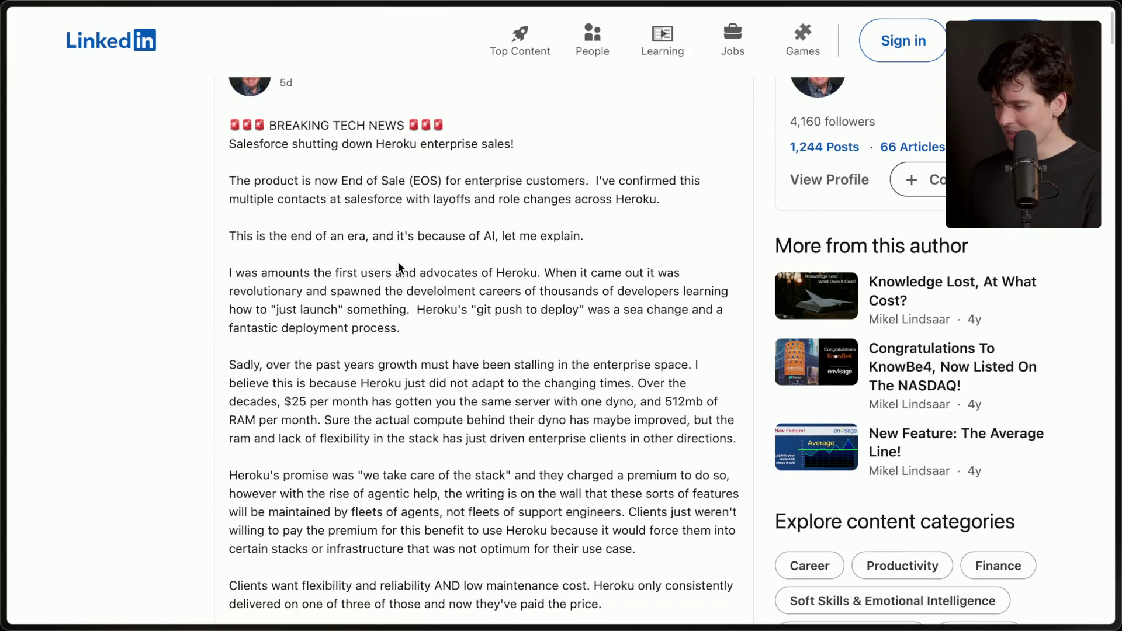
scroll(398, 262, "down", 1)
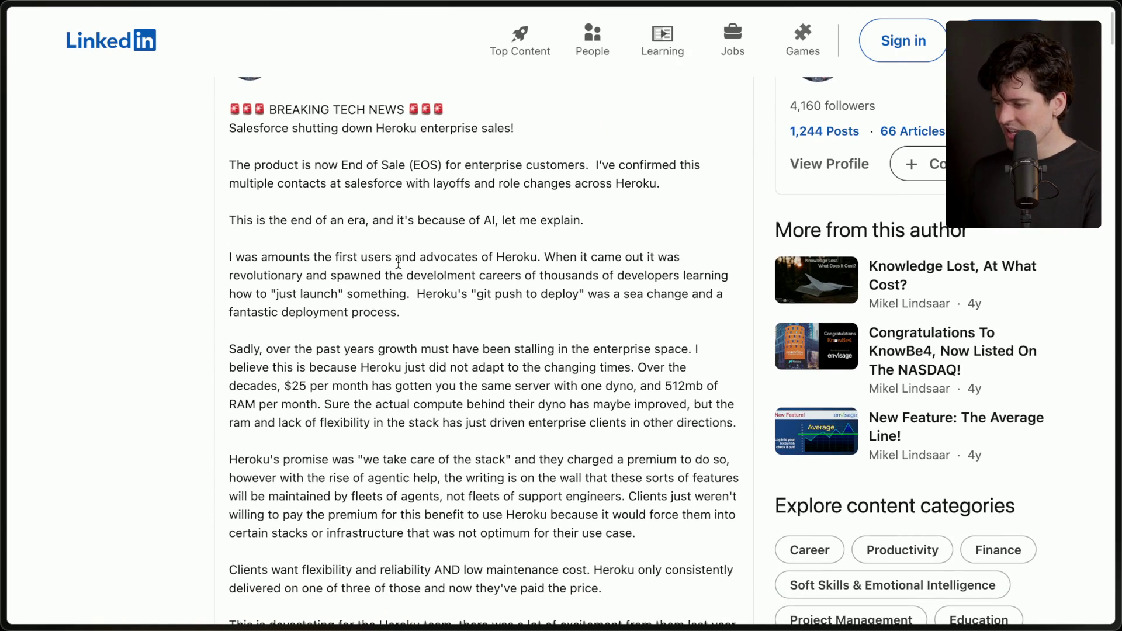
left_click_drag(231, 162, 715, 209)
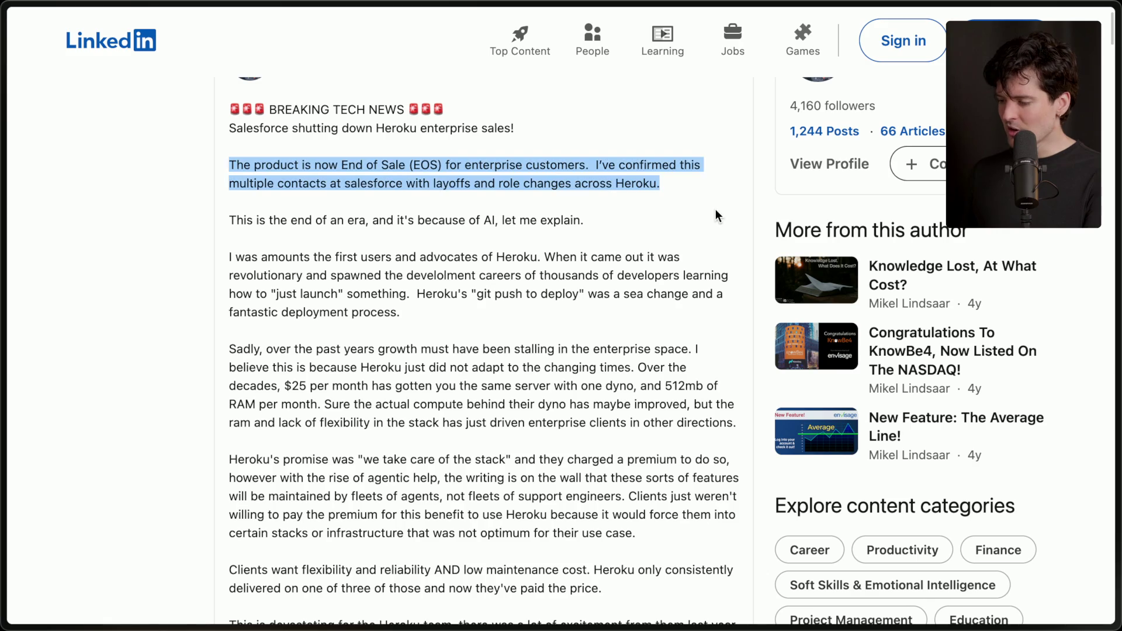
left_click(671, 176)
left_click_drag(340, 164, 581, 168)
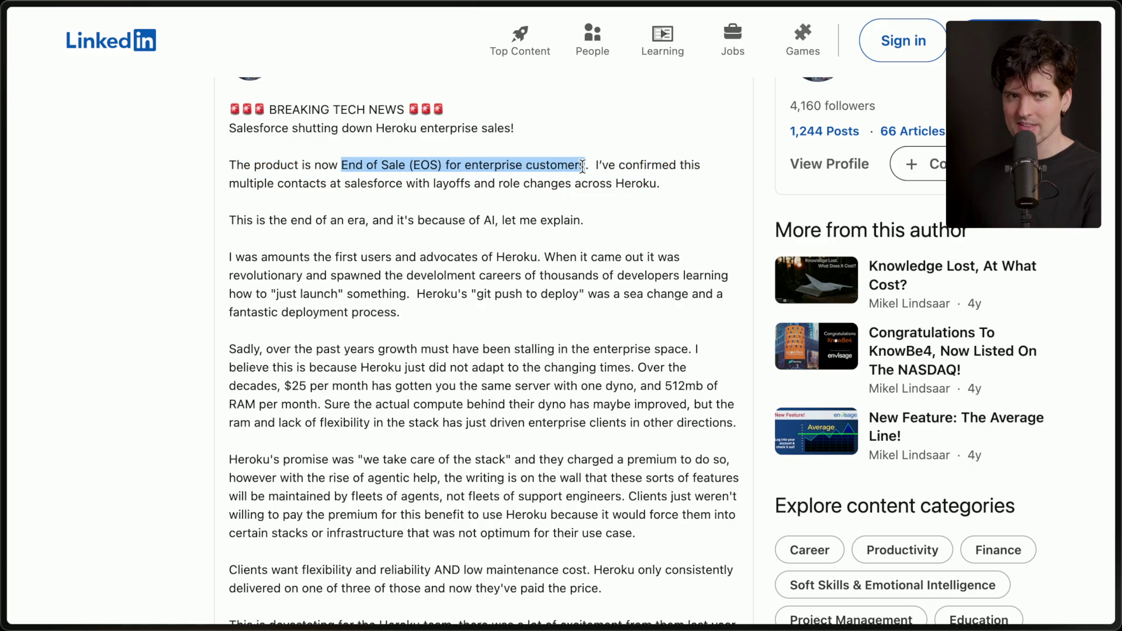
left_click(582, 167)
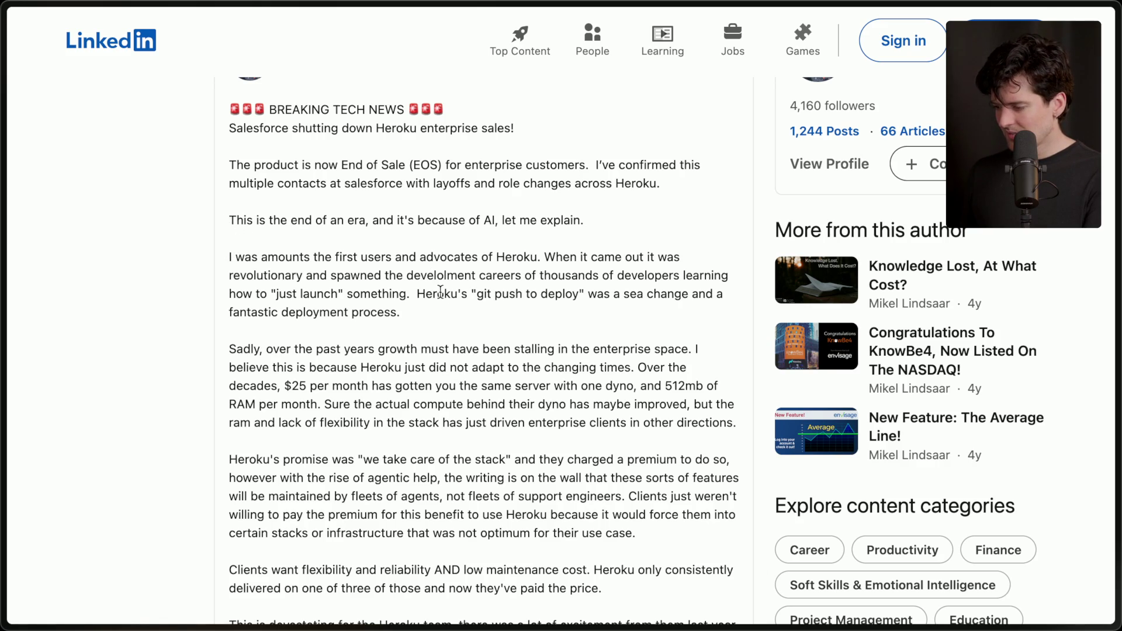
left_click_drag(418, 295, 427, 318)
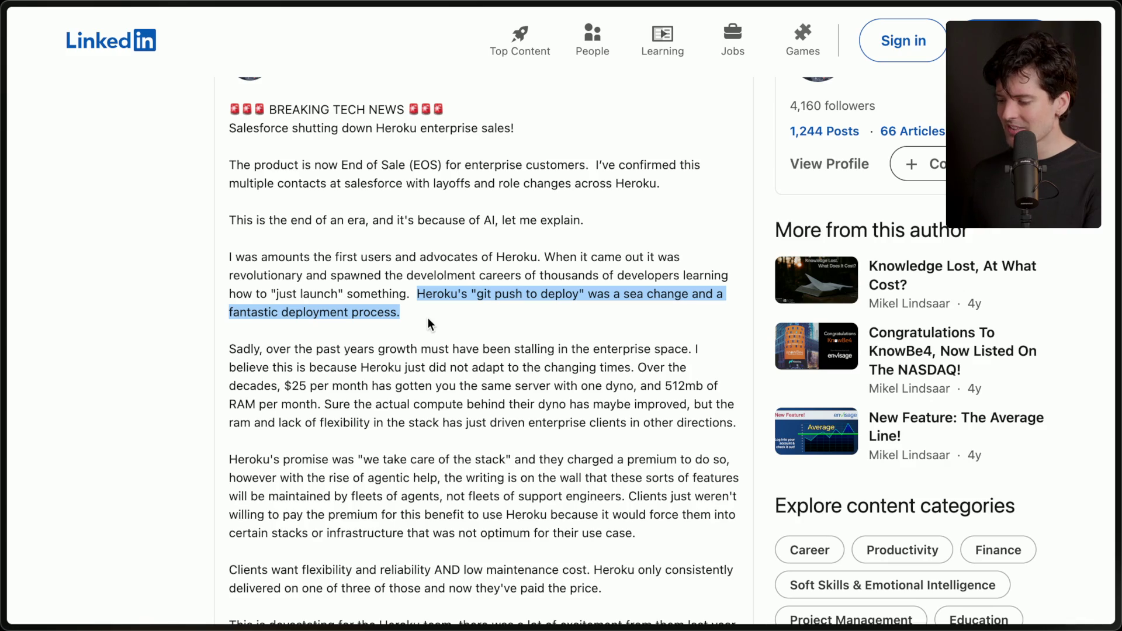
mouse_move(427, 318)
left_mouse_down()
mouse_move(305, 275)
mouse_move(229, 166)
left_mouse_up()
left_click(414, 343)
Step: Highlight the $25 per month price, the word dyno, and the compute and flexibility sentence
scroll(414, 348, "down", 3)
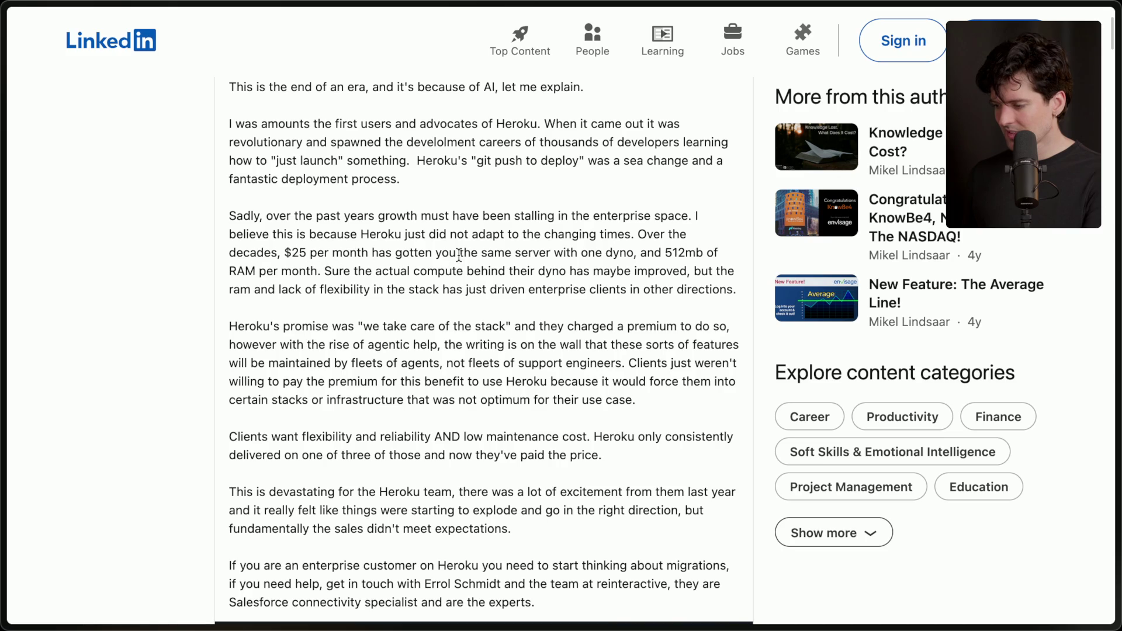
left_click_drag(285, 253, 401, 253)
left_click(407, 253)
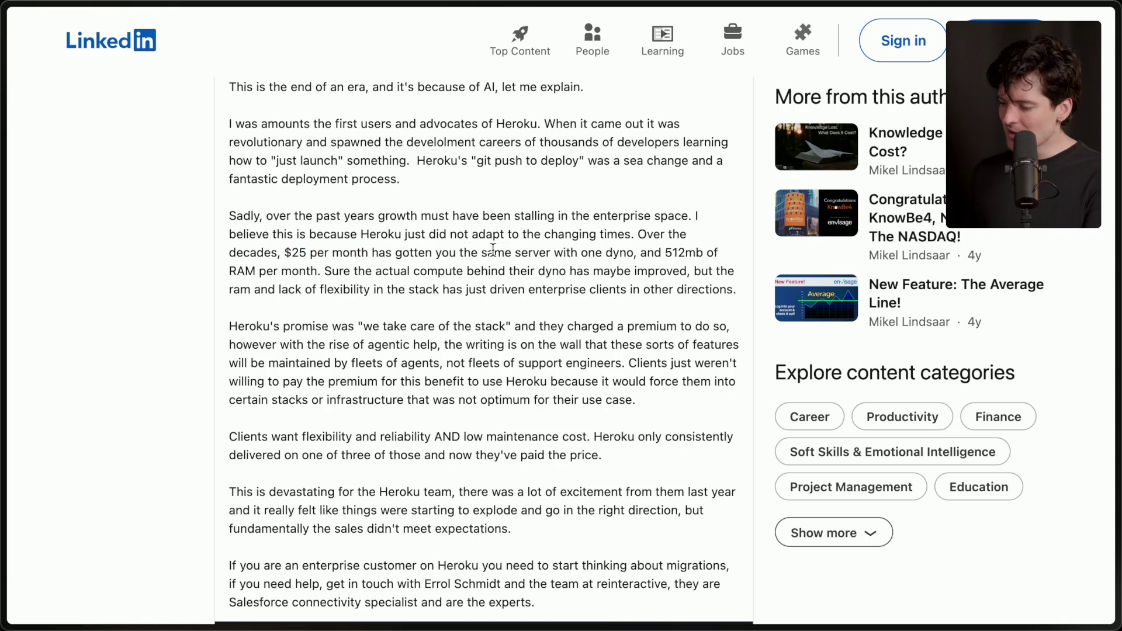
double_click(619, 253)
left_click(649, 252)
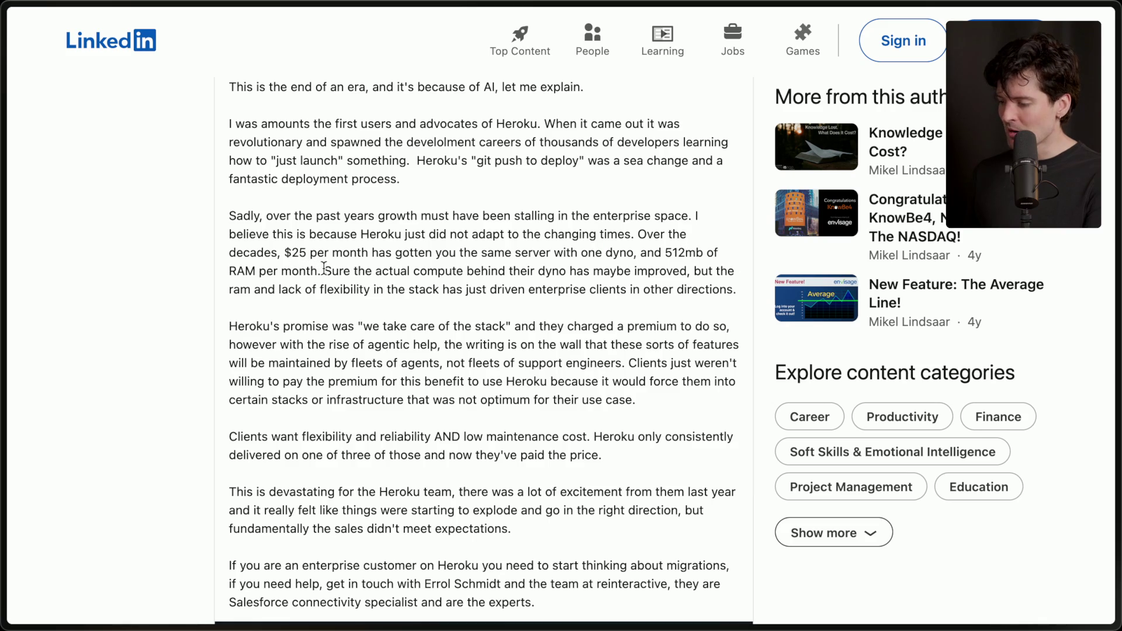
left_click_drag(325, 267, 721, 294)
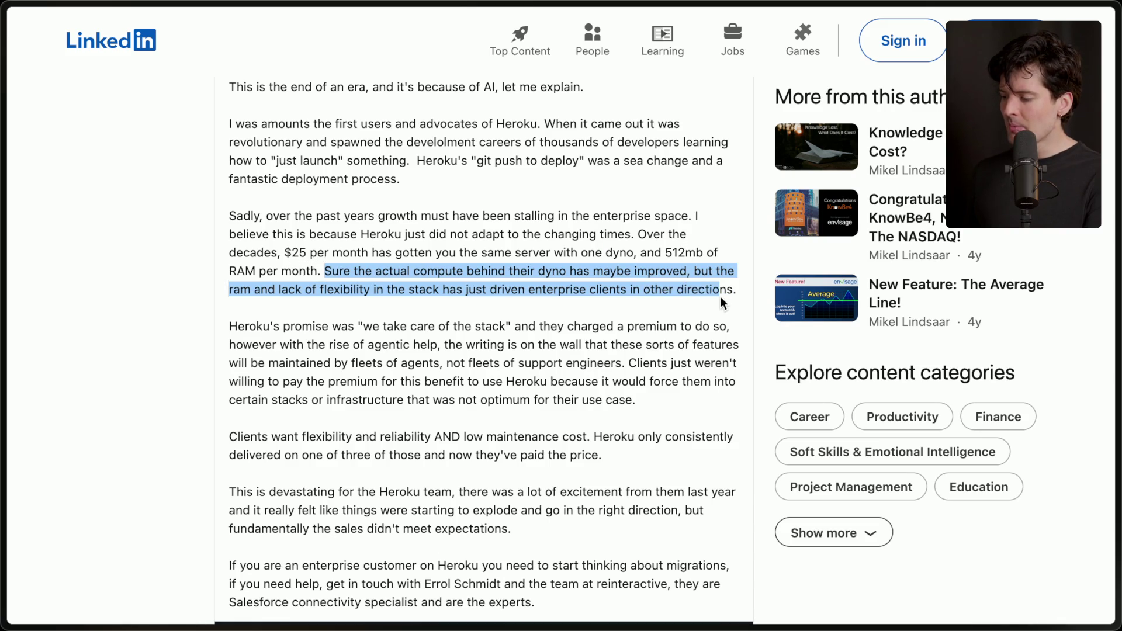
left_click(724, 288)
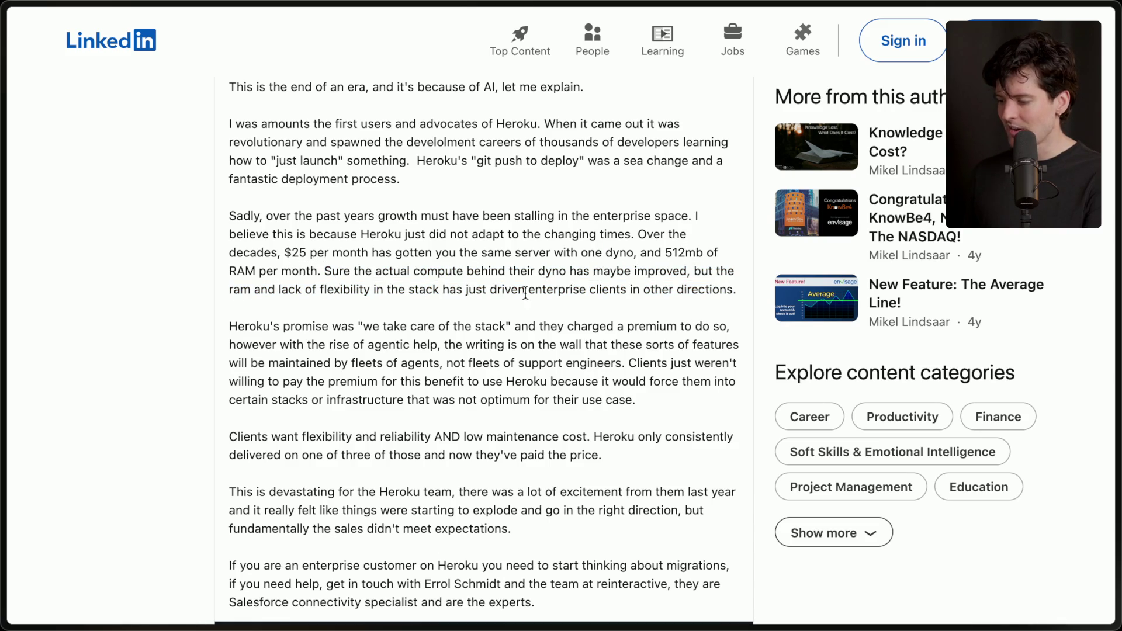
Step: Highlight the Heroku's promise paragraph, skim the comments, then switch to Heroku's post on X
scroll(622, 355, "down", 2)
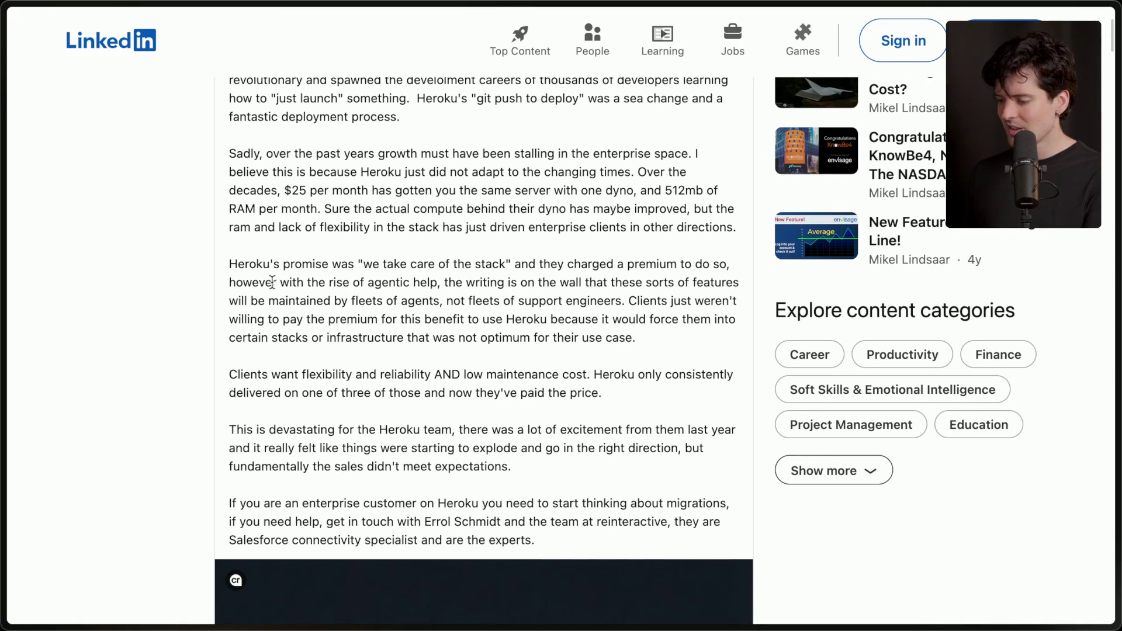
left_click_drag(230, 266, 657, 340)
left_click(673, 339)
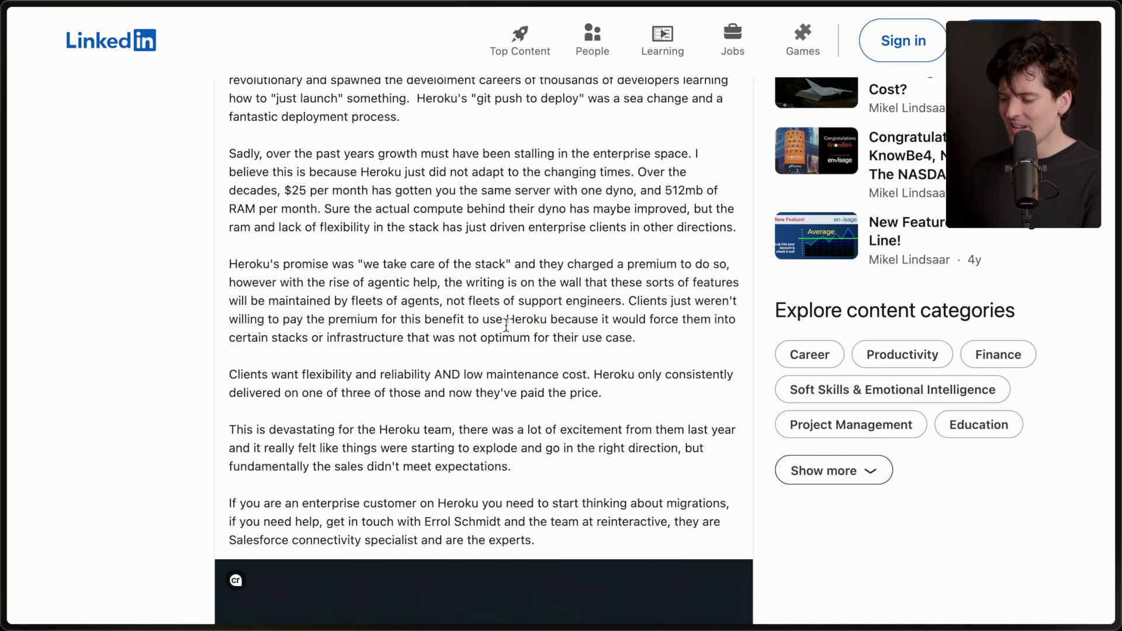
scroll(506, 323, "down", 4)
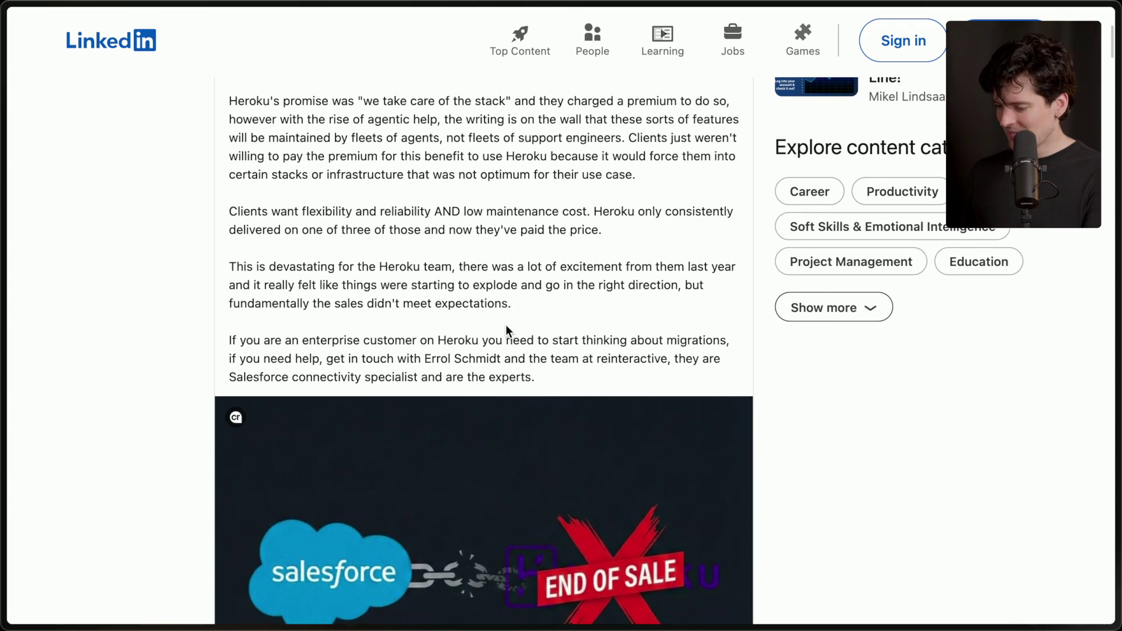
scroll(506, 324, "down", 10)
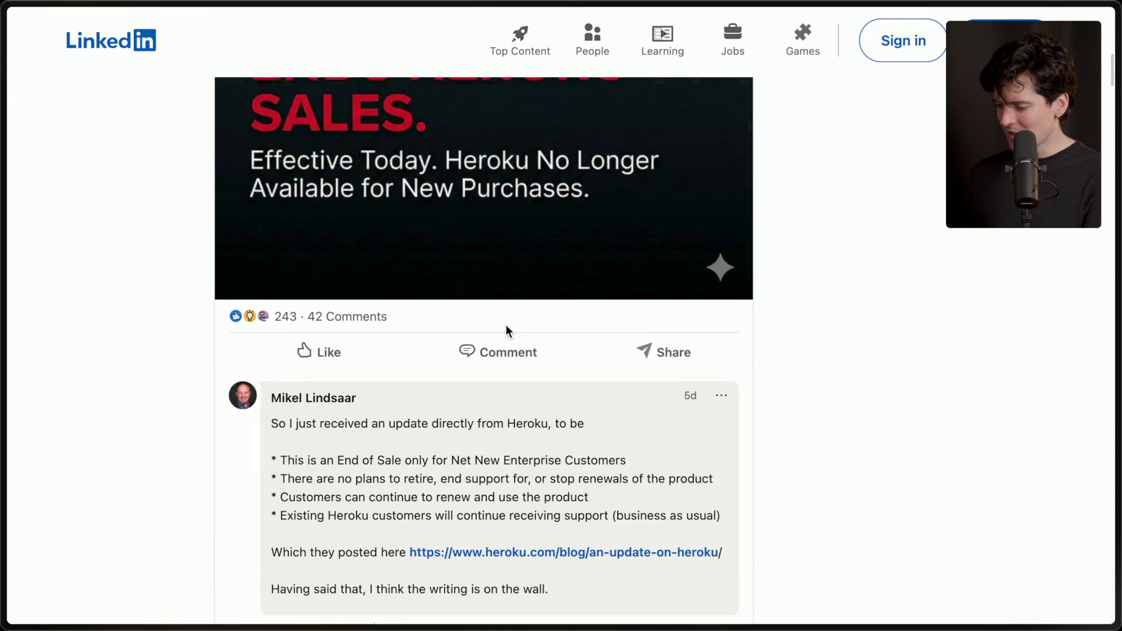
scroll(506, 324, "up", 9)
scroll(506, 324, "down", 10)
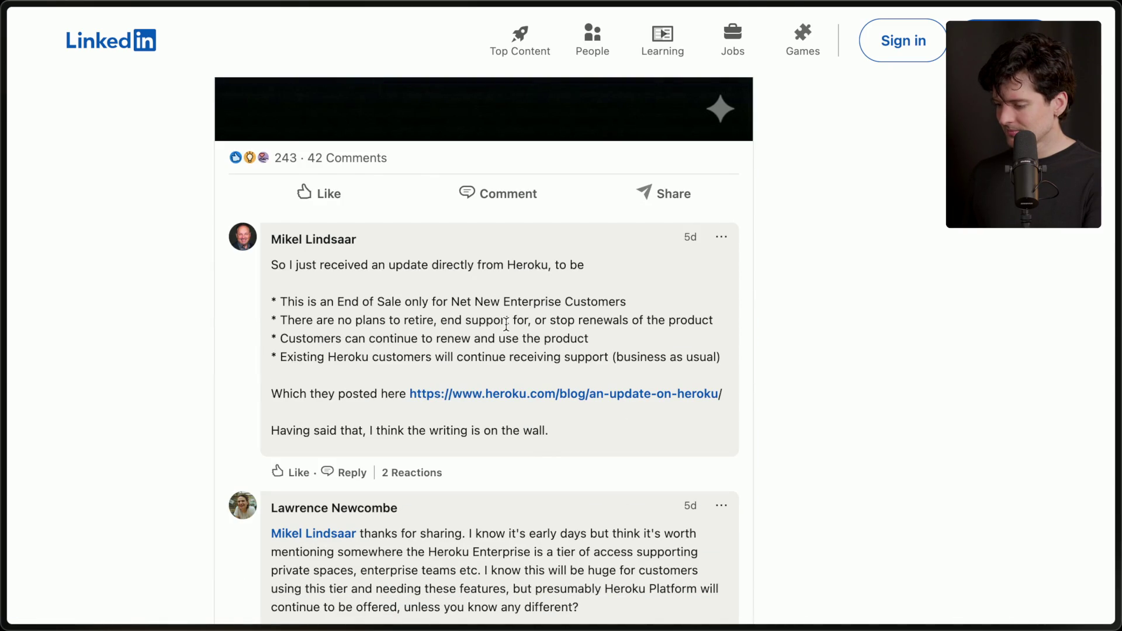
key("ctrl+Tab")
left_click(994, 366)
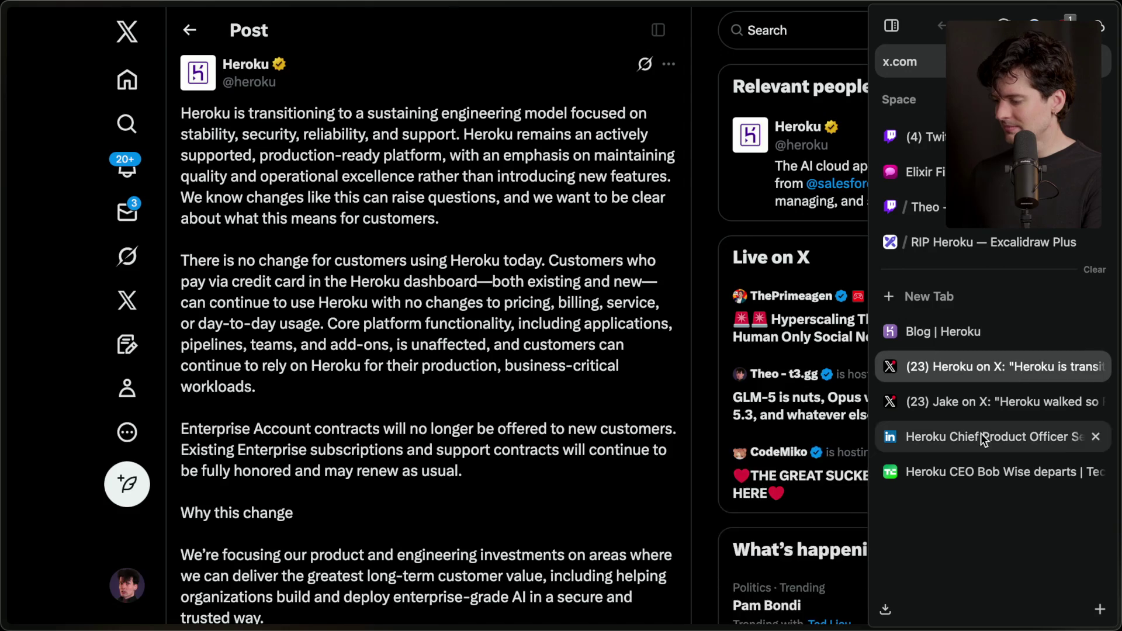
Step: Open the RIP Heroku Excalidraw Plus board and select its first question line
left_click(982, 242)
left_click(589, 231)
triple_click(589, 231)
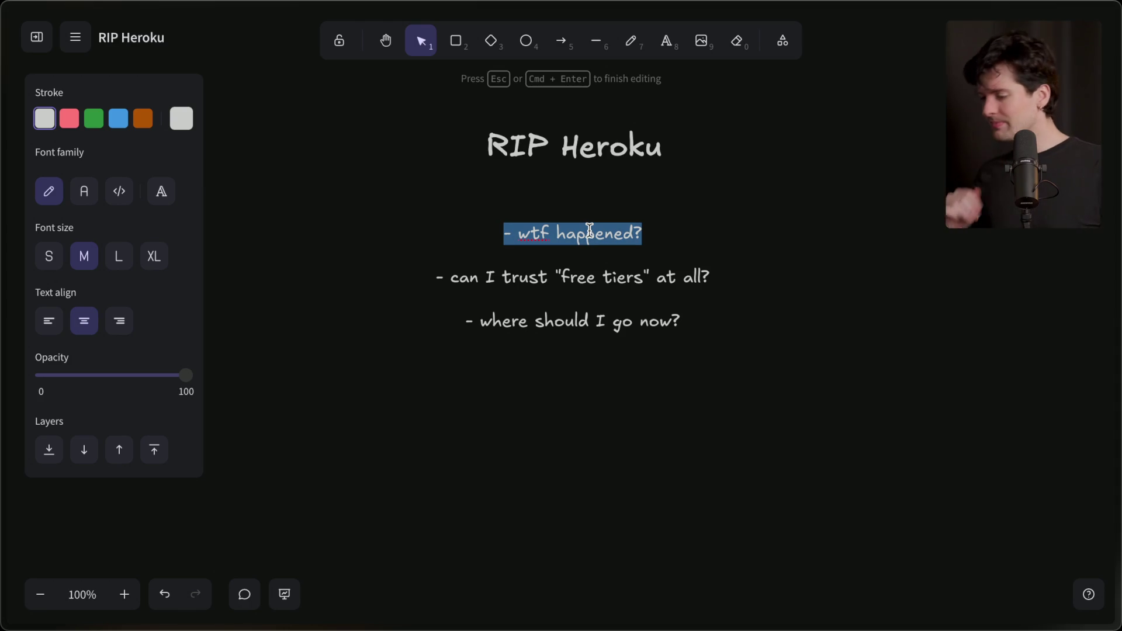
Step: Select the free tiers question line, then finish editing the questions text
left_click(435, 277)
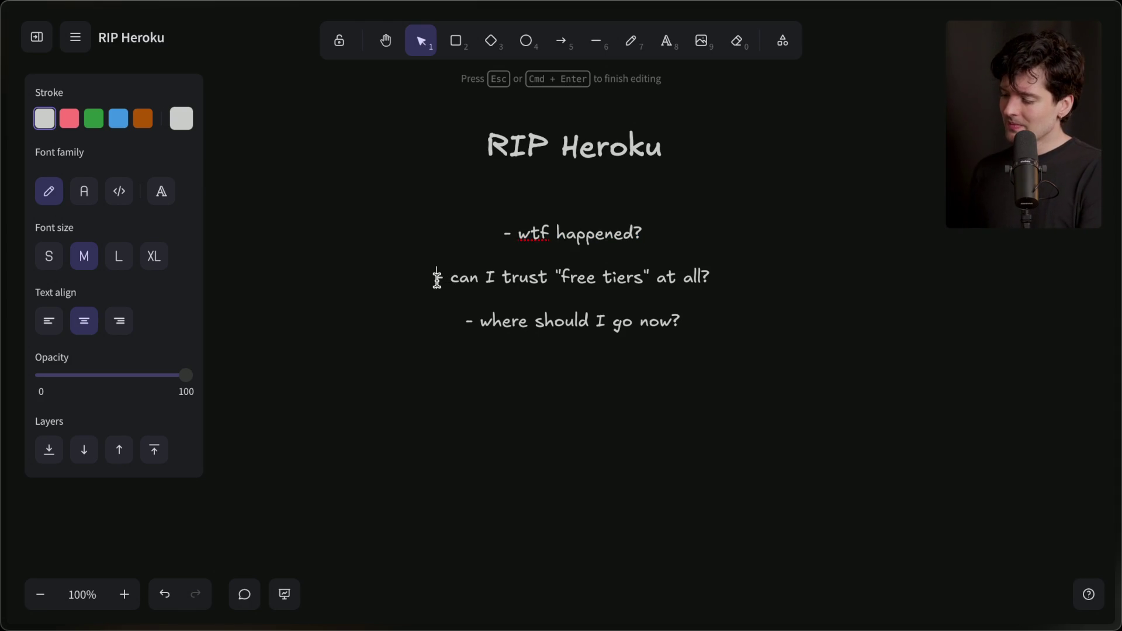
triple_click(698, 277)
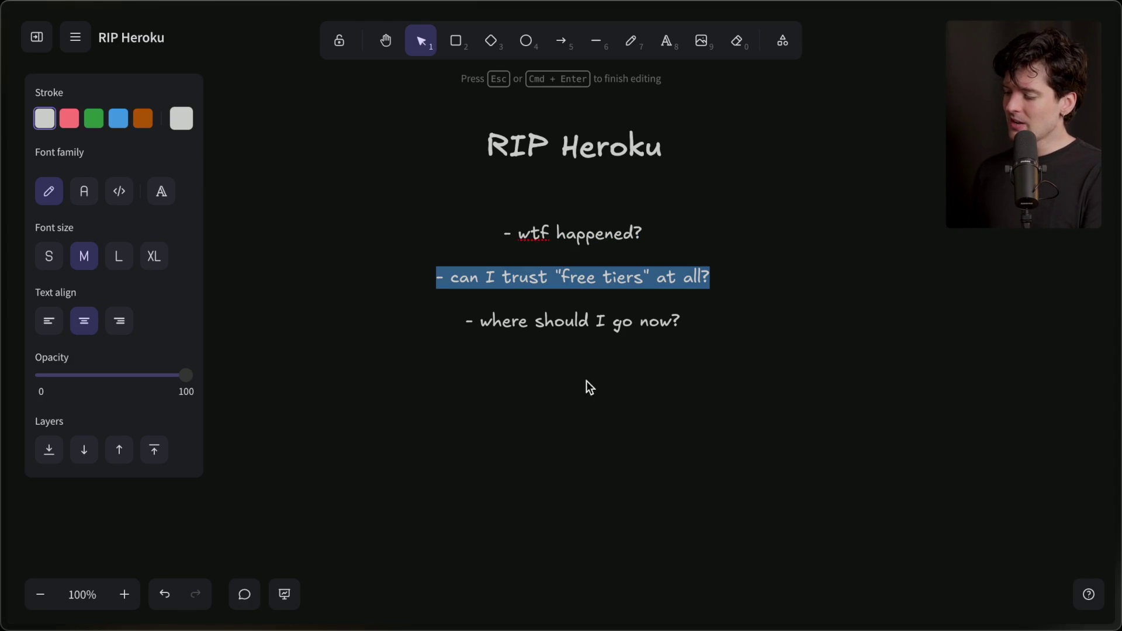
left_click(570, 430)
scroll(570, 430, "down", 5)
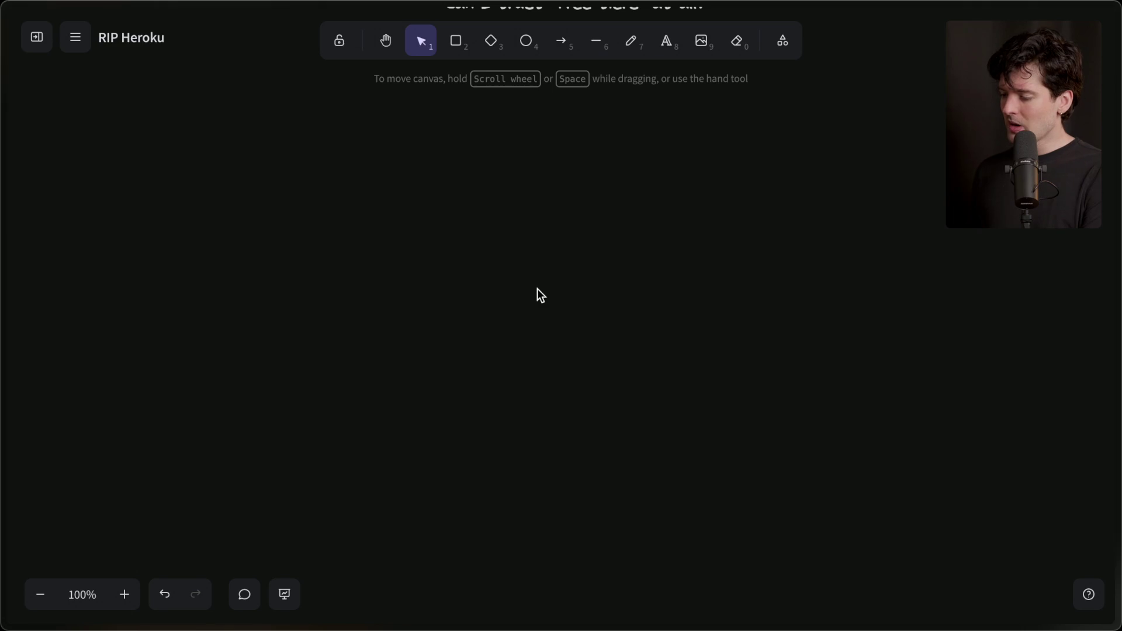
Step: Add the note "how can Vercel afford their free tier?", move it, and write "Serverless!" below
double_click(535, 309)
type("\"how can Vercel afford their free tier?\"")
key("Escape")
mouse_move(558, 319)
left_mouse_down()
mouse_move(573, 245)
mouse_move(598, 245)
left_mouse_up()
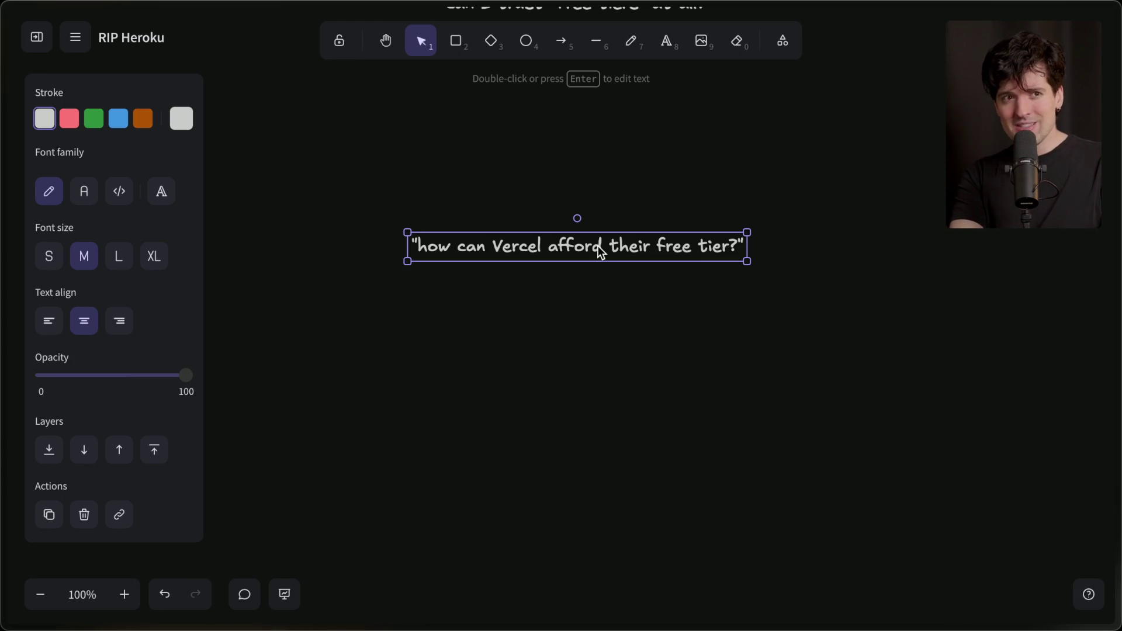
double_click(571, 327)
type("S")
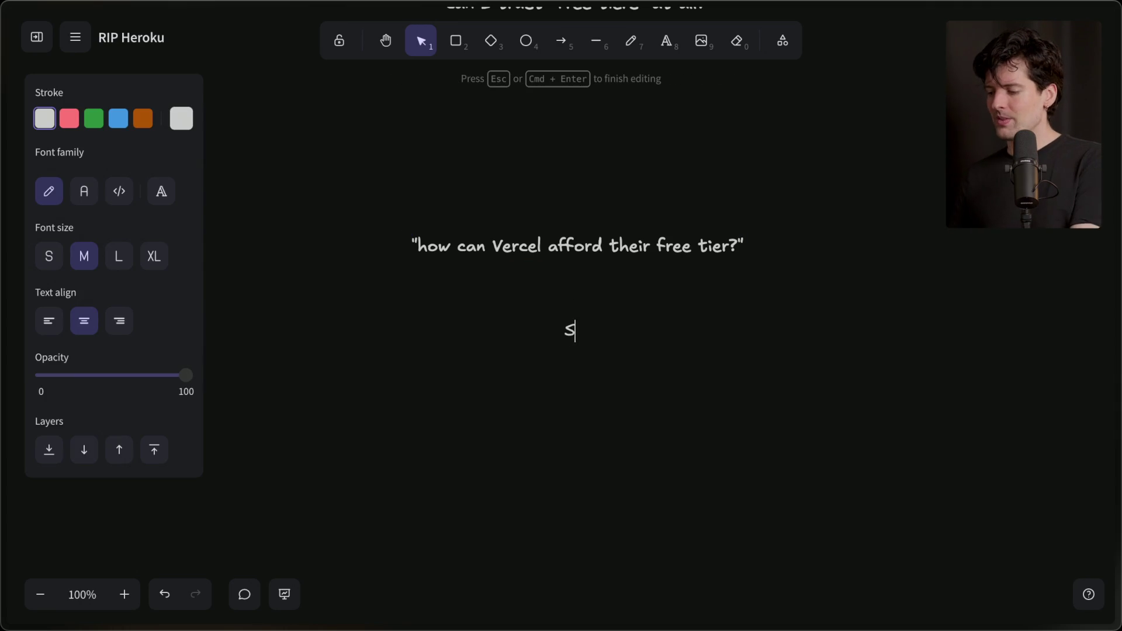
type("erverless!")
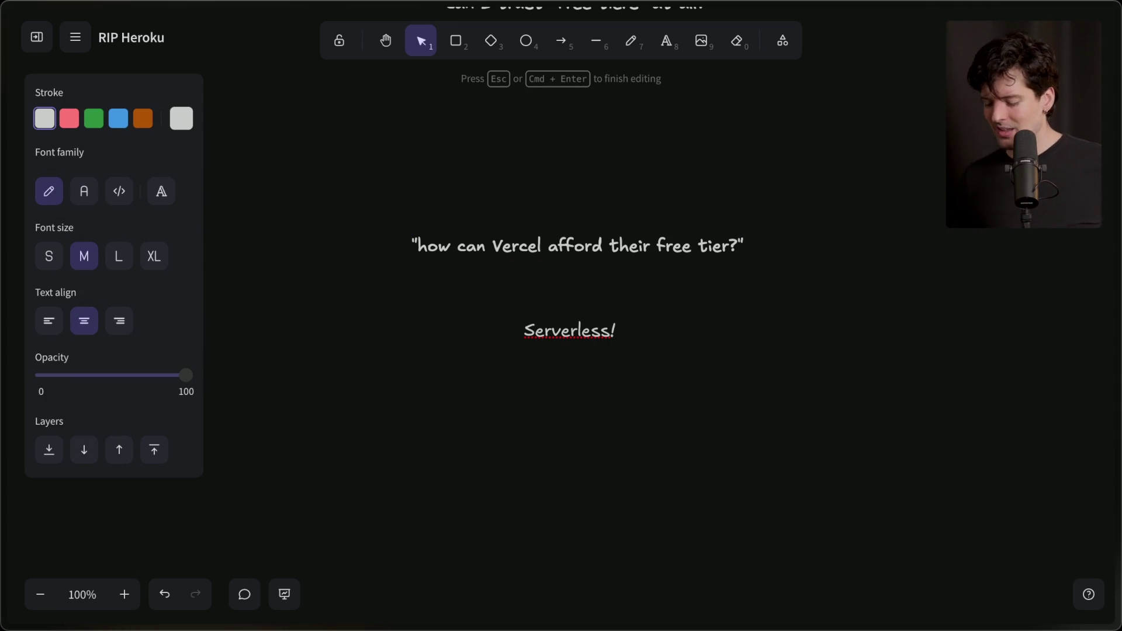